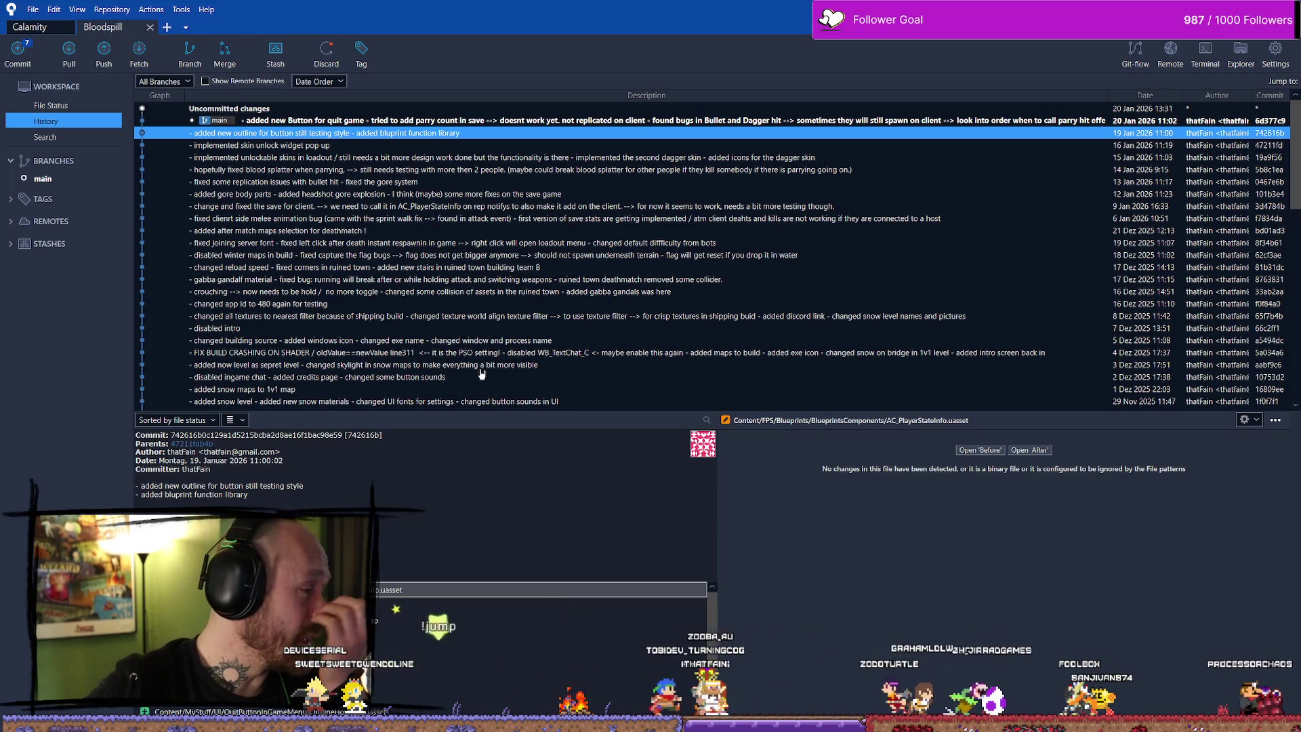
Switch from Fork's commit history to the Unreal editor showing BP_Bullet's Handle Hit graph
key(alt+Tab)
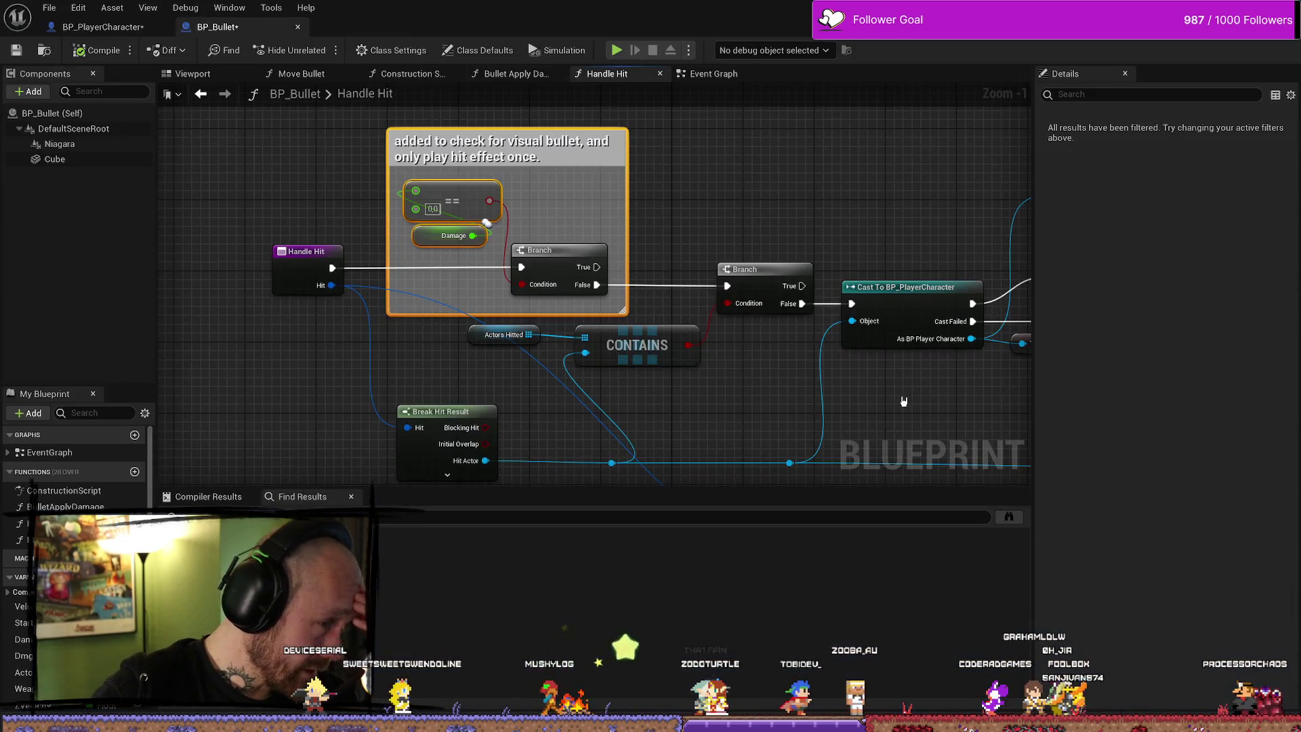
Look over Handle Hit and the bullet mesh preview, then close BP_Bullet to return to BP_PlayerCharacter
scroll(920, 235, down, 8)
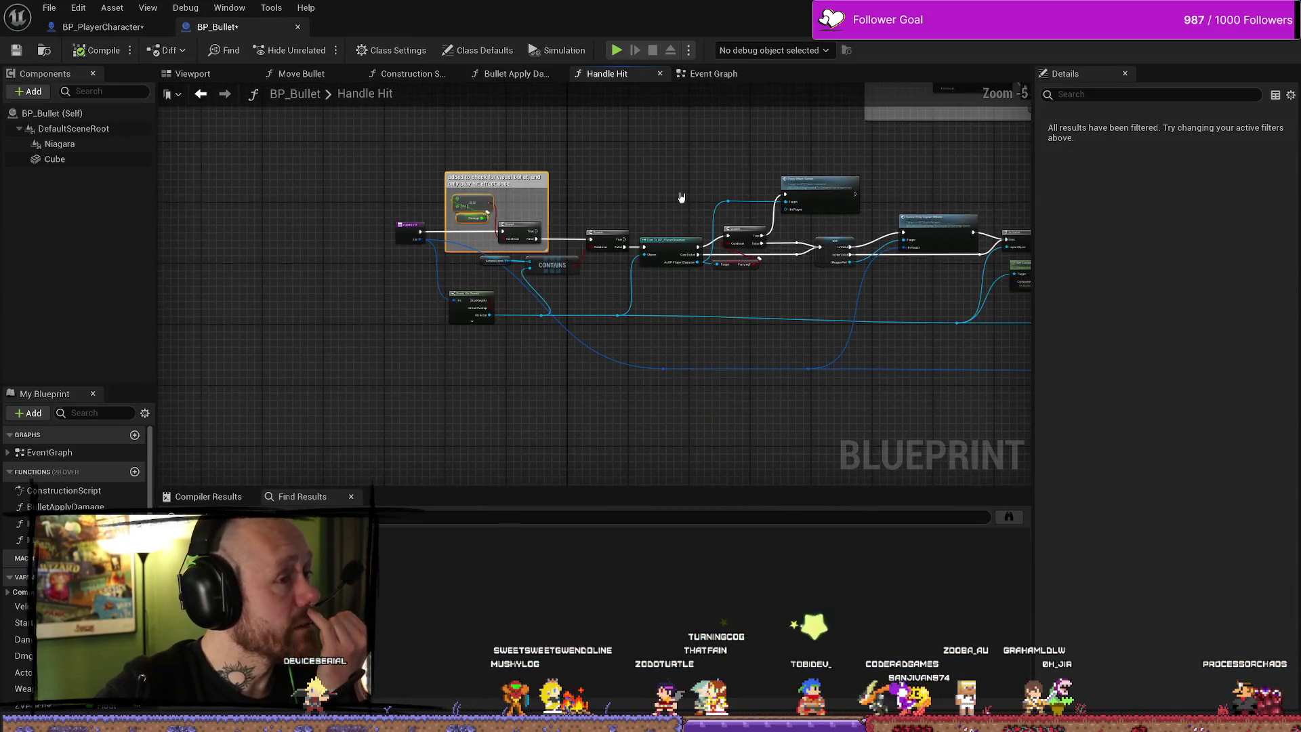
scroll(661, 198, down, 3)
scroll(442, 186, up, 5)
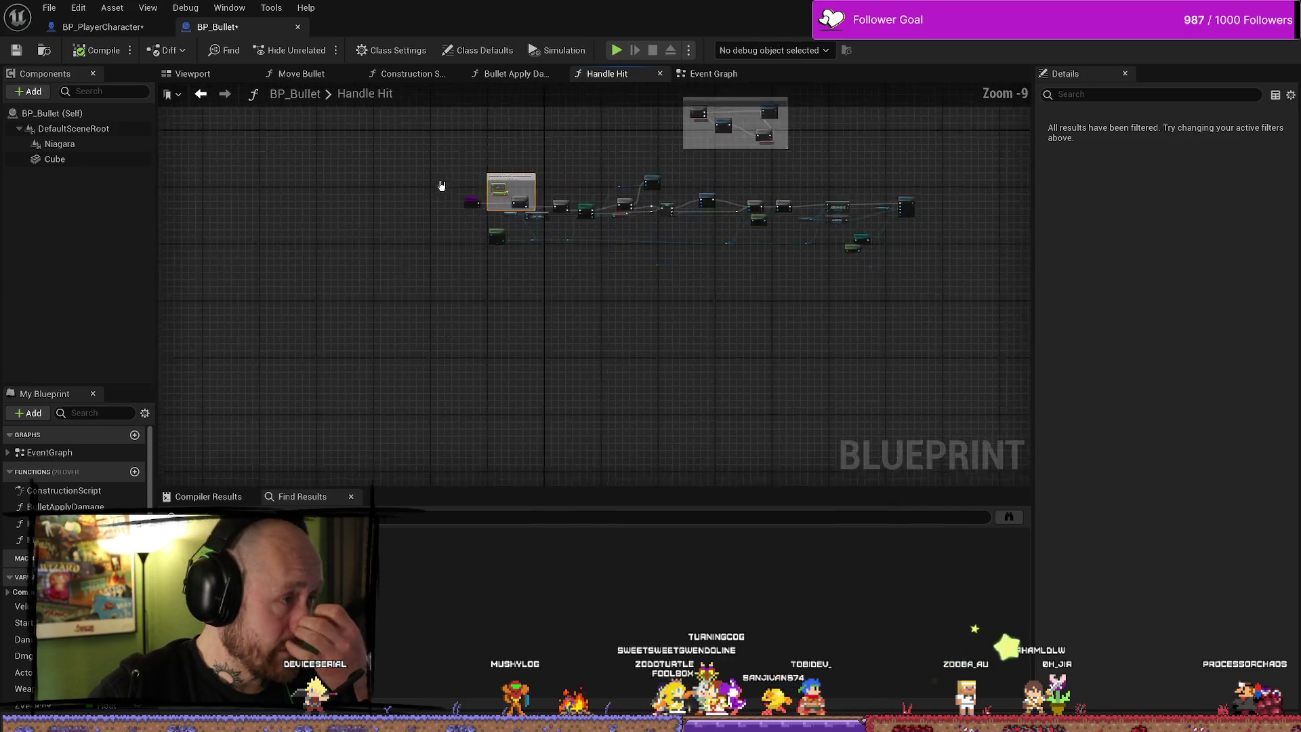
click(193, 73)
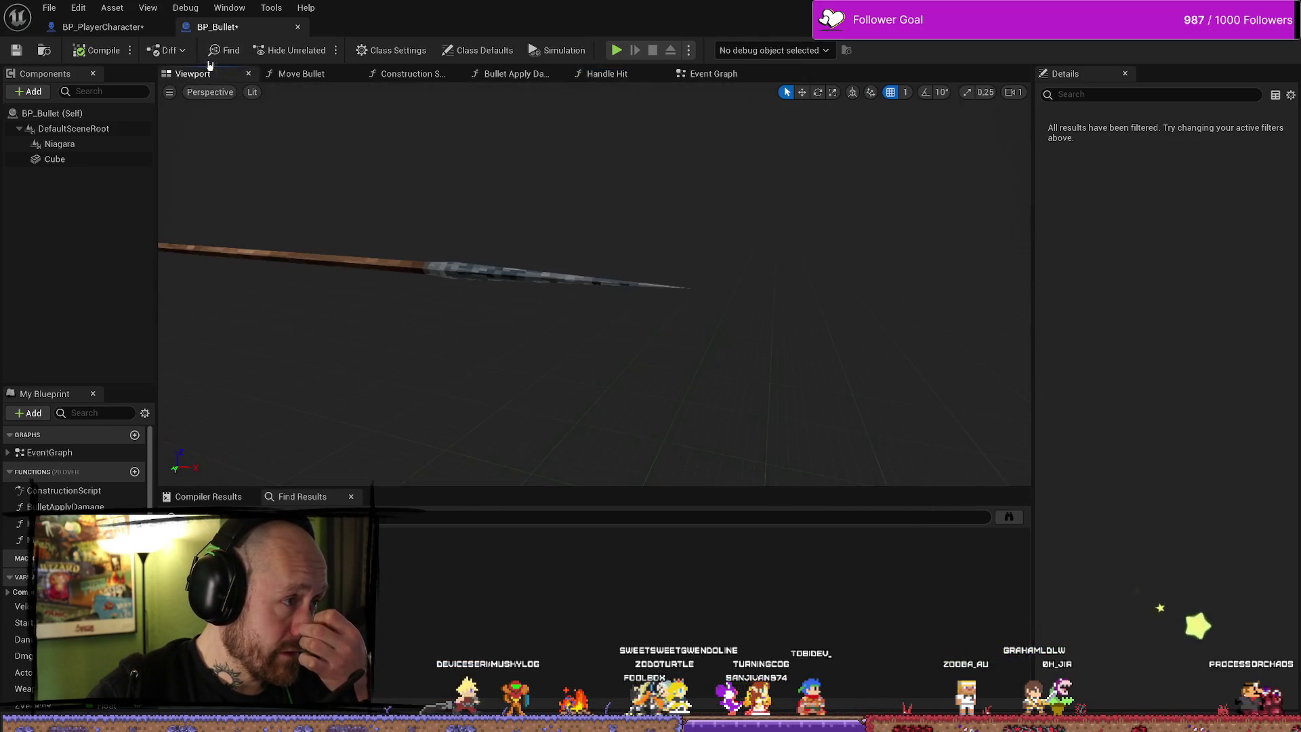
click(297, 26)
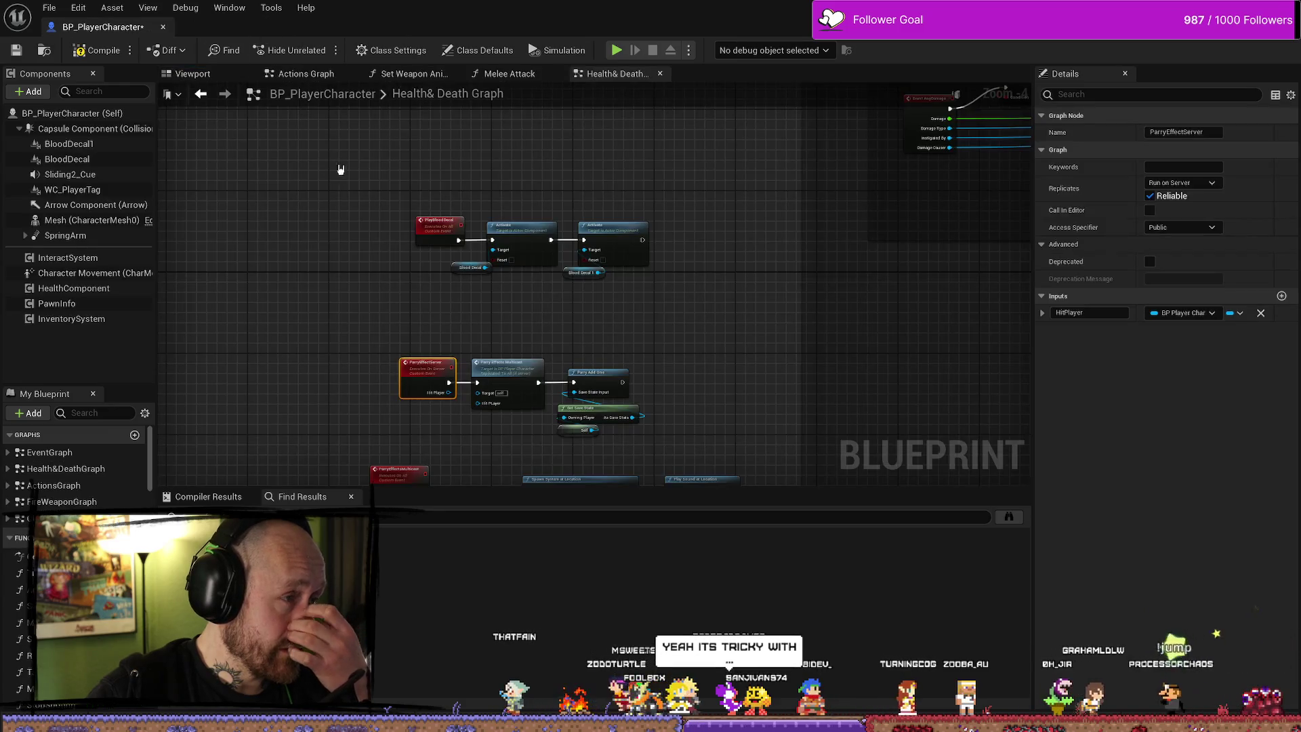
drag(565, 143, 578, 131)
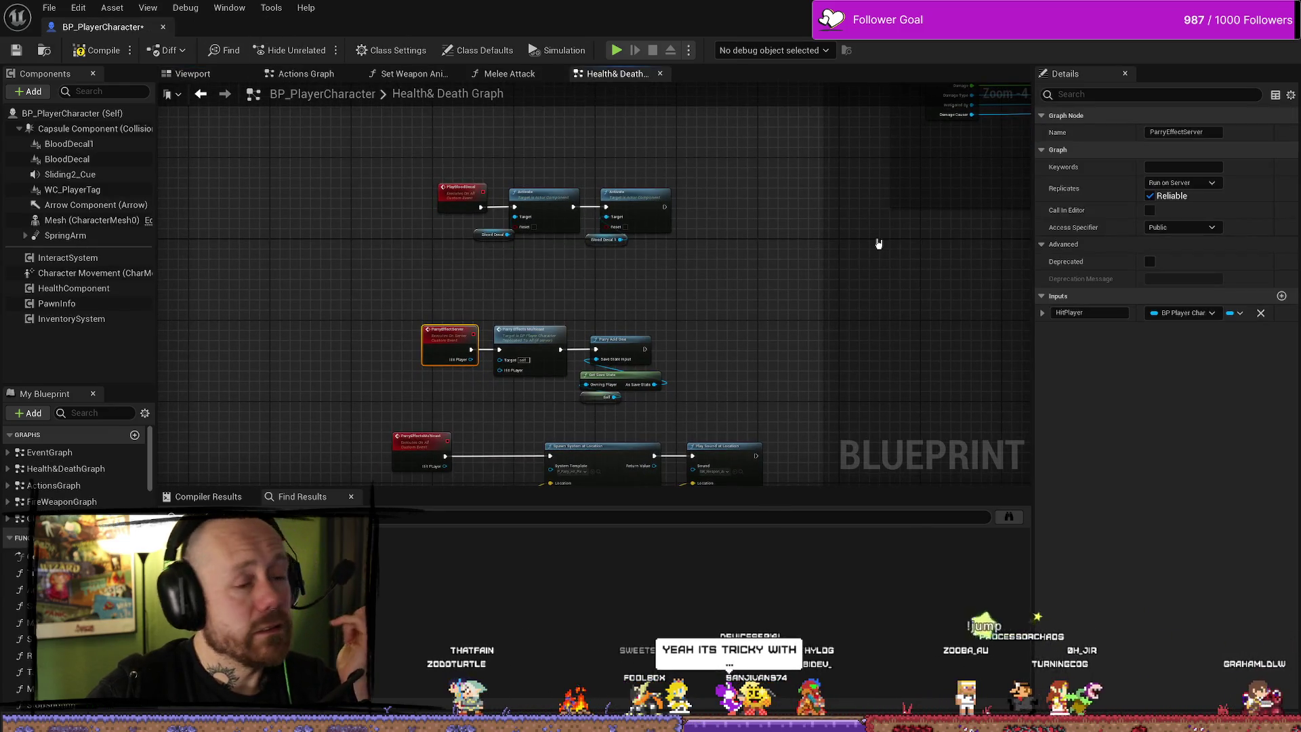
Browse the FPS content folders, search for 'bull' and open BP_Bullet on its Event Graph
key(ctrl+space)
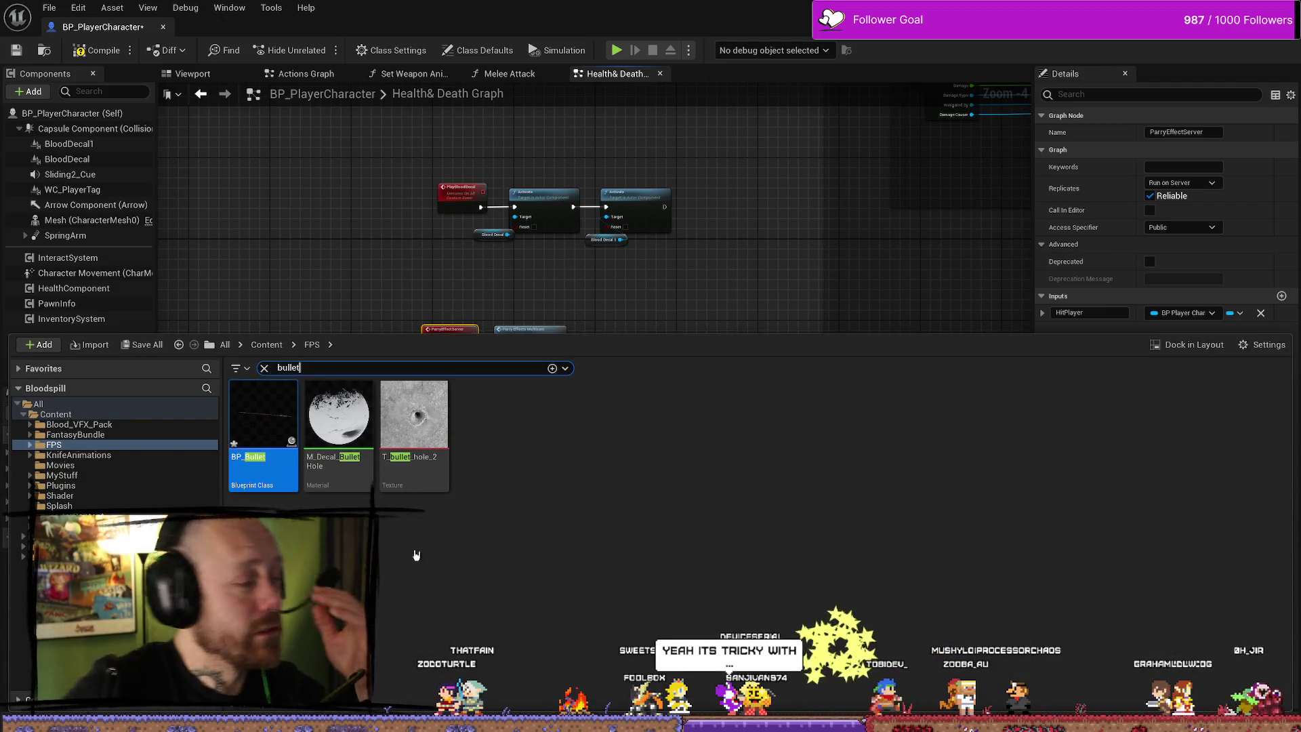
double_click(49, 445)
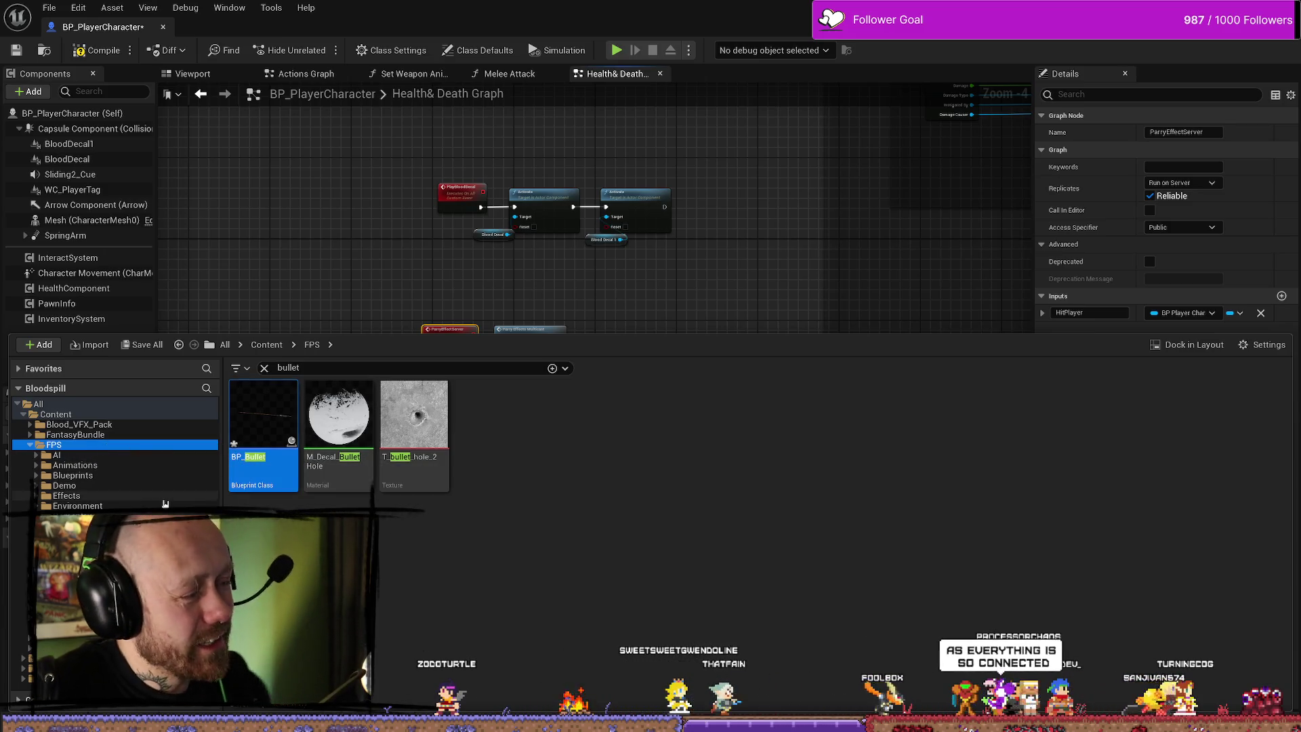
click(65, 536)
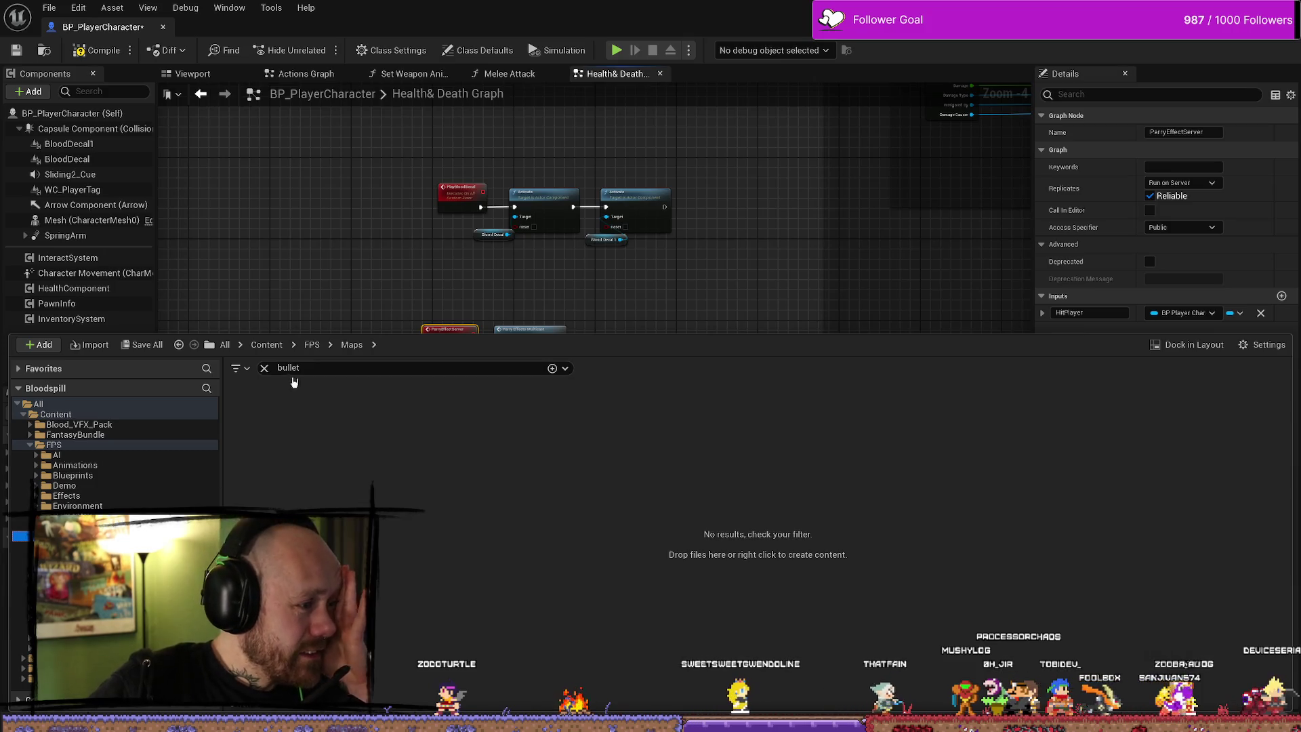
click(265, 369)
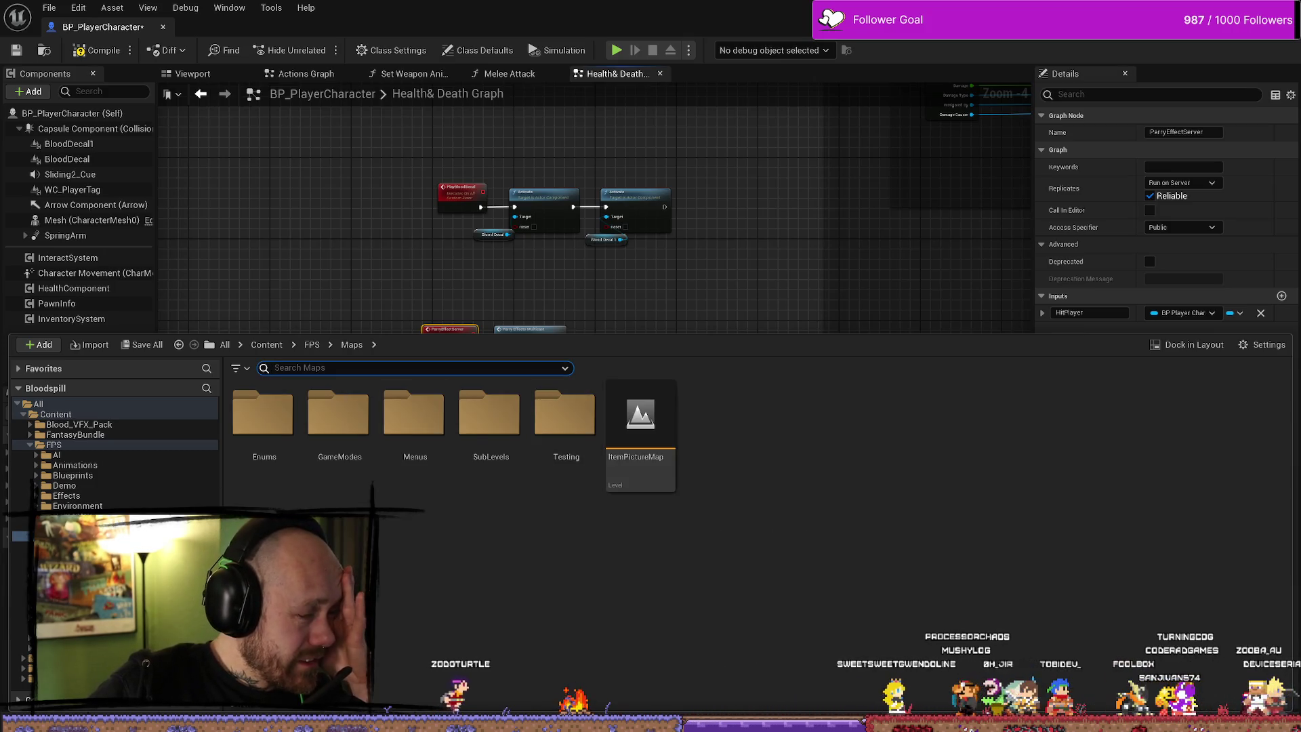
click(54, 445)
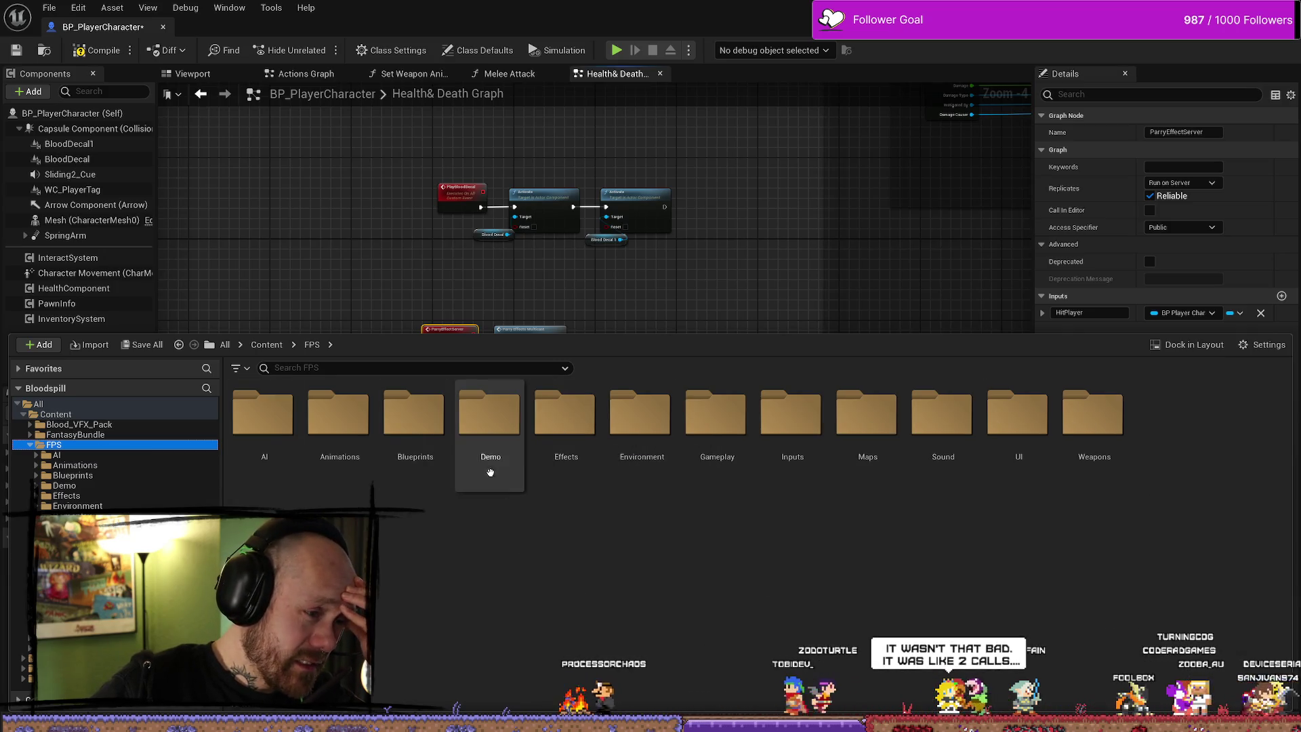
double_click(416, 421)
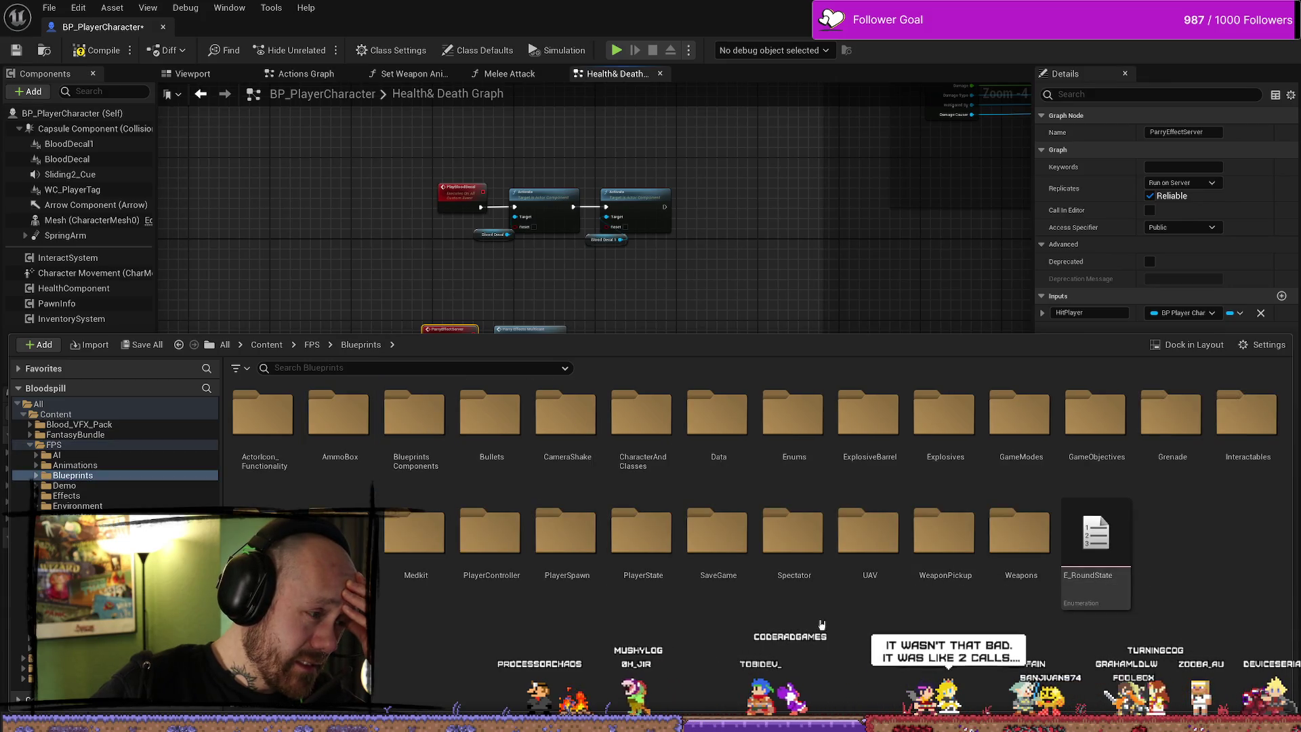
click(101, 446)
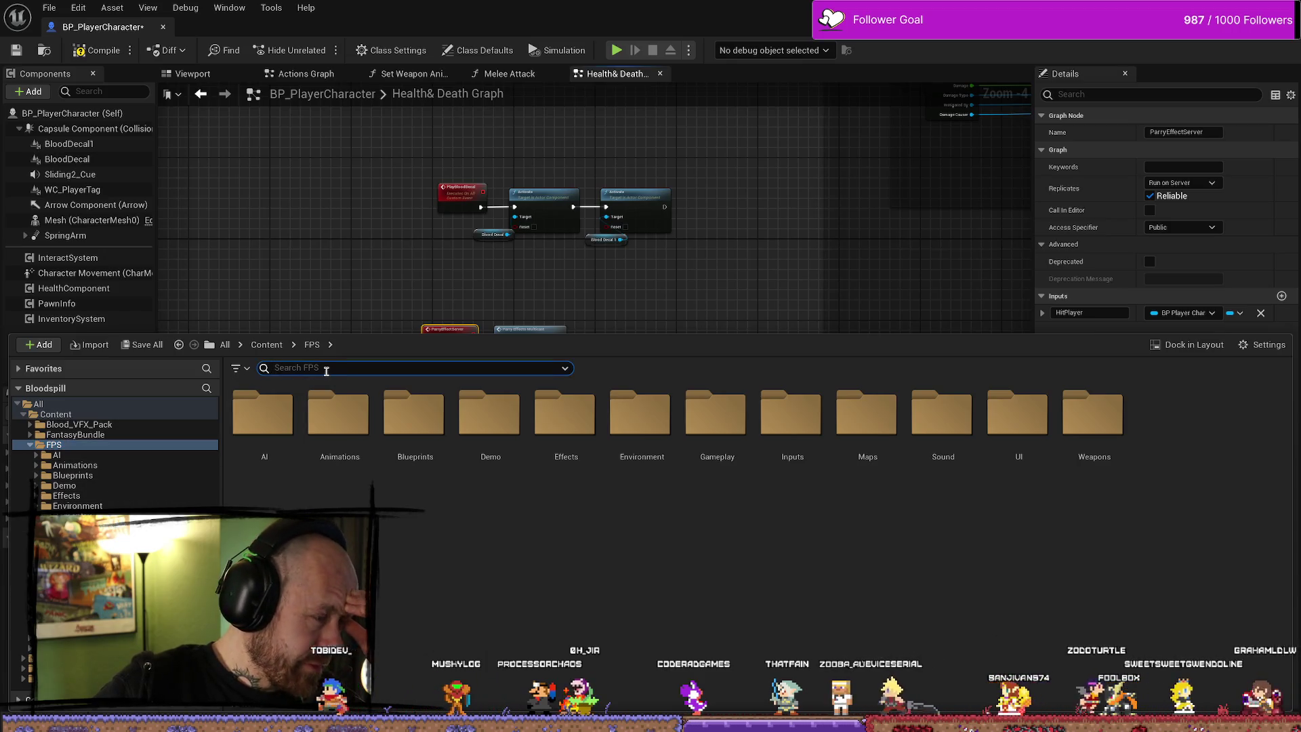
text(bull)
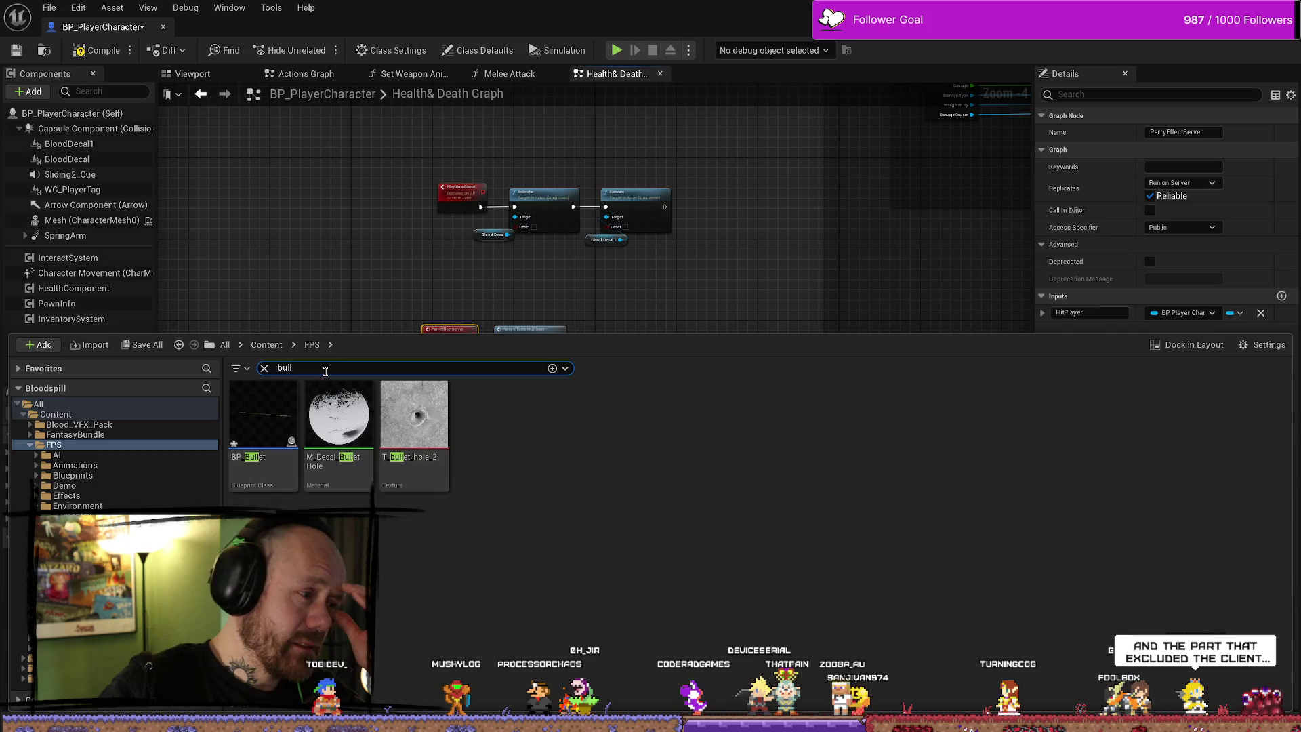
double_click(264, 415)
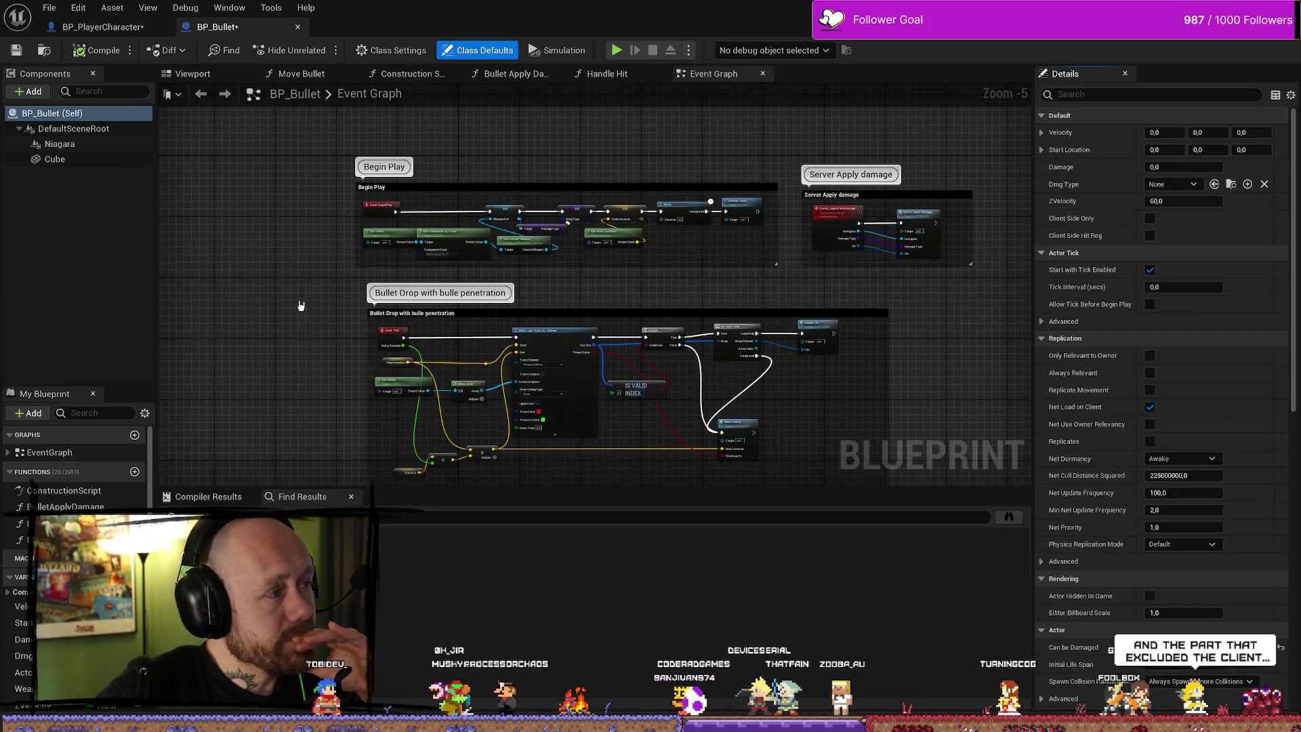
drag(294, 271, 364, 353)
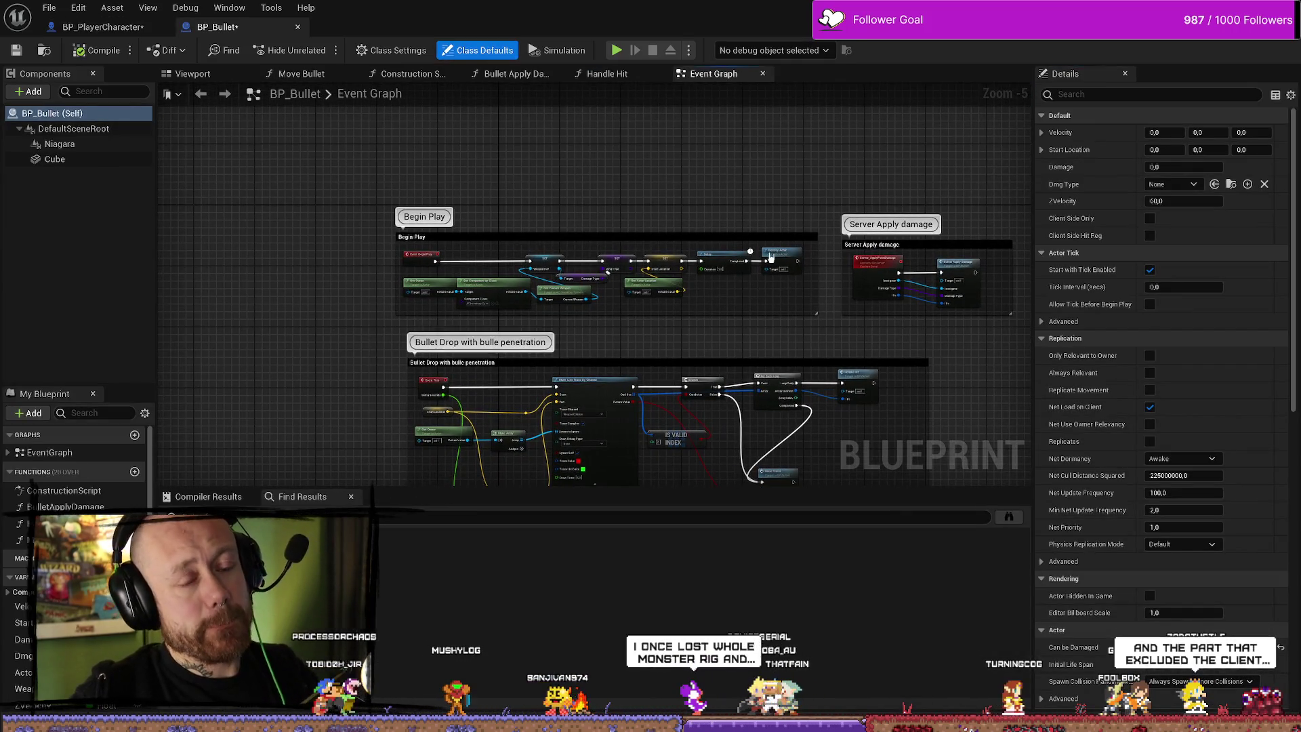
drag(747, 247, 595, 154)
scroll(814, 291, down, 2)
scroll(782, 246, up, 3)
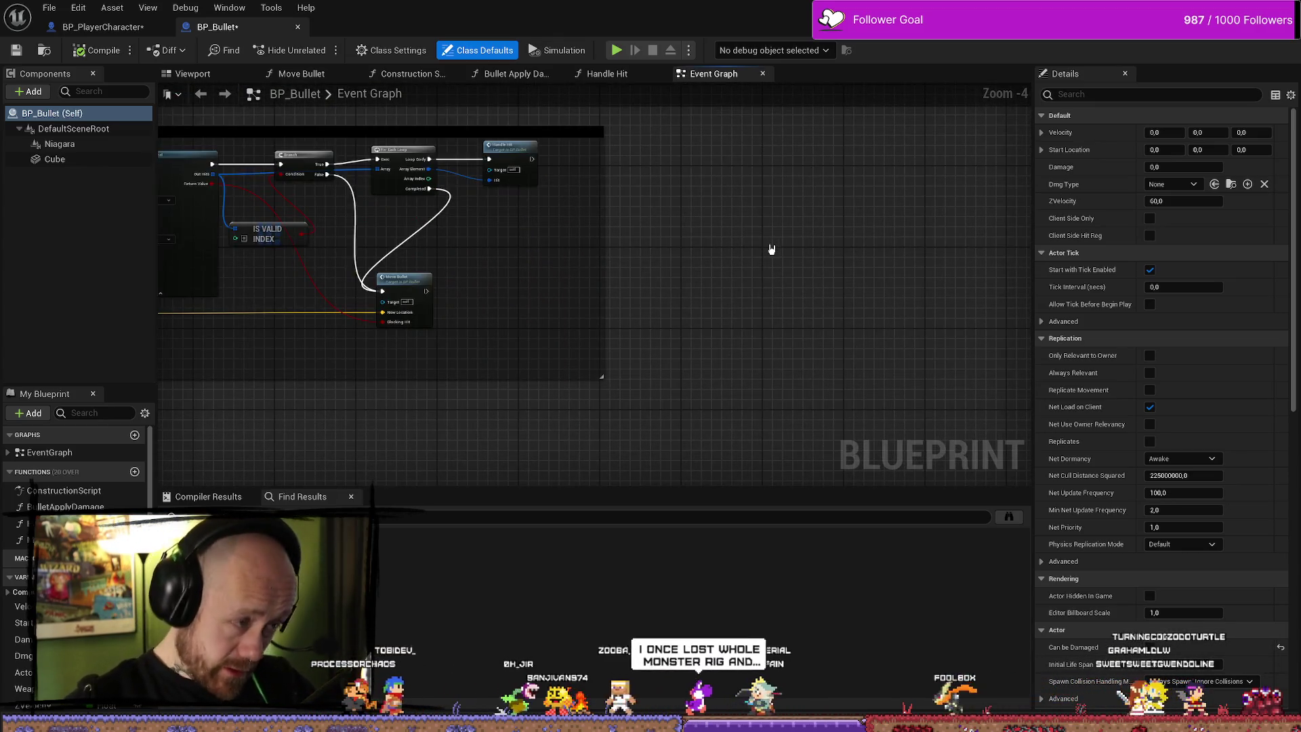
scroll(605, 174, down, 2)
drag(606, 175, 697, 276)
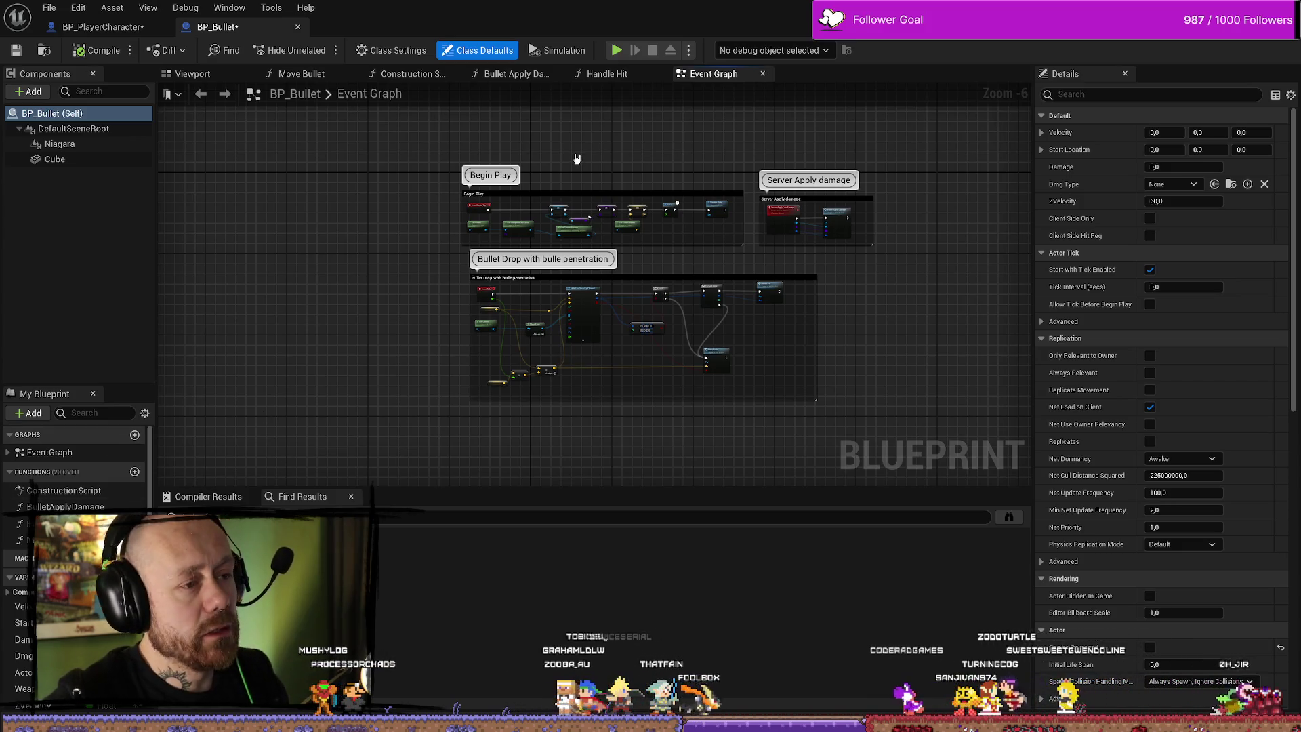
drag(264, 122, 403, 158)
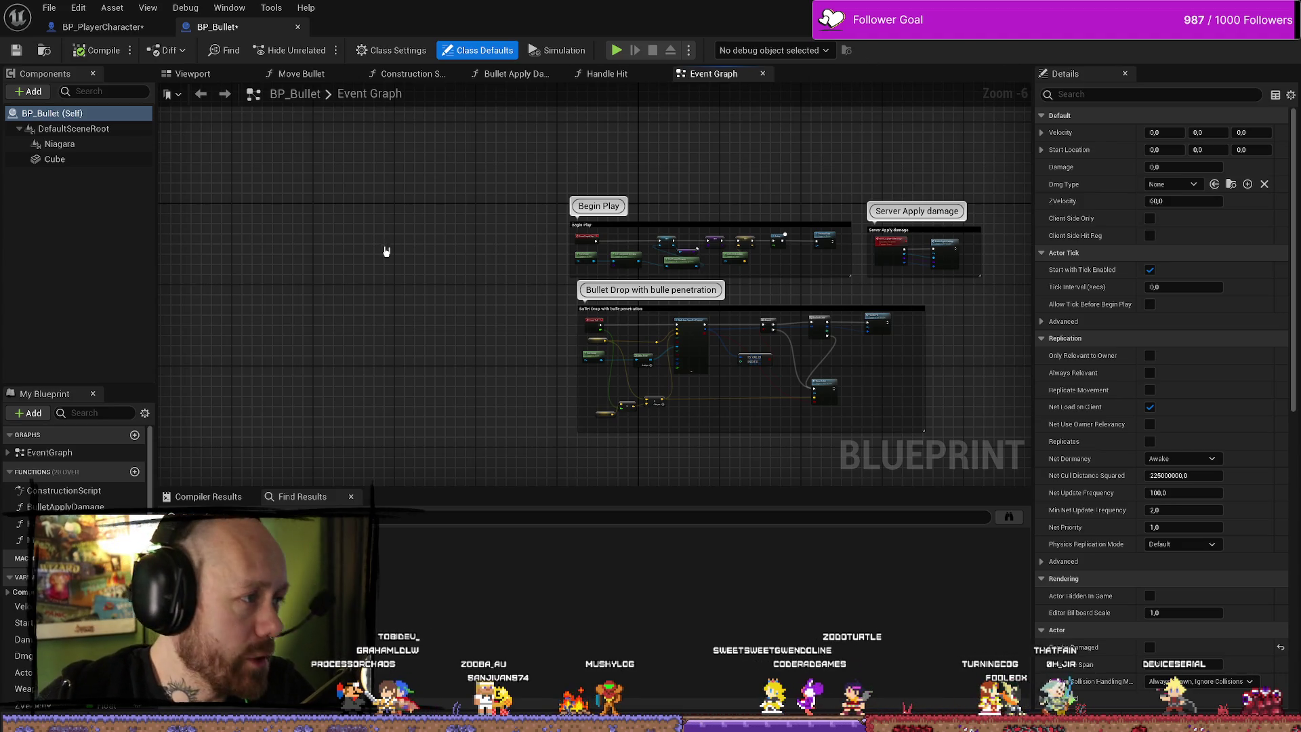
click(102, 26)
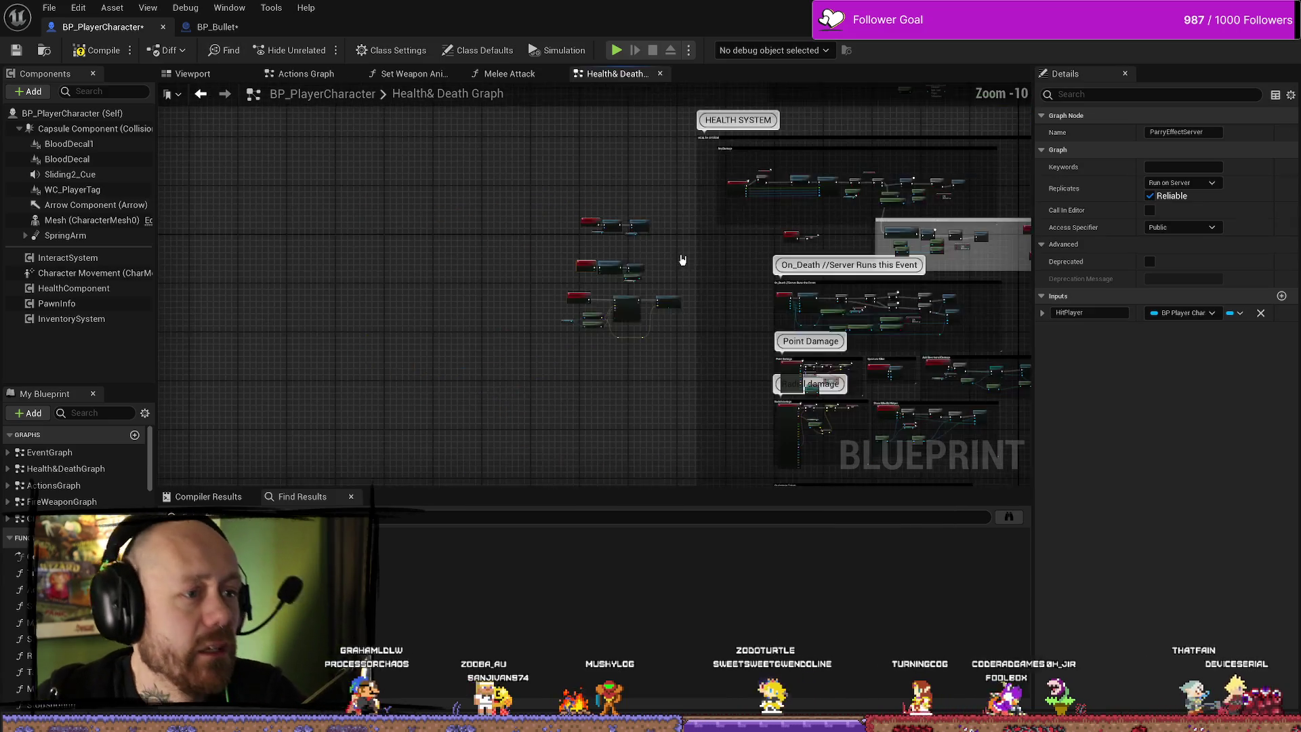
Zoom around the Health & Death graph to the Event AnyDamage Parrying? branch
scroll(681, 258, up, 8)
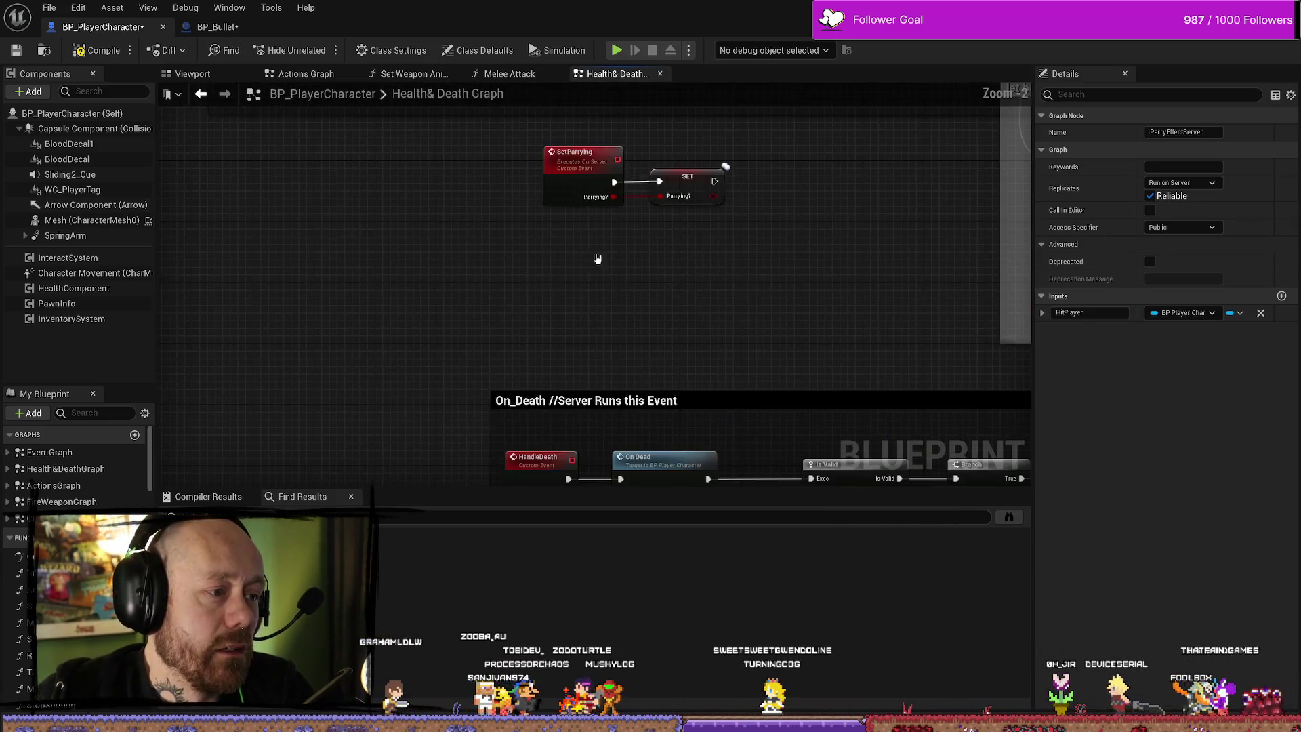
scroll(594, 259, down, 3)
scroll(456, 203, up, 4)
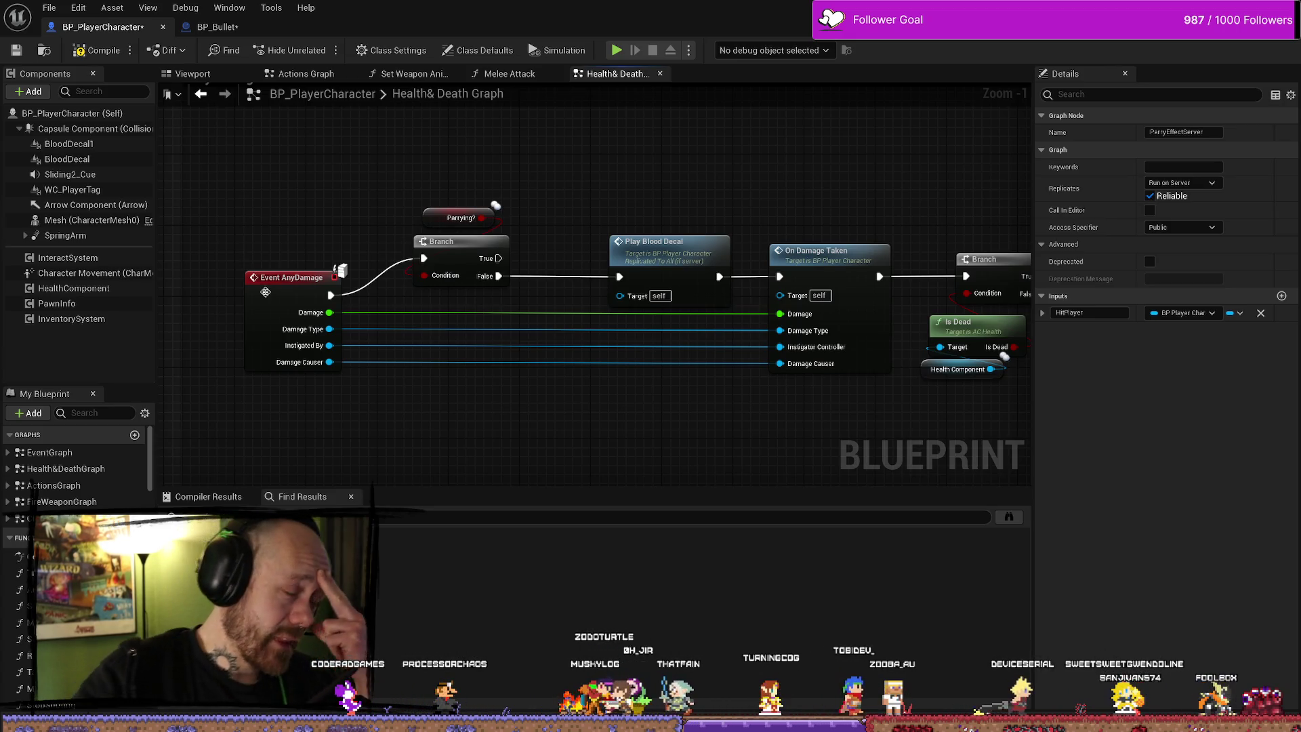
Select Event AnyDamage with the Branch and Parrying? nodes and move all three right
drag(388, 155, 513, 271)
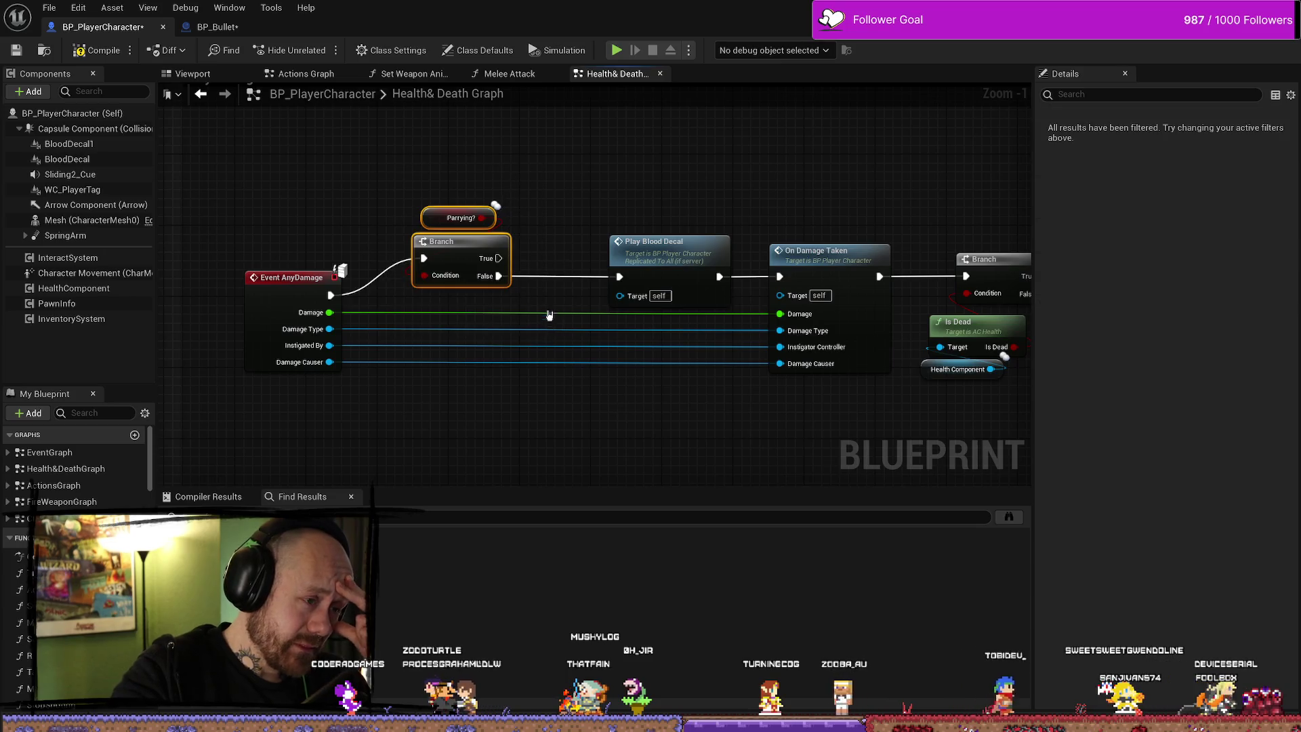
scroll(465, 435, down, 3)
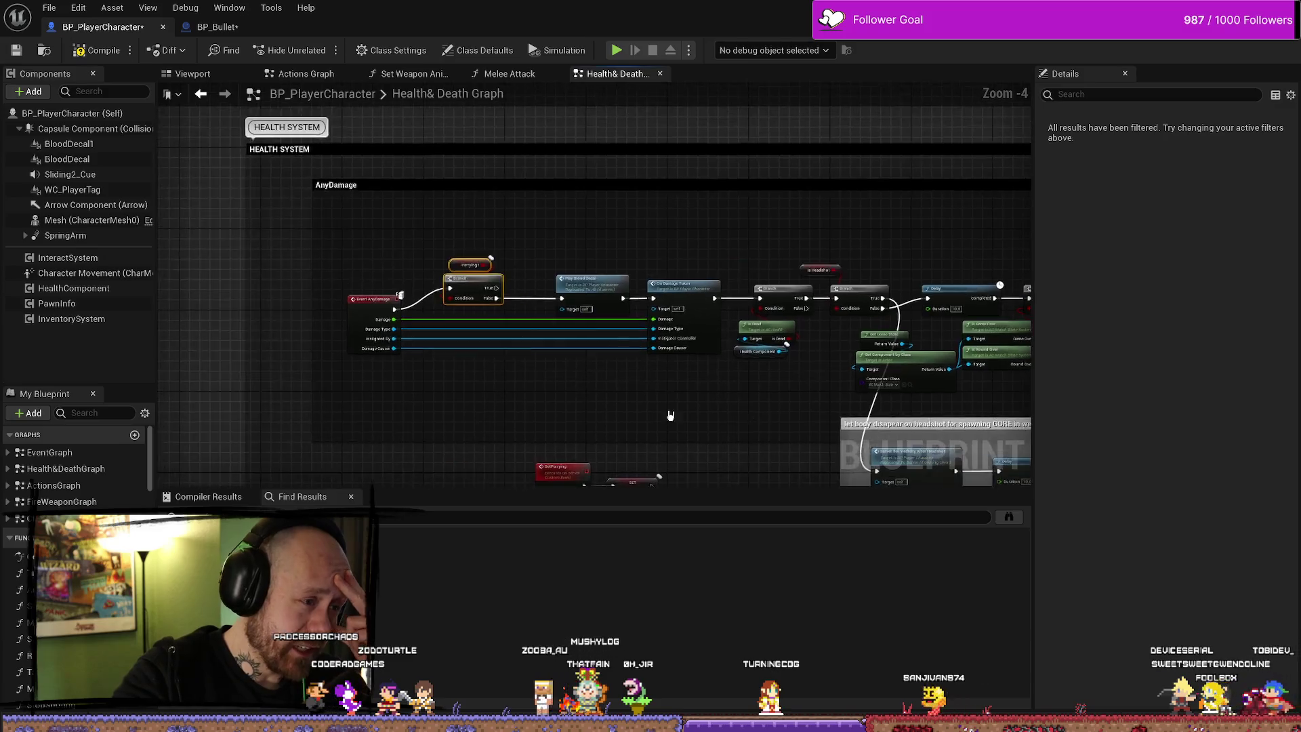
scroll(484, 363, up, 5)
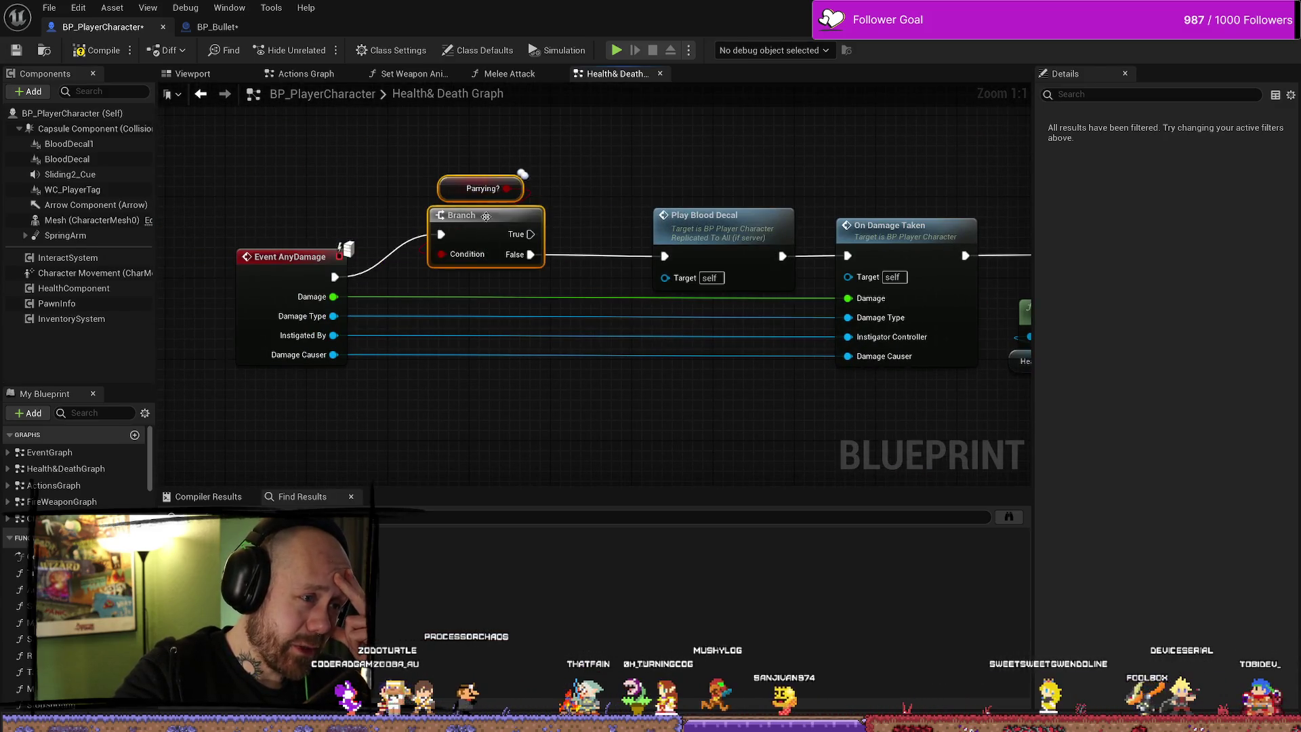
drag(487, 230, 435, 229)
drag(276, 203, 458, 333)
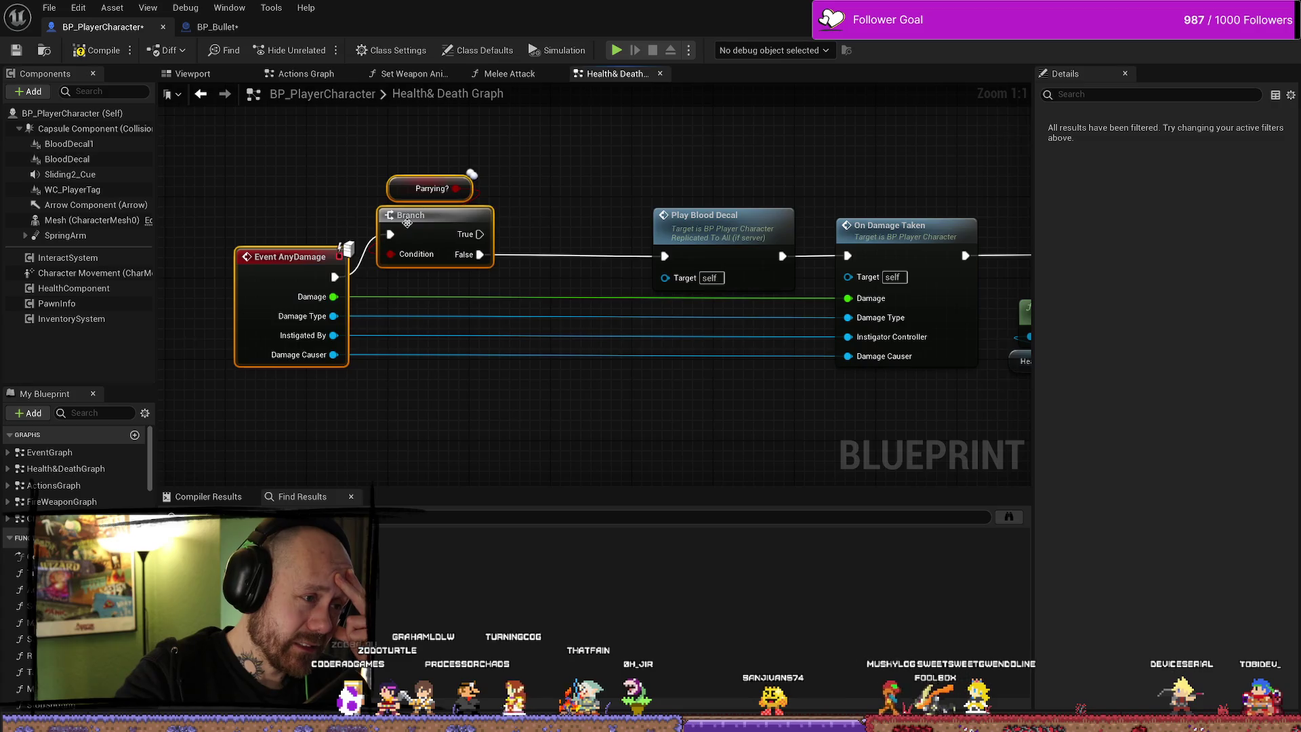
drag(441, 216, 542, 216)
drag(633, 188, 611, 235)
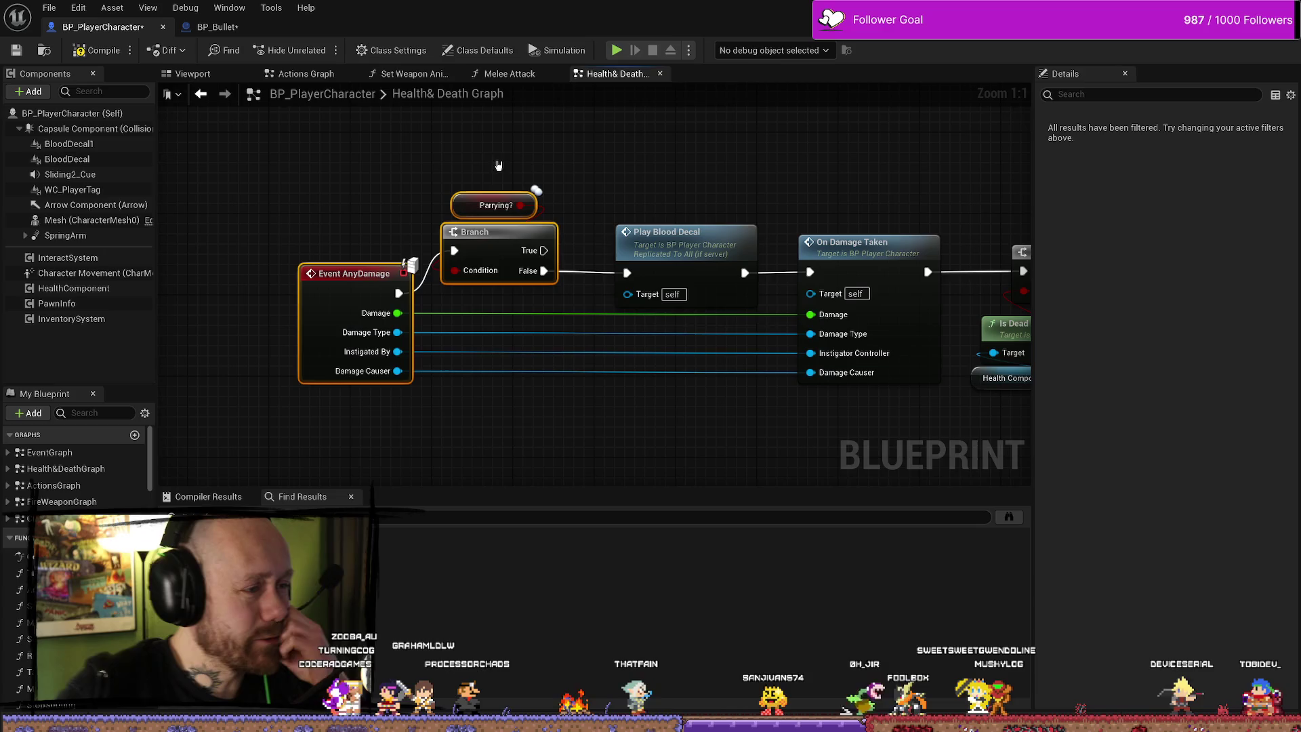
Nudge the Branch and Parrying? nodes slightly further right, then deselect them
scroll(739, 441, down, 3)
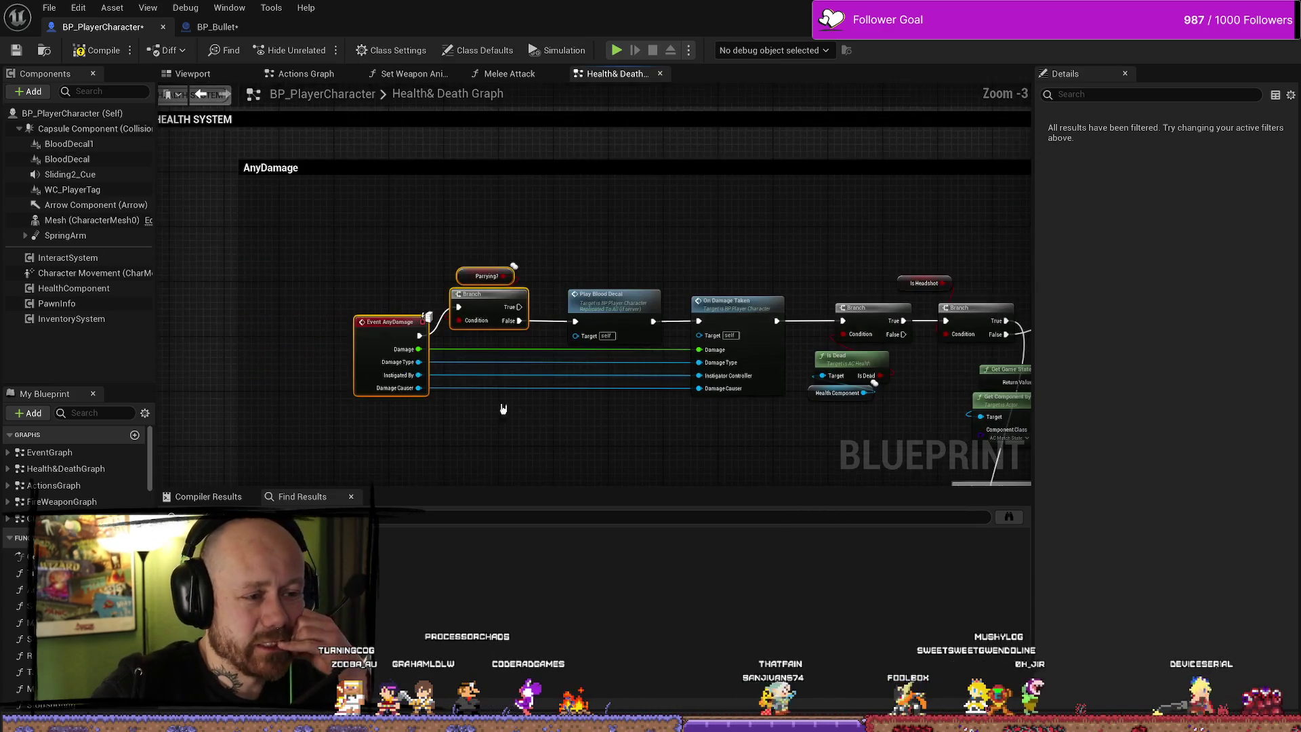
scroll(542, 406, up, 3)
ctrl+click(383, 300)
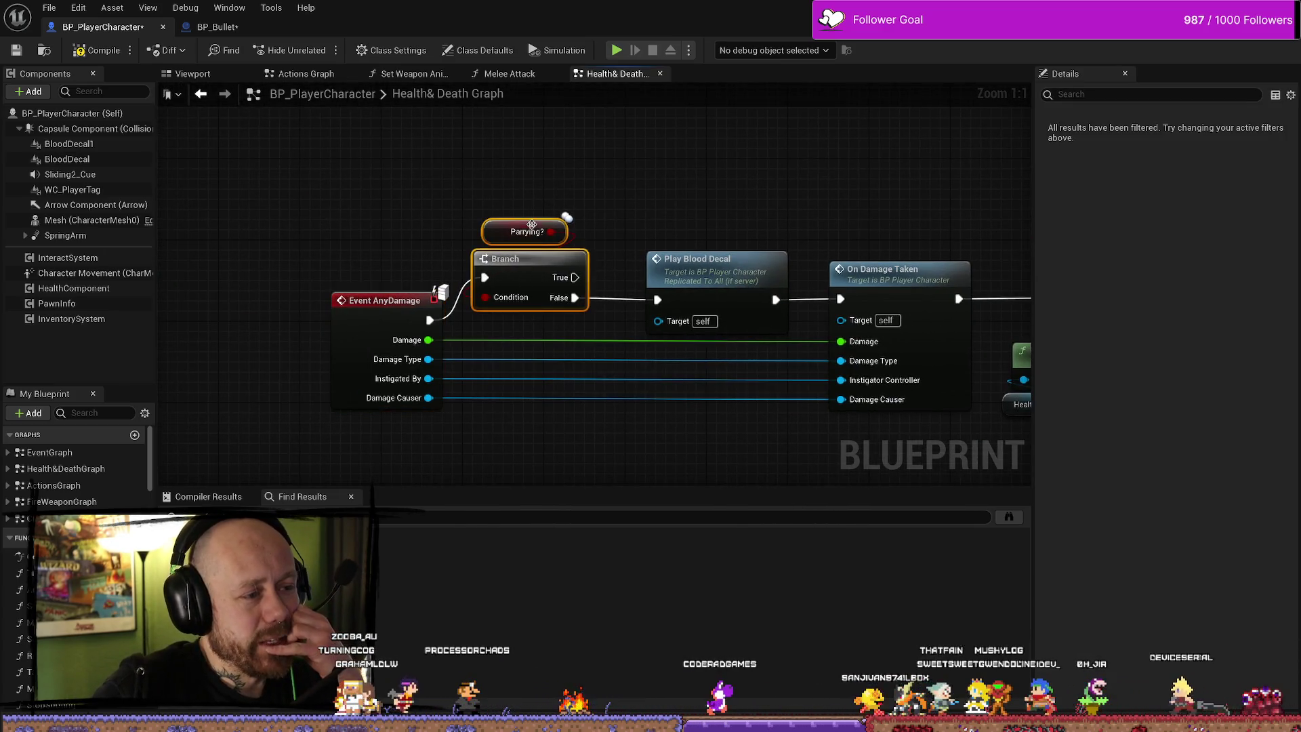
drag(528, 250, 548, 250)
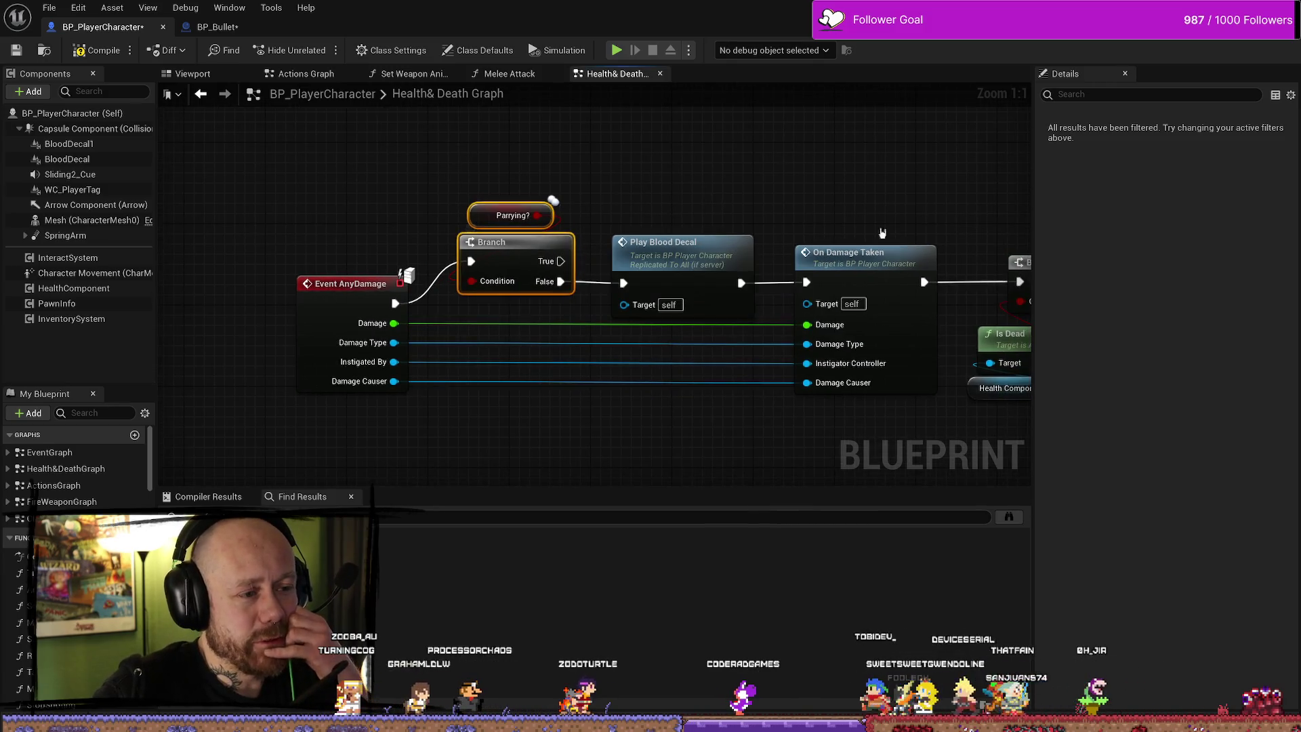
scroll(723, 214, down, 4)
scroll(664, 203, up, 5)
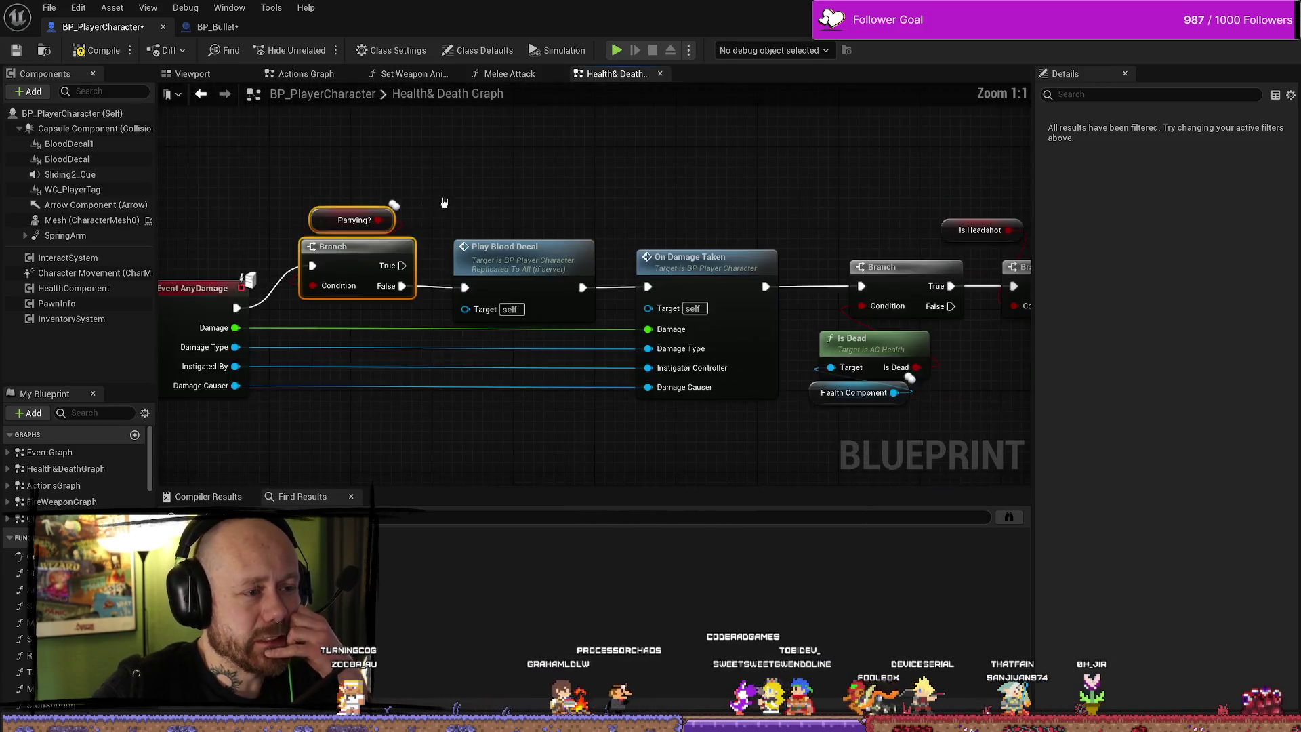
click(694, 229)
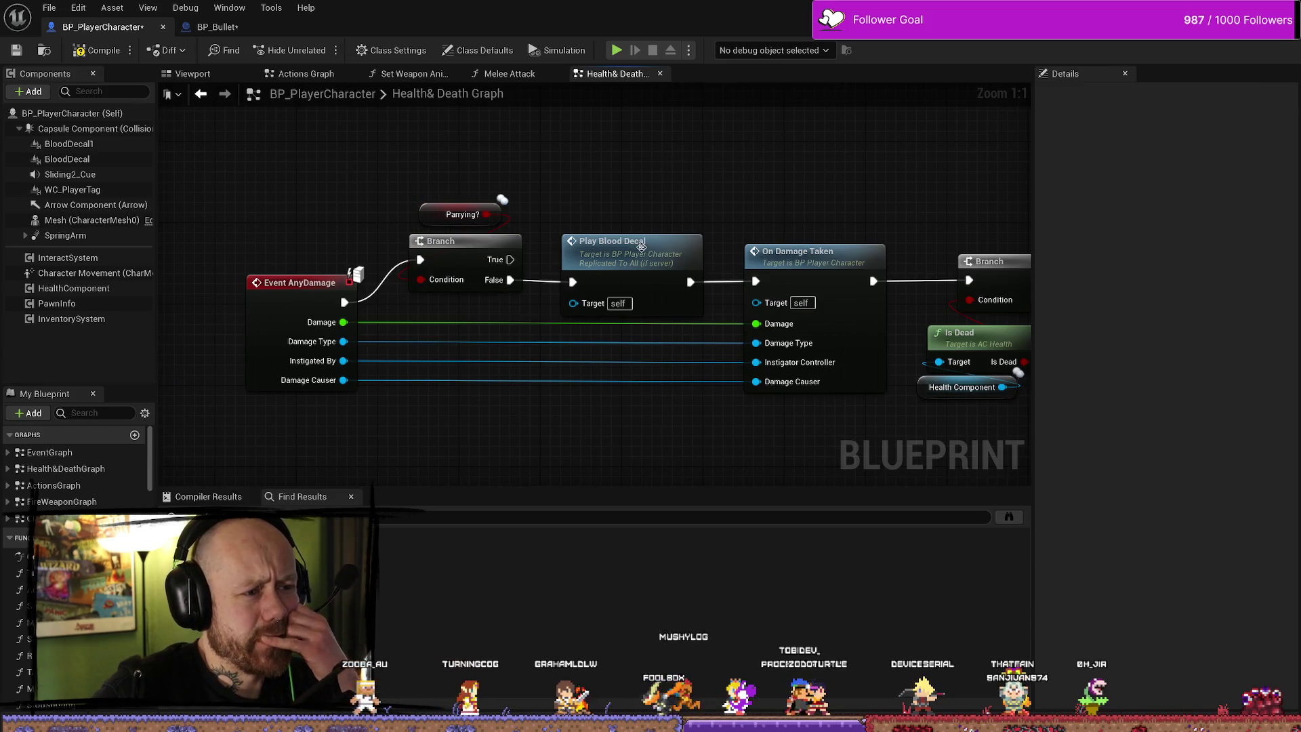
drag(806, 215, 769, 215)
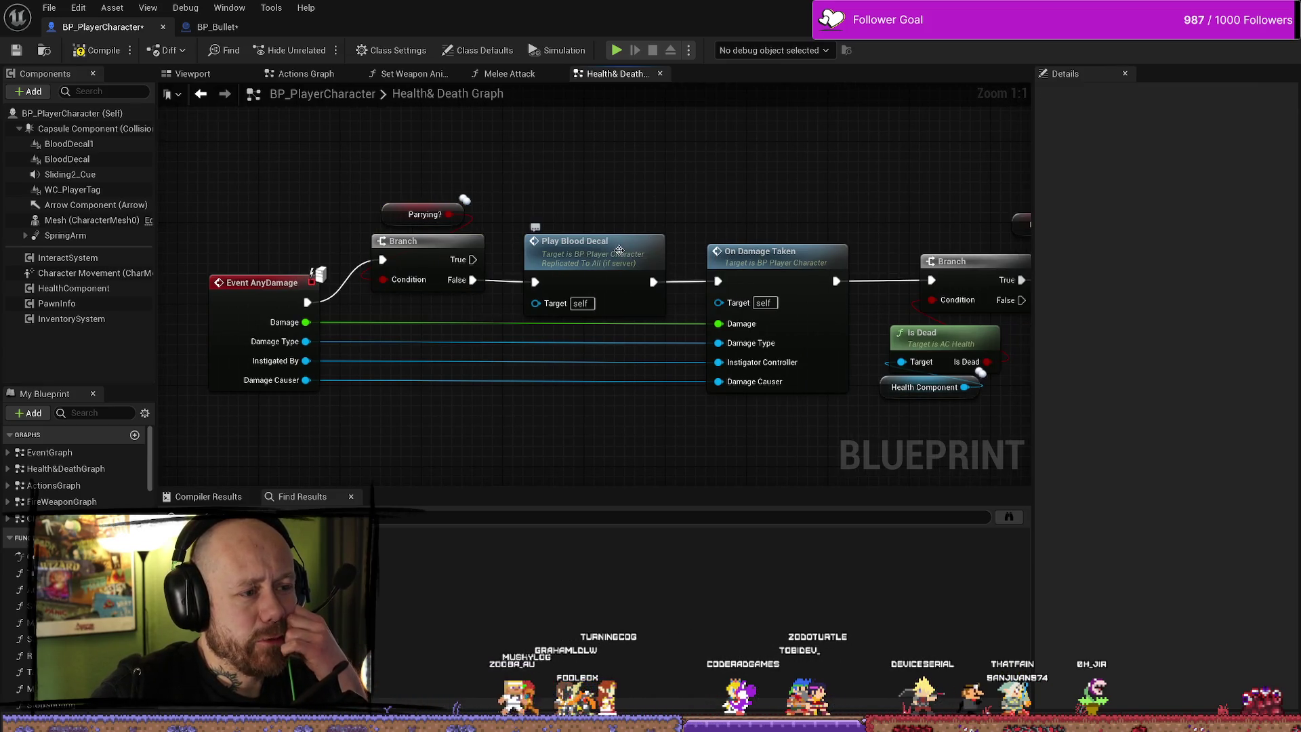
Jump to the PlayBloodDecal event definition and come back to the AnyDamage nodes
double_click(590, 249)
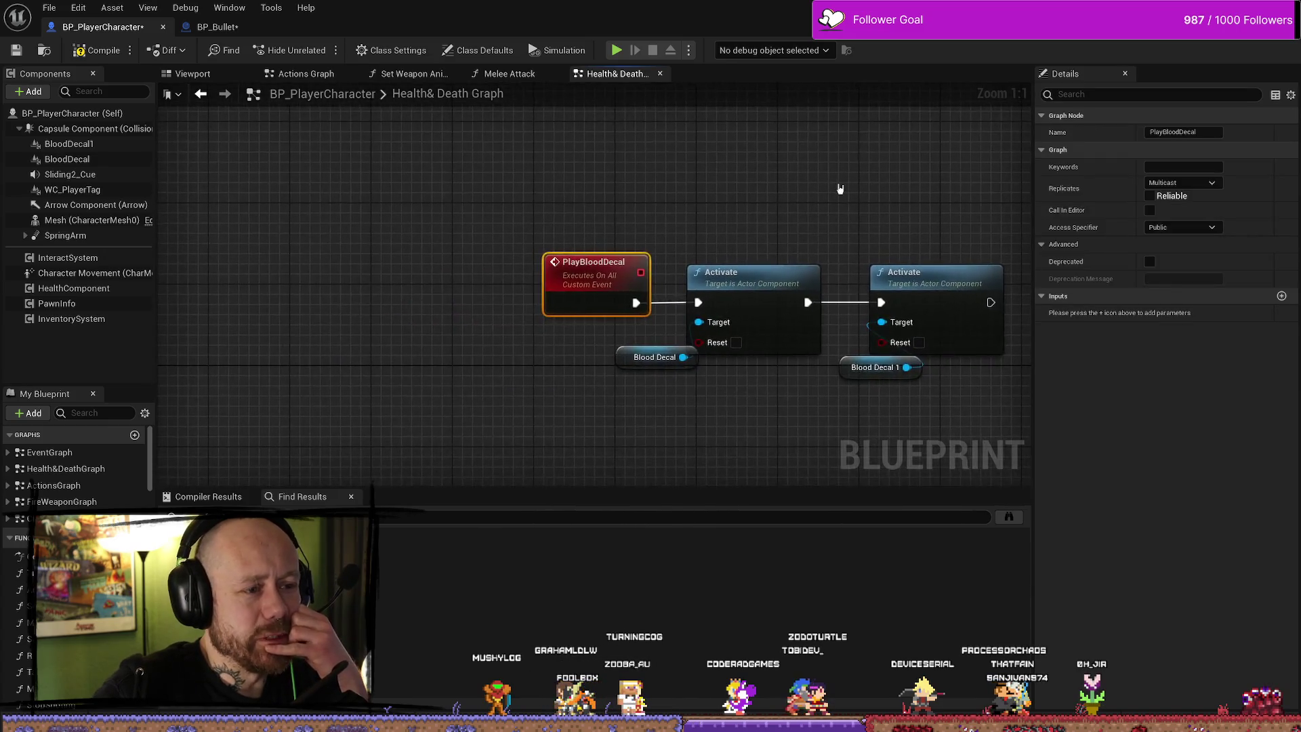
key(alt+Left)
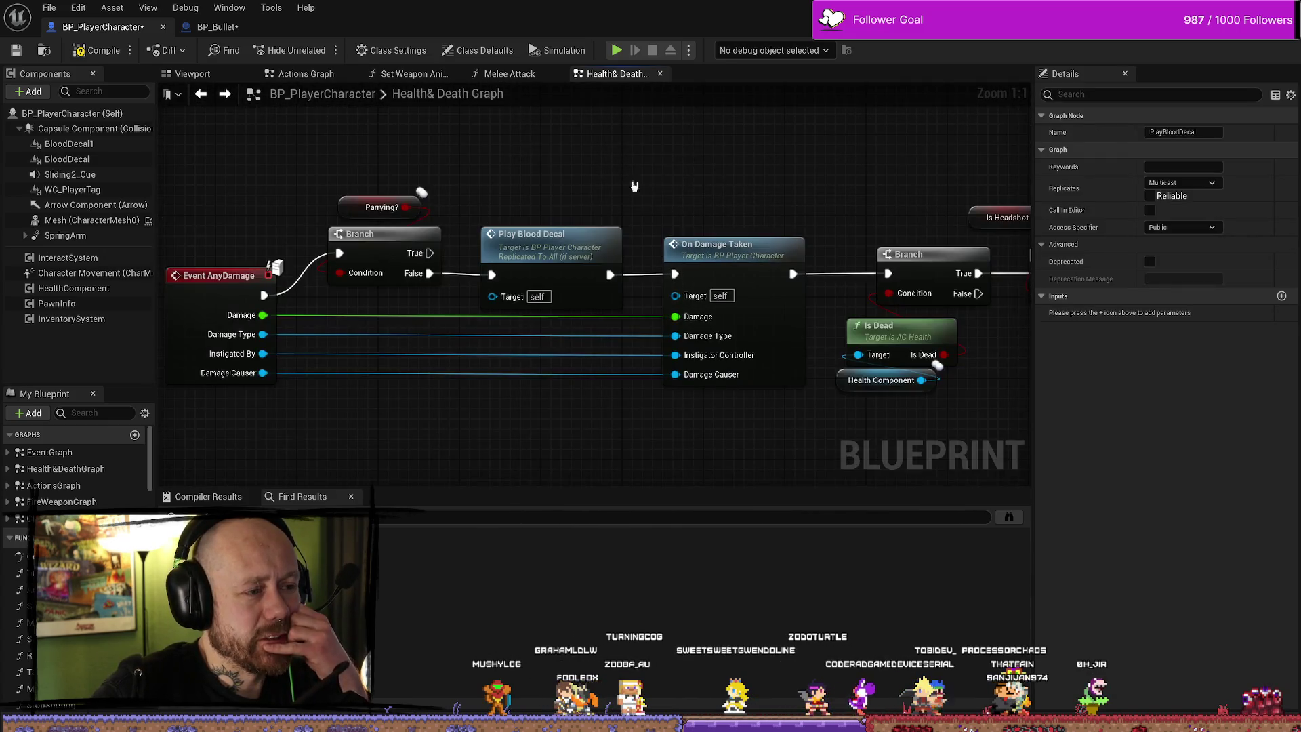
drag(865, 345, 635, 312)
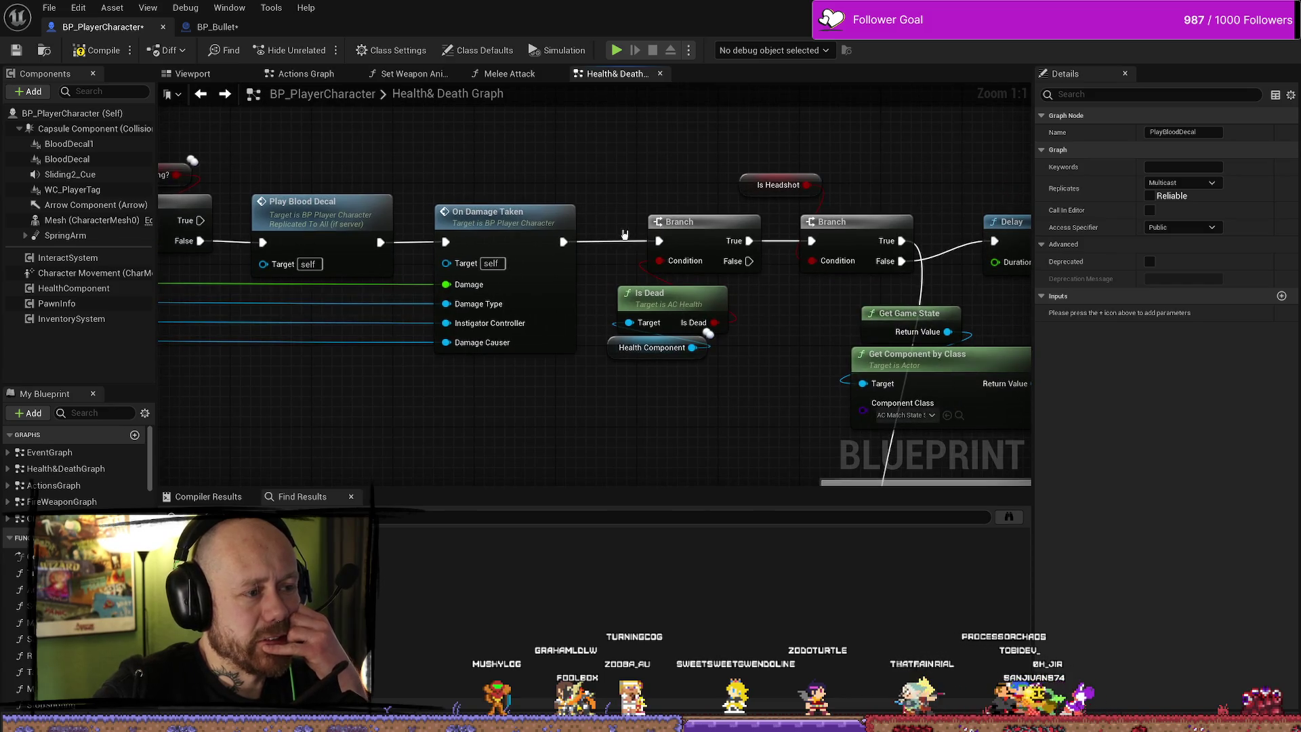
mouse_move(503, 205)
mouse_down()
mouse_move(143, 210)
mouse_move(482, 202)
mouse_move(391, 225)
mouse_up()
Open the On Damage Taken function, look over its nodes, then return to Health & Death
double_click(475, 216)
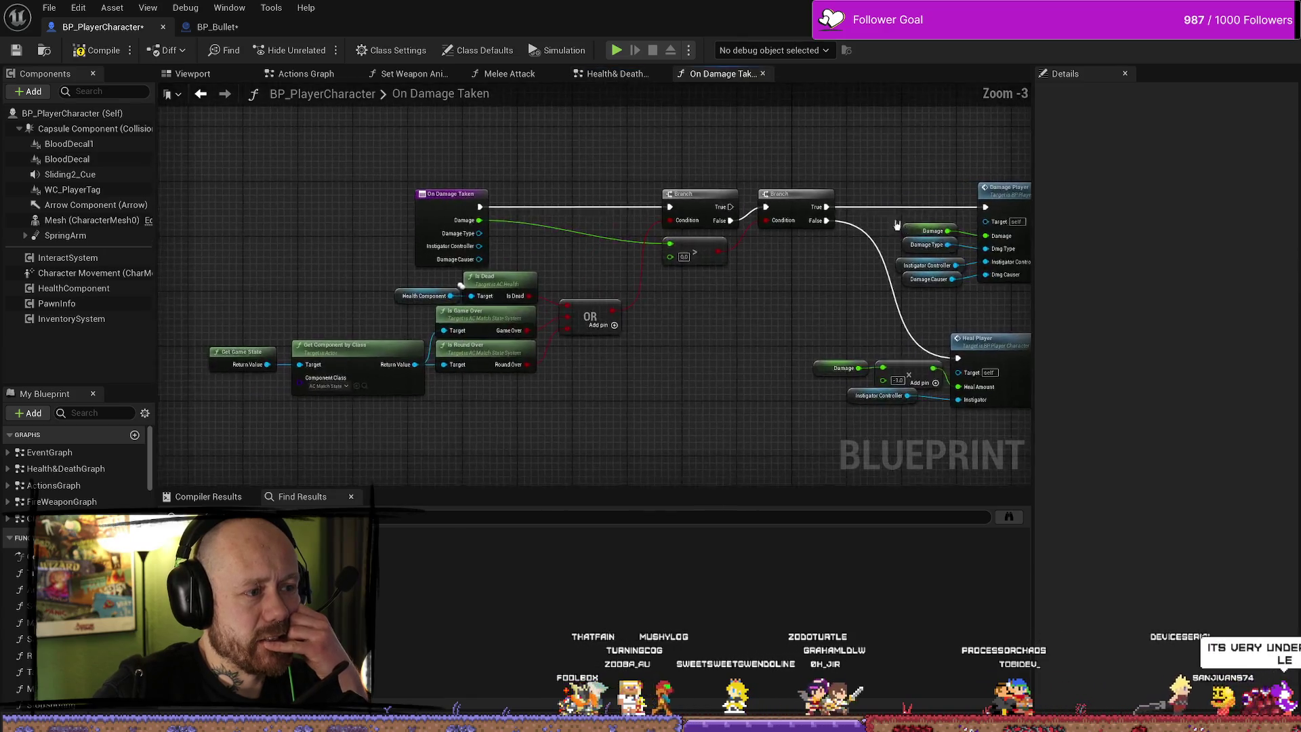
mouse_move(749, 397)
mouse_down()
mouse_move(507, 338)
mouse_move(494, 389)
mouse_move(488, 357)
mouse_up()
key(alt+Left)
scroll(633, 381, down, 3)
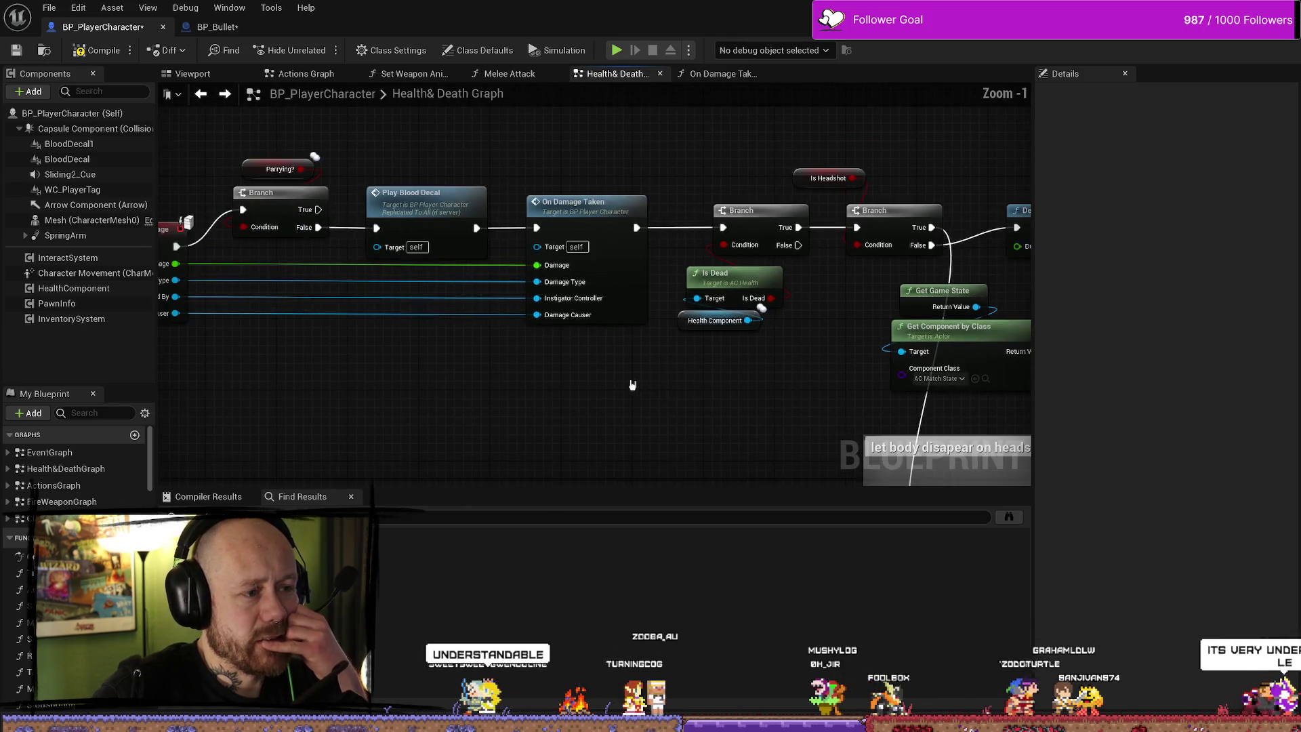
drag(595, 339, 617, 314)
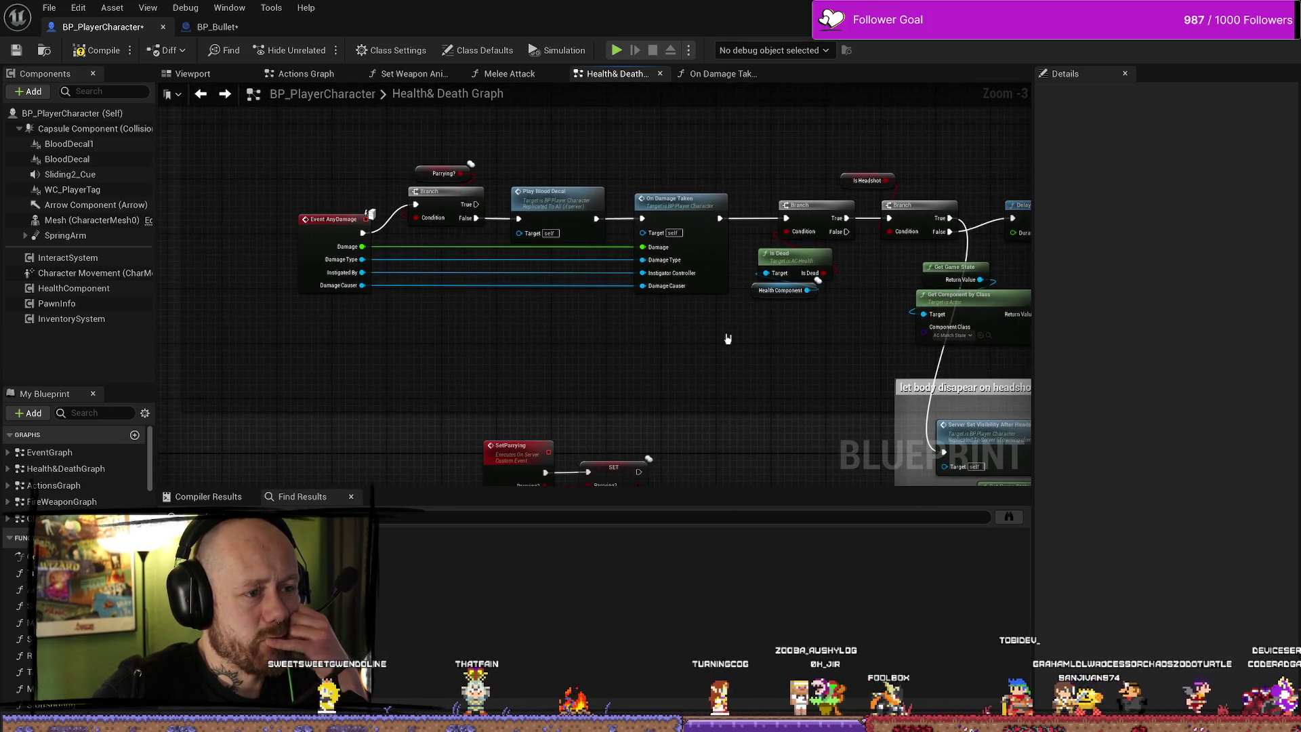
Review BP_BaseWeapon's Play Effects and Effects graphs, inspecting Multicast_PlayImpactEffects, then switch to BP_Bullet
scroll(715, 337, up, 2)
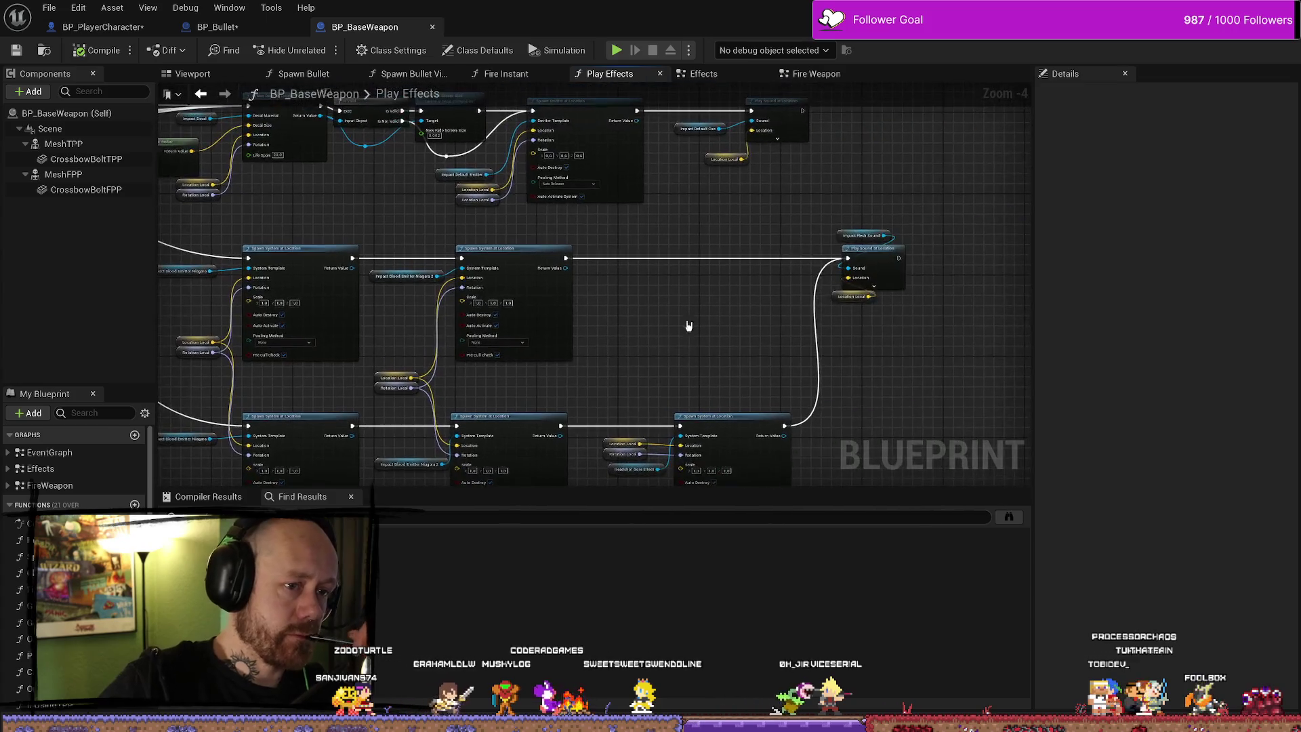
drag(458, 328, 666, 276)
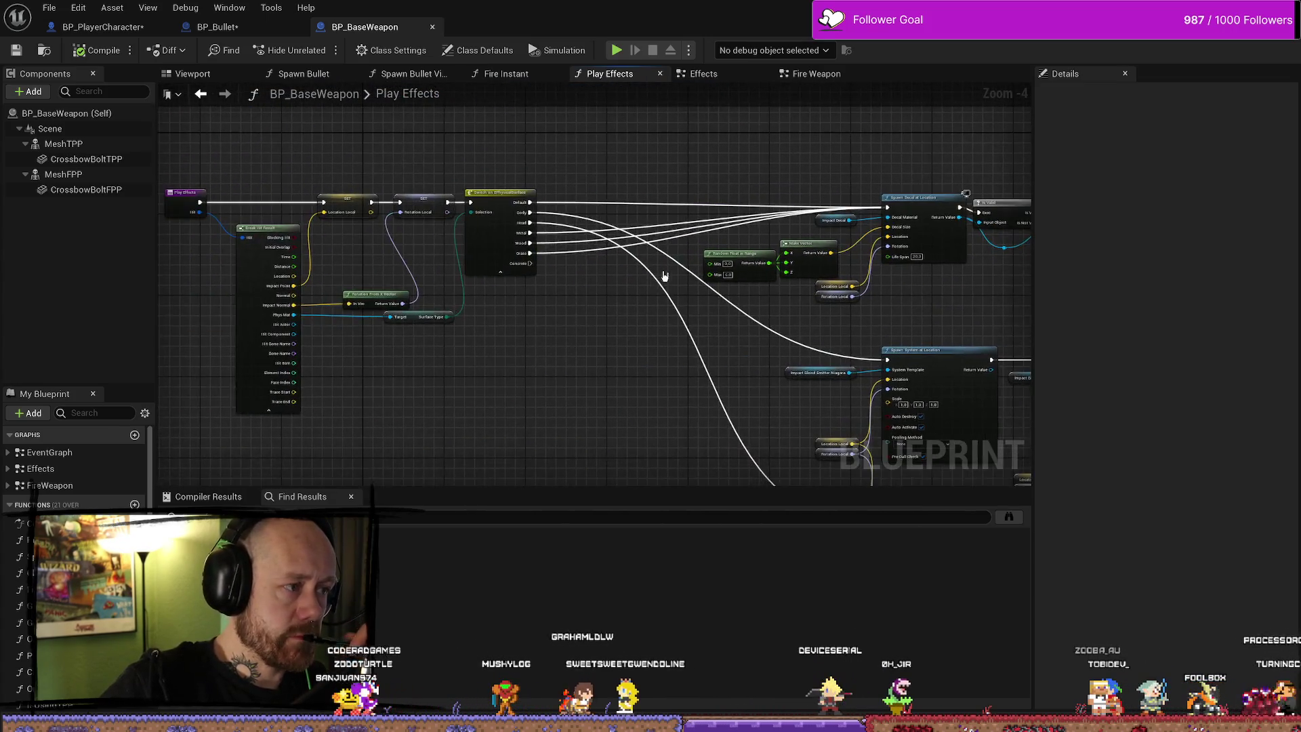
mouse_move(471, 384)
mouse_down()
mouse_move(639, 276)
mouse_move(590, 226)
mouse_move(509, 181)
mouse_up()
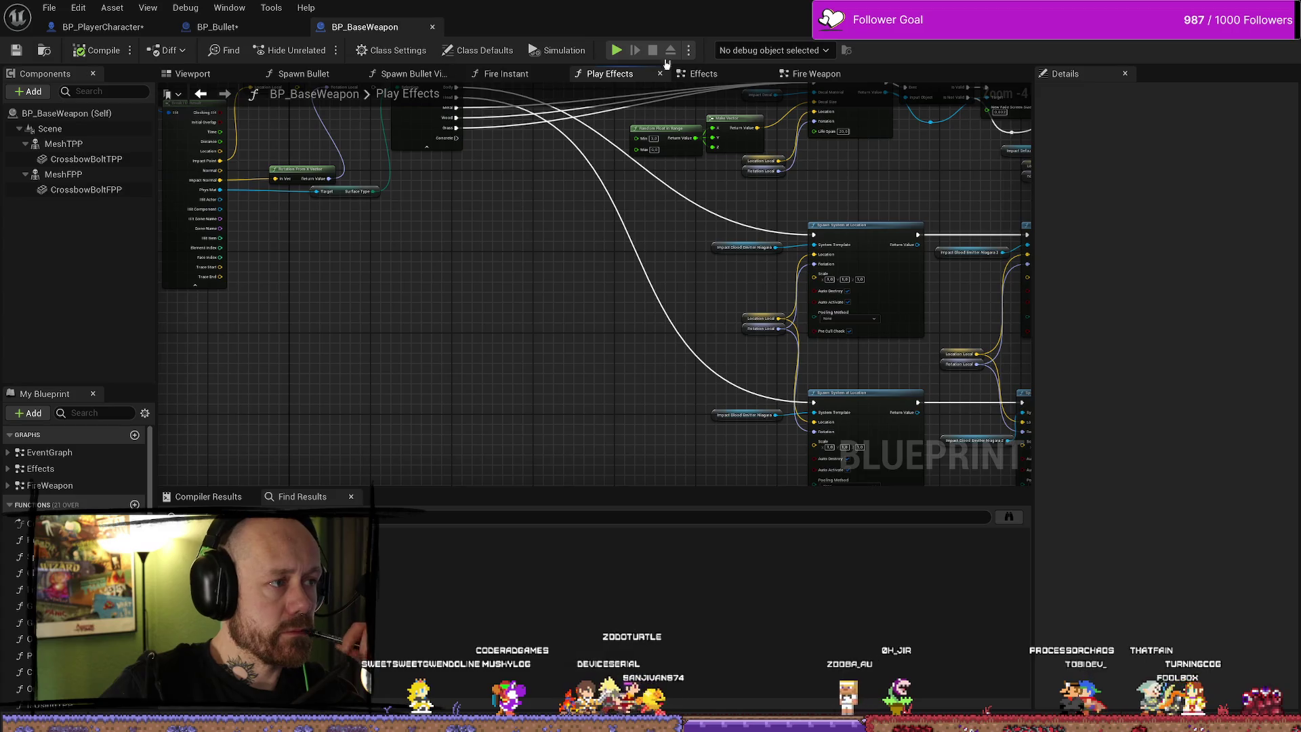
click(702, 73)
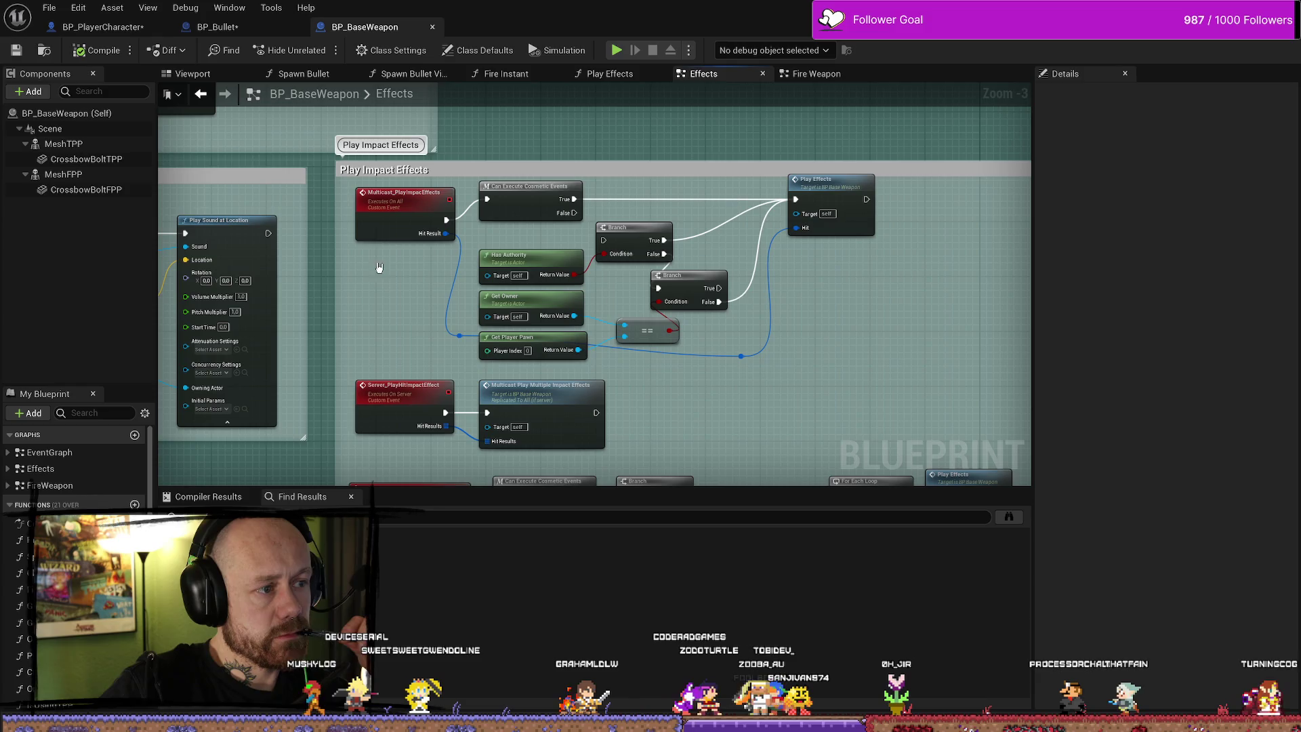
click(404, 214)
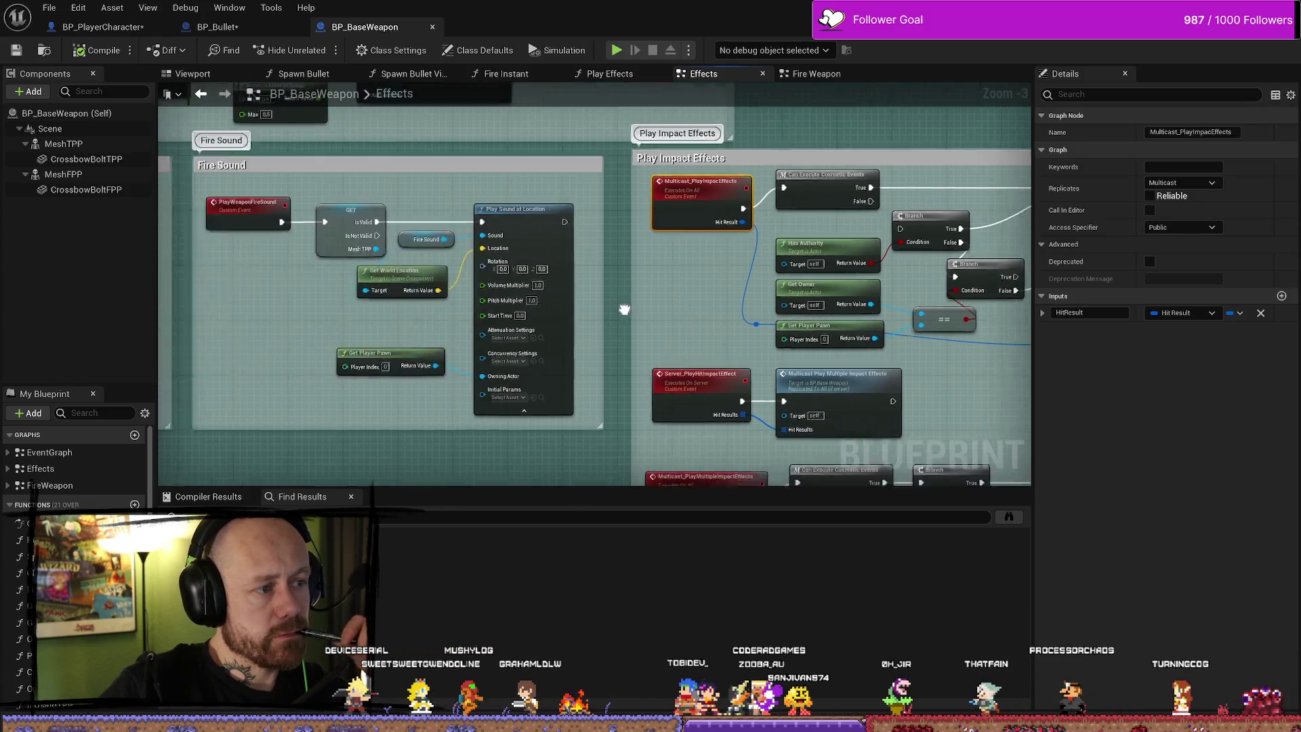
mouse_move(494, 343)
mouse_down()
mouse_move(682, 357)
mouse_move(494, 358)
mouse_move(537, 323)
mouse_move(283, 293)
mouse_up()
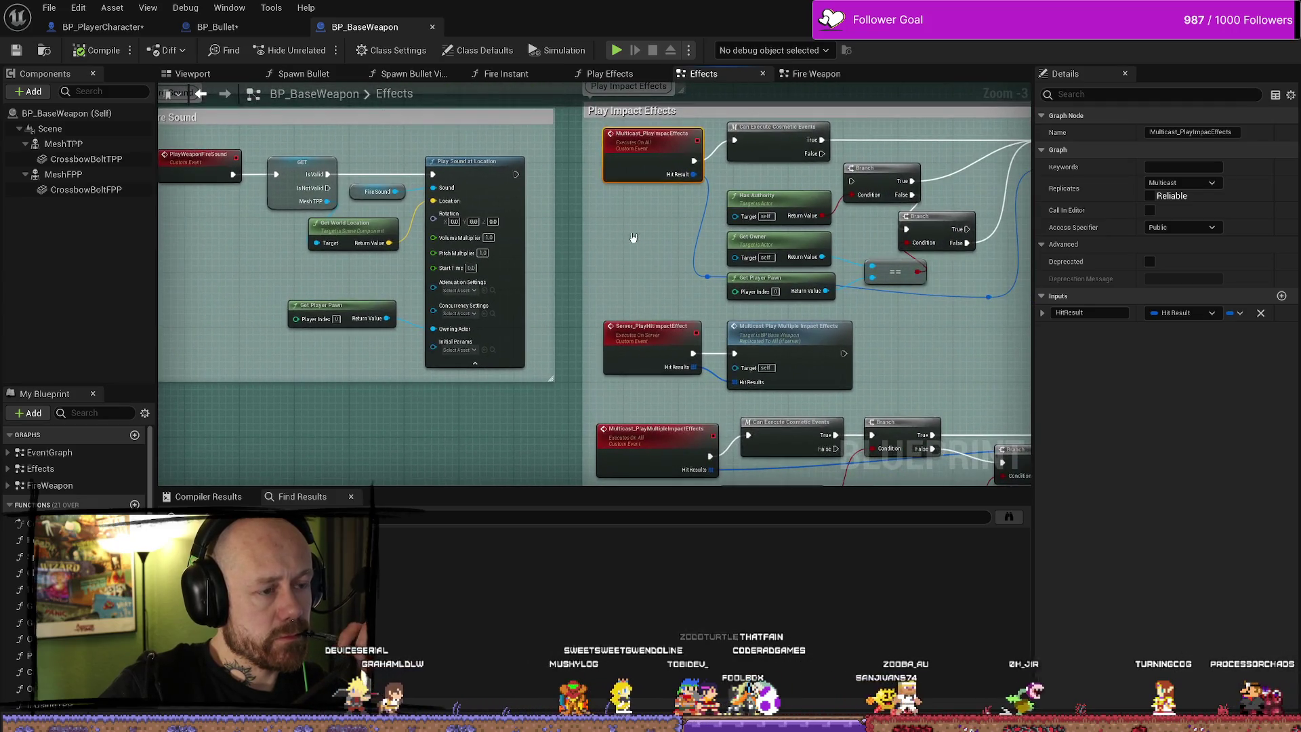
click(217, 27)
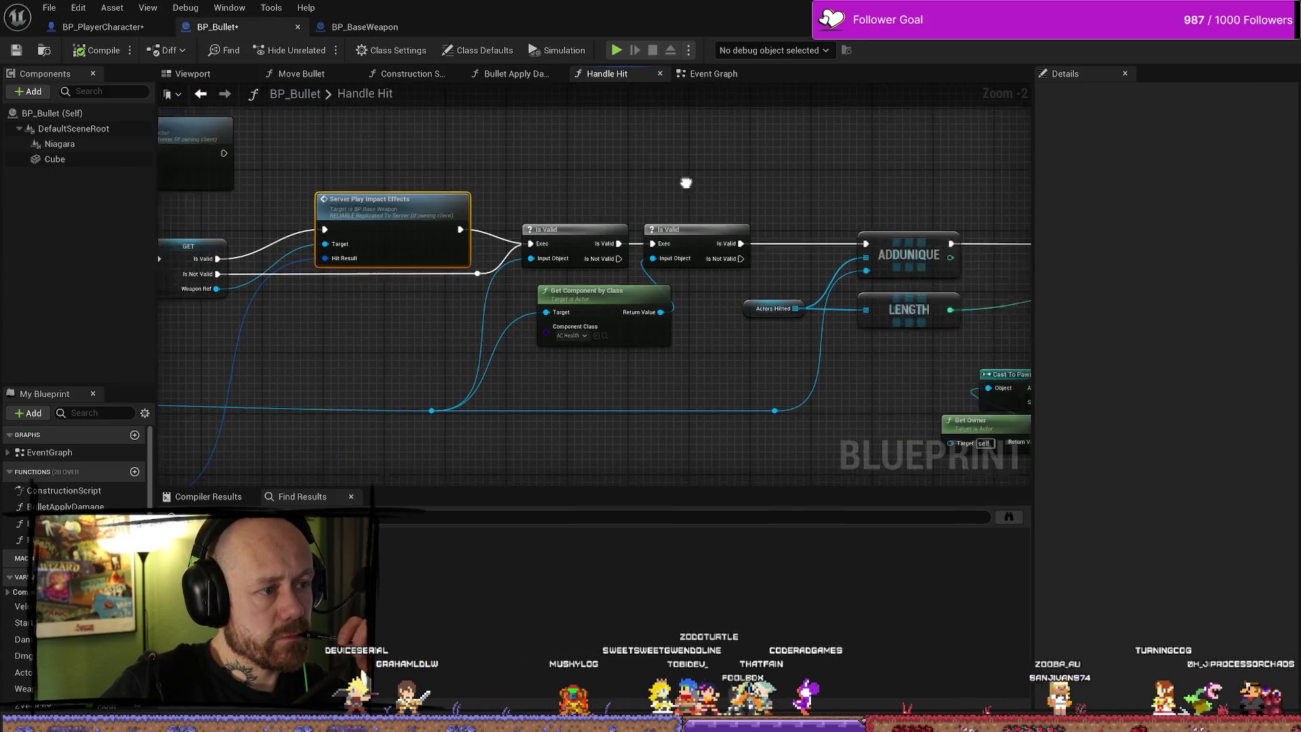
Trace Handle Hit from Get Component by Class through Server Bullet Apply Damage to Parry Effect Server
mouse_move(801, 245)
mouse_down()
mouse_move(738, 192)
mouse_move(787, 340)
mouse_move(801, 176)
mouse_up()
mouse_move(673, 184)
mouse_down()
mouse_move(596, 168)
mouse_move(634, 227)
mouse_move(770, 116)
mouse_move(656, 320)
mouse_move(570, 299)
mouse_move(628, 386)
mouse_up()
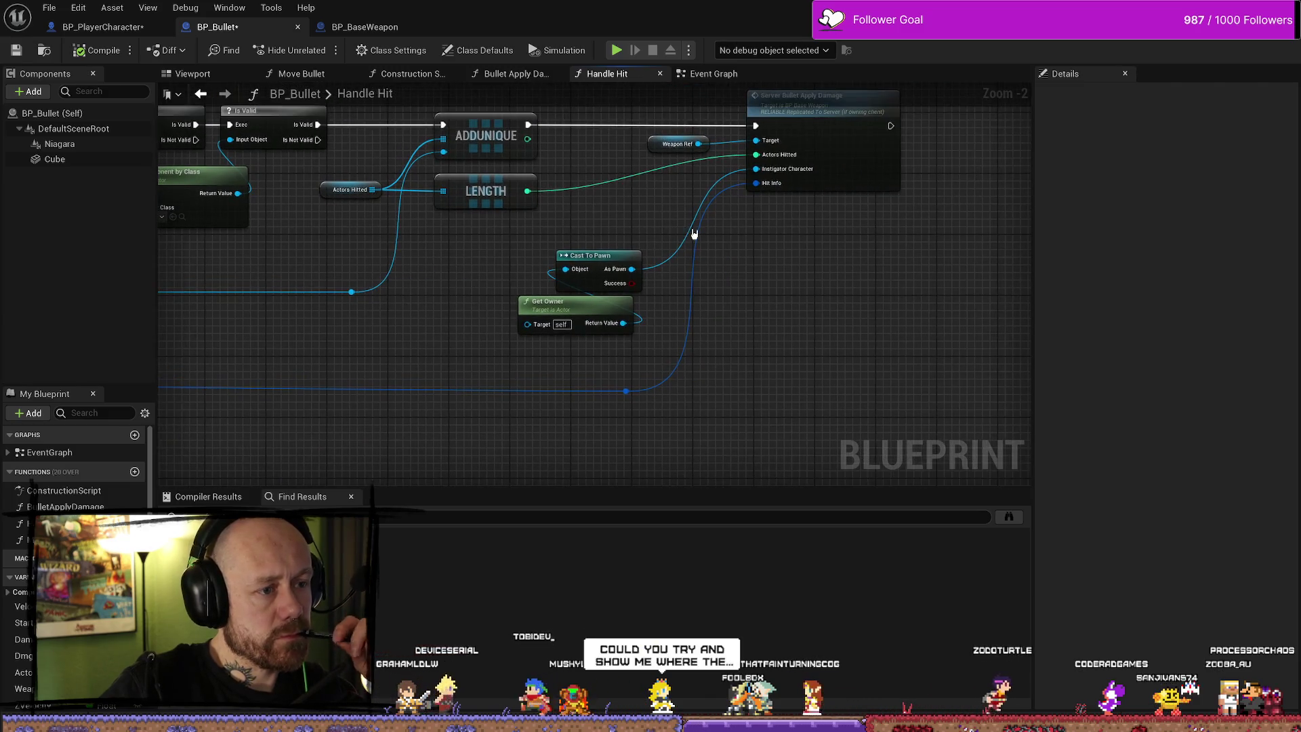
drag(511, 356, 699, 253)
click(848, 254)
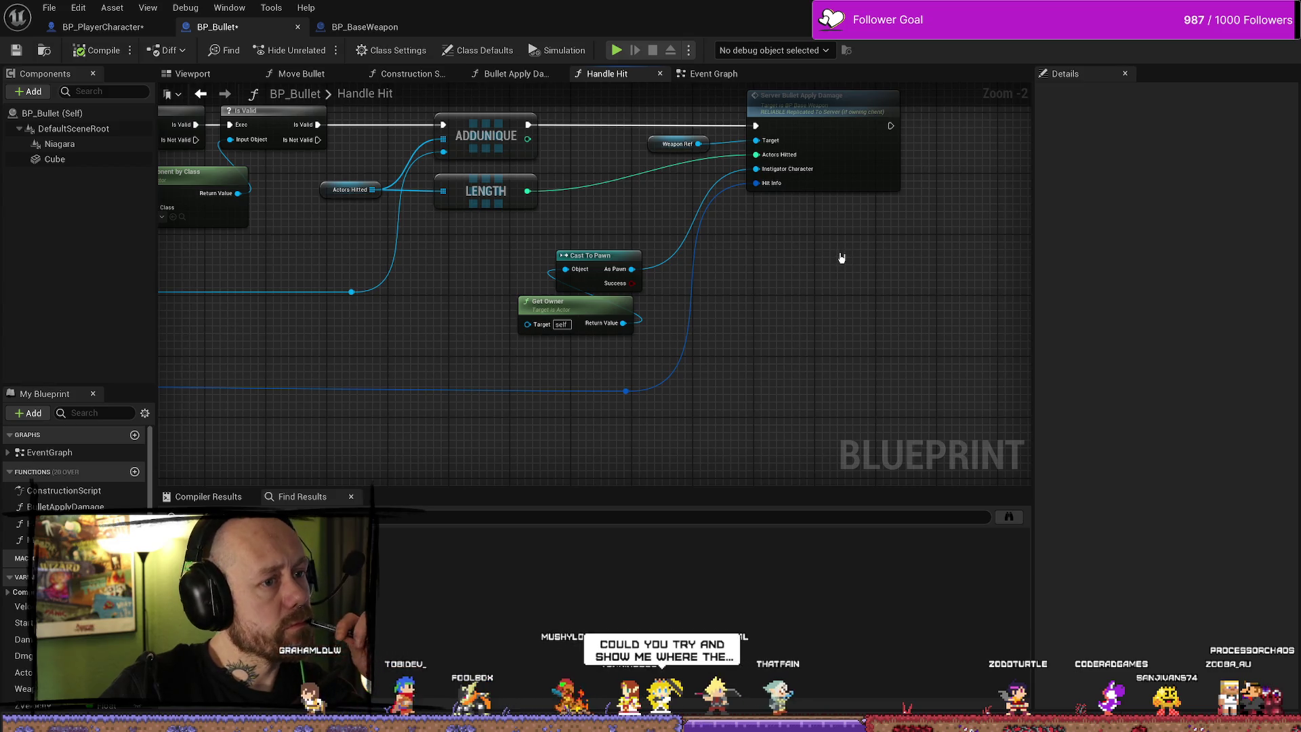
mouse_move(414, 305)
mouse_down()
mouse_move(560, 271)
mouse_move(448, 347)
mouse_up()
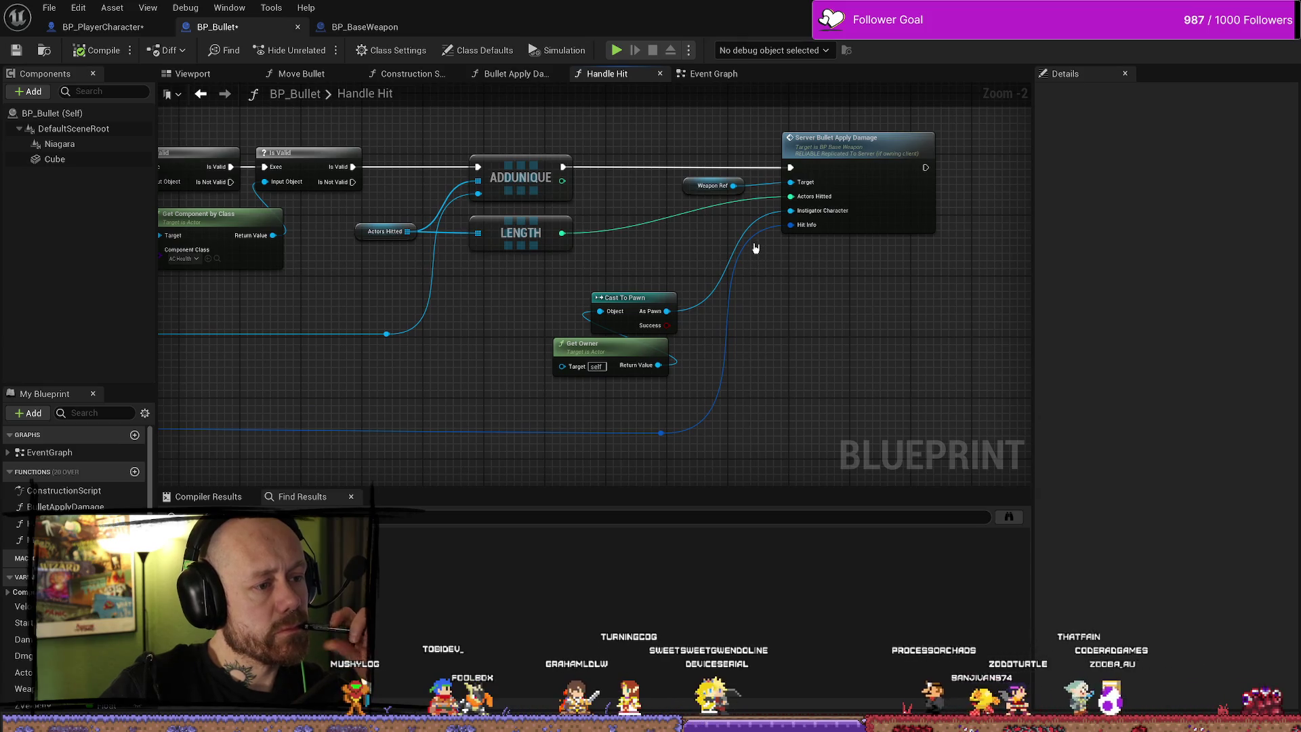
drag(918, 285, 819, 270)
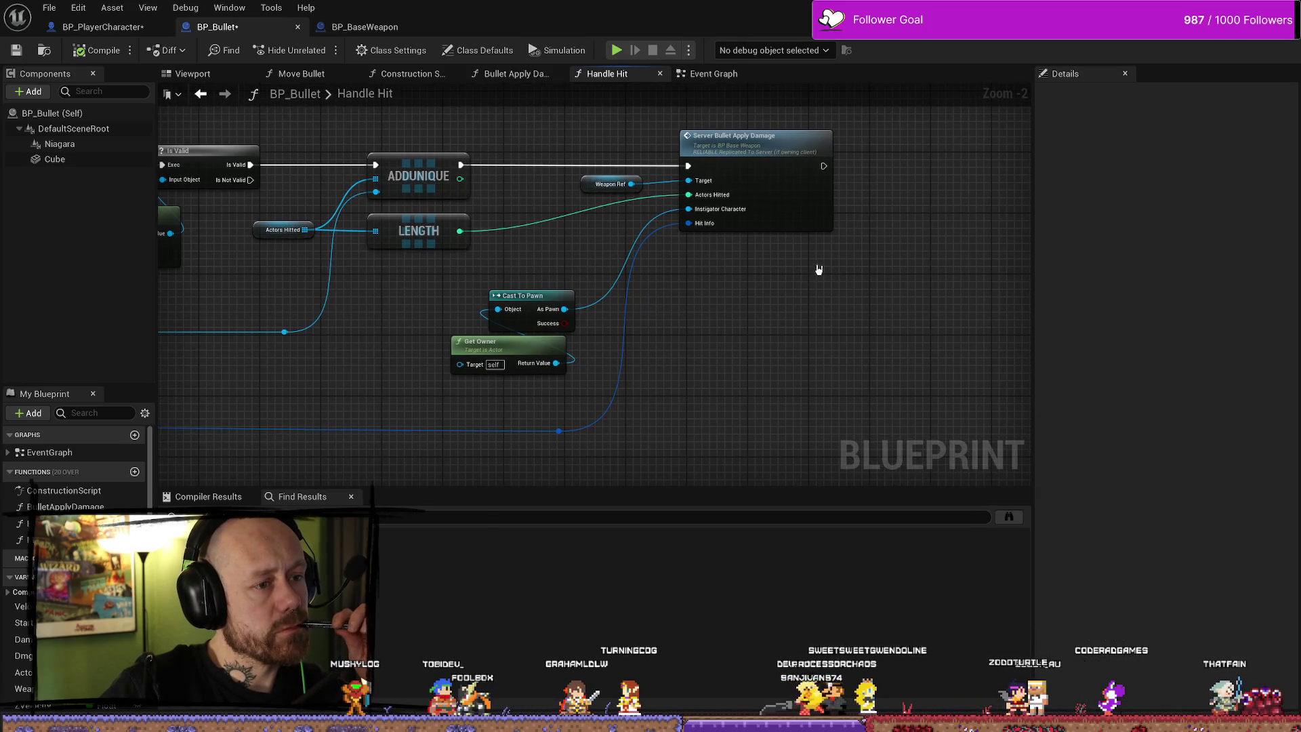
scroll(817, 264, down, 2)
scroll(813, 252, up, 3)
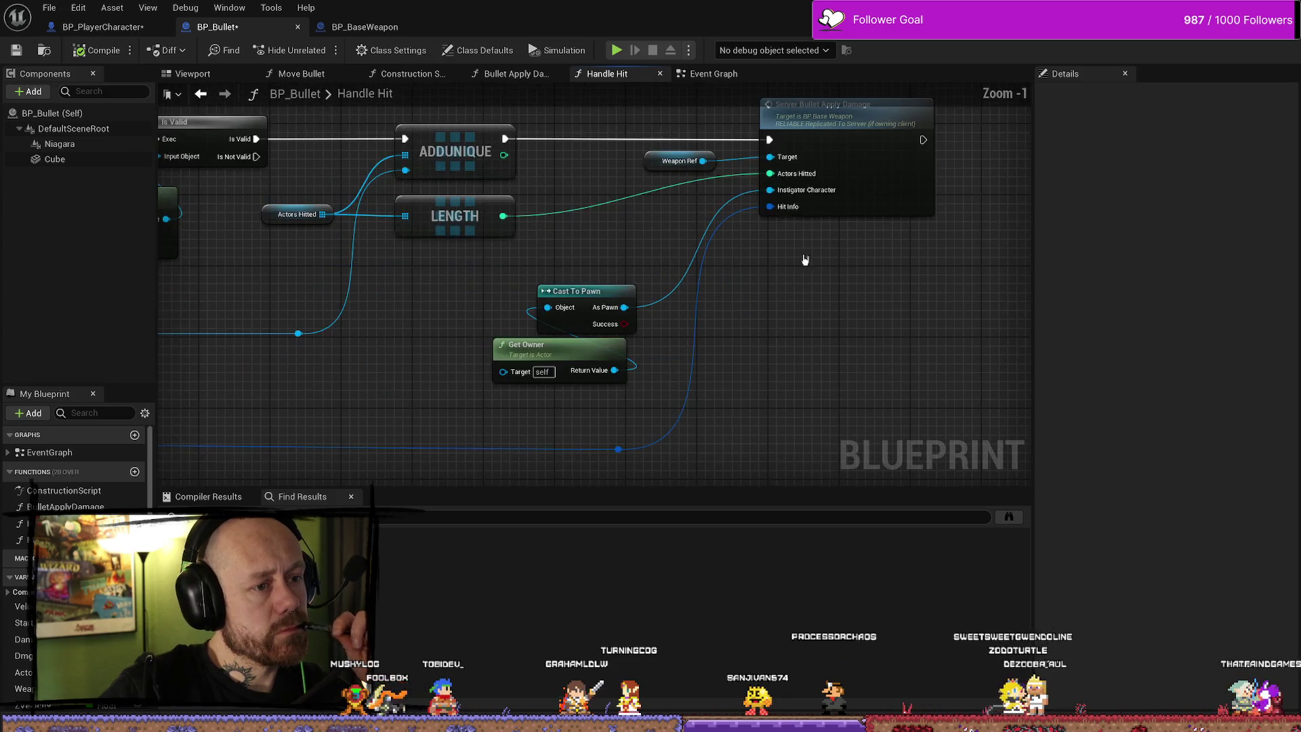
scroll(813, 252, down, 3)
drag(436, 300, 538, 285)
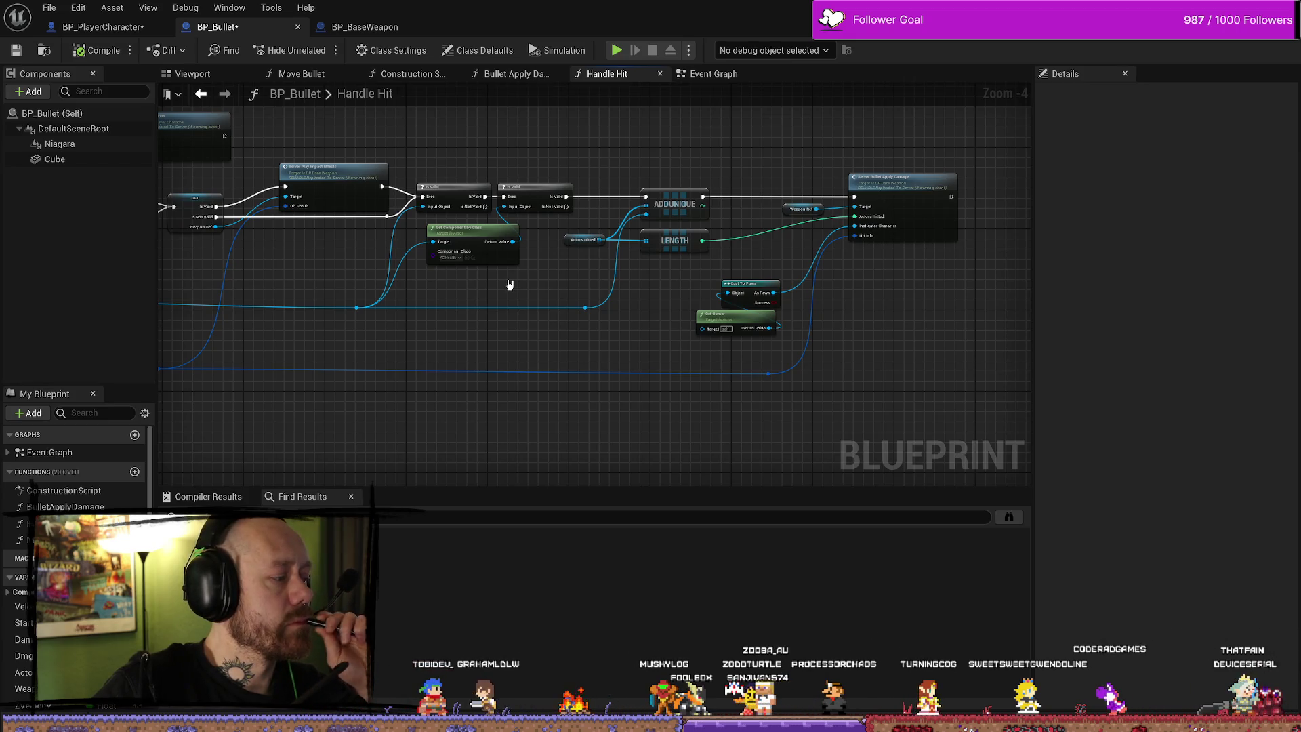
drag(456, 290, 641, 298)
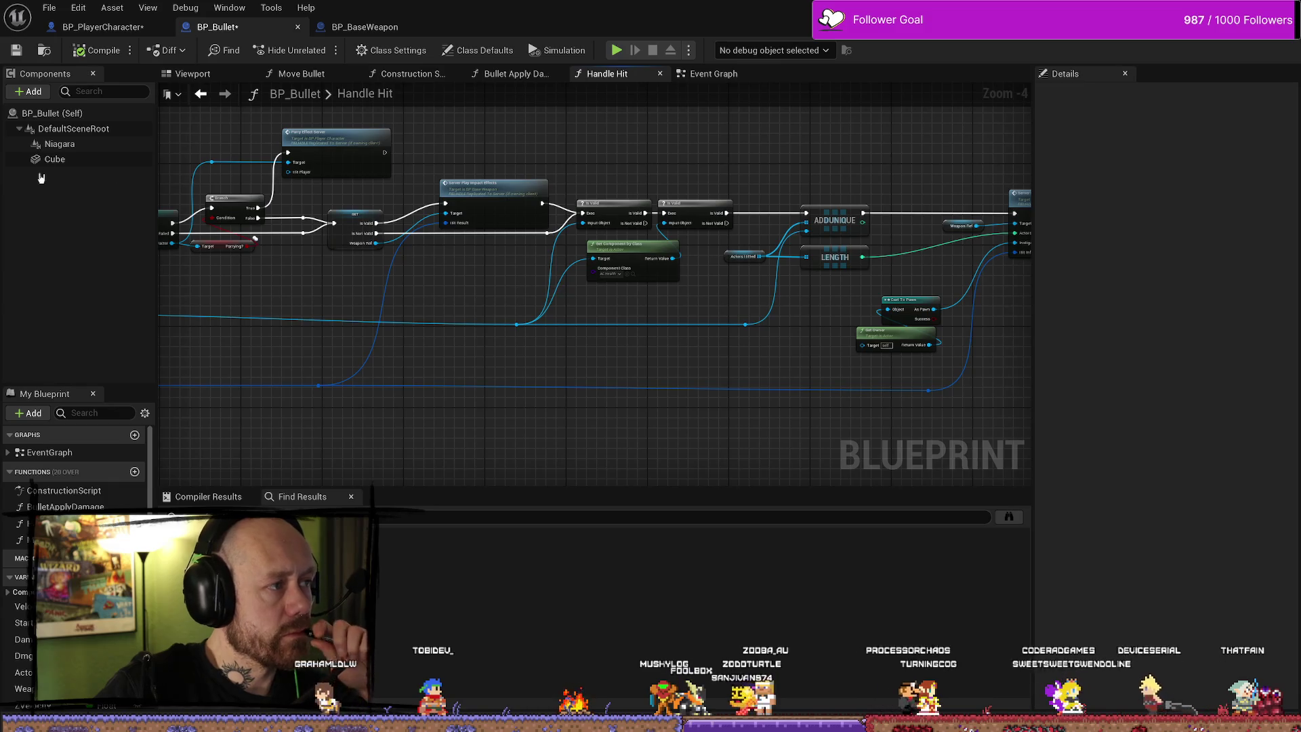
Return to BP_PlayerCharacter's Health & Death graph and zoom out
click(110, 10)
click(80, 27)
scroll(638, 136, down, 3)
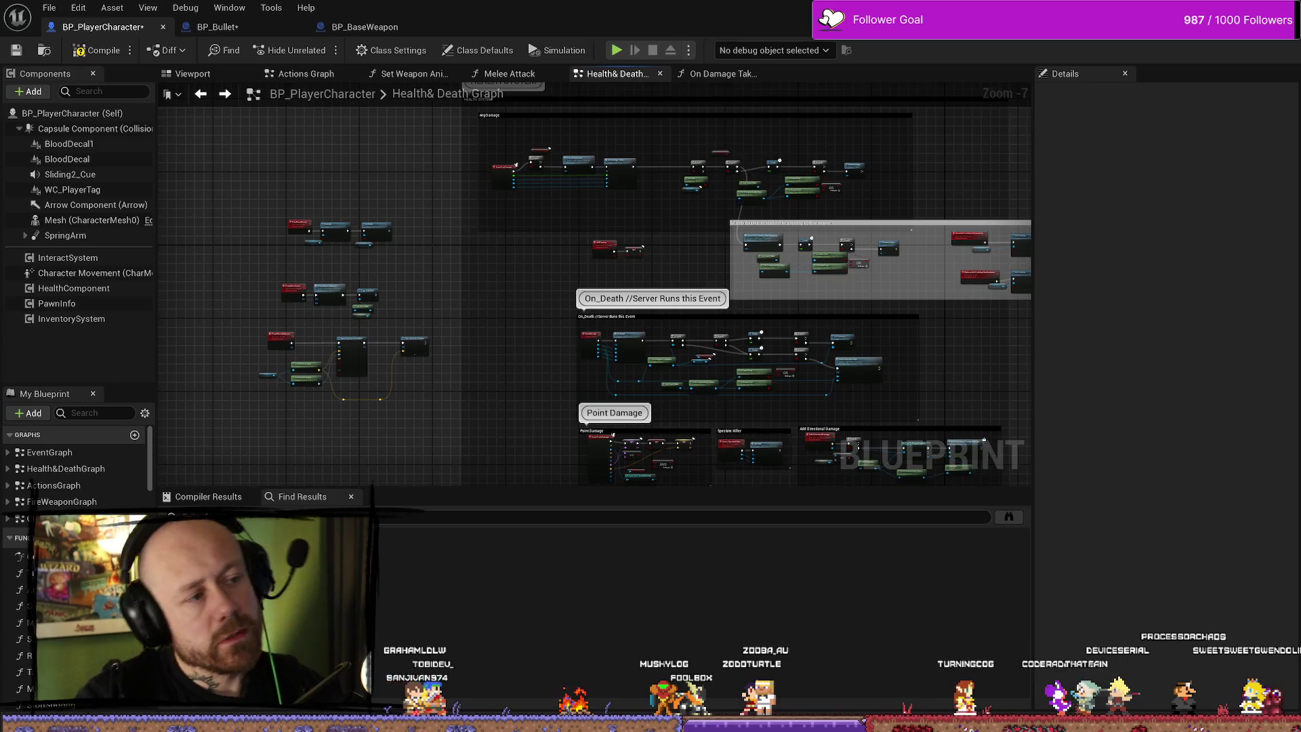
Search the project assets for 'parry', close the browser, and frame the AnyDamage and HEALTH SYSTEM sections
key(ctrl+space)
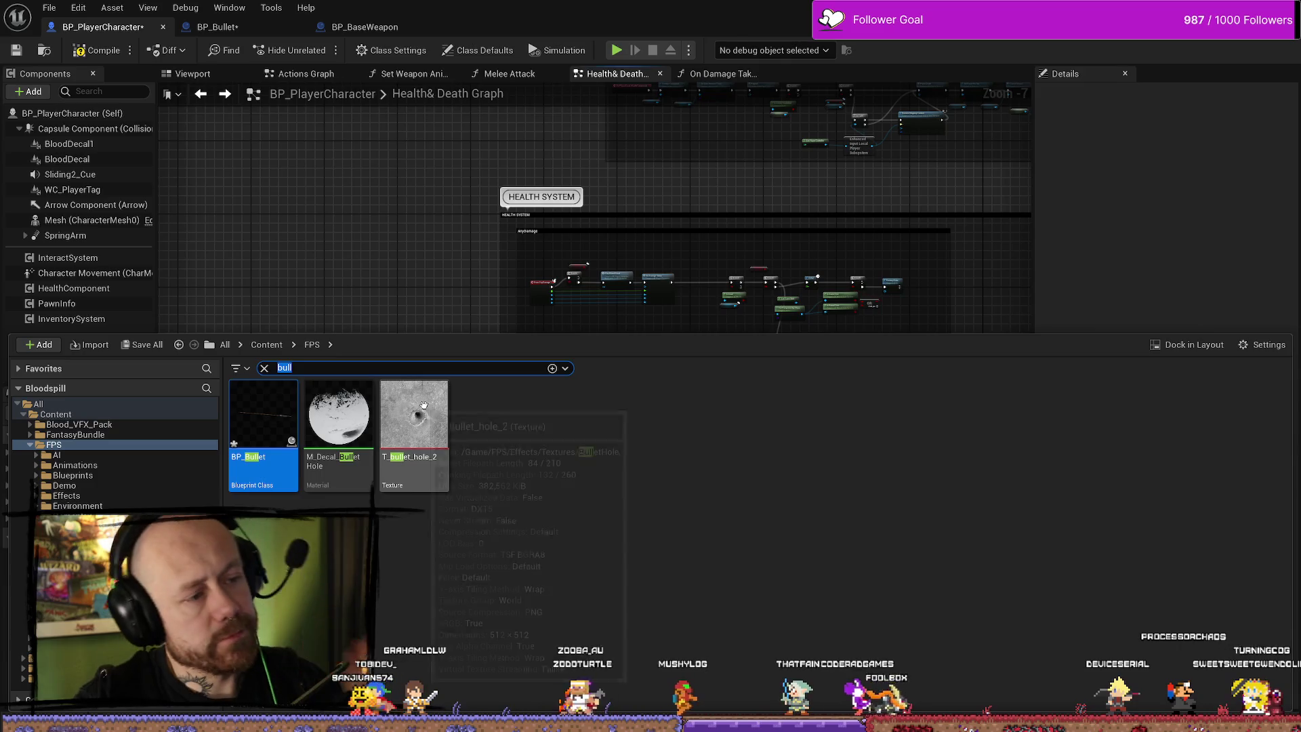
key(ctrl+a)
text(p)
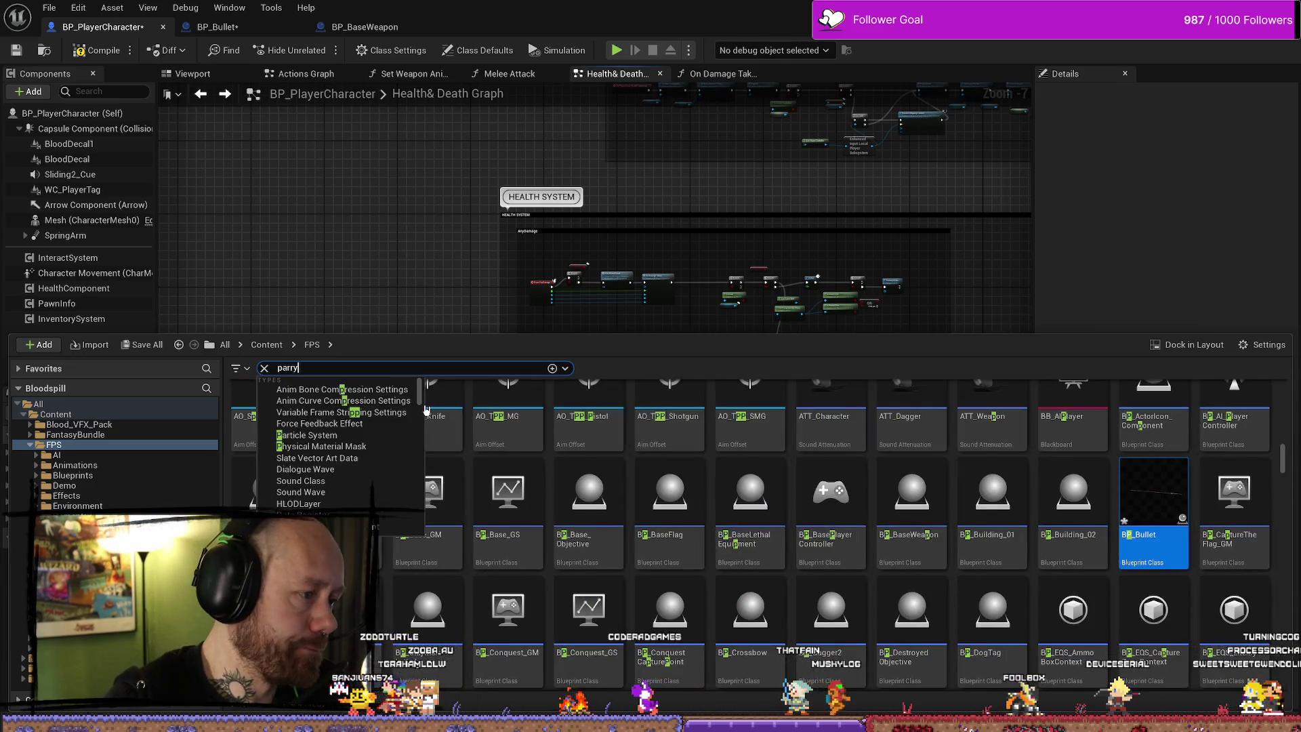
key(Return)
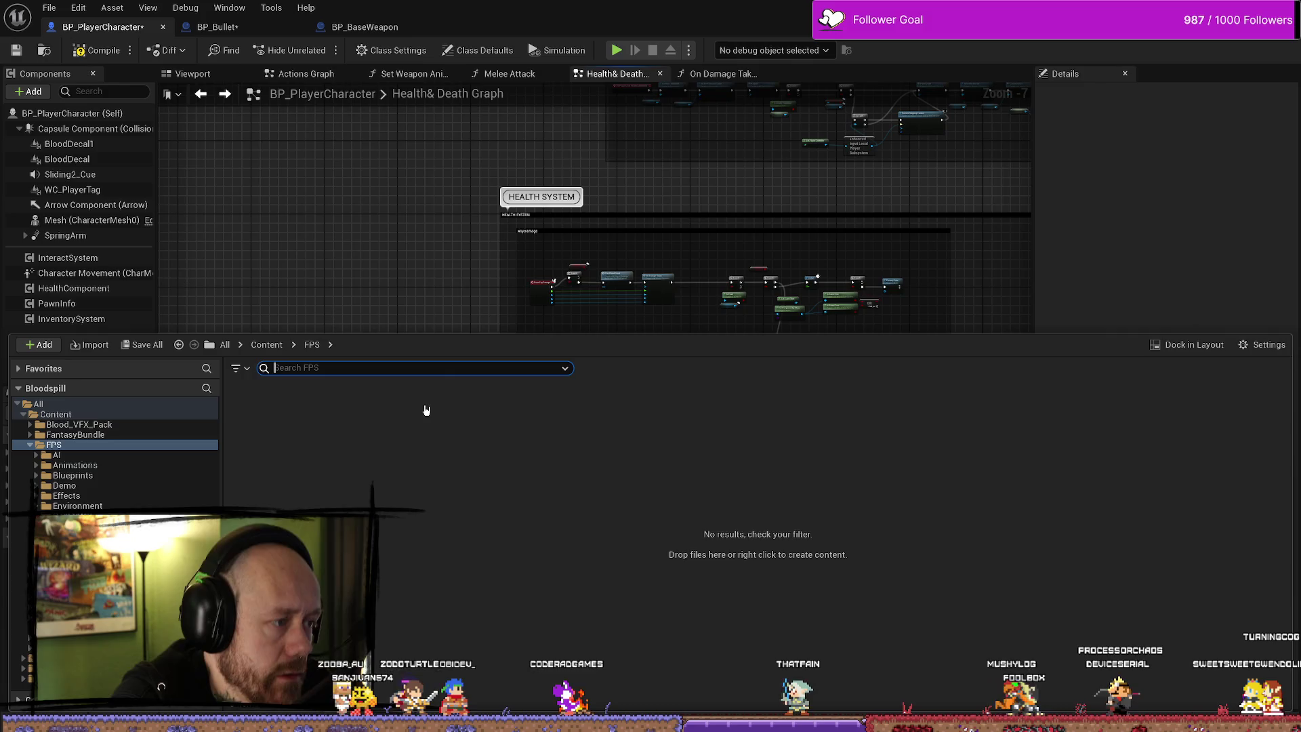
click(536, 234)
scroll(536, 234, up, 3)
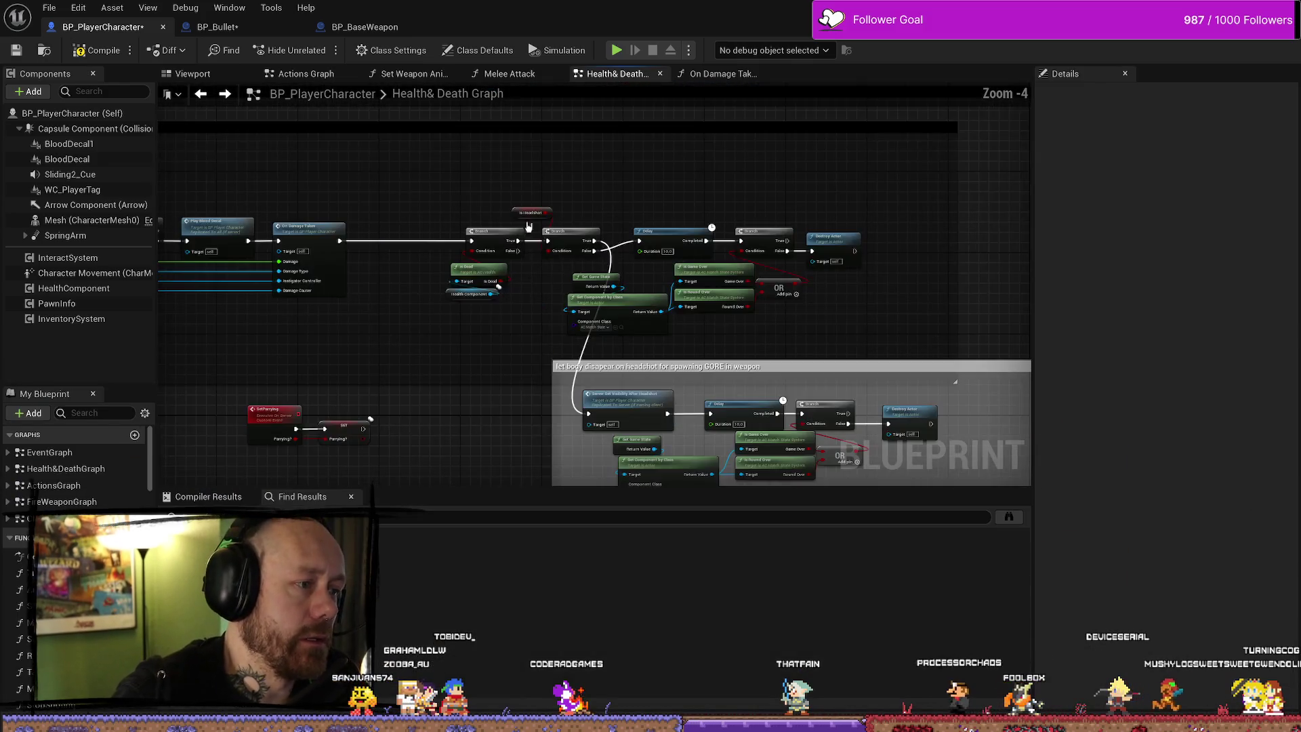
drag(536, 234, 712, 267)
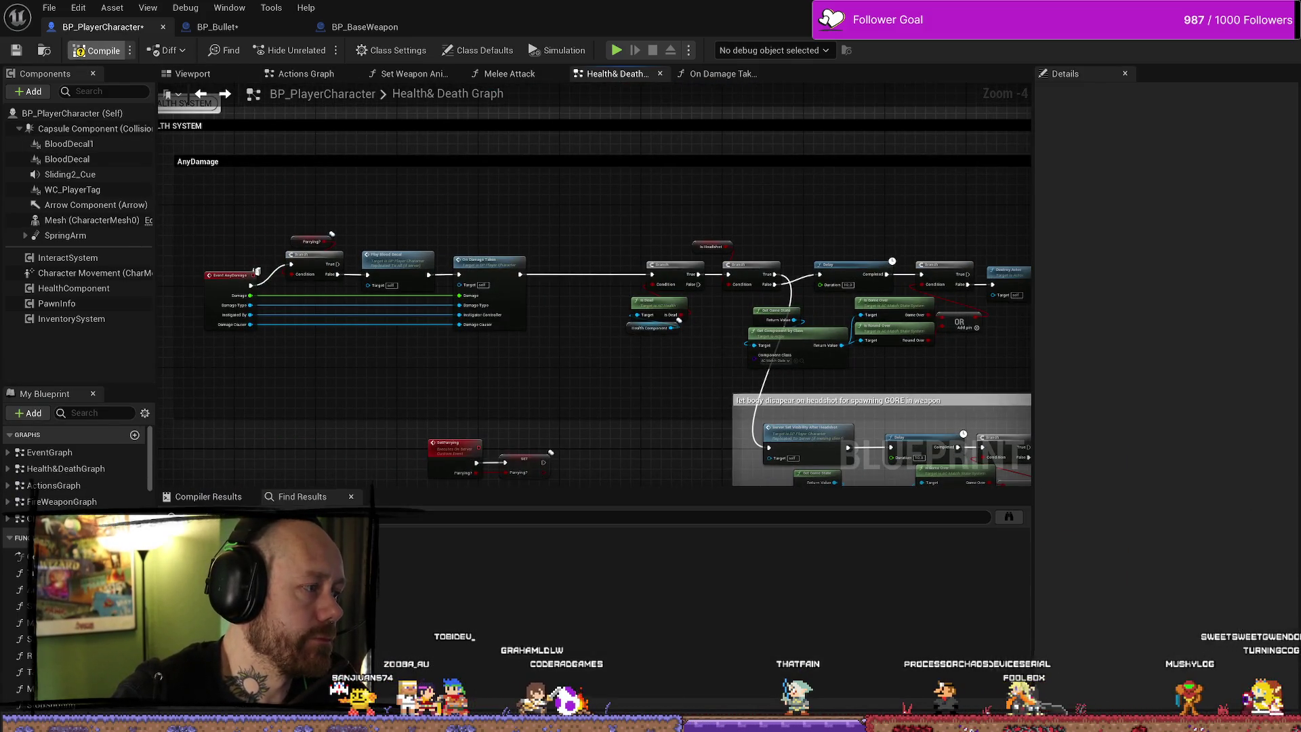
Compile BP_PlayerCharacter, filter its members for 'parry' and open the SetParrying event
click(109, 415)
key(F7)
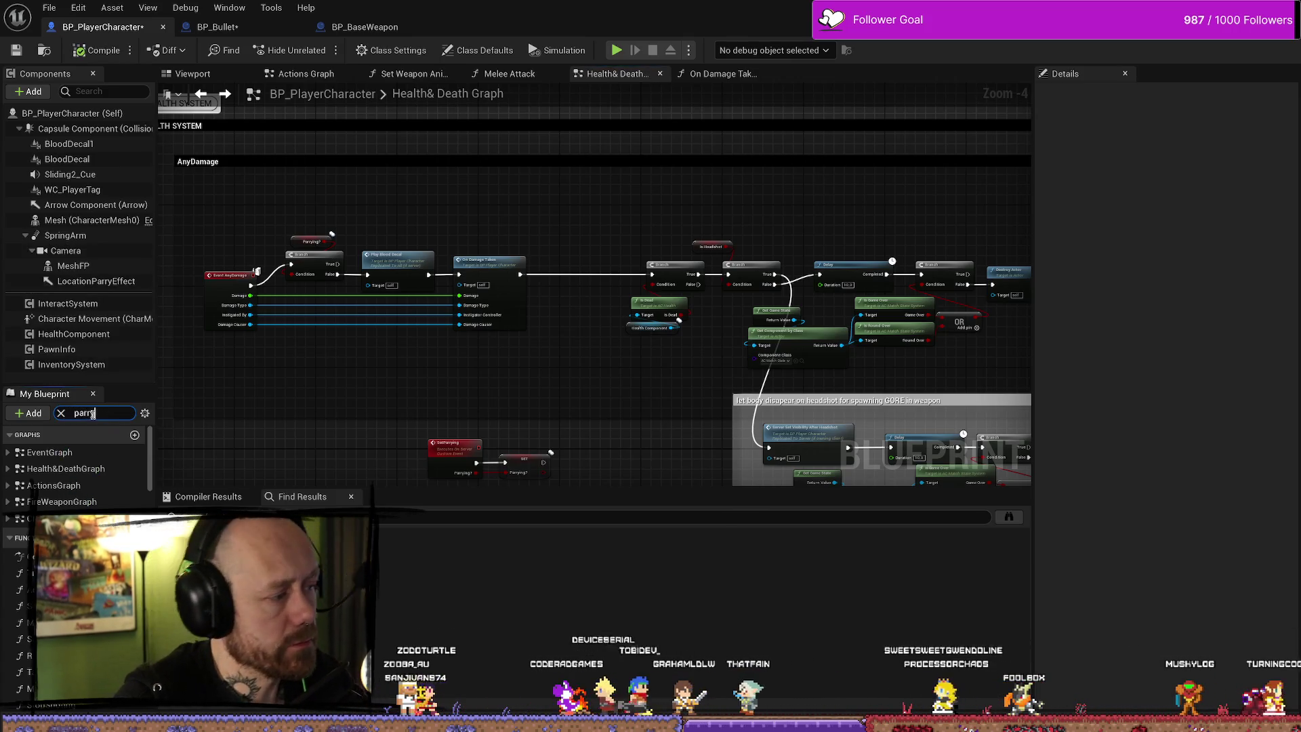
text(ry)
double_click(88, 465)
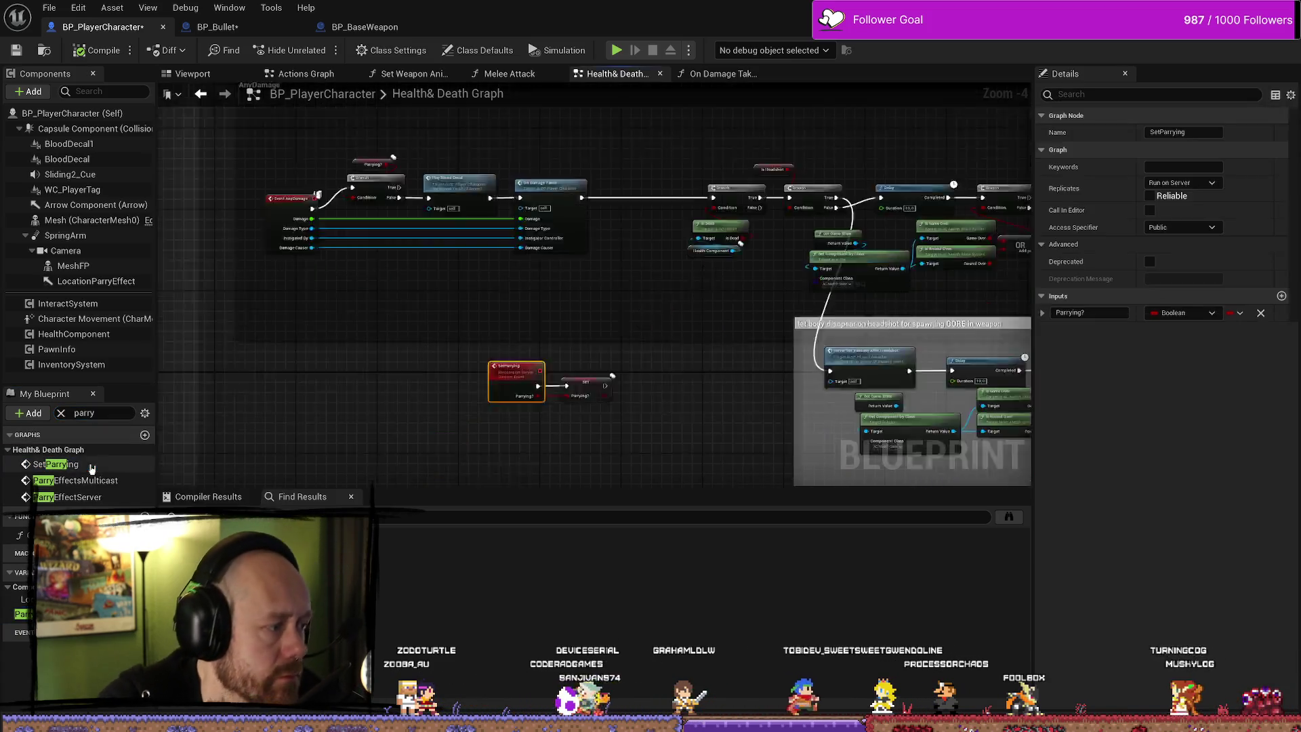
Find references to SetParrying and check its event and SET node results
scroll(840, 356, down, 6)
scroll(847, 349, up, 4)
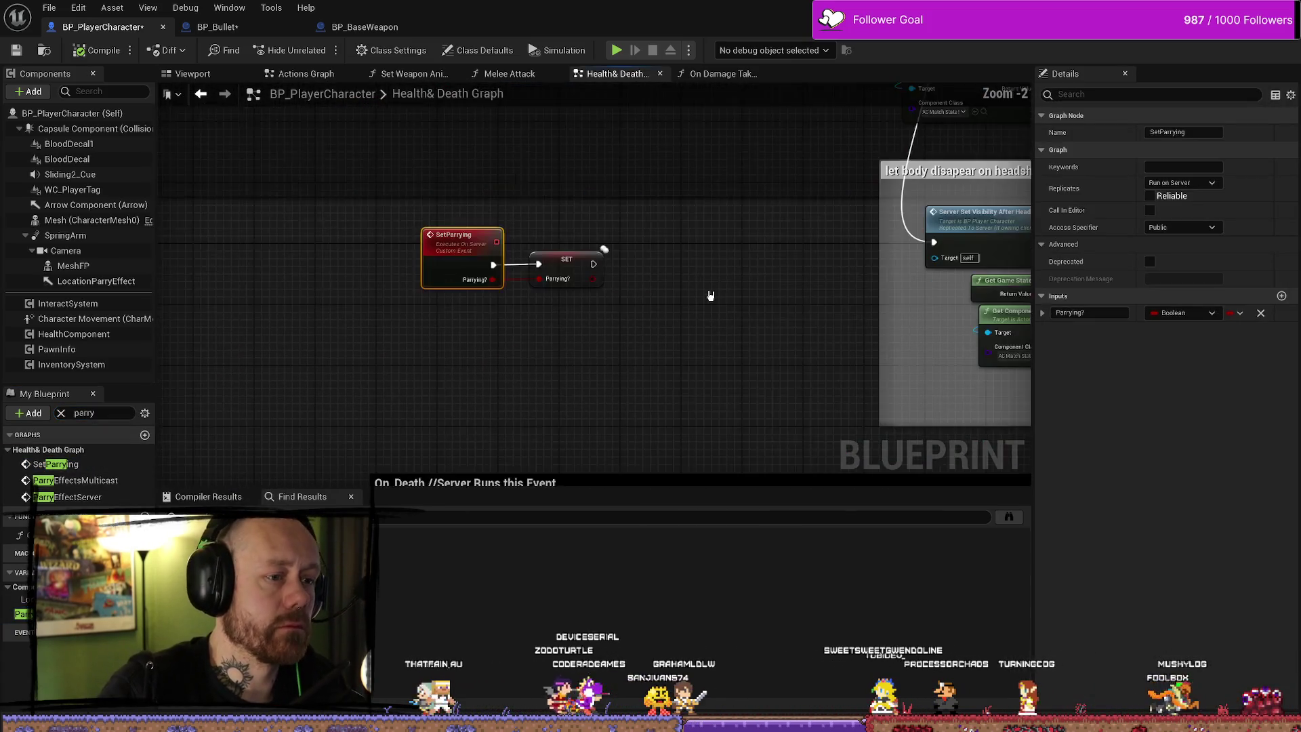
right_click(477, 245)
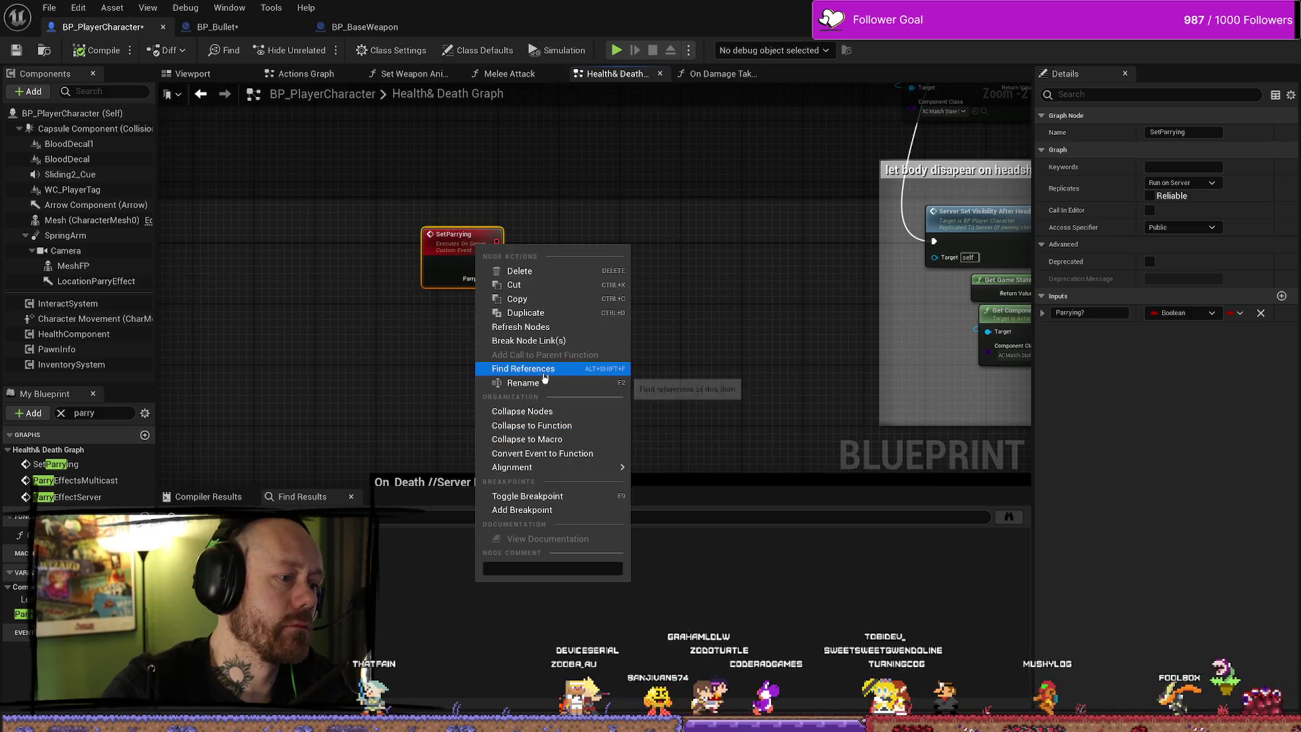
click(577, 368)
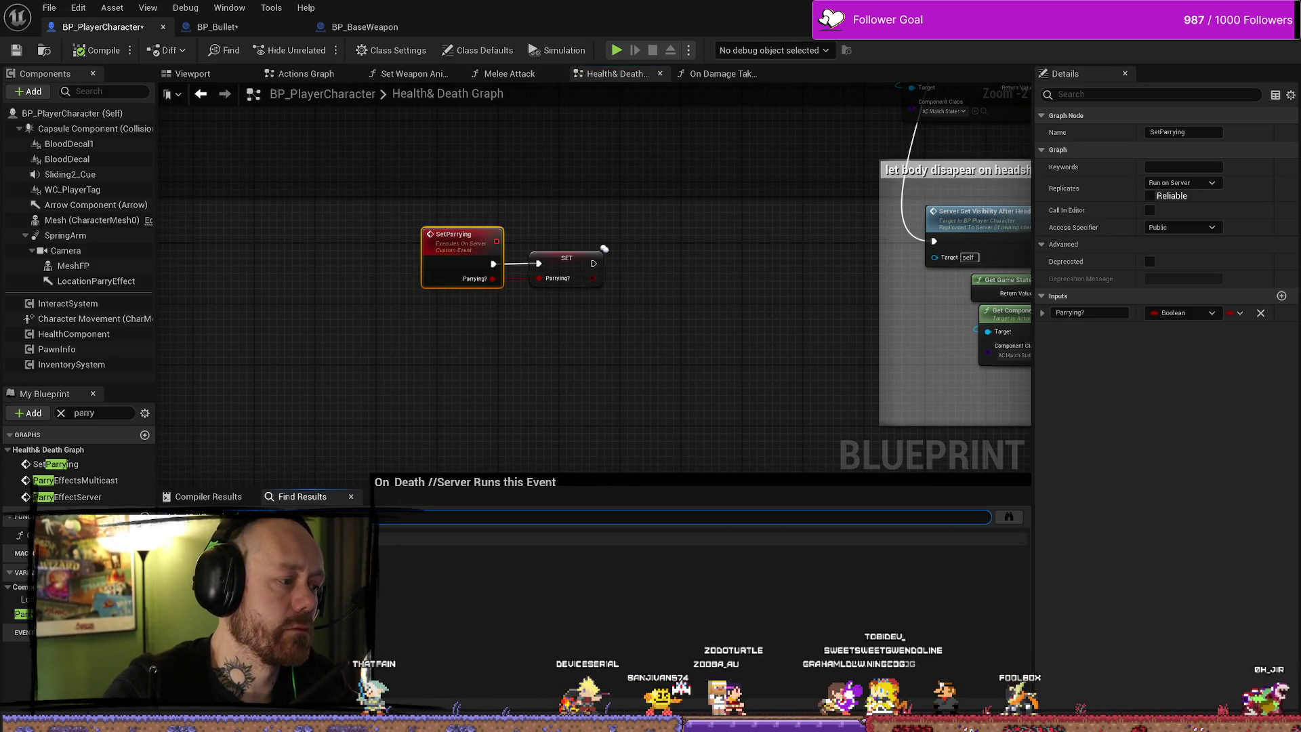
click(627, 552)
click(488, 567)
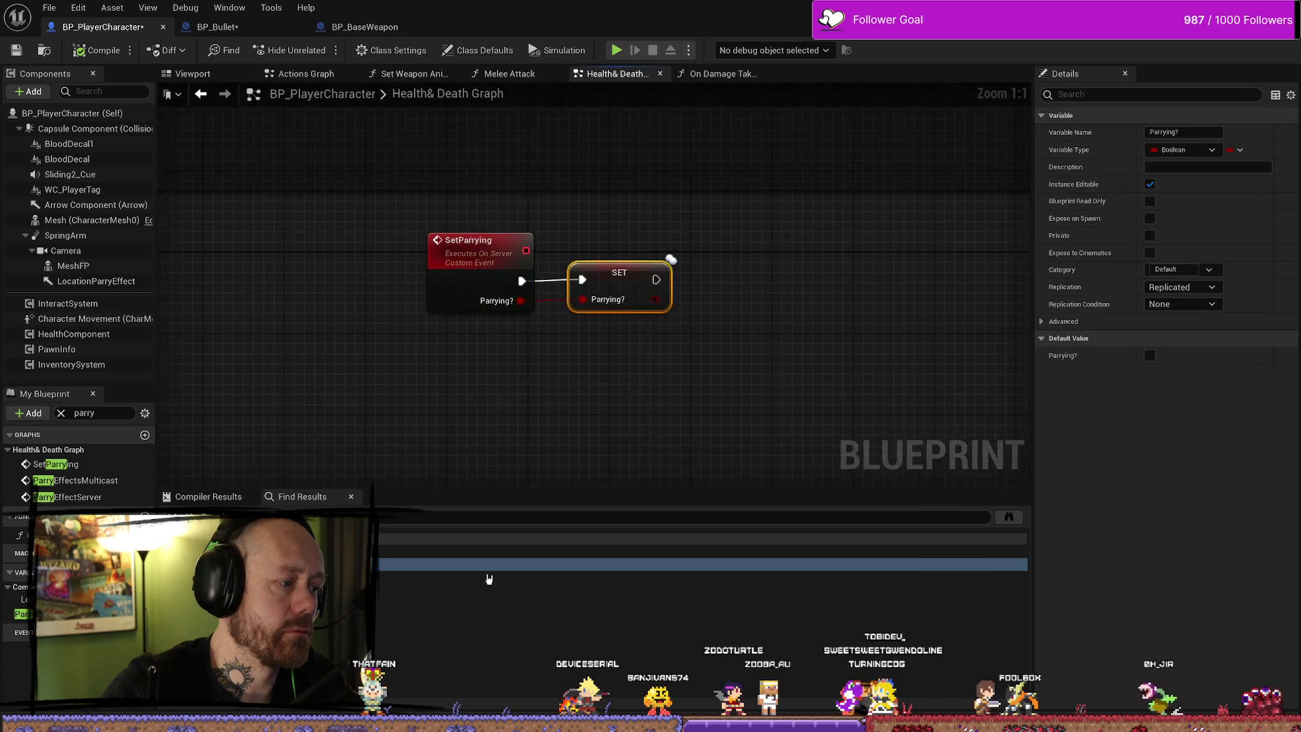
click(620, 552)
Search all Blueprints for SetParrying and open the Parry notify's Received_NotifyBegin graph
click(1010, 518)
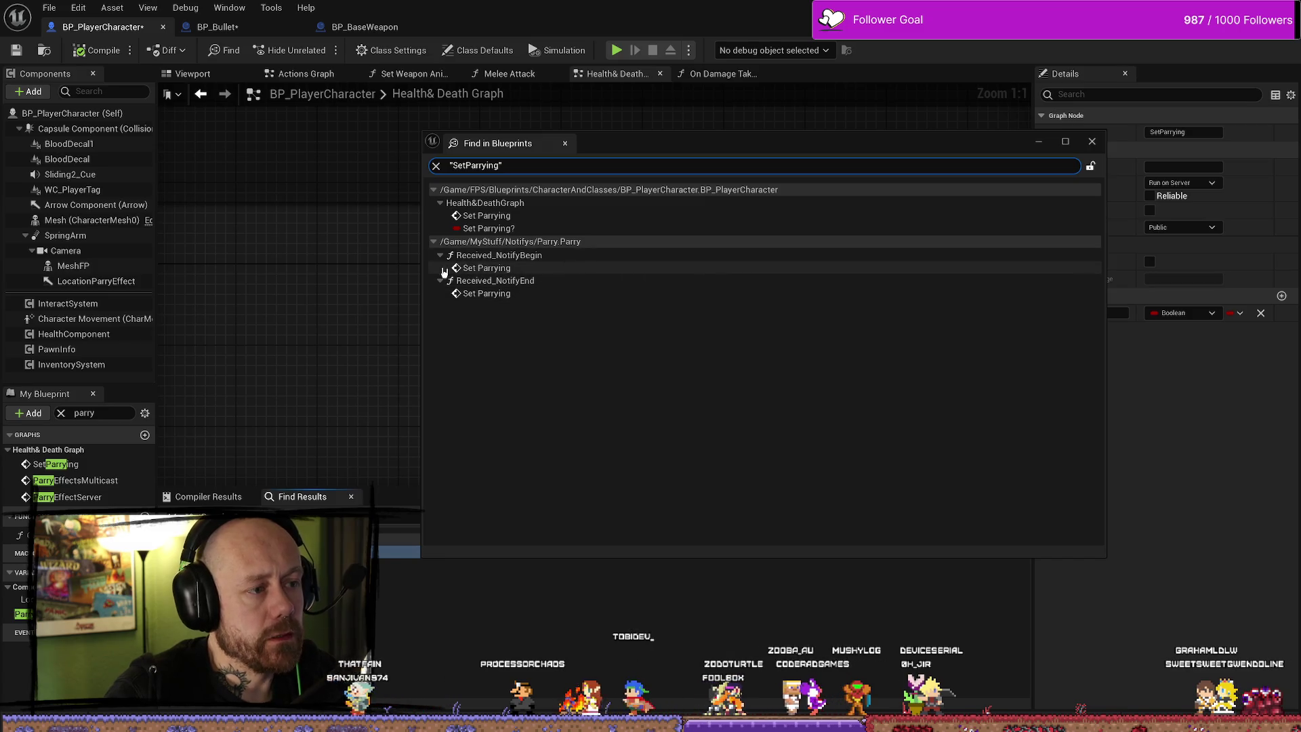
double_click(503, 268)
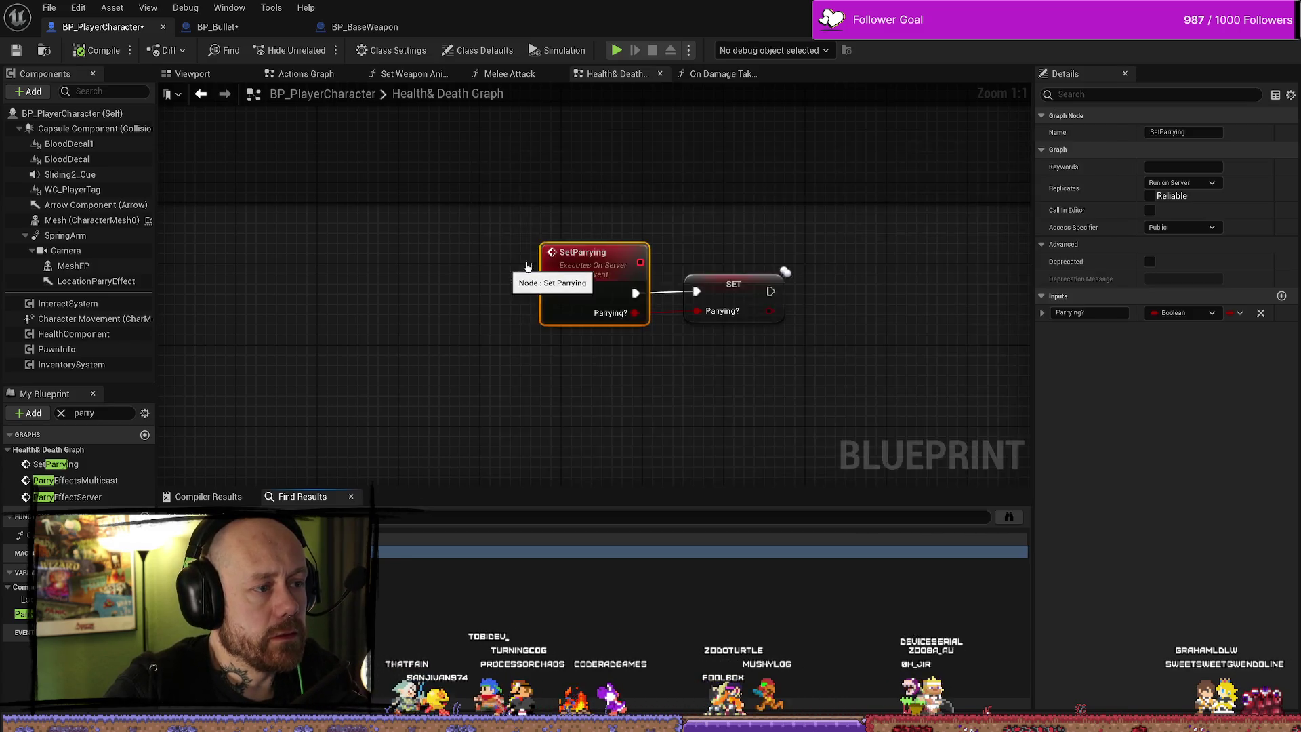
drag(959, 197, 343, 415)
click(662, 426)
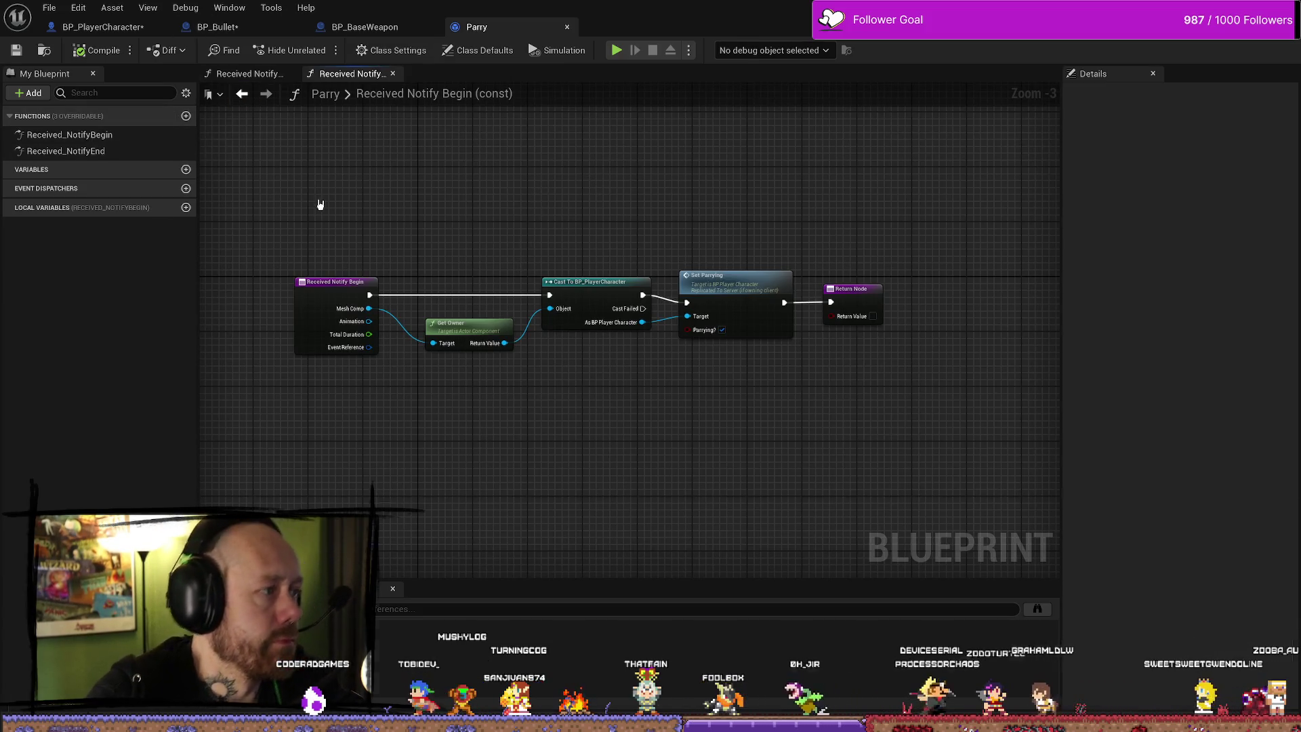
key(ctrl+space)
key(ctrl+space)
key(ctrl+space)
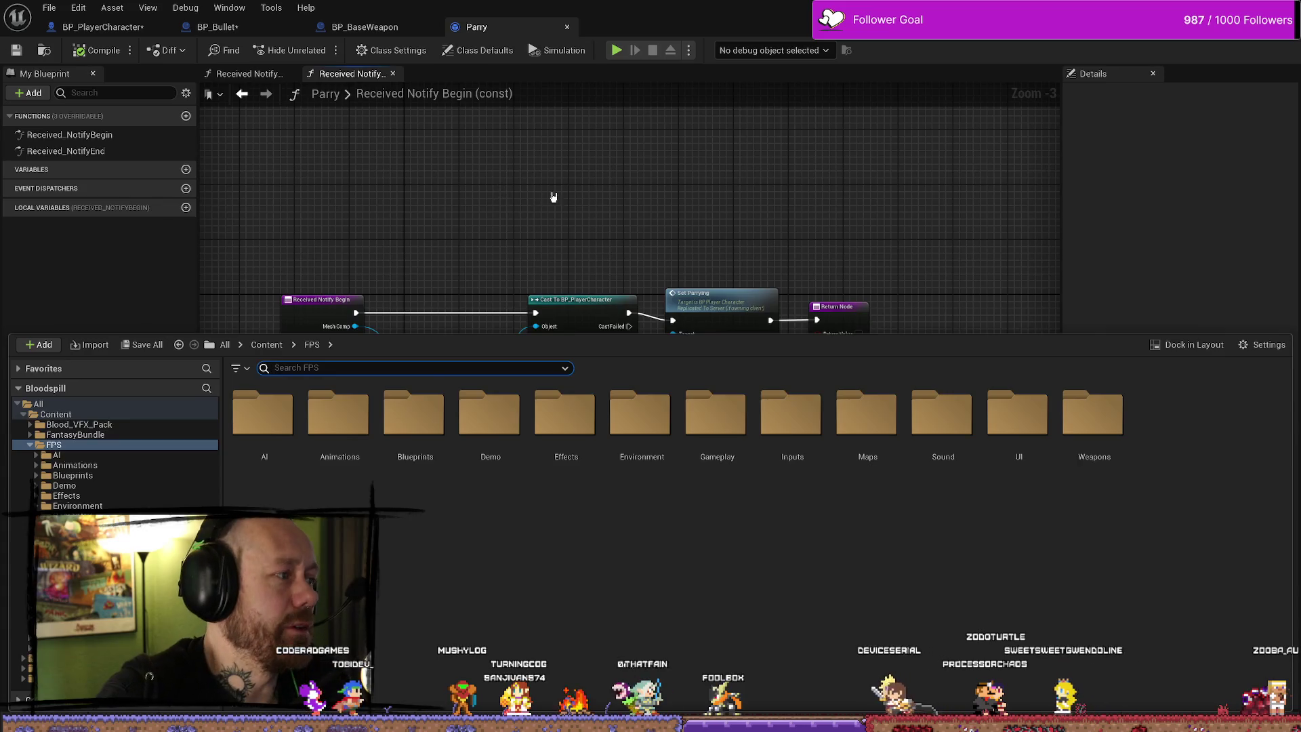
key(ctrl+space)
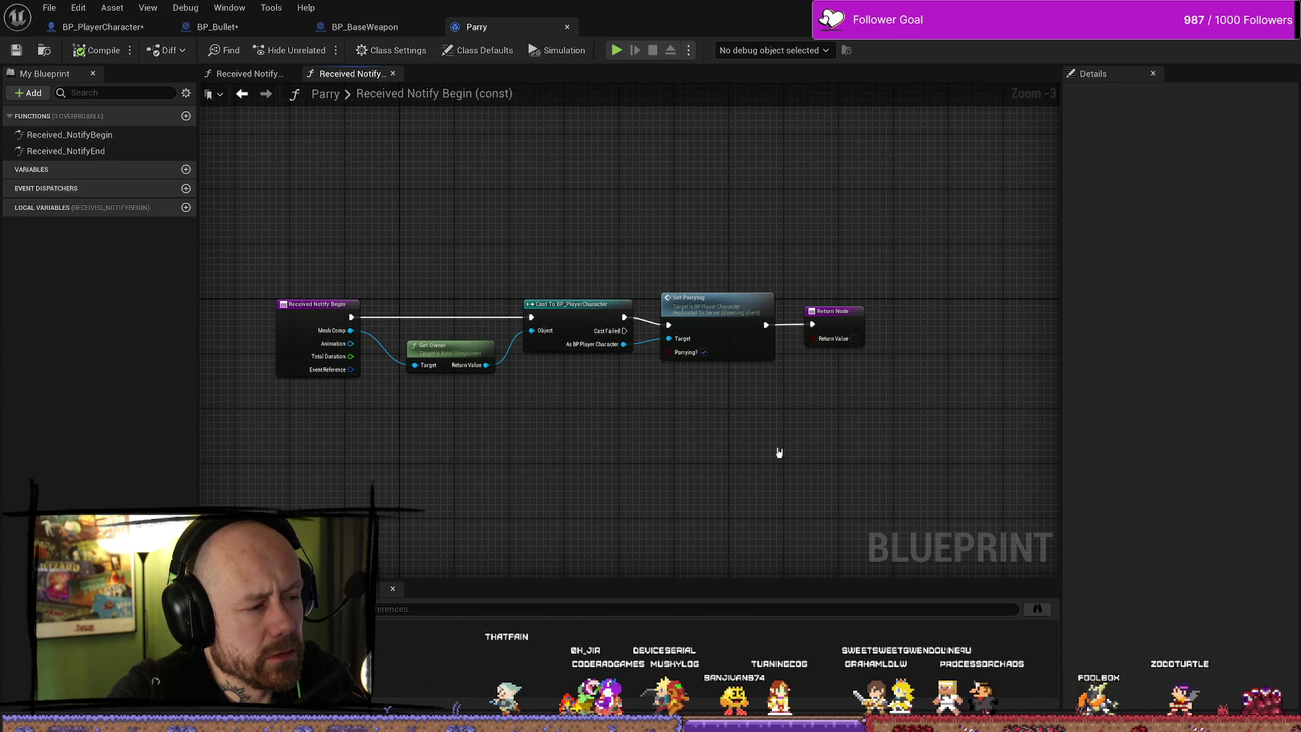
drag(774, 449, 806, 444)
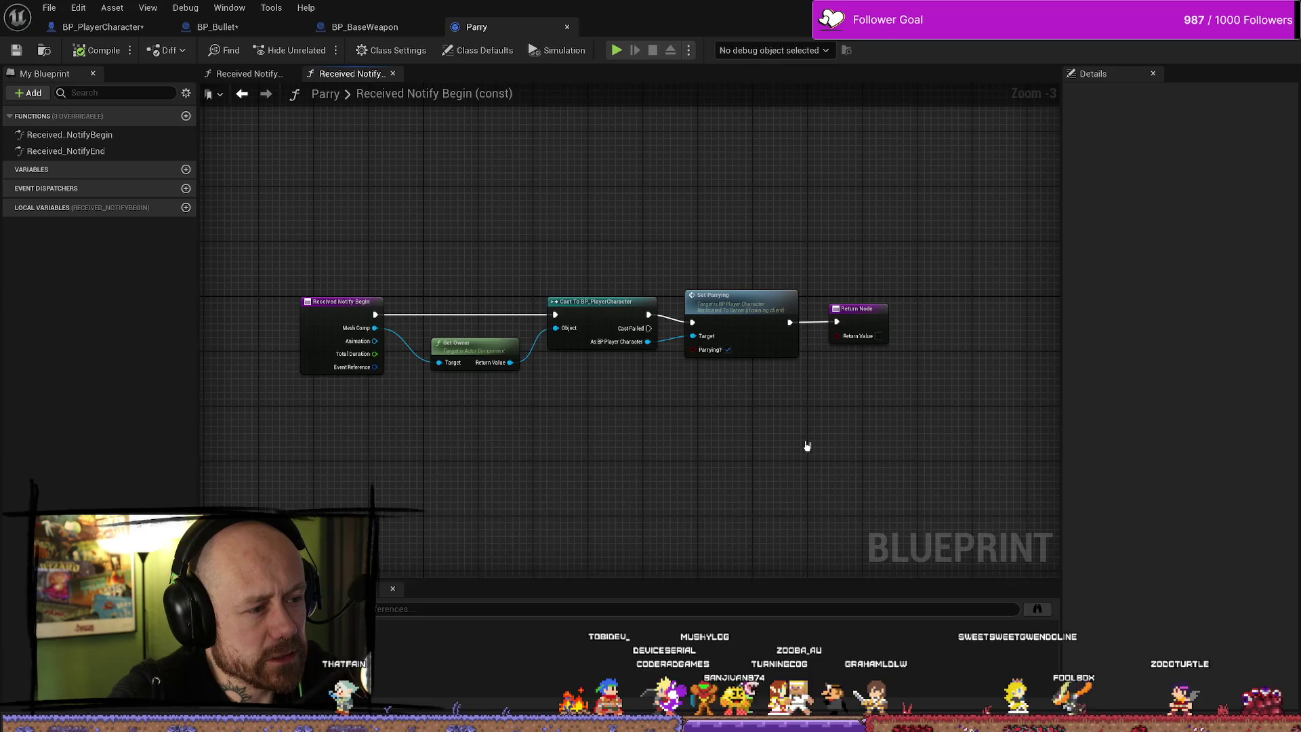
key(ctrl+space)
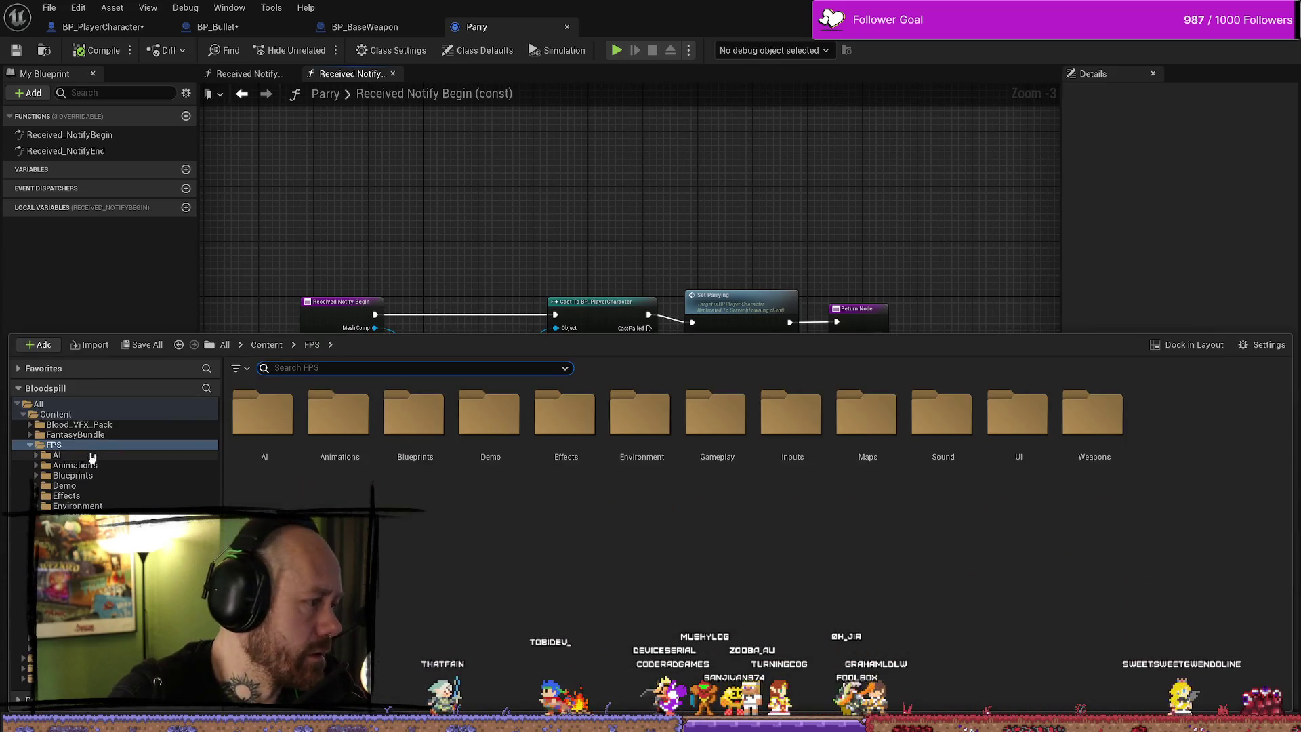
mouse_move(457, 192)
mouse_down()
mouse_move(472, 177)
mouse_move(671, 162)
mouse_move(649, 123)
mouse_up()
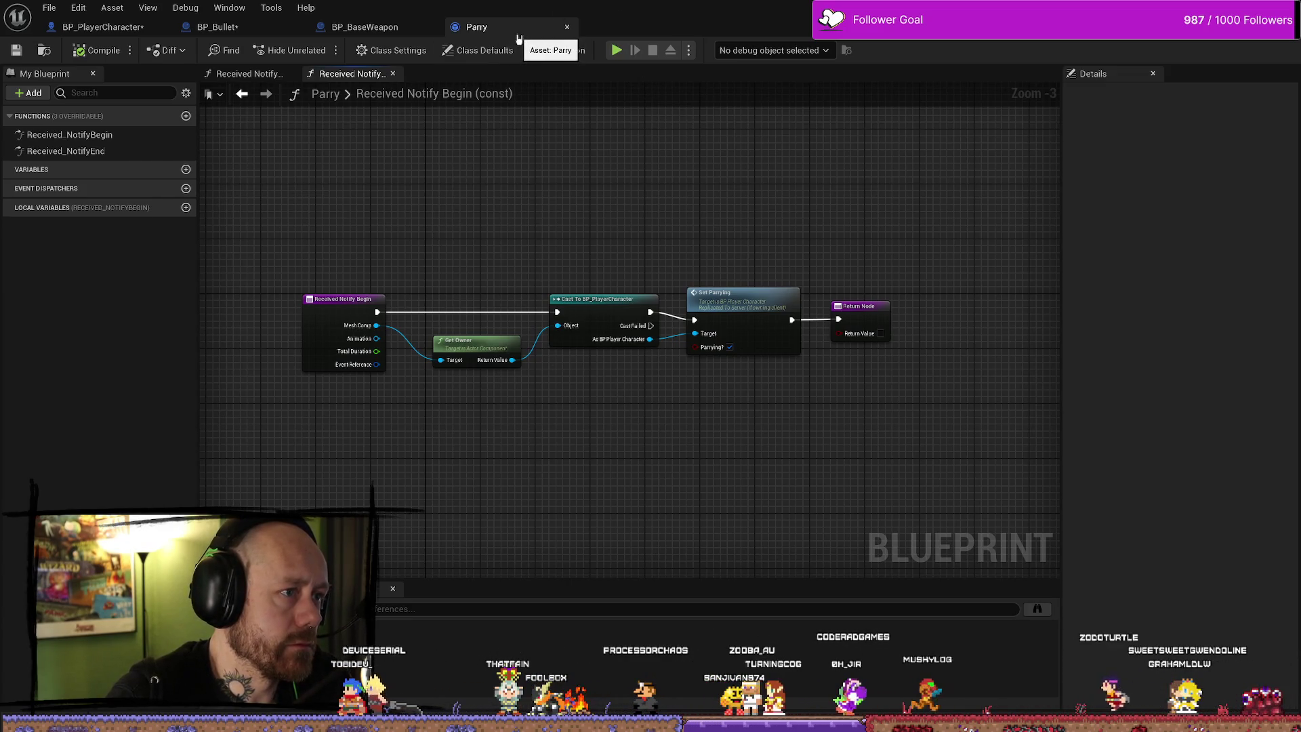
key(ctrl+space)
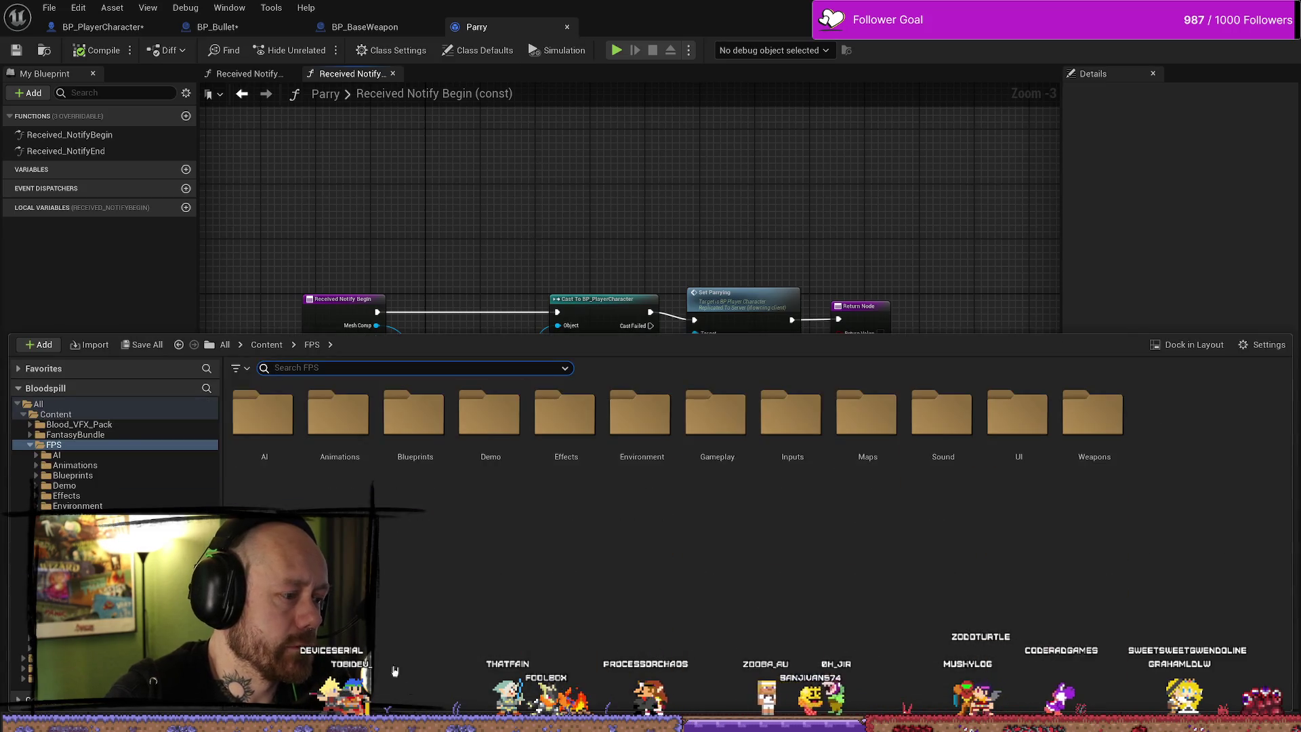
click(57, 414)
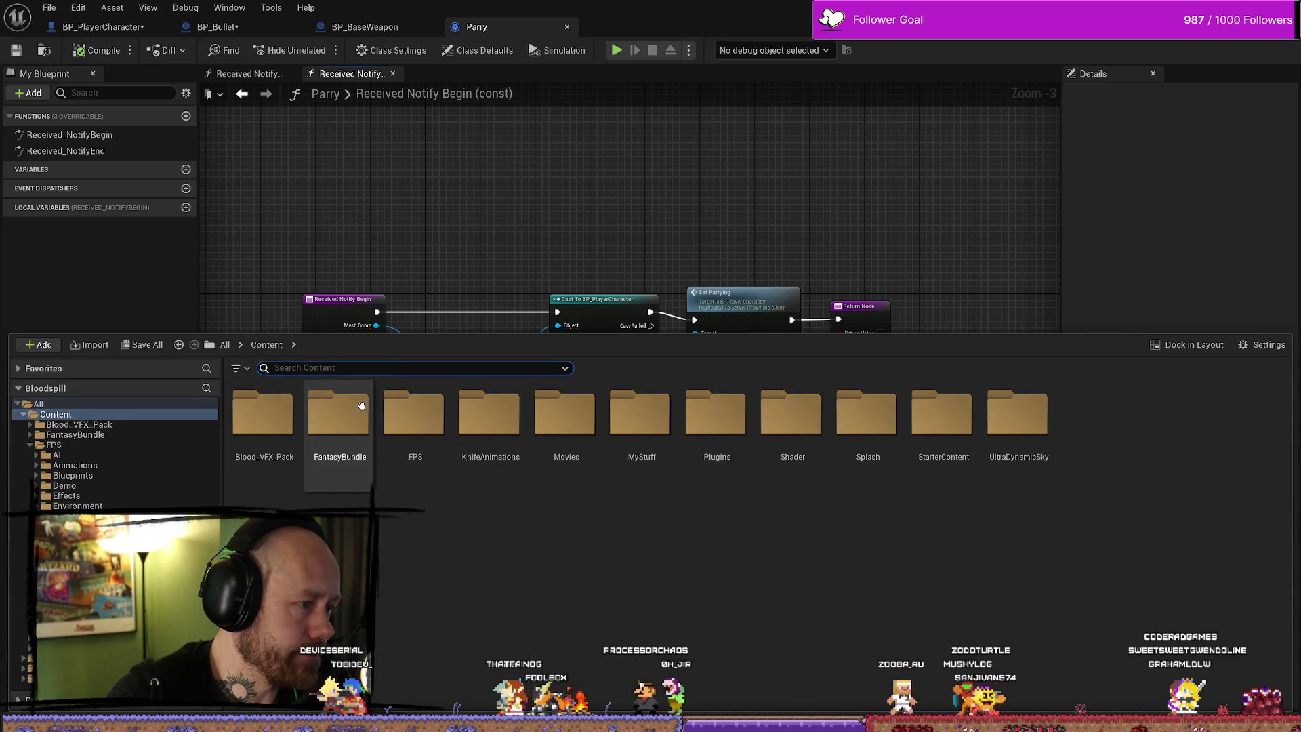
text(pary)
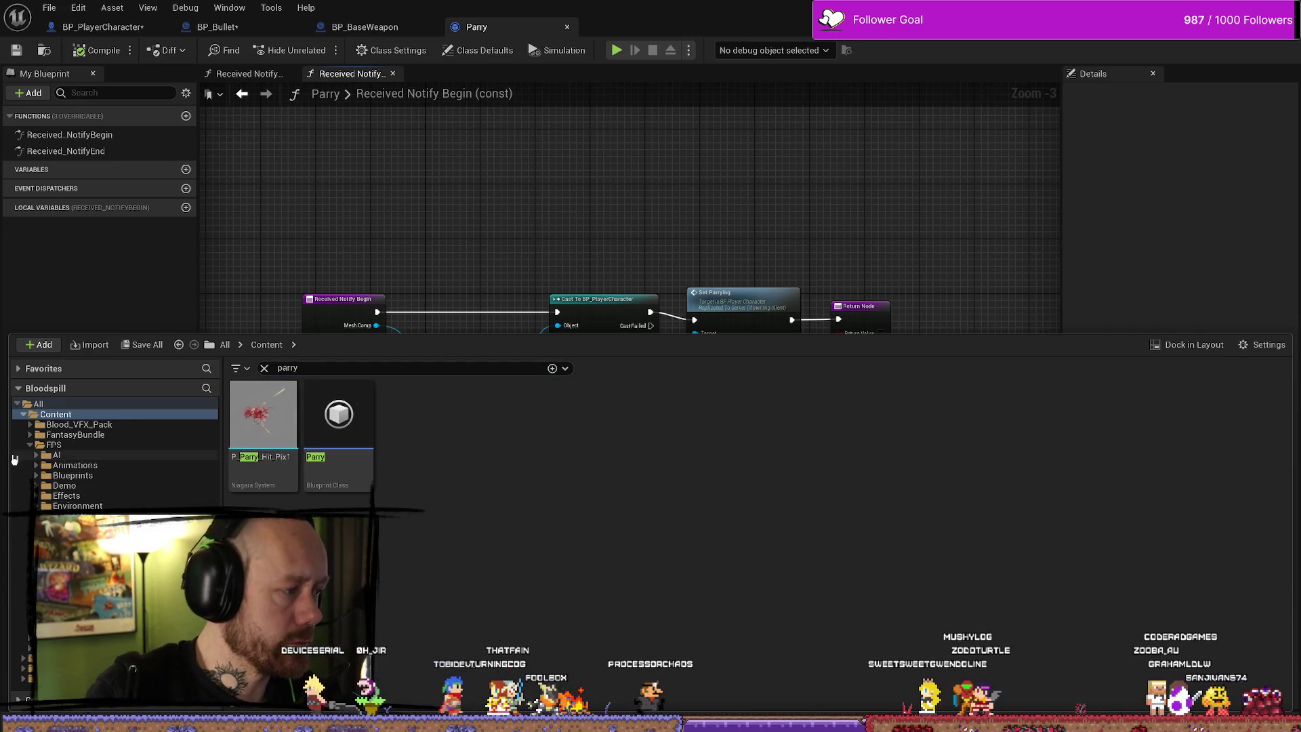
click(30, 445)
click(30, 446)
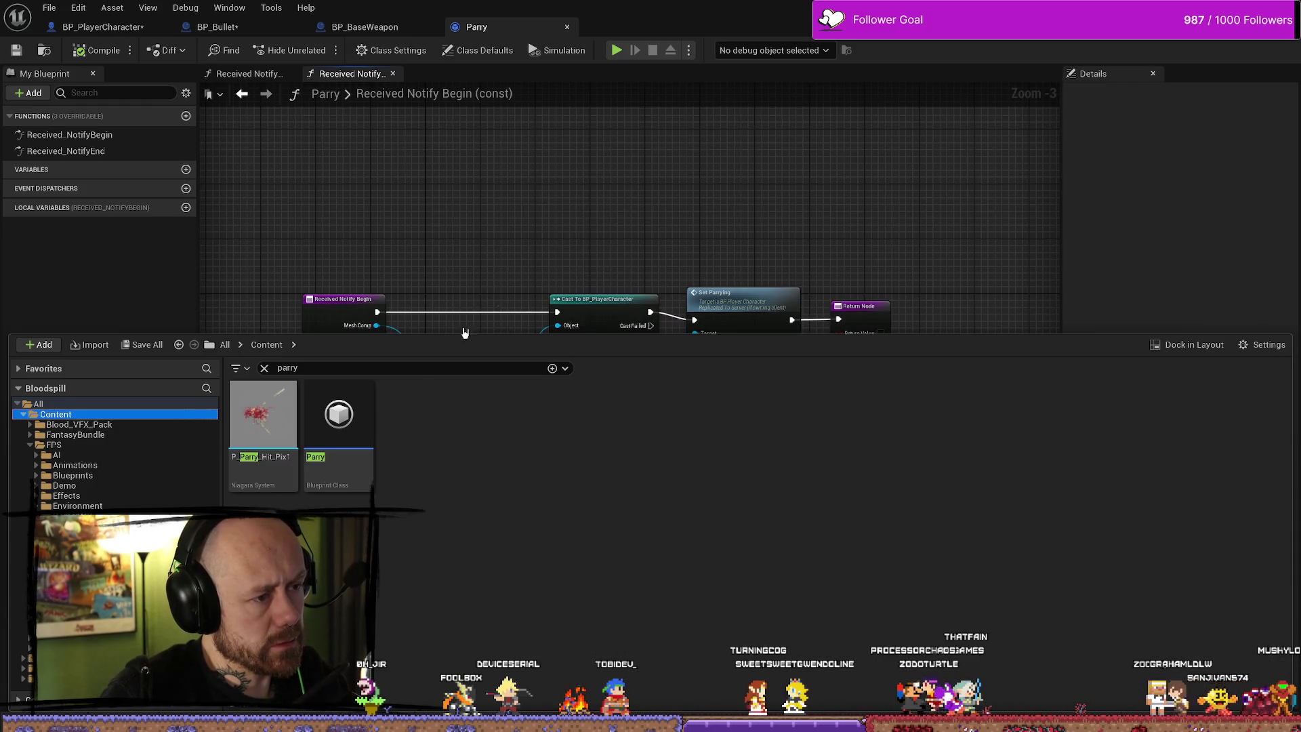
click(360, 454)
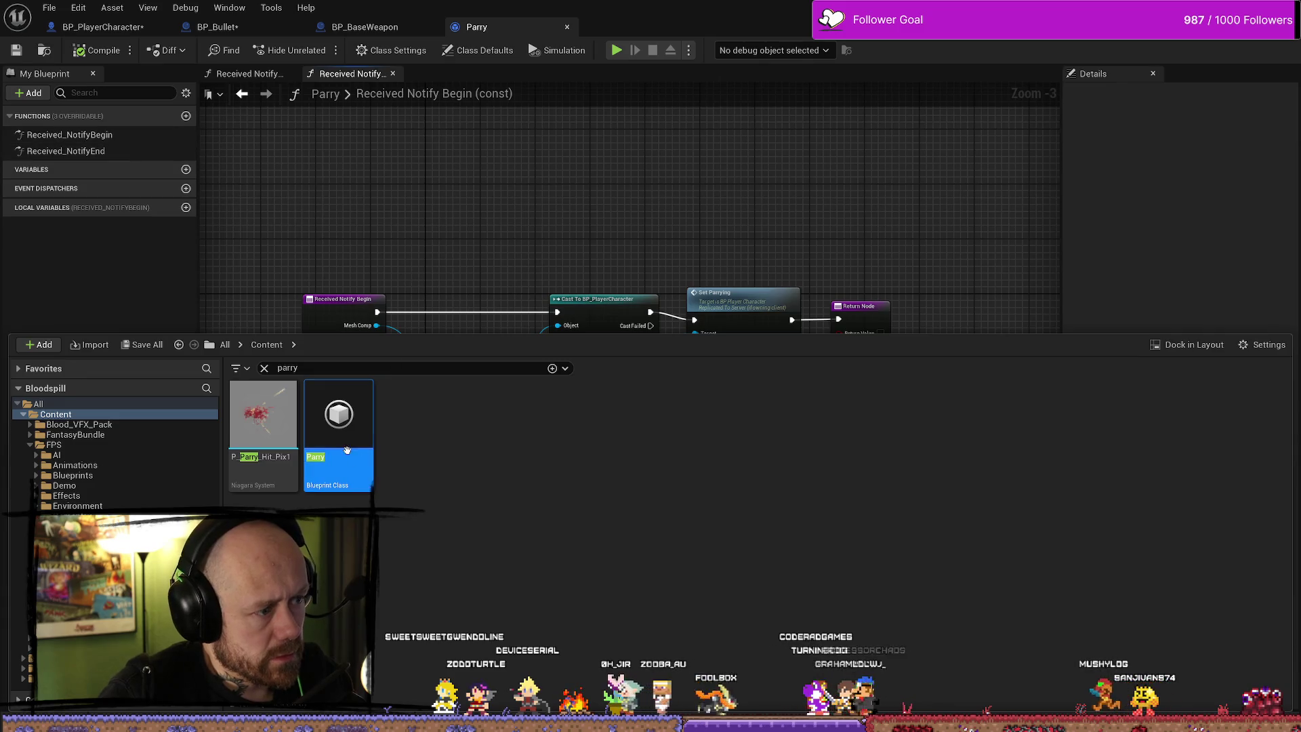
click(790, 195)
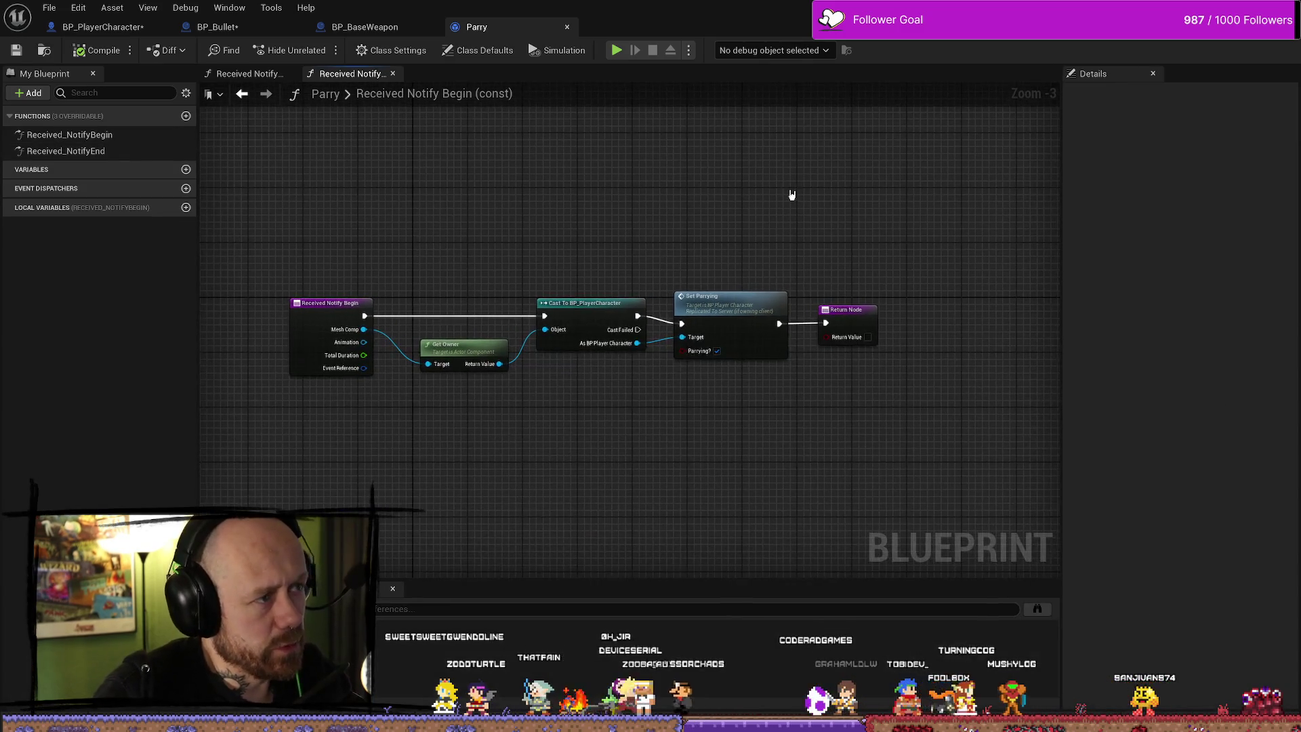
key(ctrl+space)
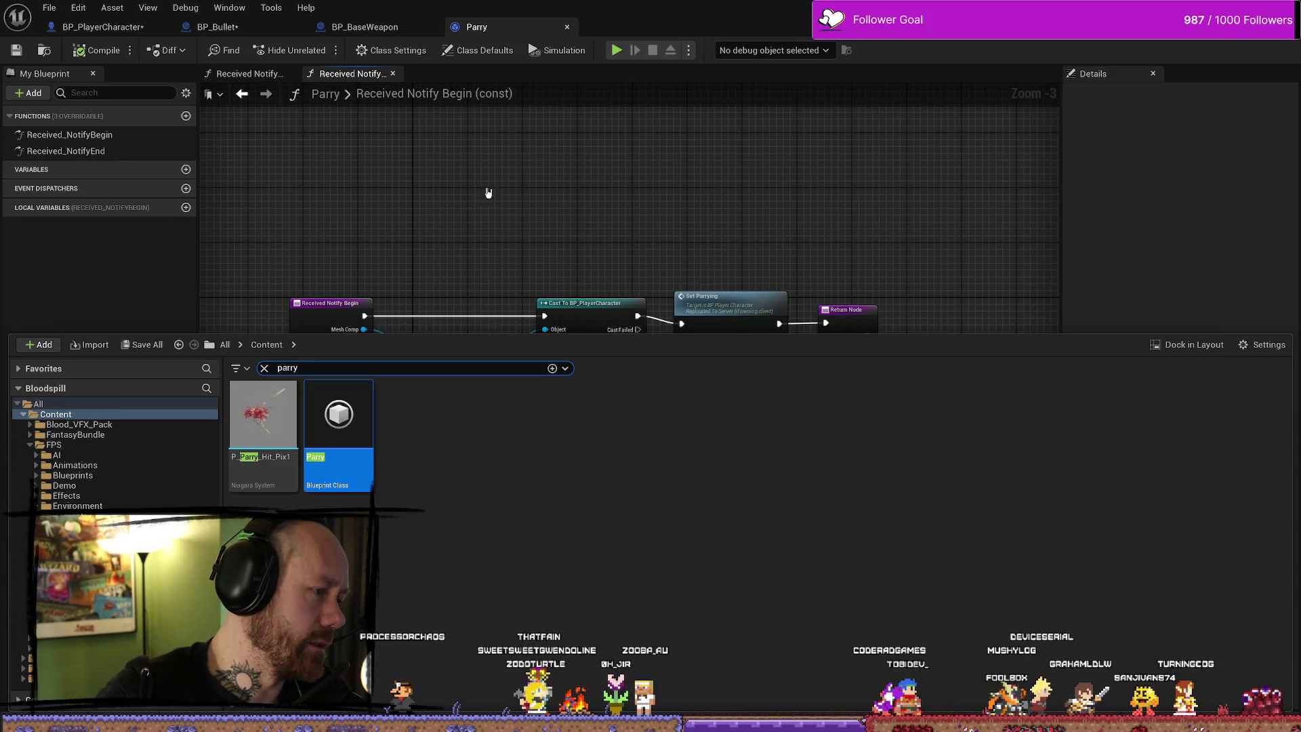
key(ctrl+space)
key(ctrl+space)
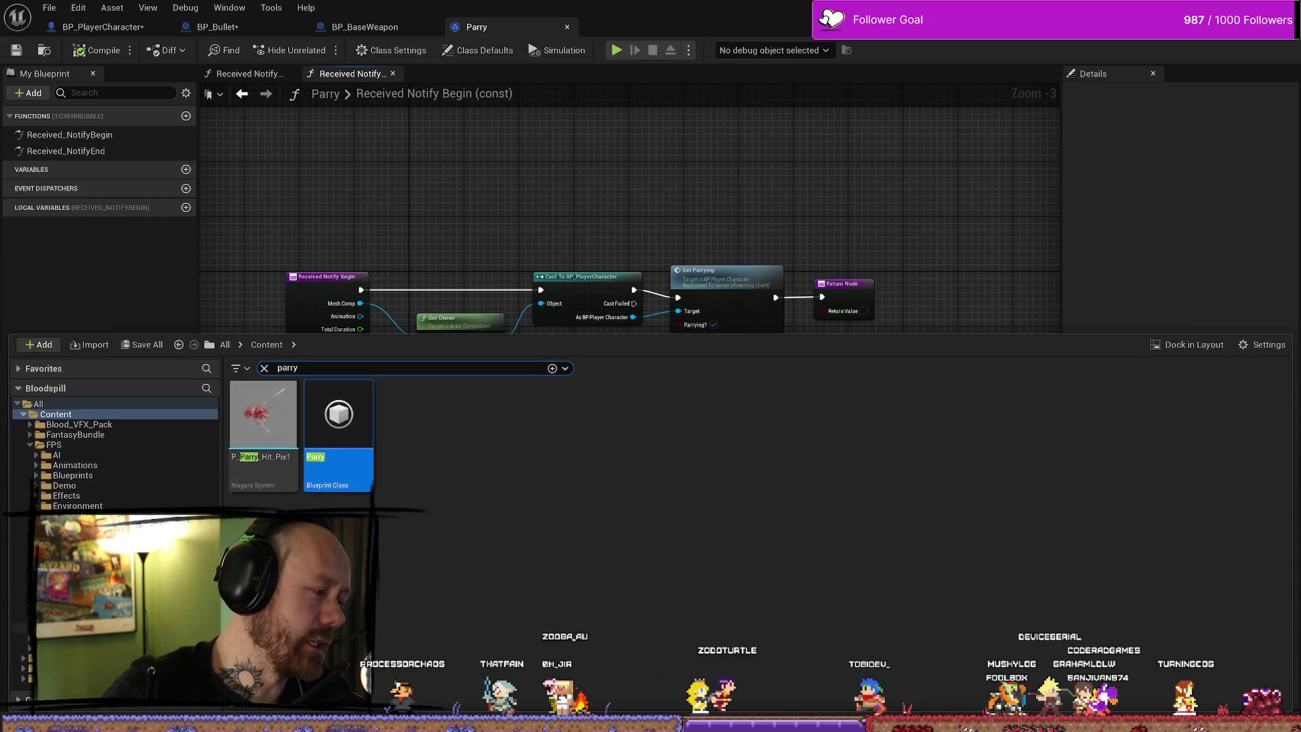
key(ctrl+space)
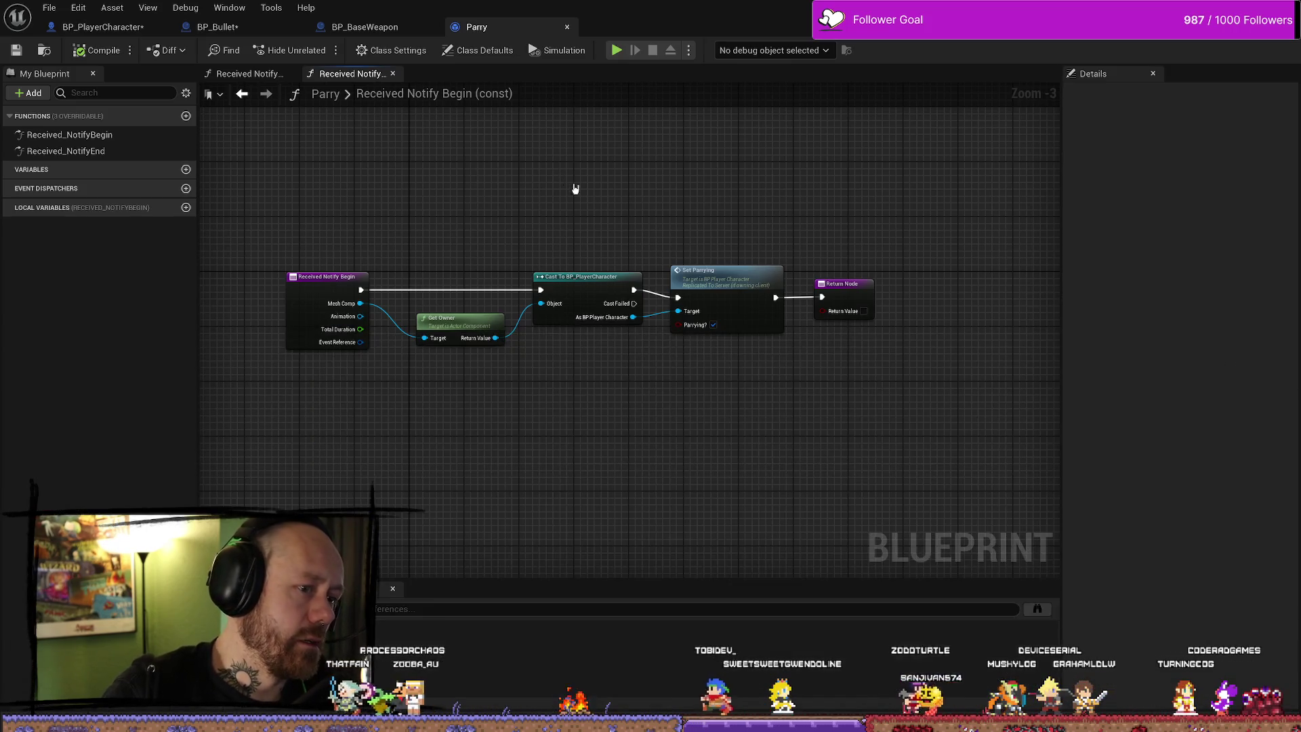
key(ctrl+space)
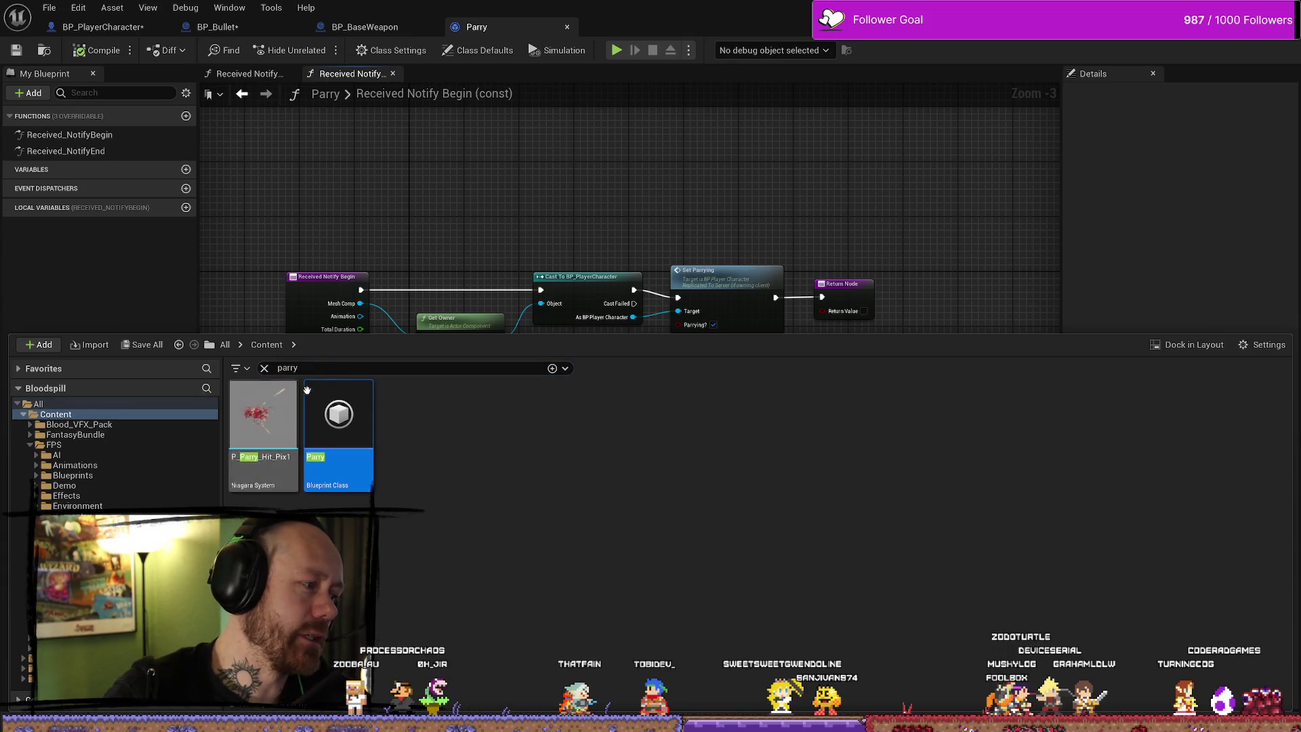
Browse the Content root and KnifeAnimations, trying searches for 'kni' and 'weapon' before clearing them
click(36, 404)
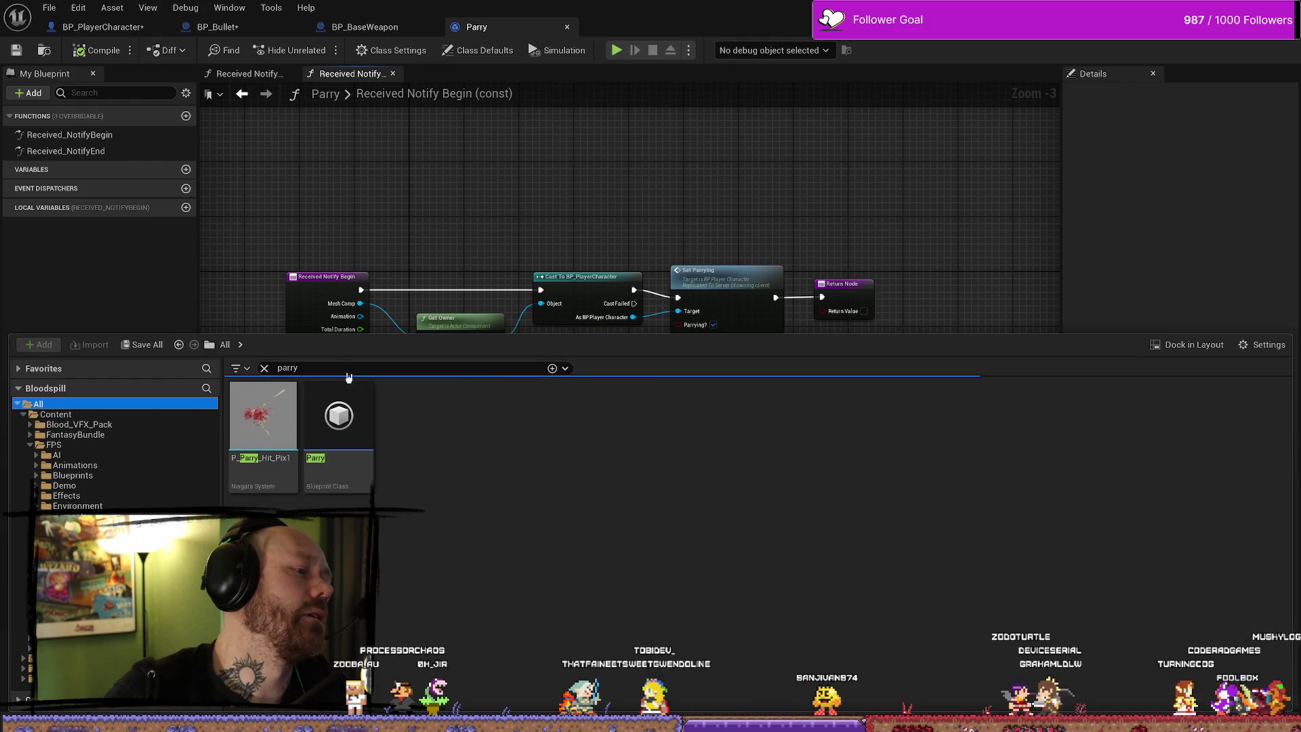
click(378, 366)
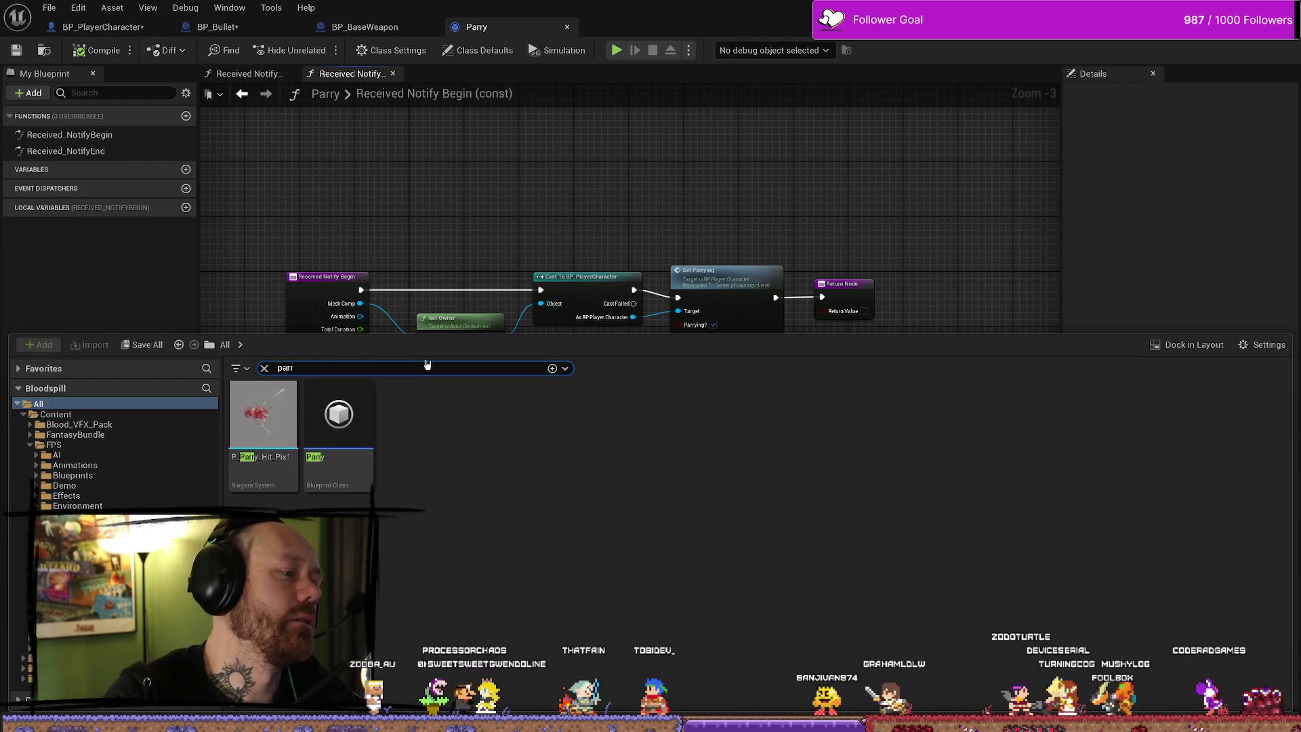
text(p)
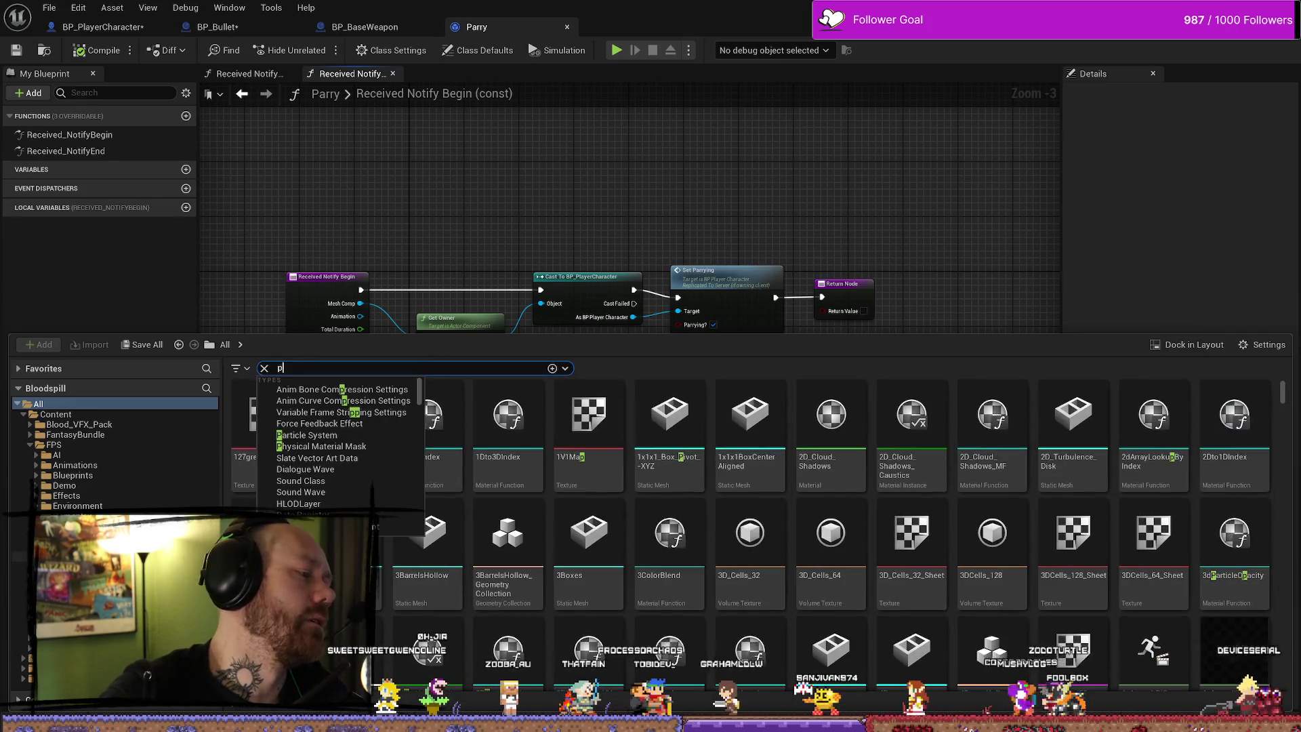
click(61, 577)
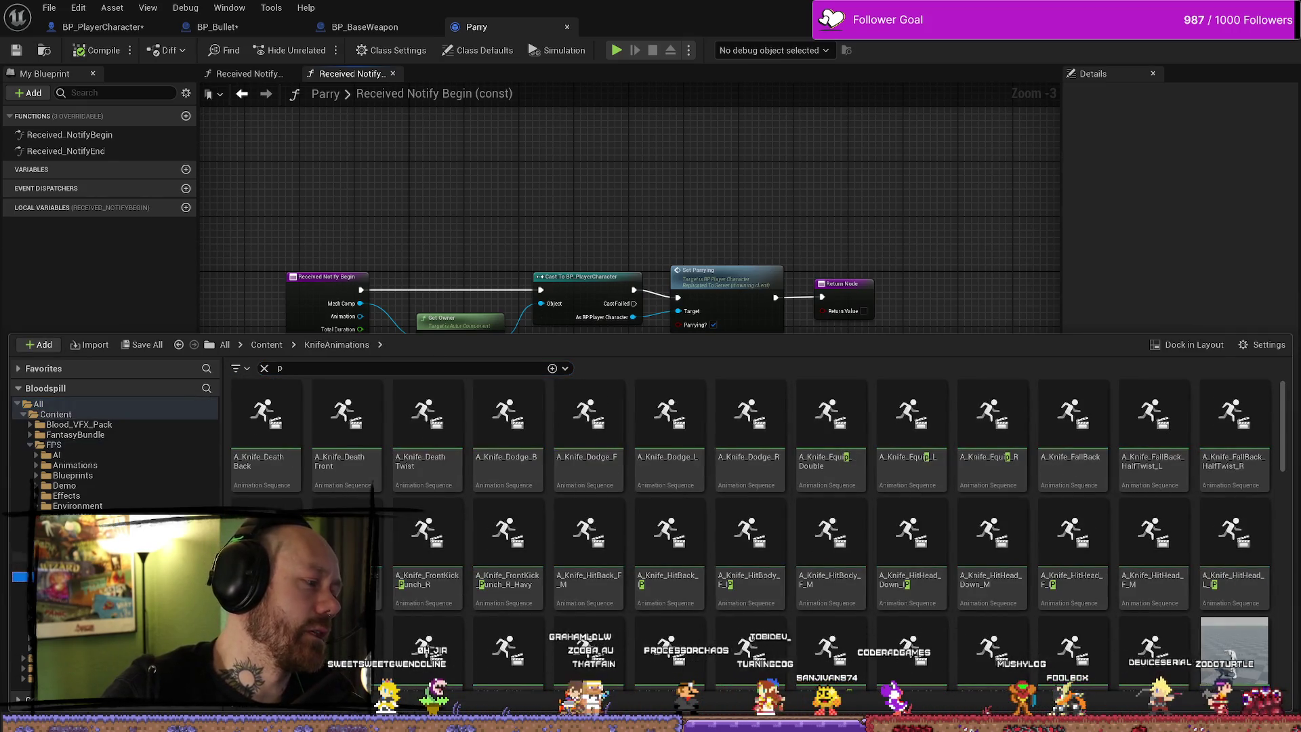
click(266, 344)
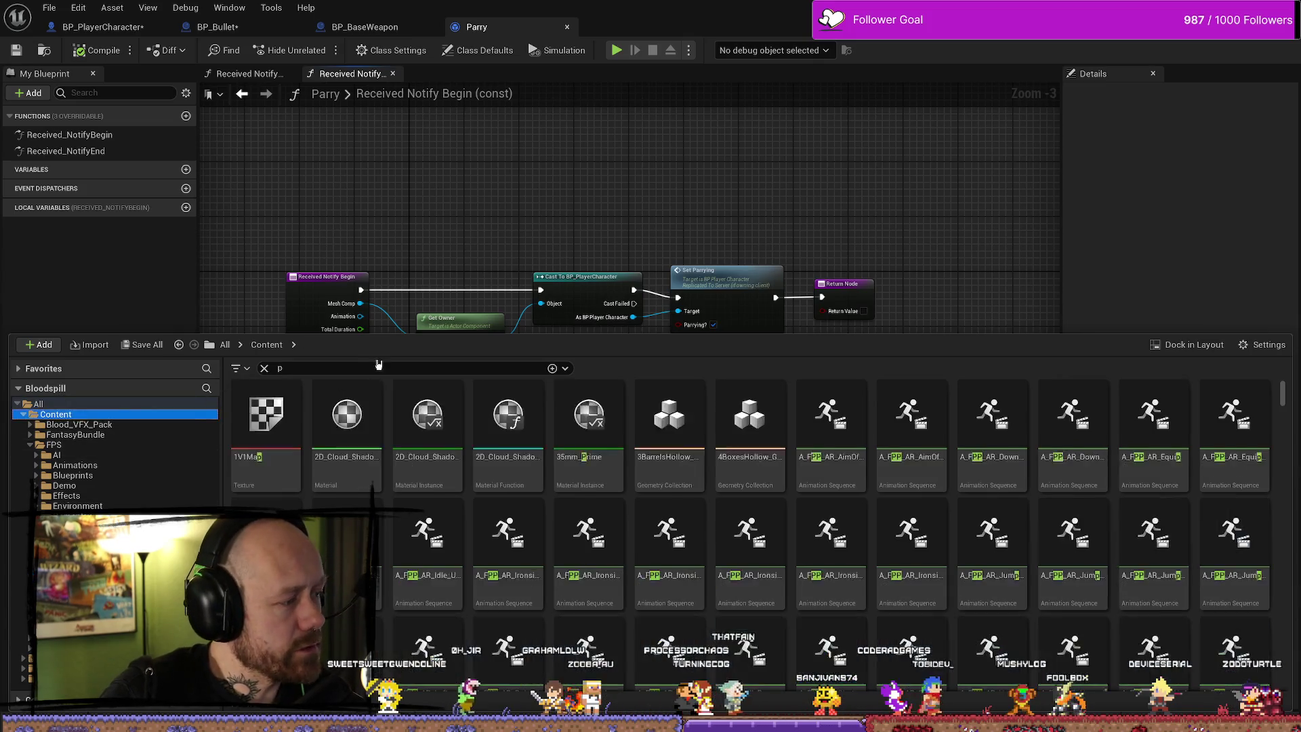
click(352, 368)
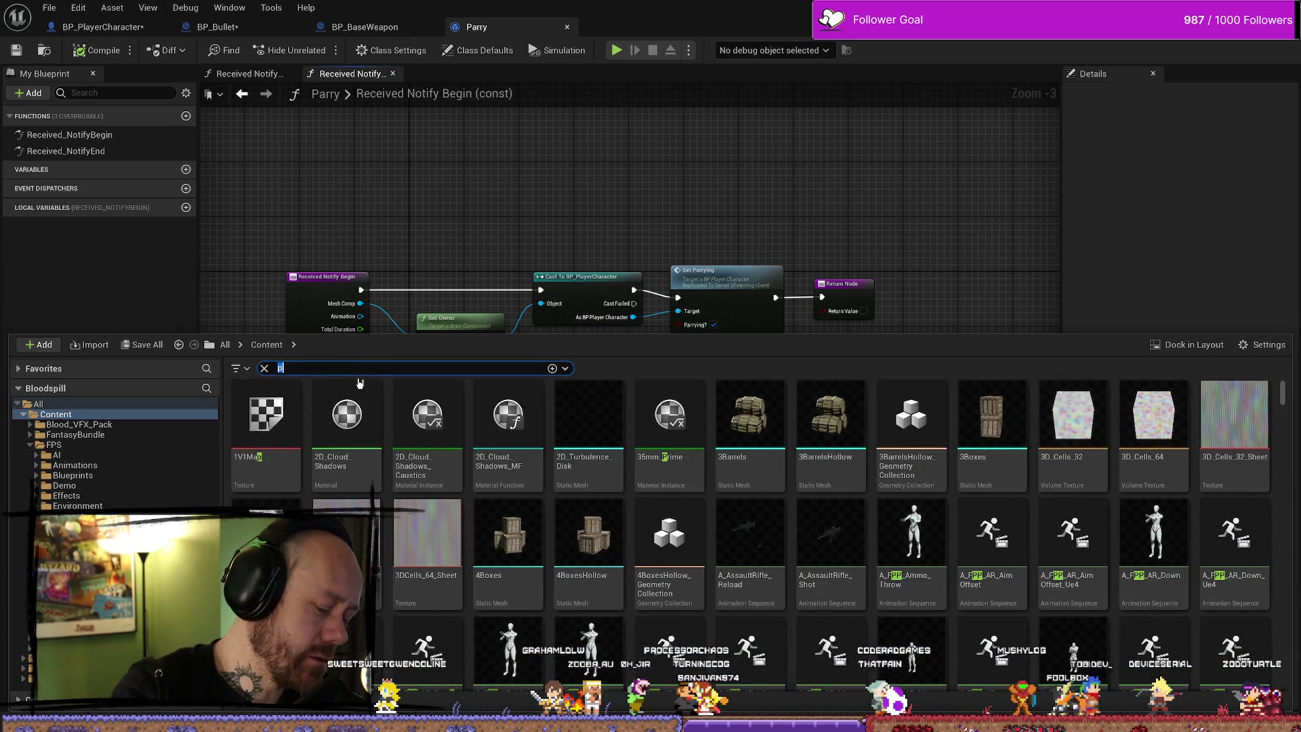
text(kni)
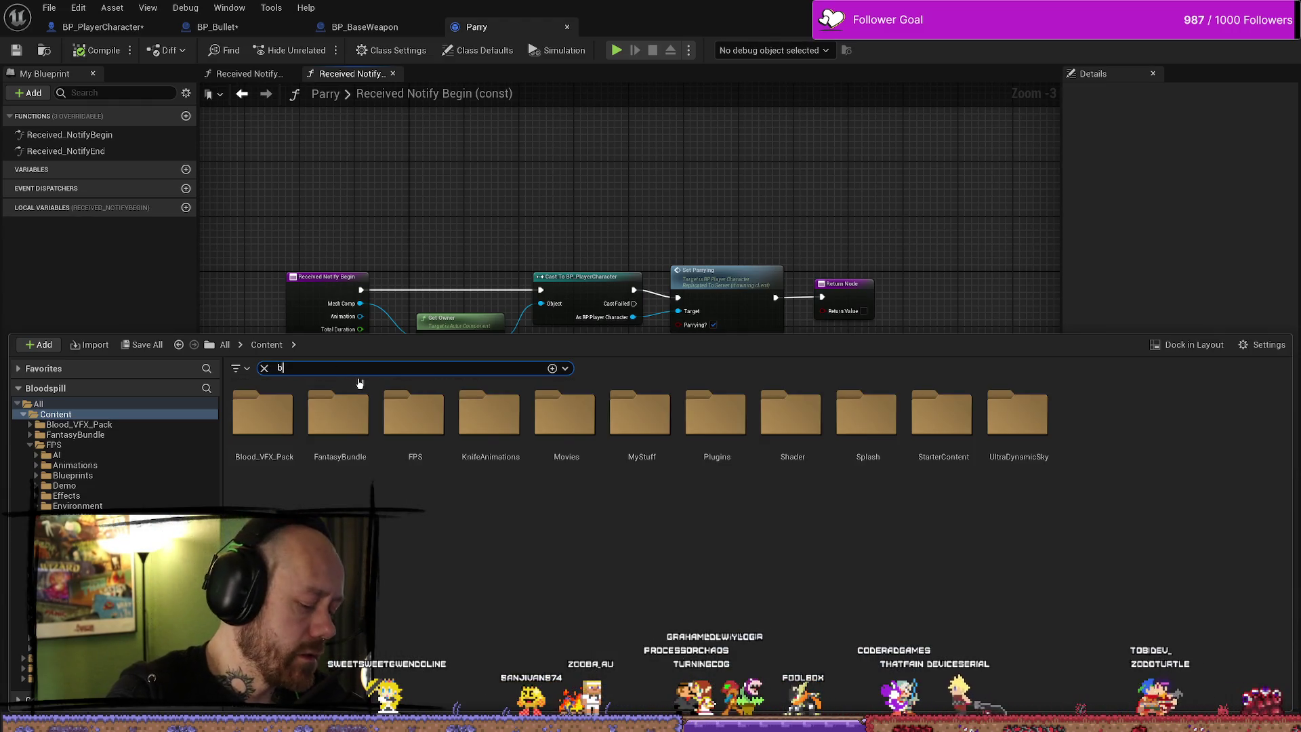
key(BackSpace)
key(BackSpace)
key(BackSpace)
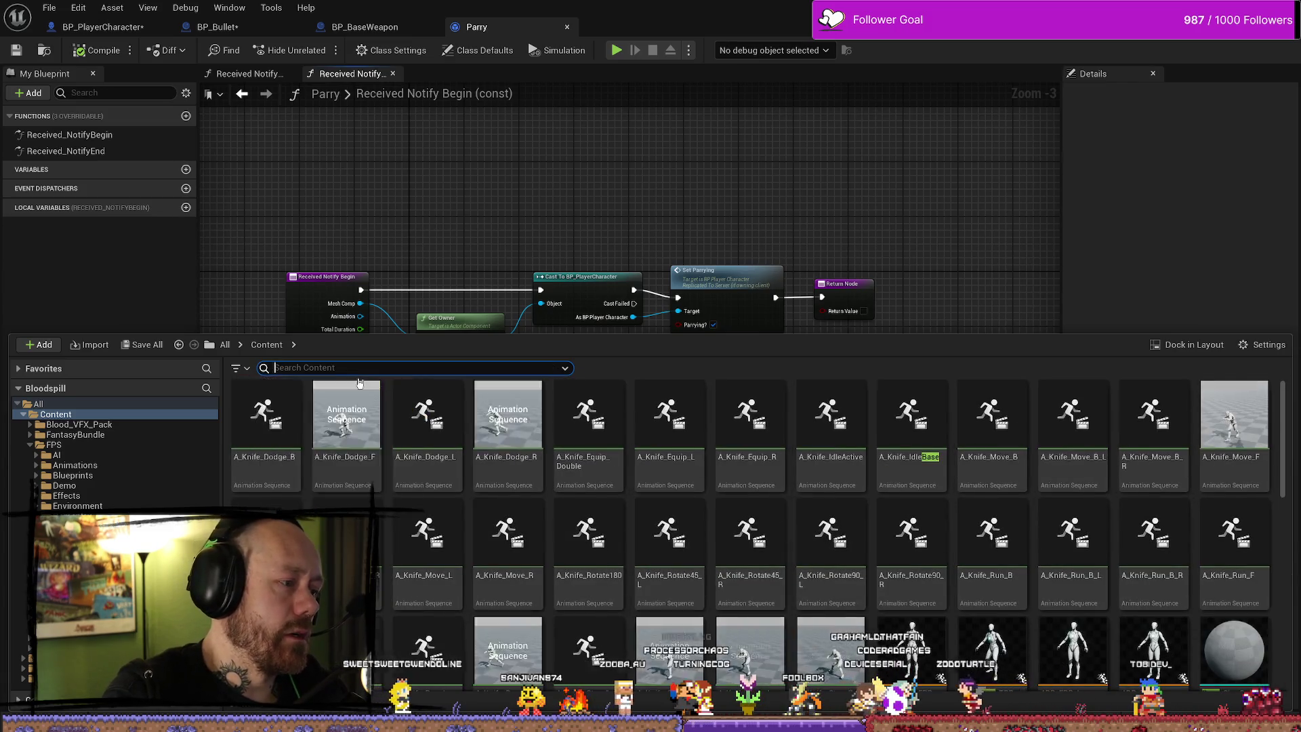
text(weapon)
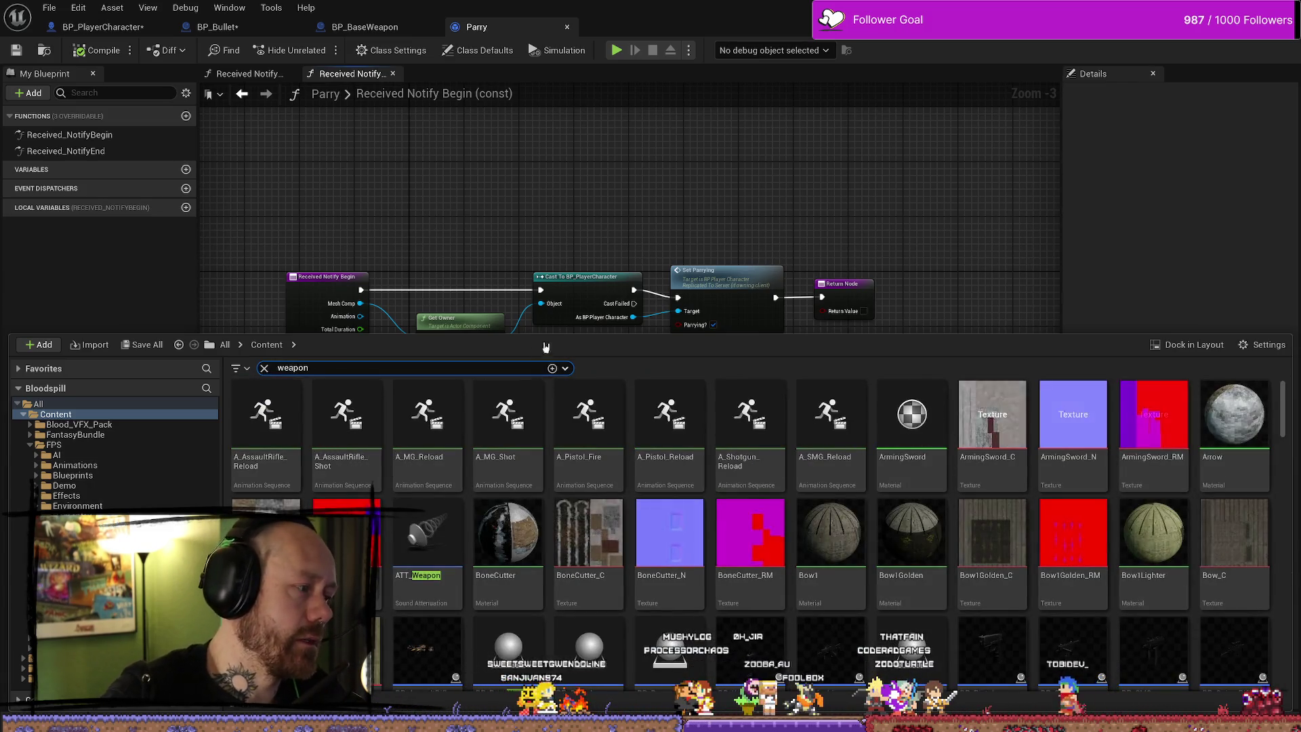
key(ctrl+a)
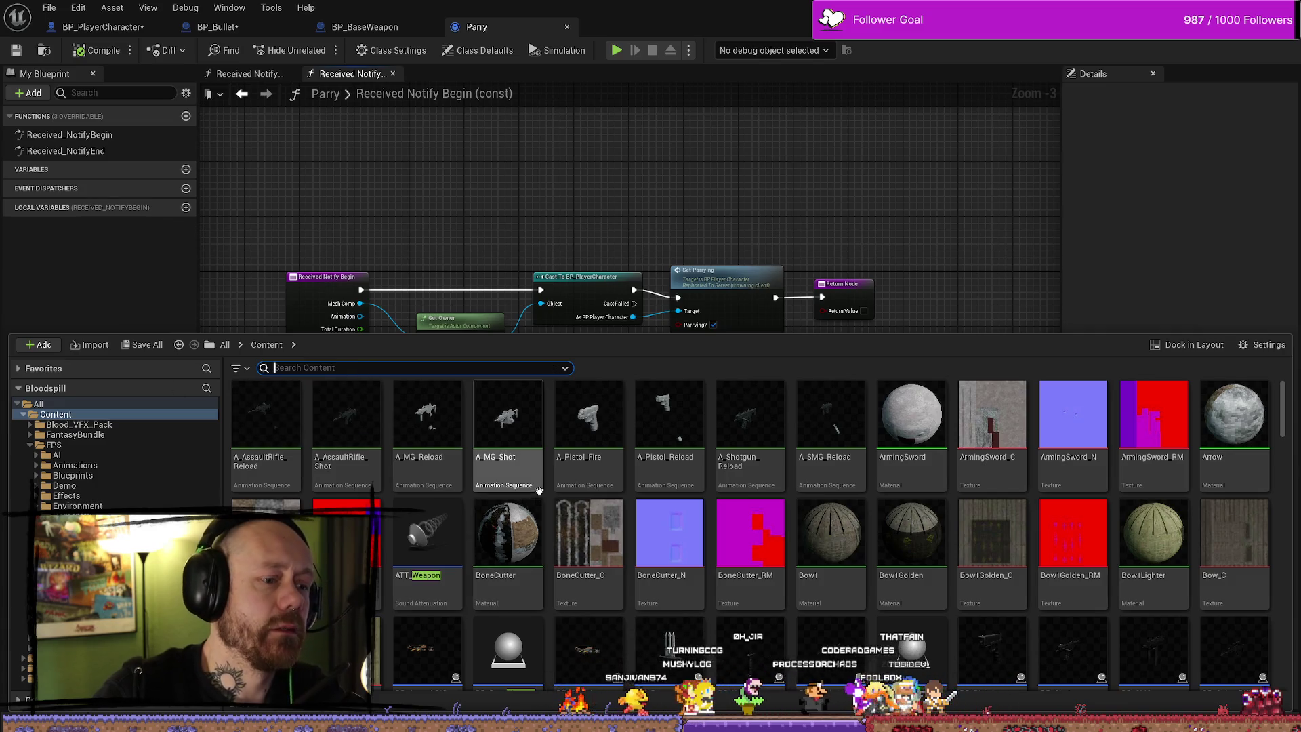
key(BackSpace)
Navigate to FPS/Blueprints/Weapons and open the BP_Dagger2 blueprint
click(100, 444)
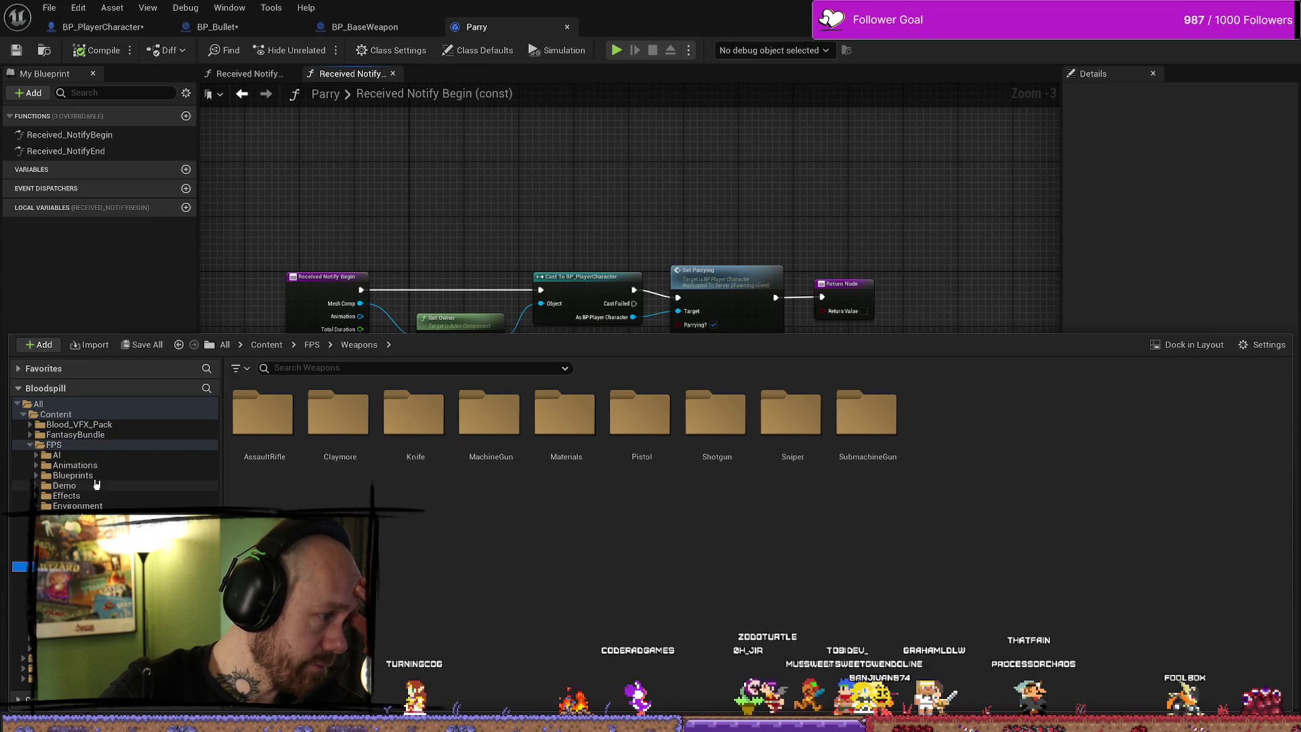
click(73, 475)
click(1028, 561)
double_click(1028, 560)
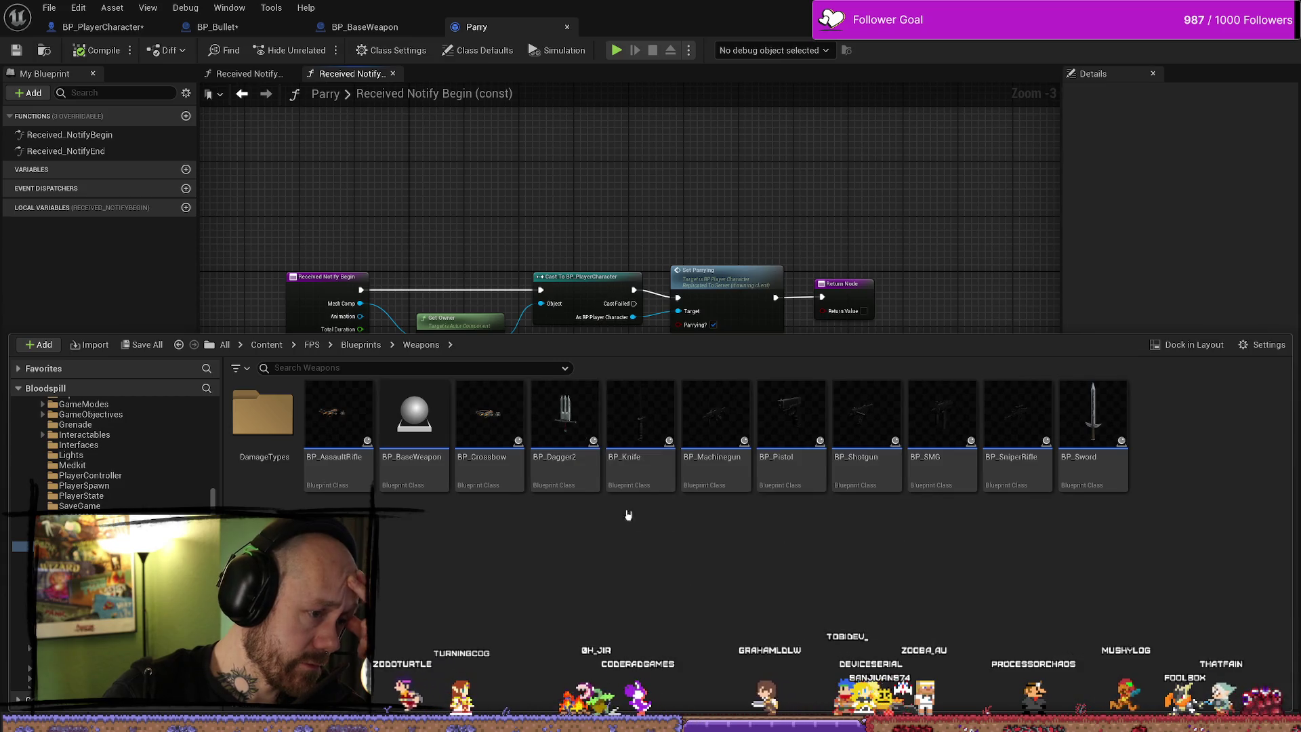
double_click(543, 447)
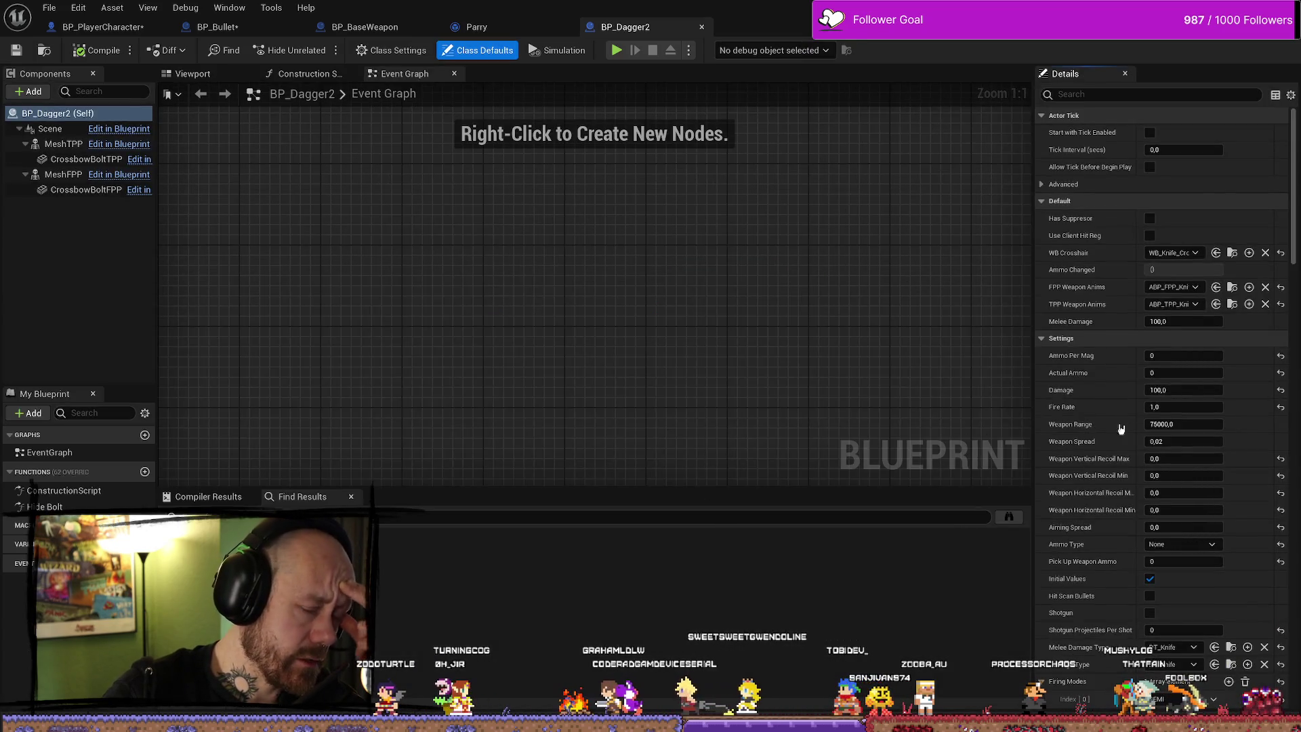
From BP_Dagger2's FPP Melee montage, browse to and open A_Knife_R_Up_L_IP1_Changed_Montage in Retarget
scroll(1181, 438, down, 3)
scroll(1181, 438, down, 3)
scroll(1180, 406, up, 4)
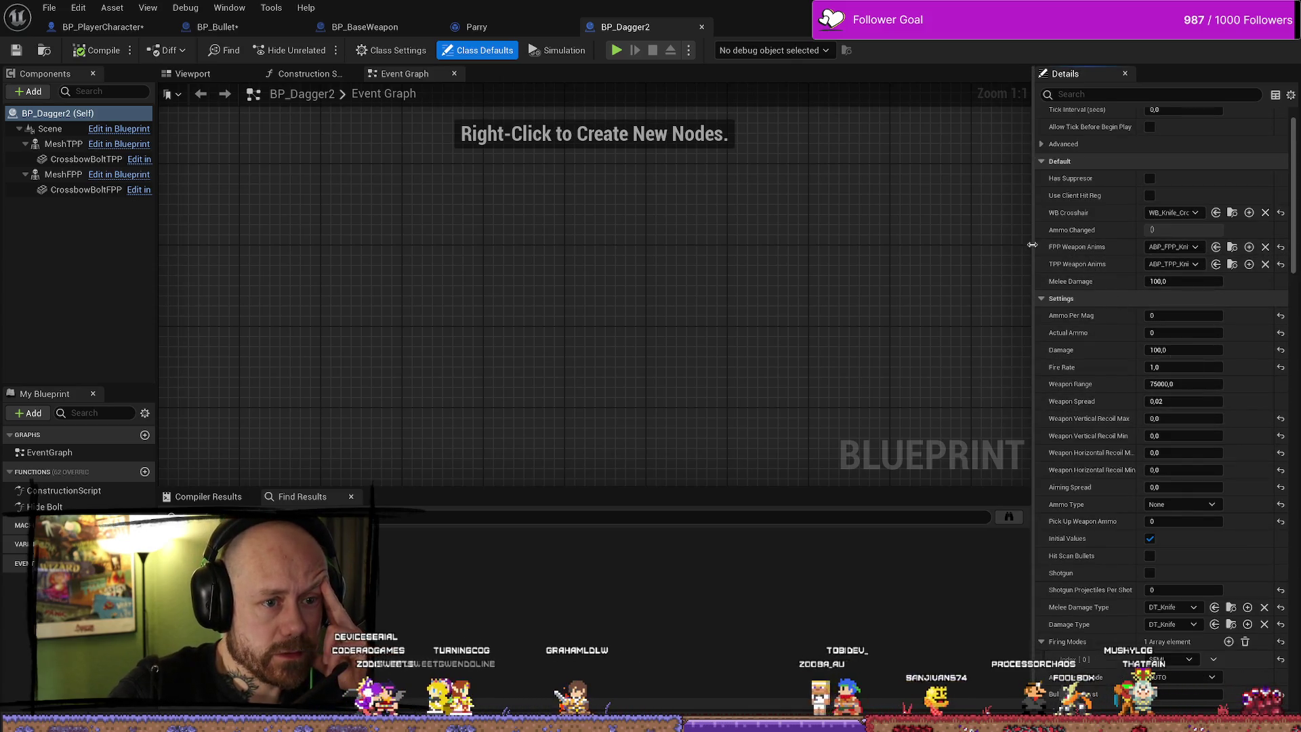
drag(1032, 244, 686, 250)
scroll(832, 276, down, 2)
scroll(832, 276, down, 15)
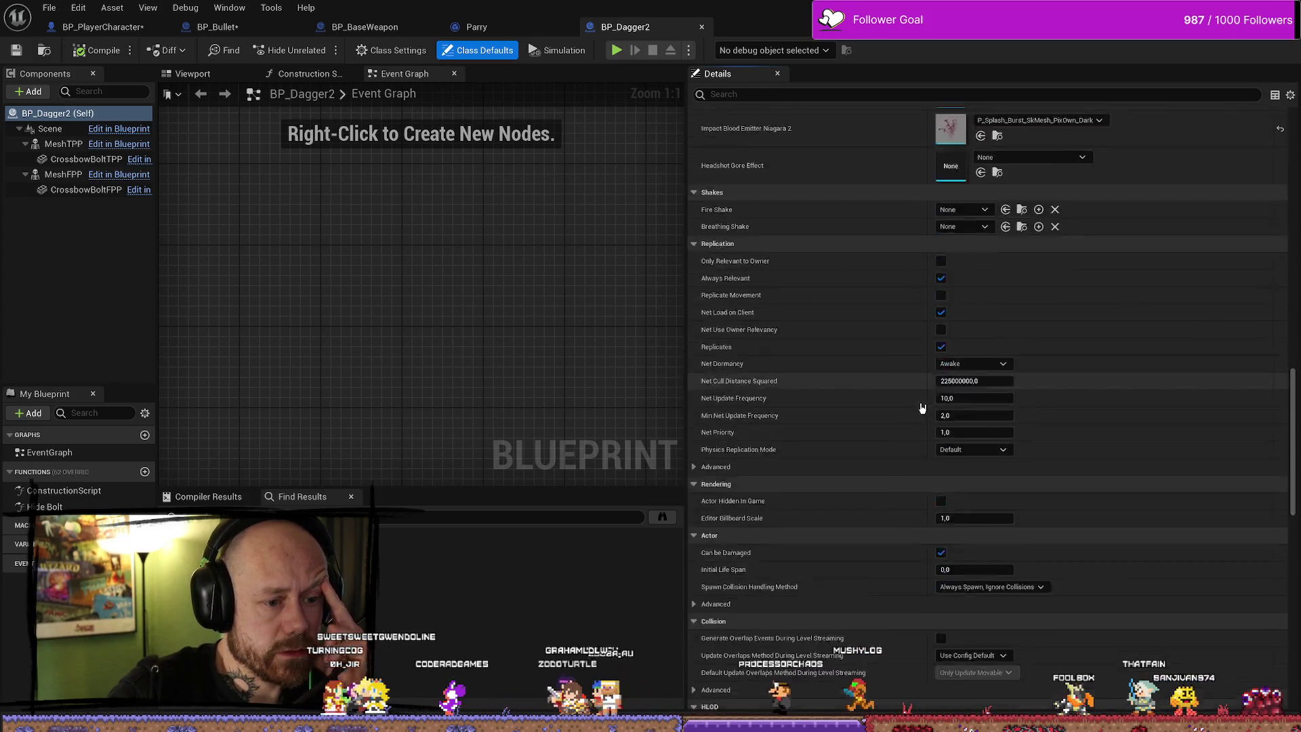
scroll(921, 407, down, 10)
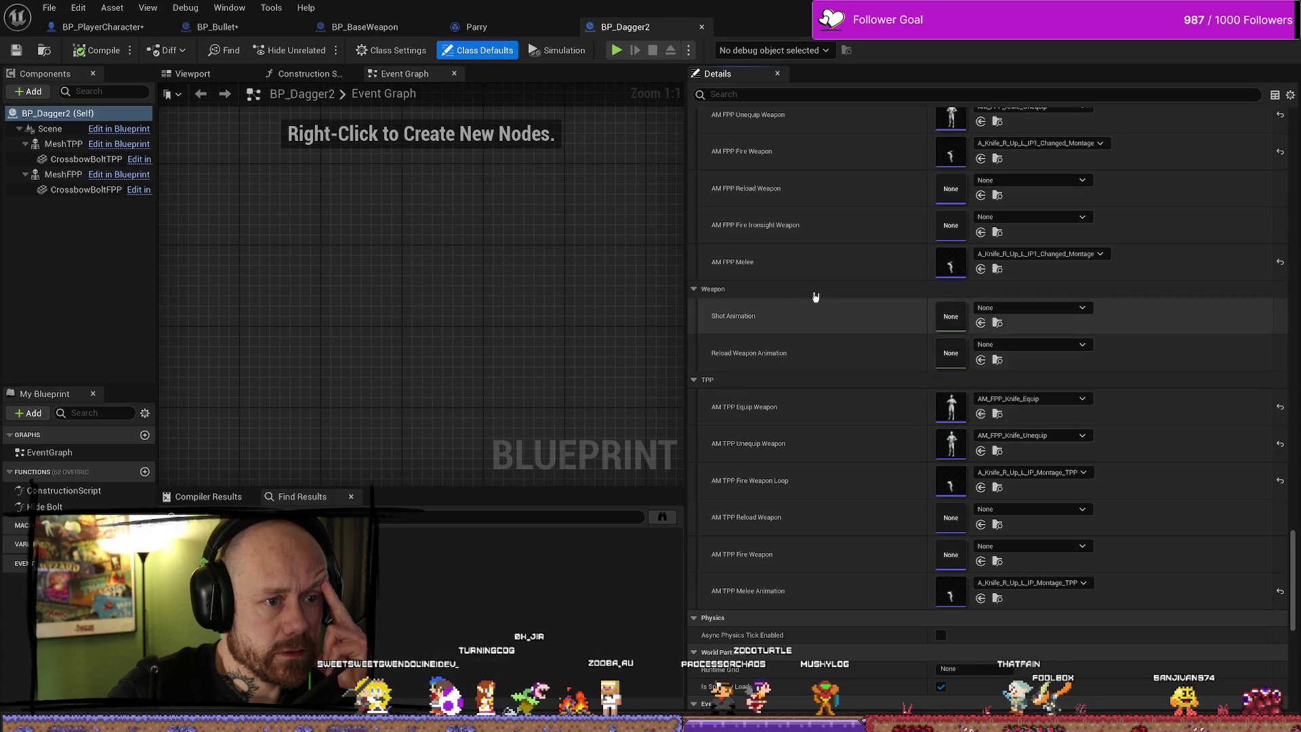
click(997, 270)
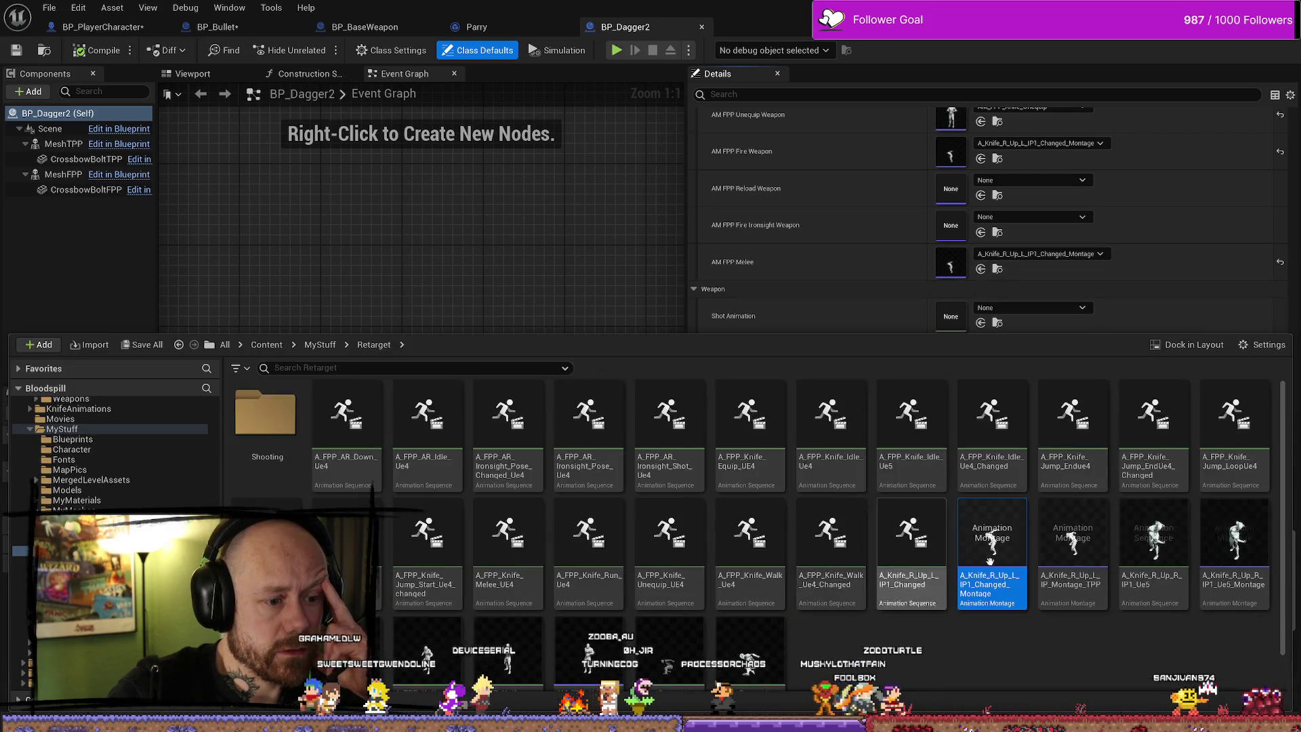
double_click(992, 532)
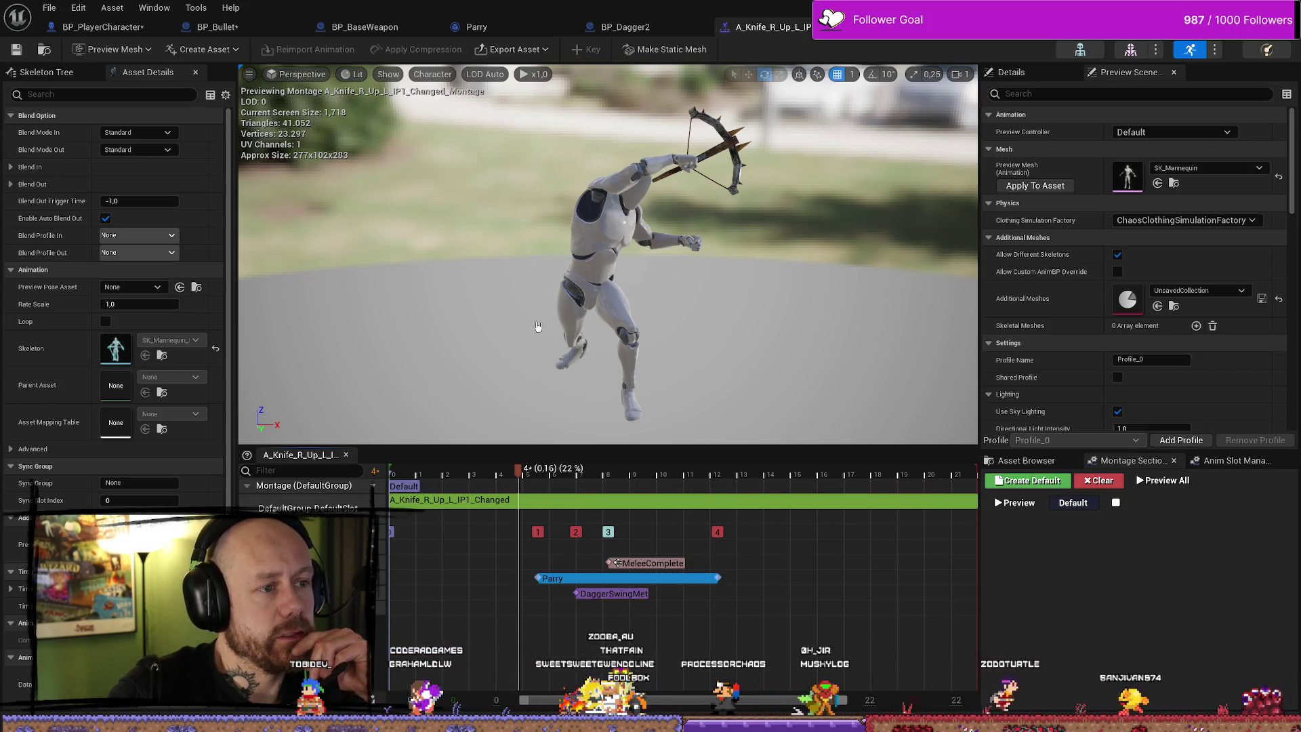
In the Parry notify's Notify Begin graph, tick Parrying? on the Set Parrying node
click(492, 24)
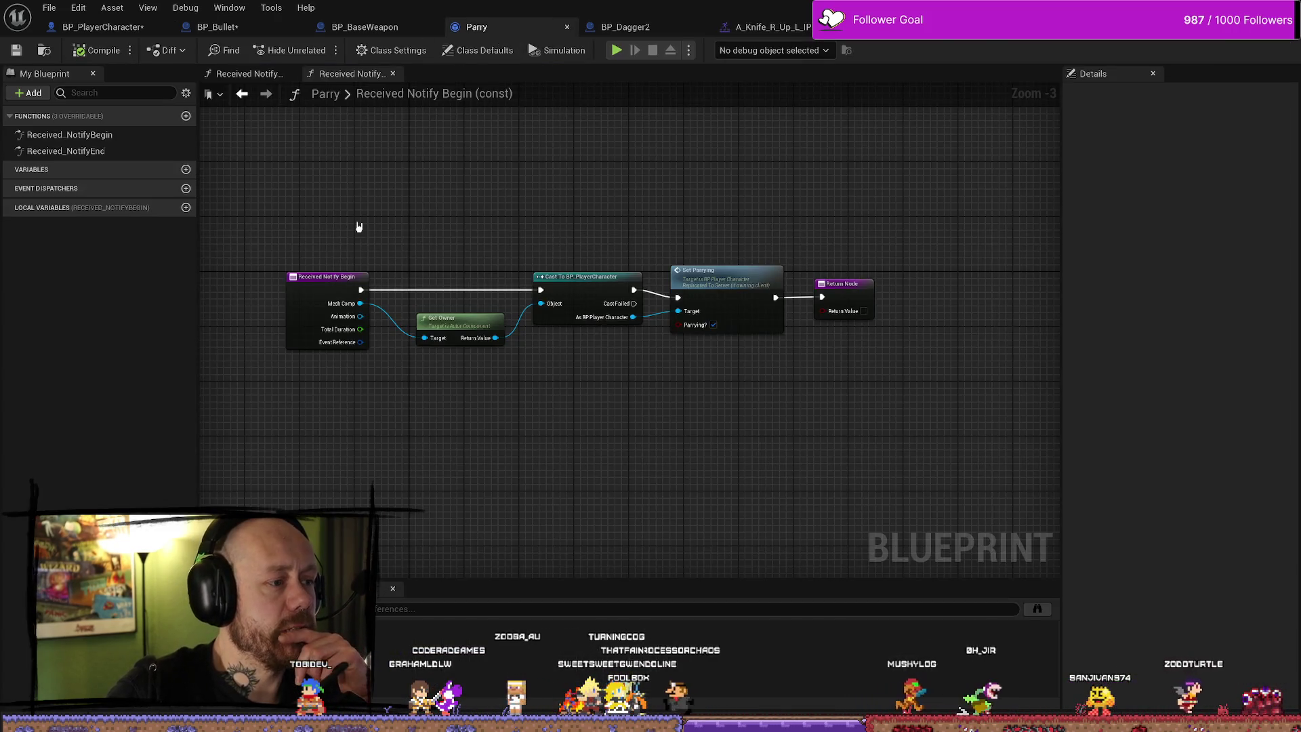
drag(325, 232, 779, 436)
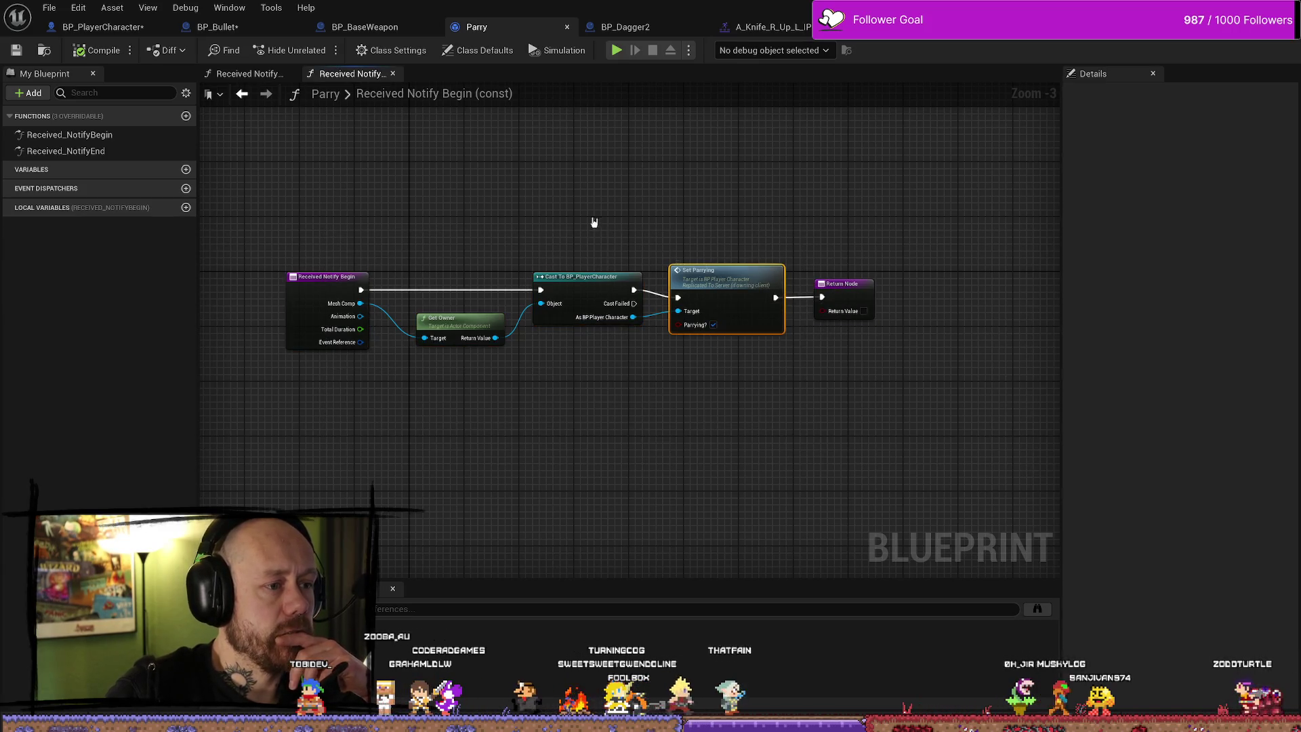
drag(601, 243, 442, 407)
click(713, 324)
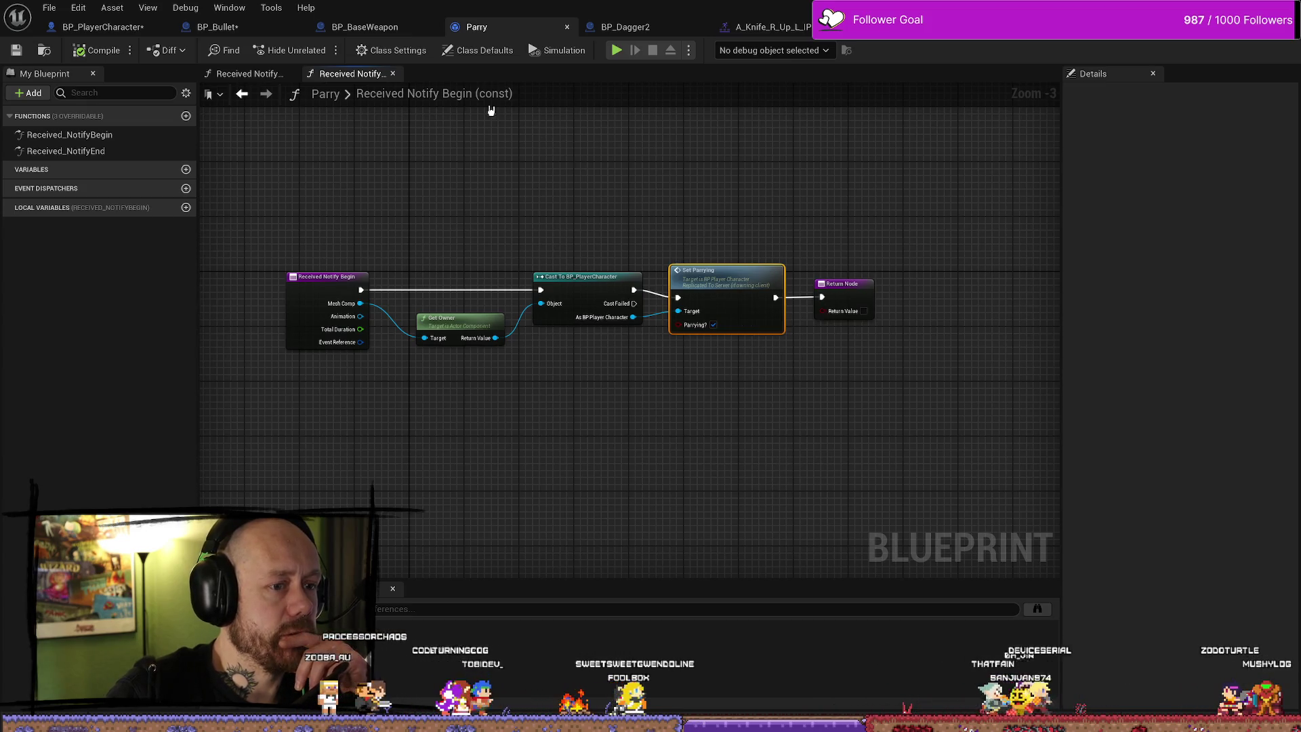
click(363, 26)
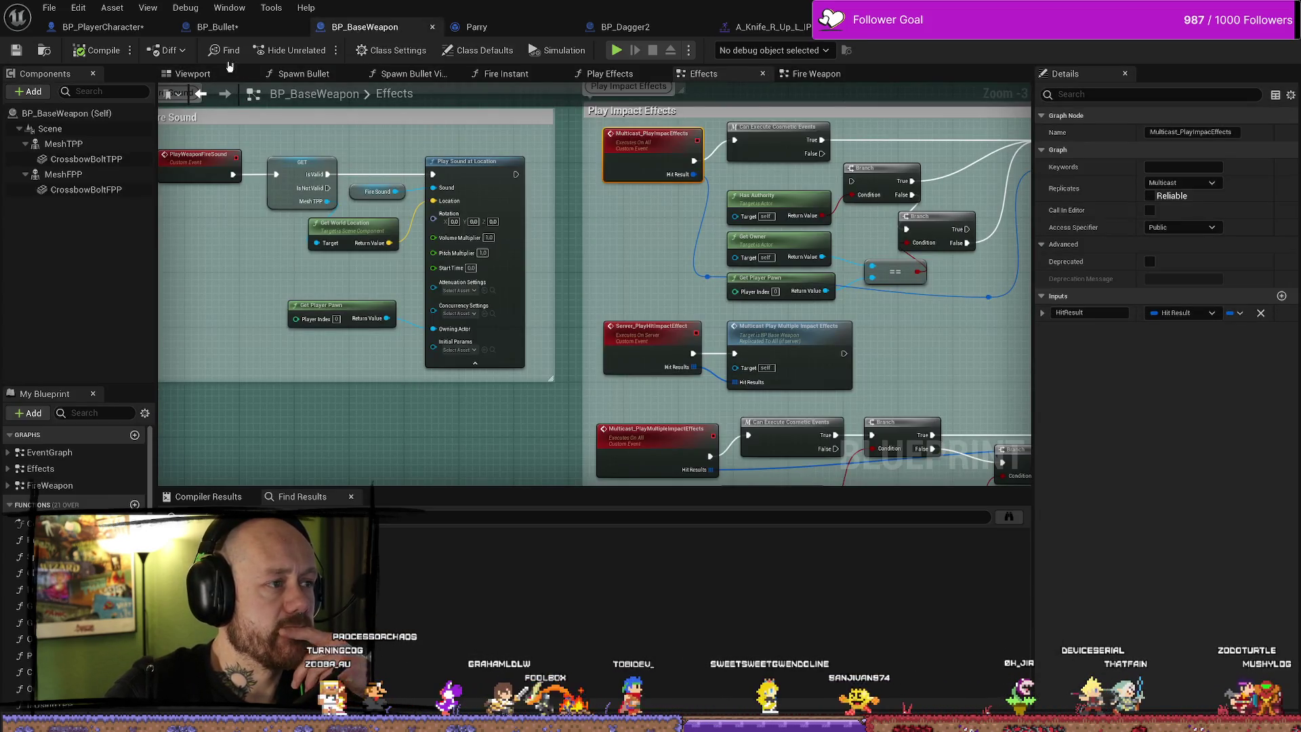
In BP_PlayerCharacter's Health& Death Graph, select the SetParrying event, its SET node and the Parrying? Branch
click(102, 26)
drag(525, 228, 885, 355)
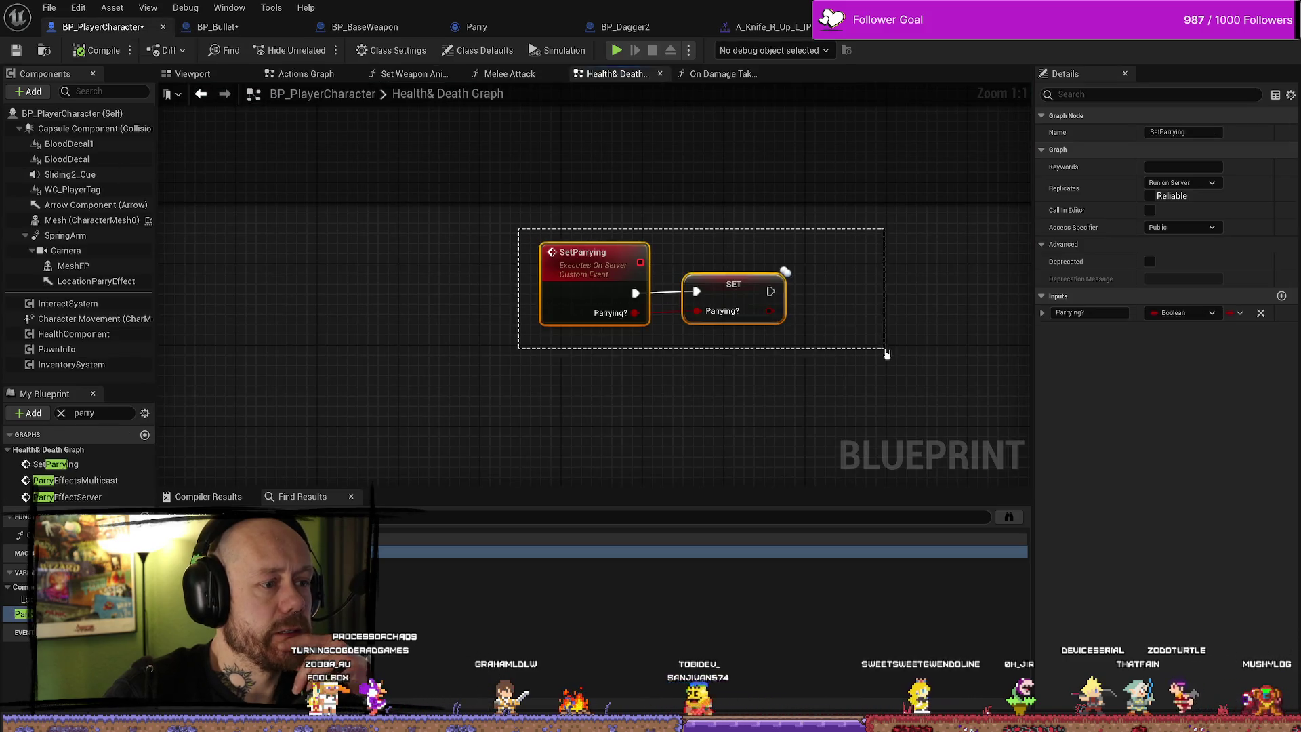
scroll(654, 308, down, 4)
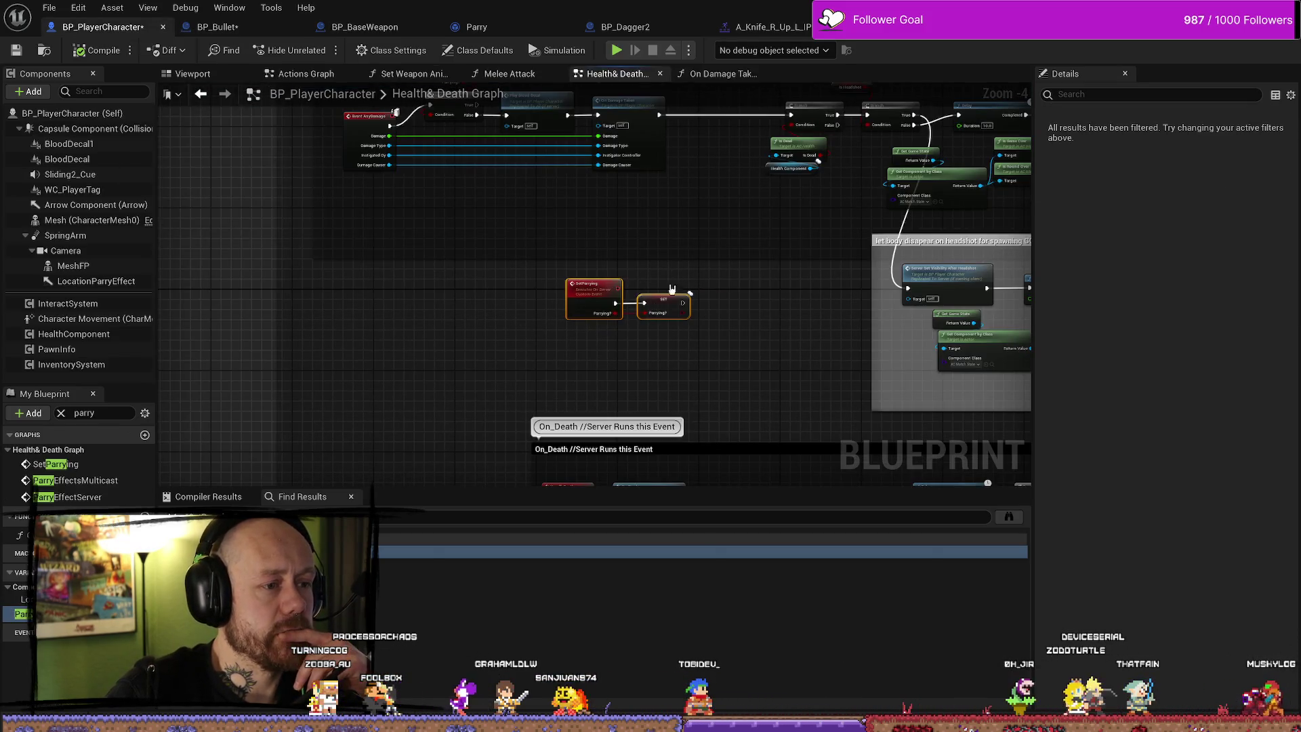
scroll(537, 265, up, 1)
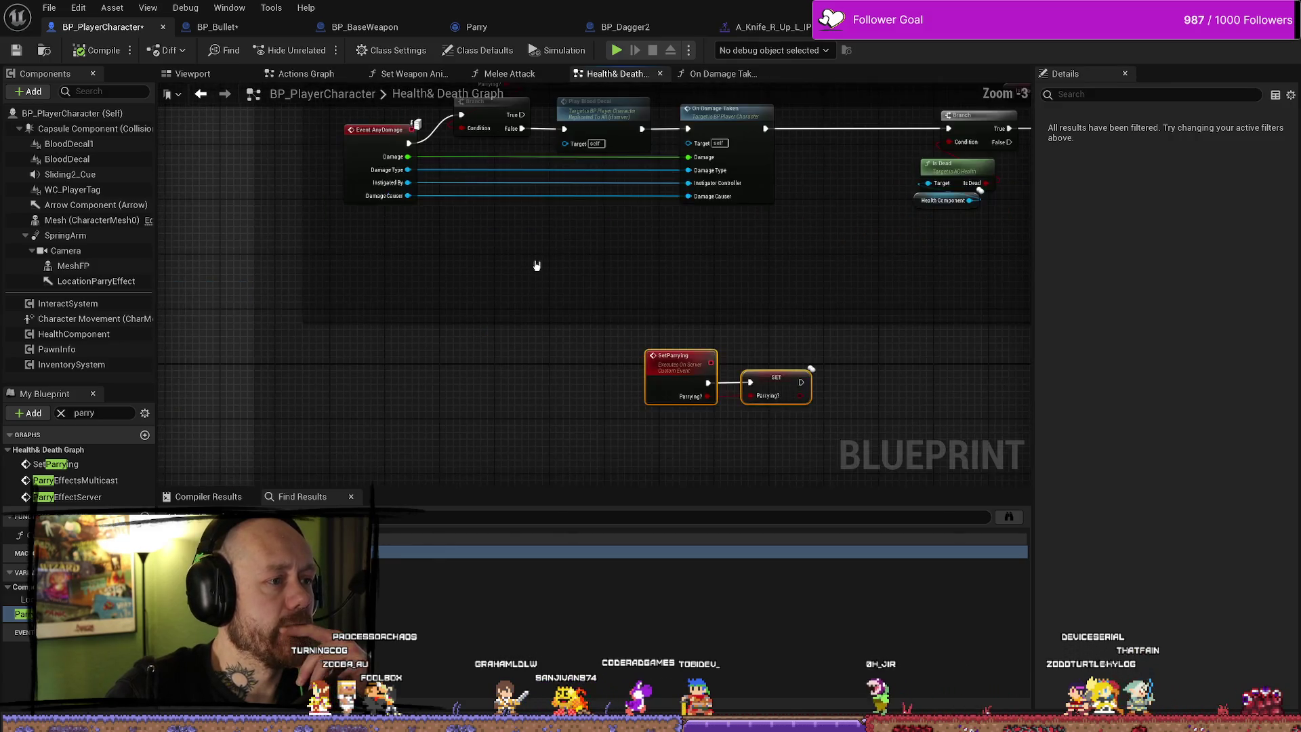
drag(500, 216, 513, 334)
drag(527, 263, 528, 263)
mouse_move(674, 369)
mouse_down()
mouse_move(590, 340)
mouse_move(575, 374)
mouse_up()
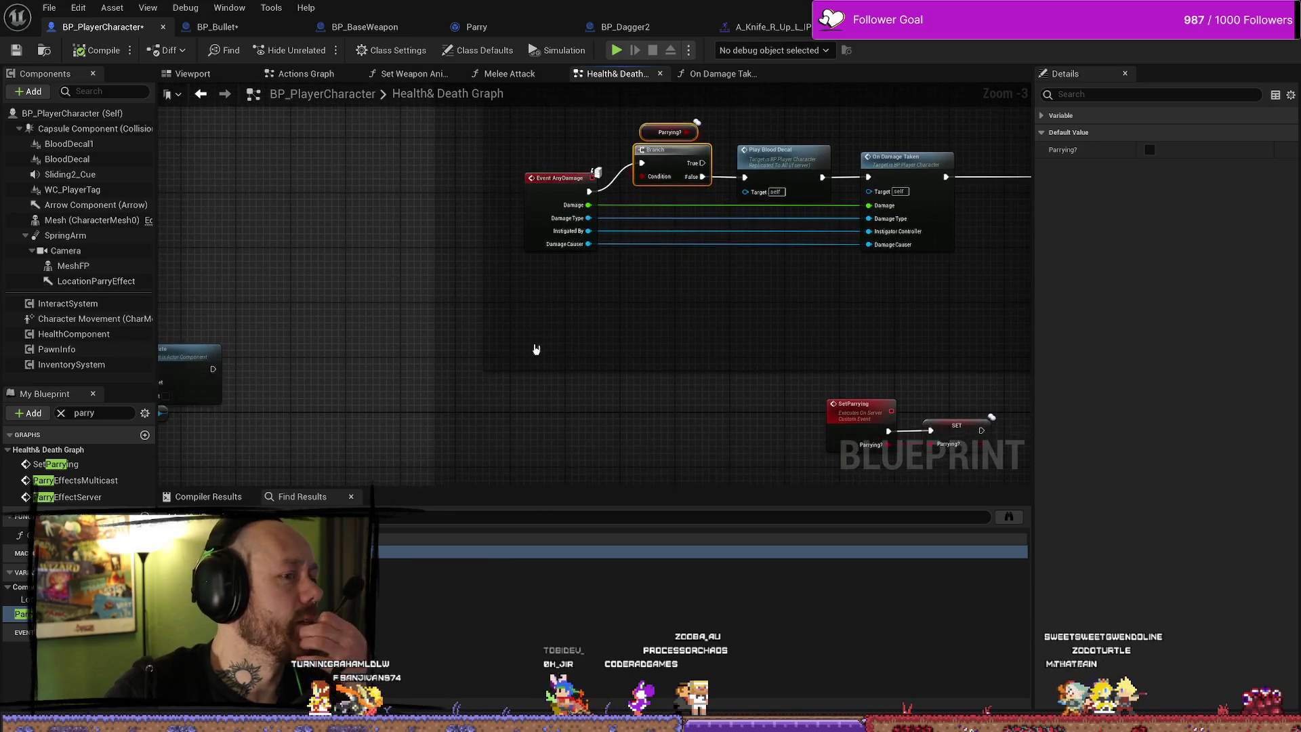
Look over the surrounding damage nodes and reselect the SetParrying event with its SET Parrying? node
scroll(531, 345, down, 2)
scroll(688, 188, up, 5)
scroll(688, 188, down, 2)
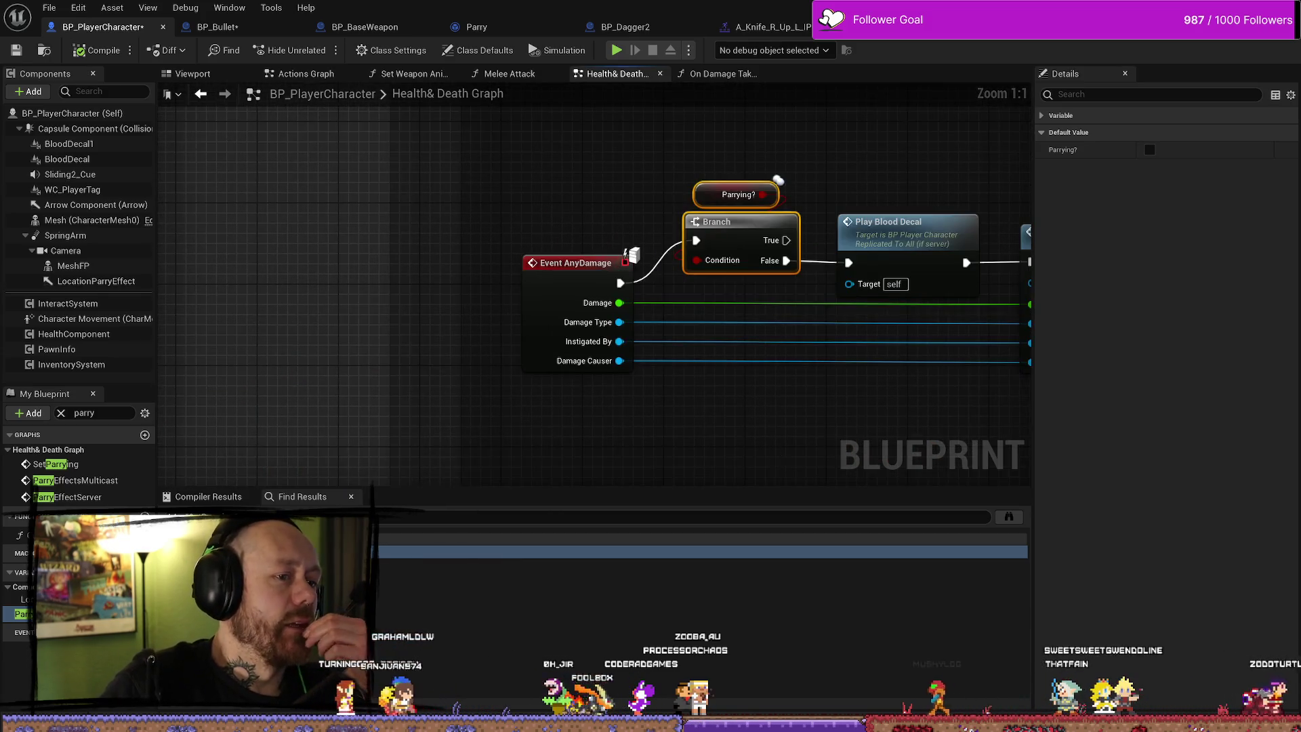
mouse_move(657, 374)
mouse_down()
mouse_move(658, 336)
mouse_move(636, 322)
mouse_move(654, 311)
mouse_move(635, 308)
mouse_up()
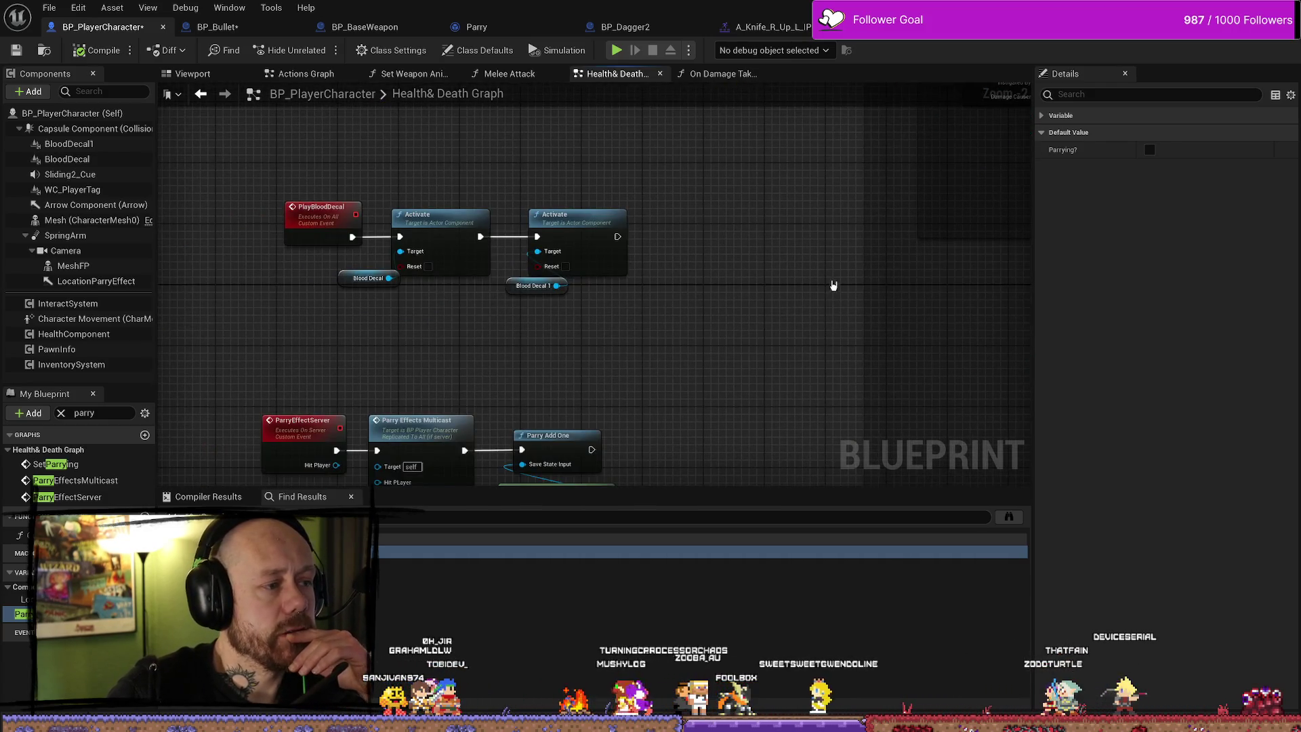
drag(834, 294, 661, 297)
drag(933, 217, 513, 263)
mouse_move(746, 296)
mouse_down()
mouse_move(660, 297)
mouse_move(810, 390)
mouse_up()
mouse_move(712, 257)
mouse_down()
mouse_move(614, 319)
mouse_move(581, 238)
mouse_up()
drag(485, 302, 669, 369)
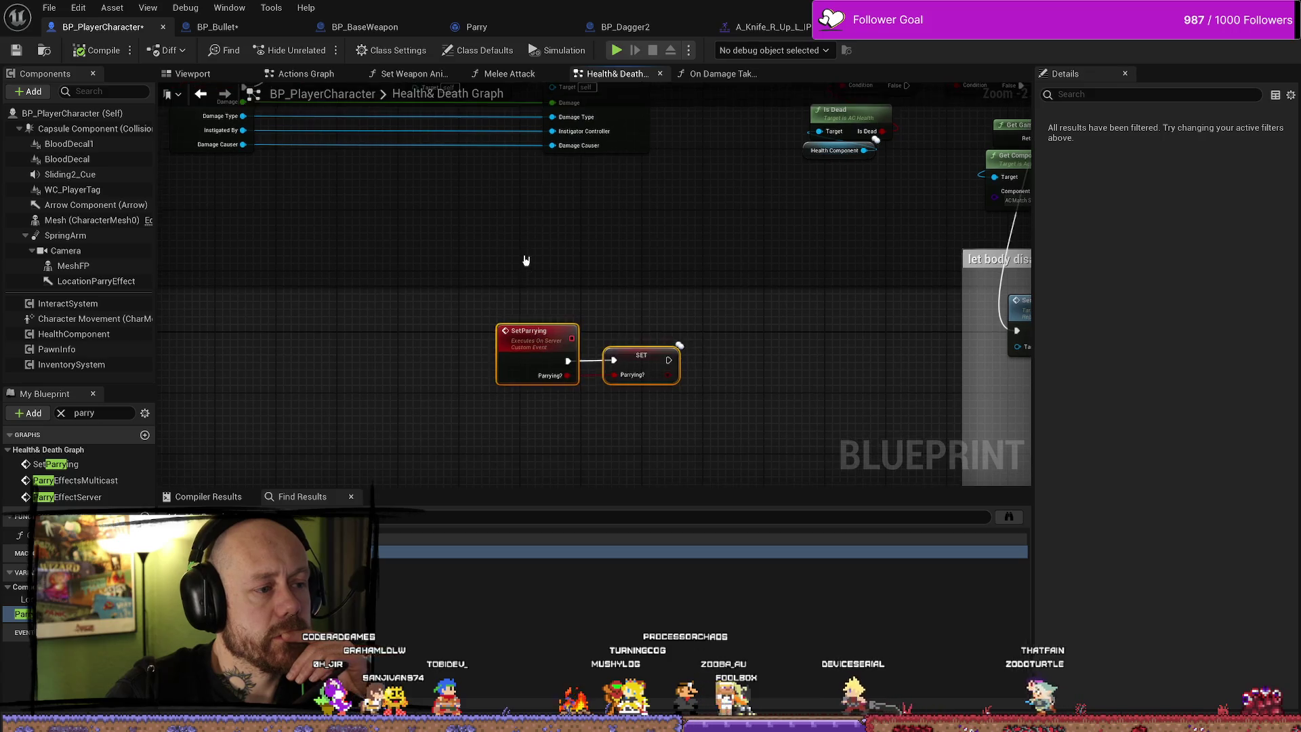
scroll(619, 343, up, 1)
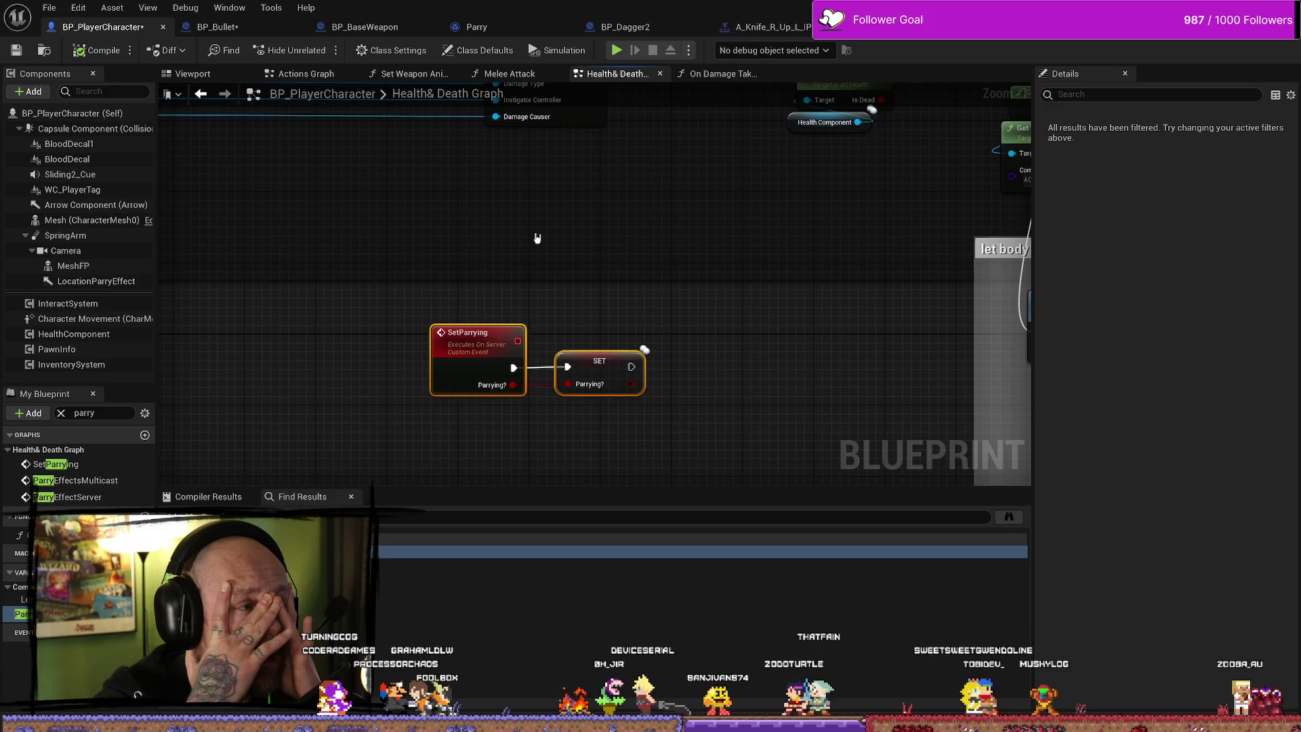
In BP_Bullet's Handle Hit, select Get Component by Class and move the second Is Valid beside the first
click(217, 26)
drag(813, 293, 661, 292)
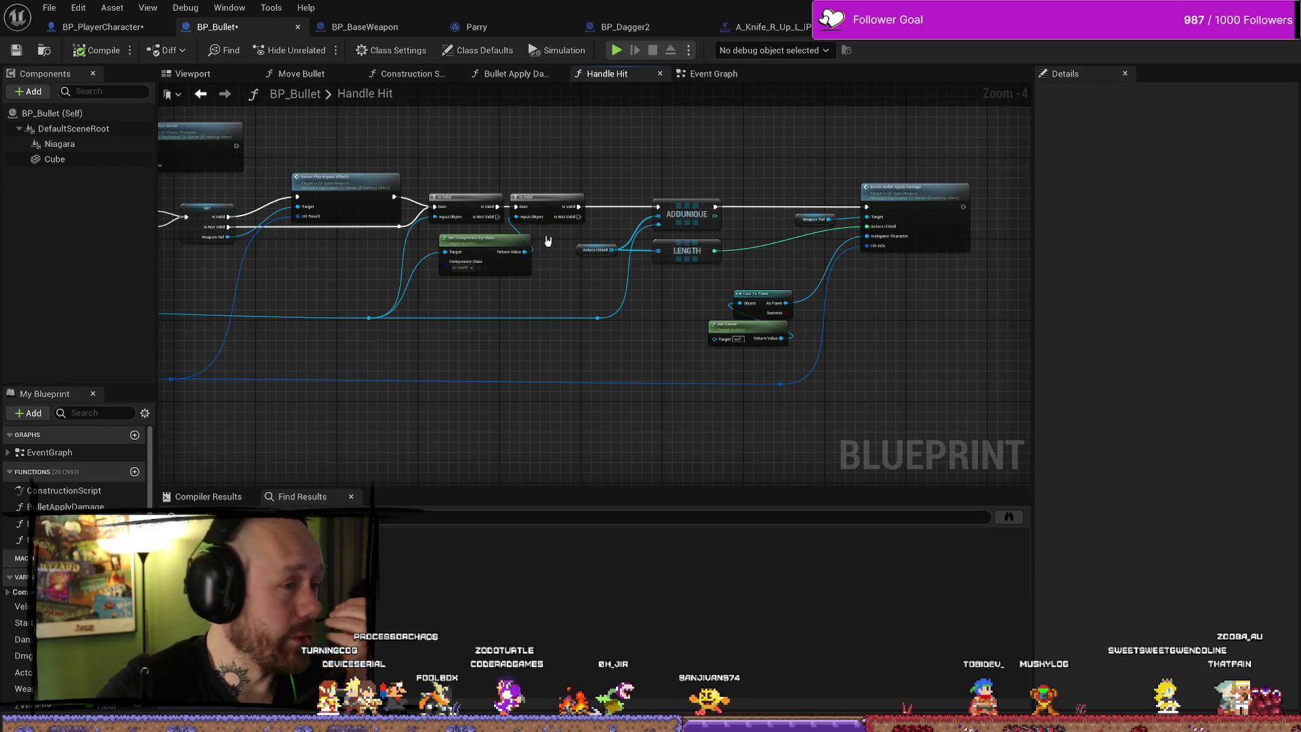
drag(547, 240, 596, 227)
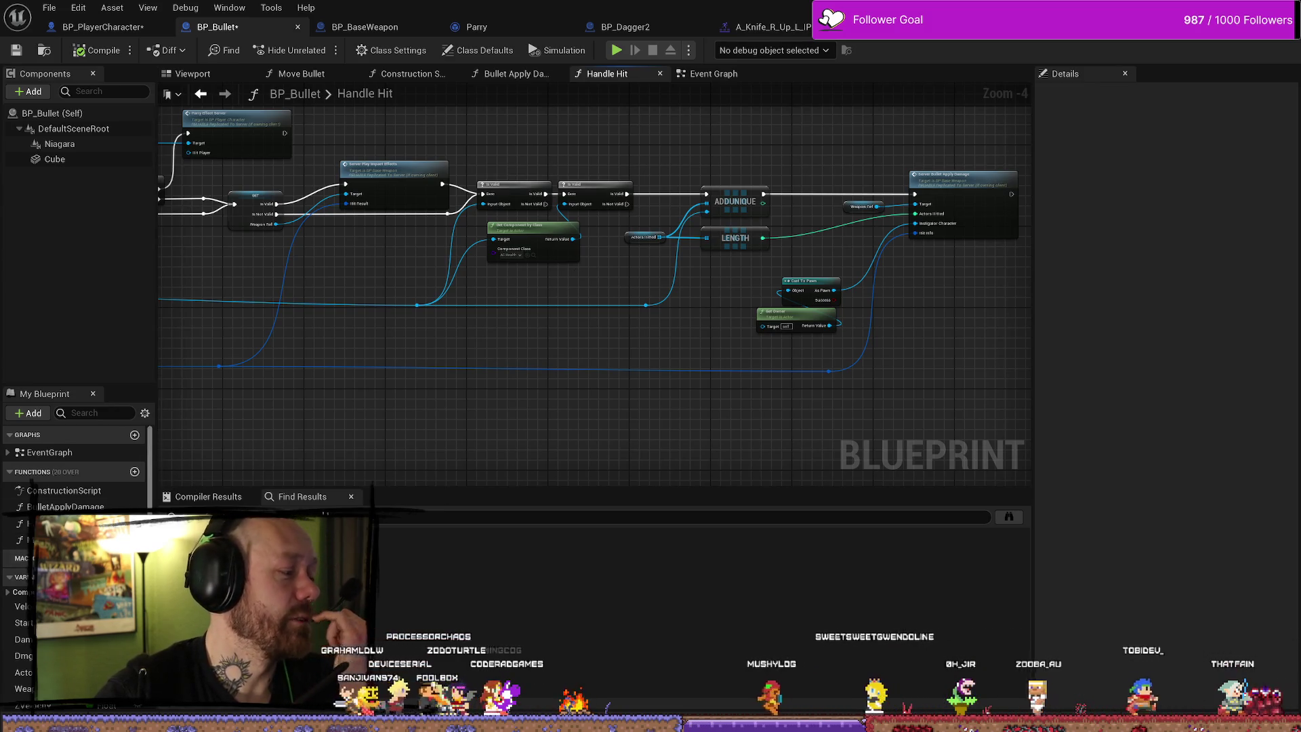
scroll(517, 442, up, 3)
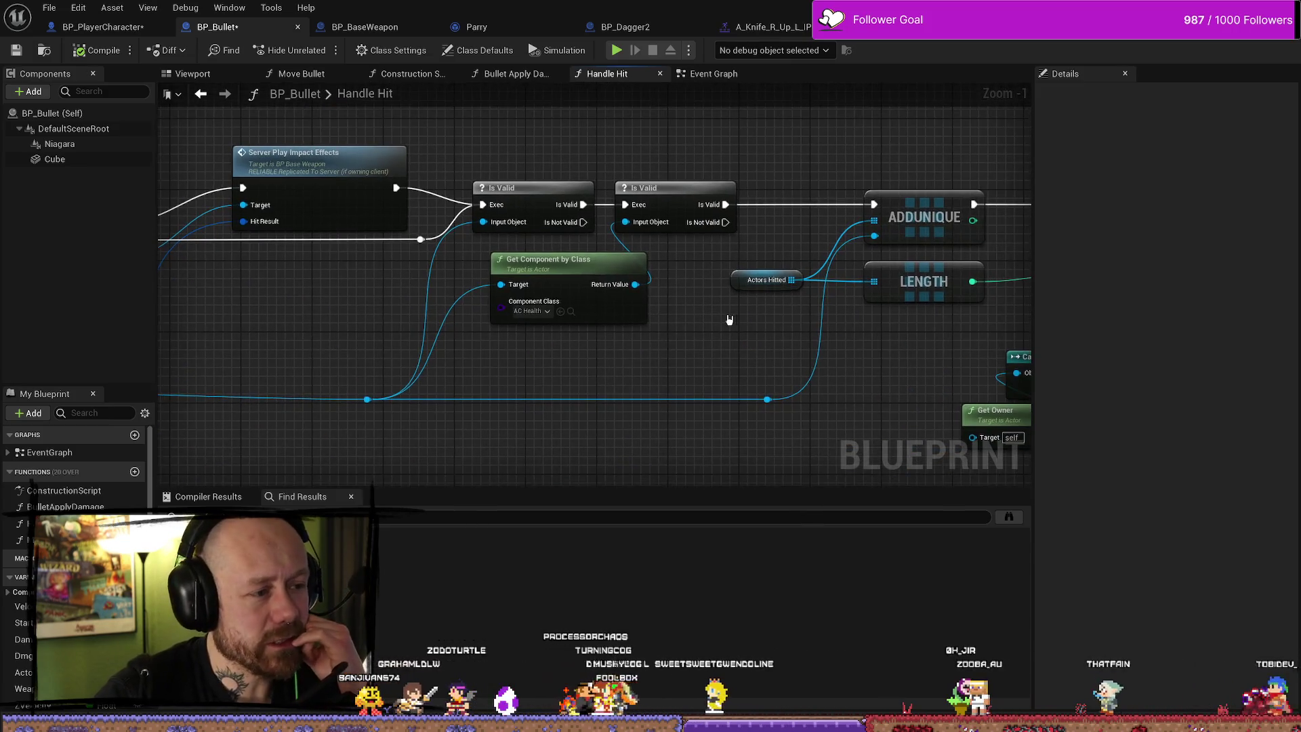
click(619, 299)
drag(774, 343, 658, 361)
mouse_move(671, 191)
mouse_down()
mouse_move(635, 306)
mouse_move(679, 189)
mouse_up()
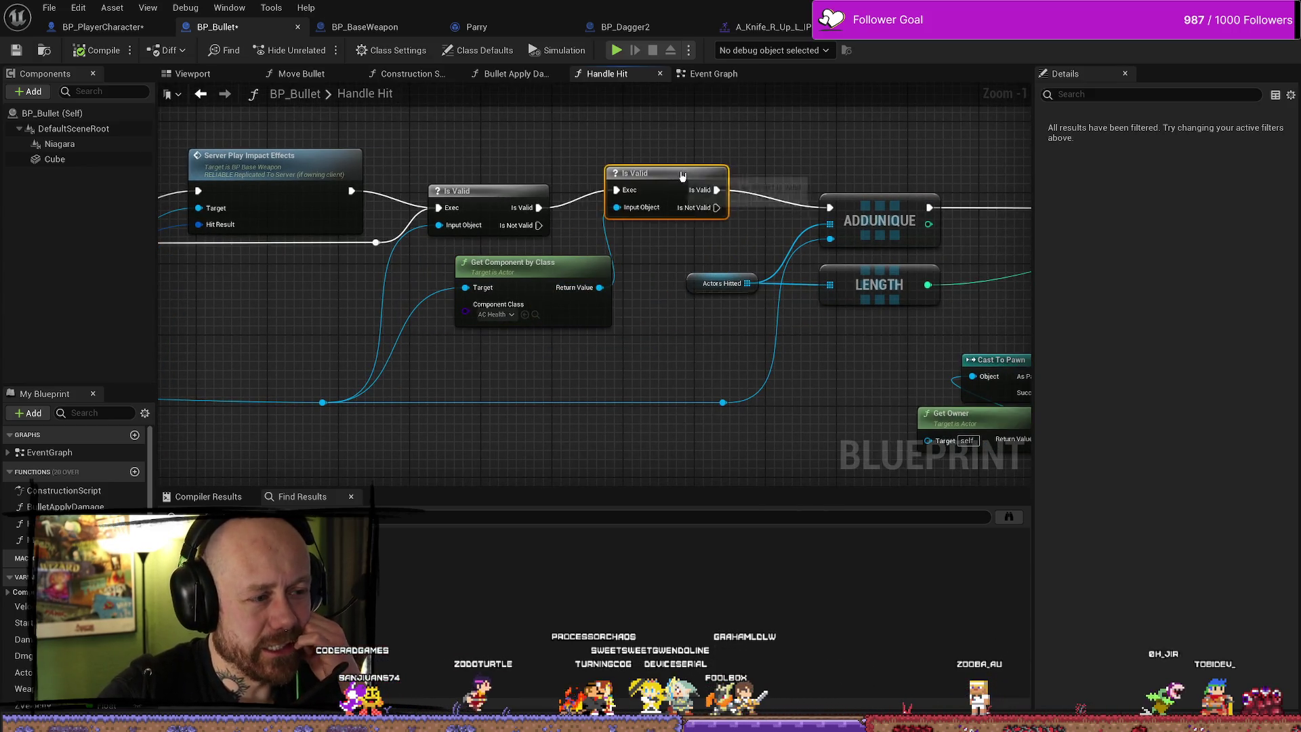
mouse_move(529, 272)
mouse_down()
mouse_move(559, 252)
mouse_move(538, 243)
mouse_move(603, 233)
mouse_up()
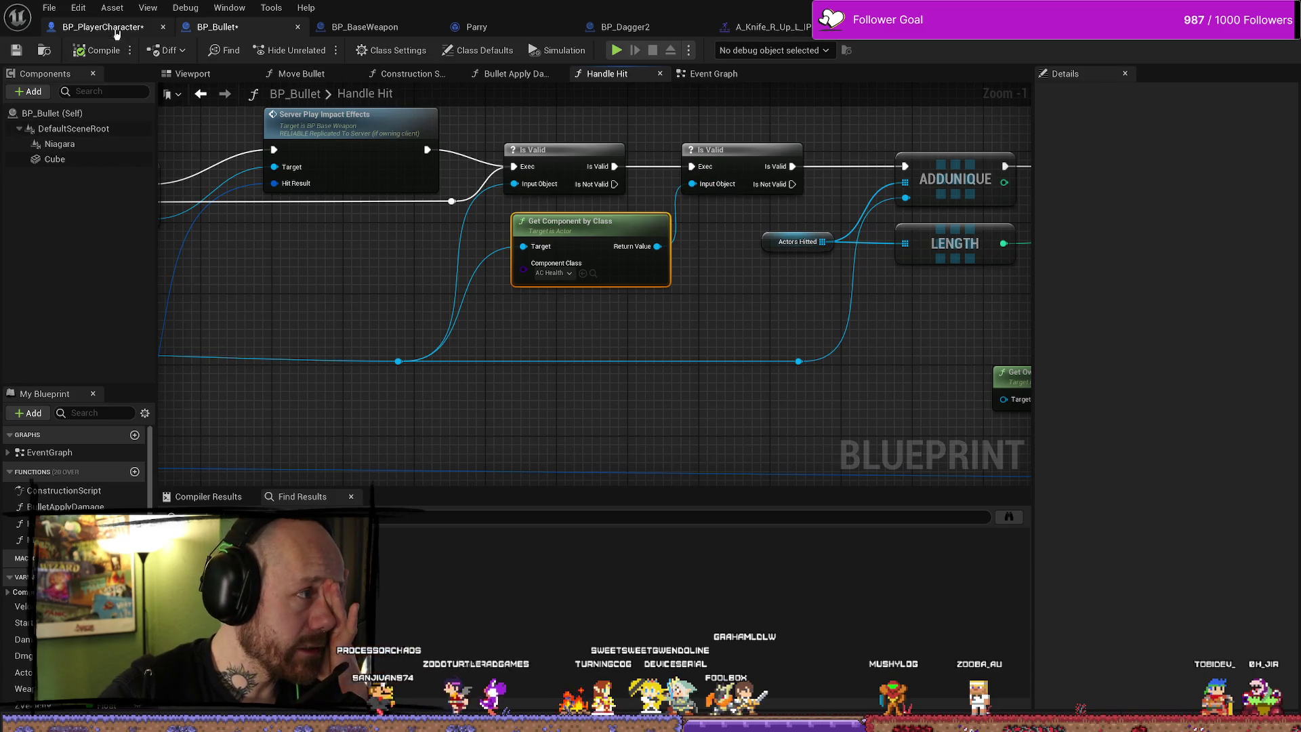
Reselect the Parrying? check and Branch in BP_PlayerCharacter's AnyDamage handling, then go back to BP_BaseWeapon's Effects graph
click(103, 27)
scroll(475, 305, down, 6)
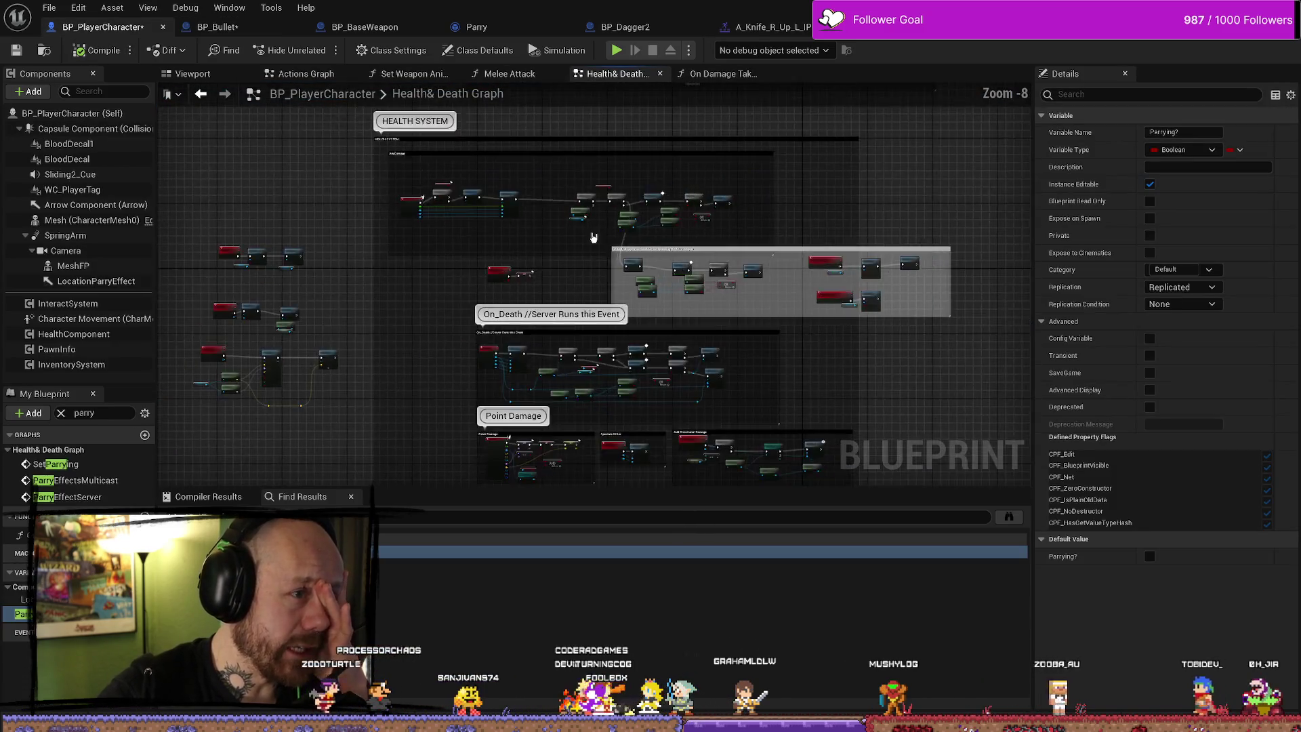
scroll(590, 236, up, 4)
scroll(358, 397, up, 5)
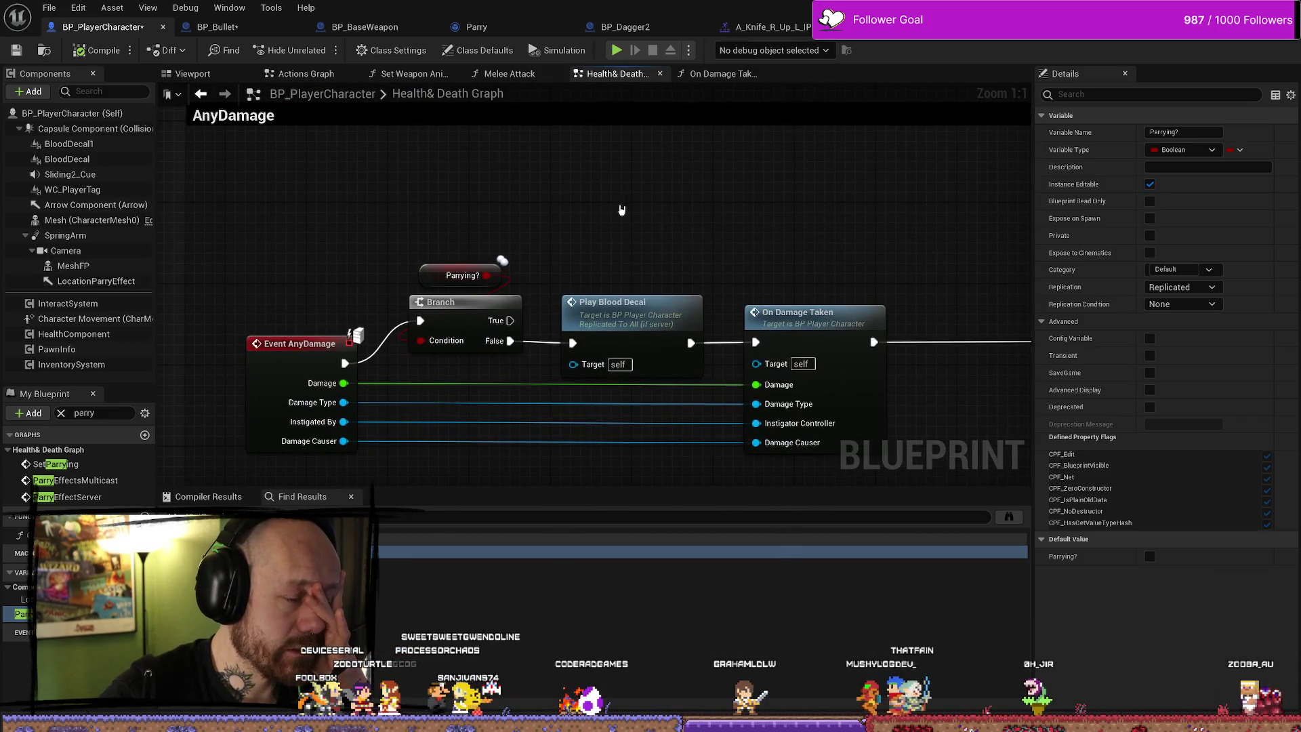
drag(382, 263, 468, 359)
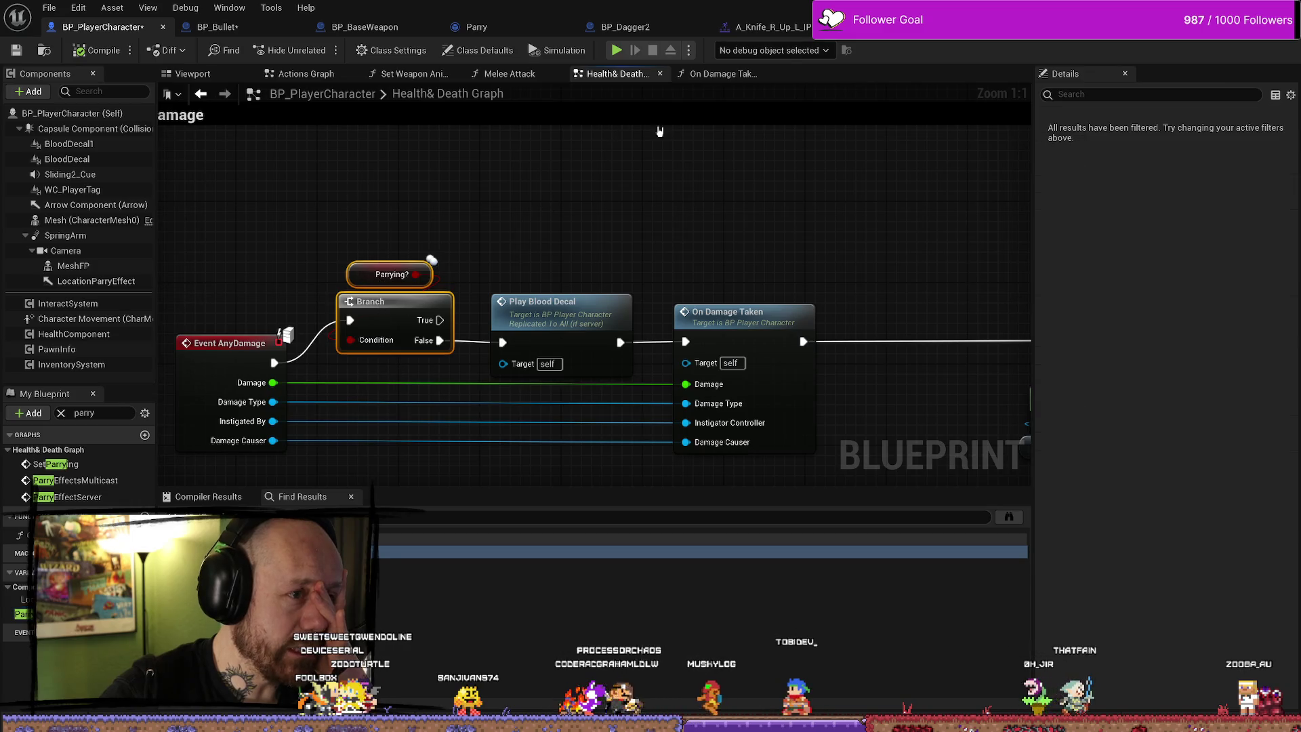
drag(376, 195, 423, 357)
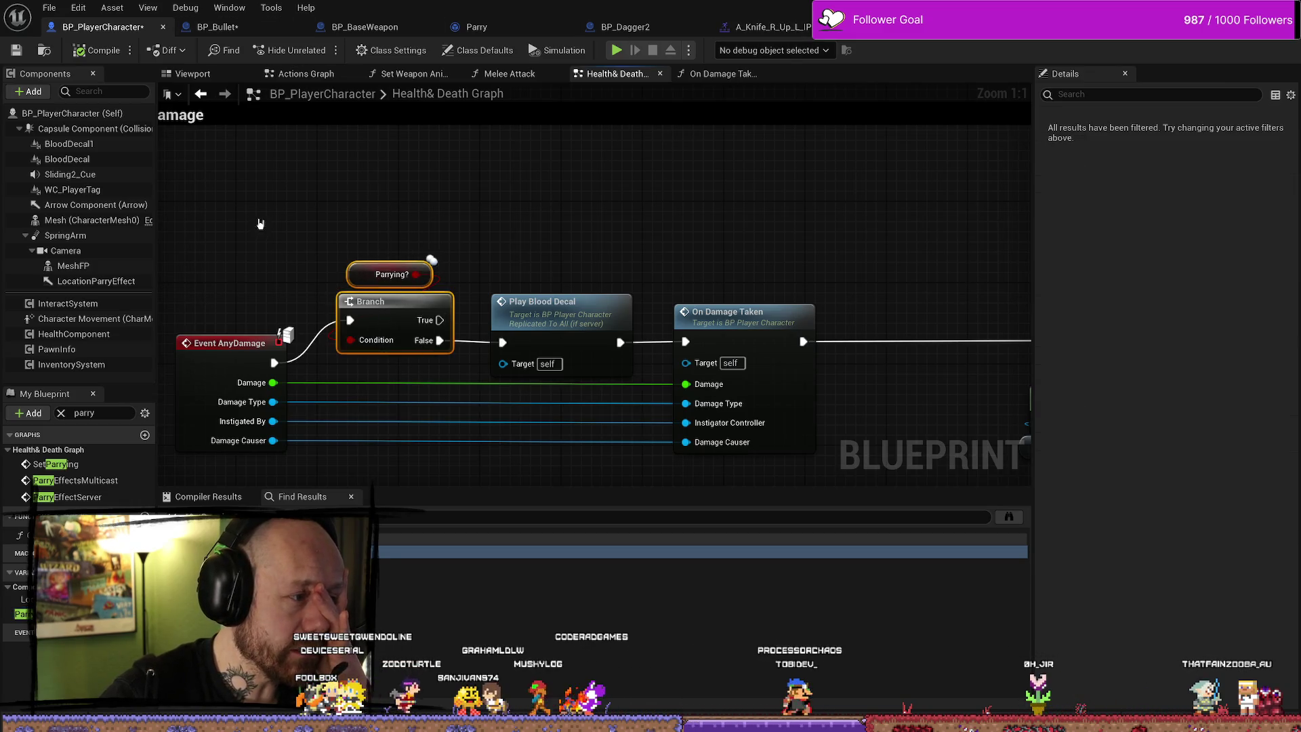
click(258, 224)
scroll(258, 223, down, 3)
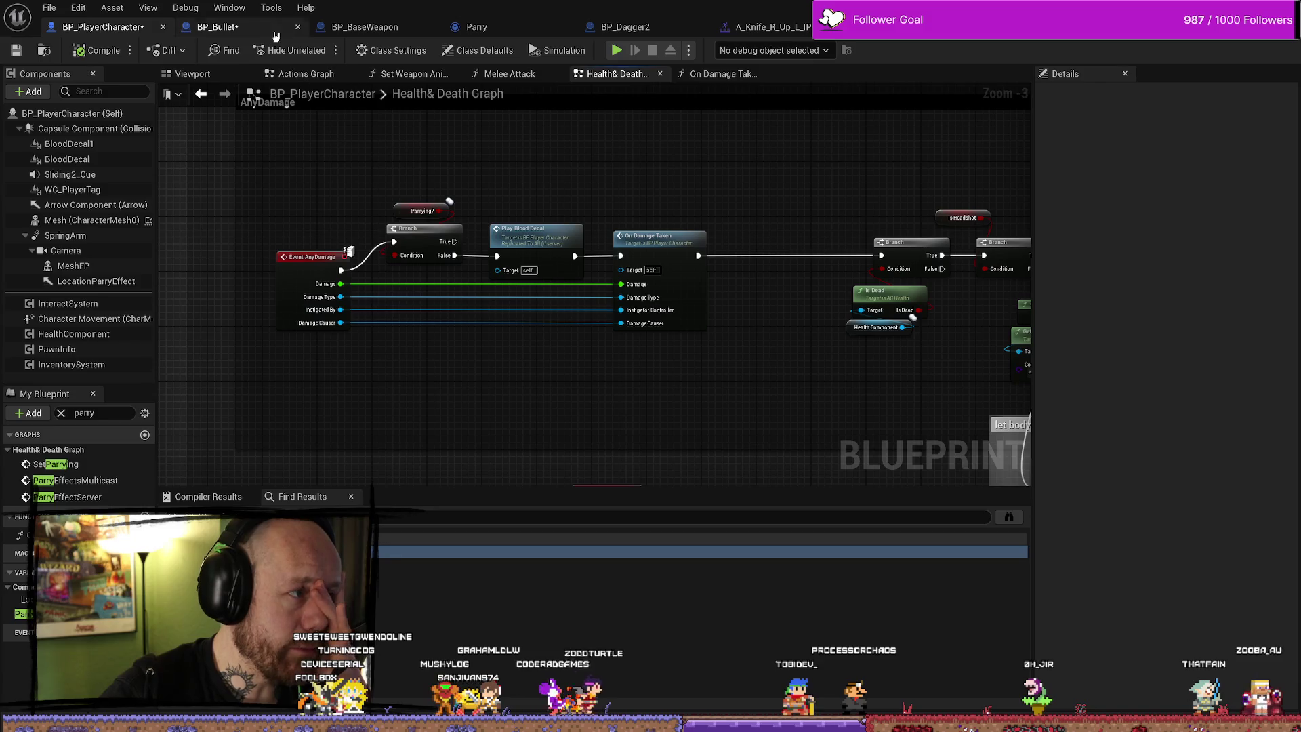
click(273, 33)
click(364, 27)
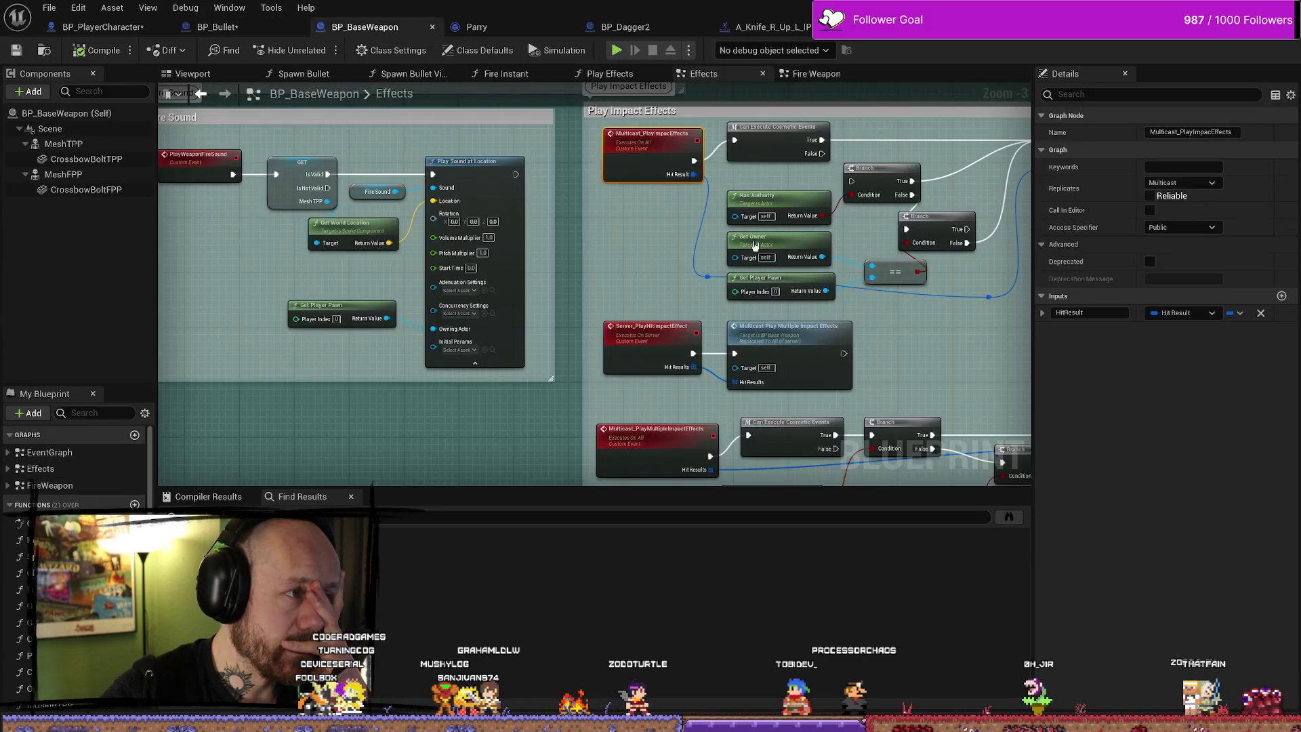
Open BP_BaseWeapon's Play Effects function graph and select a group of its nodes
scroll(814, 264, down, 1)
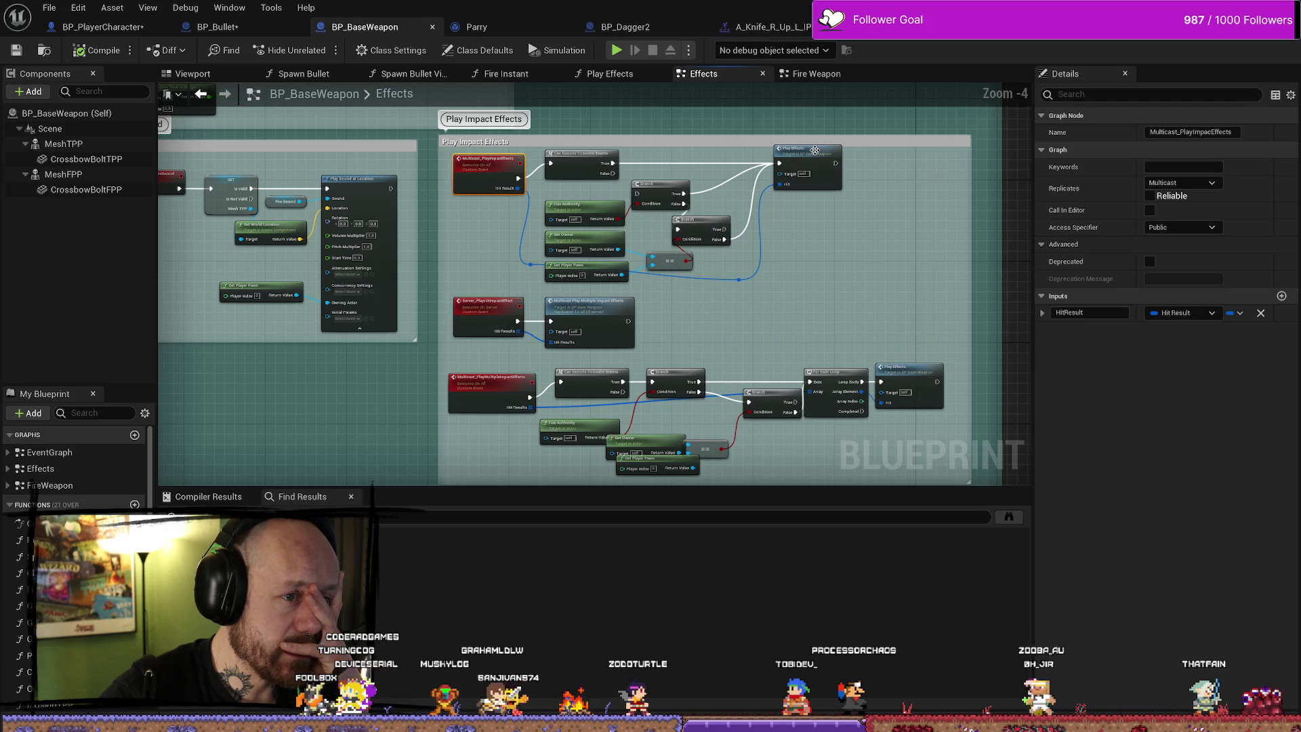
double_click(815, 150)
scroll(530, 248, down, 4)
drag(790, 137, 387, 444)
scroll(505, 412, up, 5)
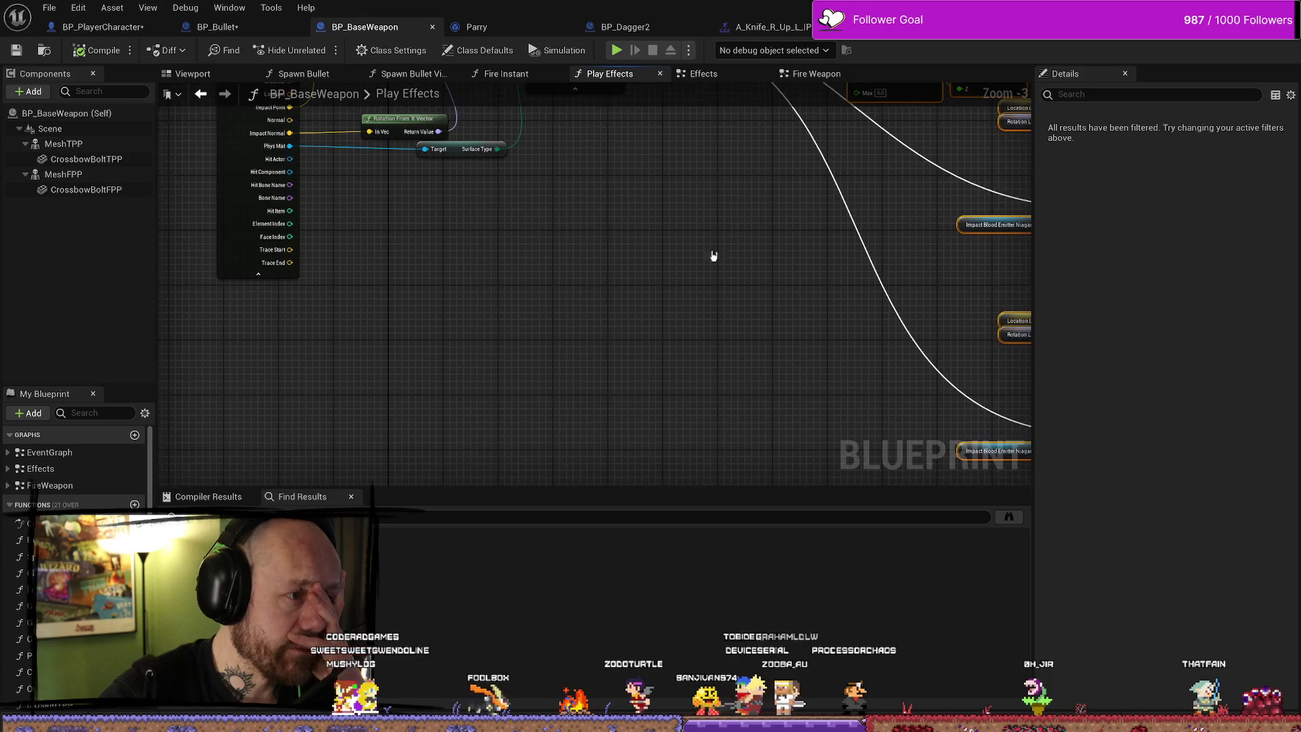
scroll(523, 151, down, 4)
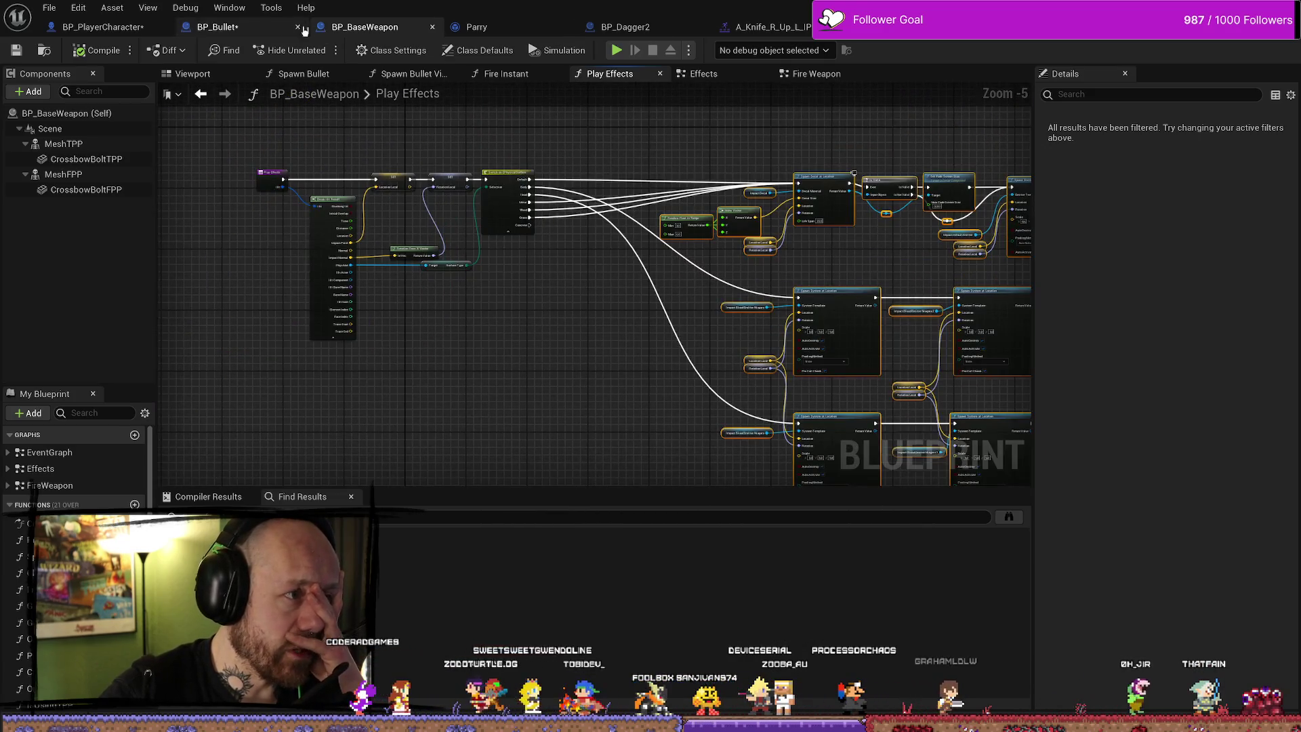
Check the knife montage's Parry notify window, then return to BP_PlayerCharacter's Health& Death Graph
click(102, 26)
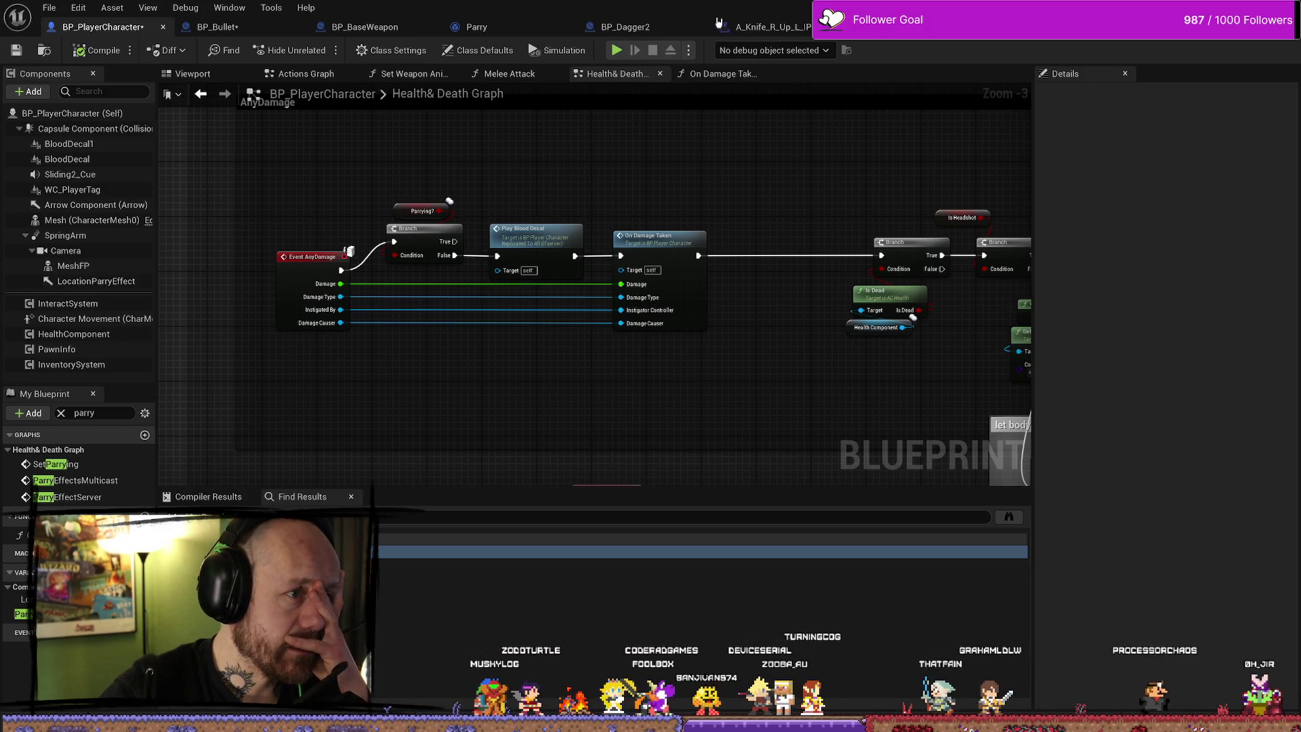
click(612, 29)
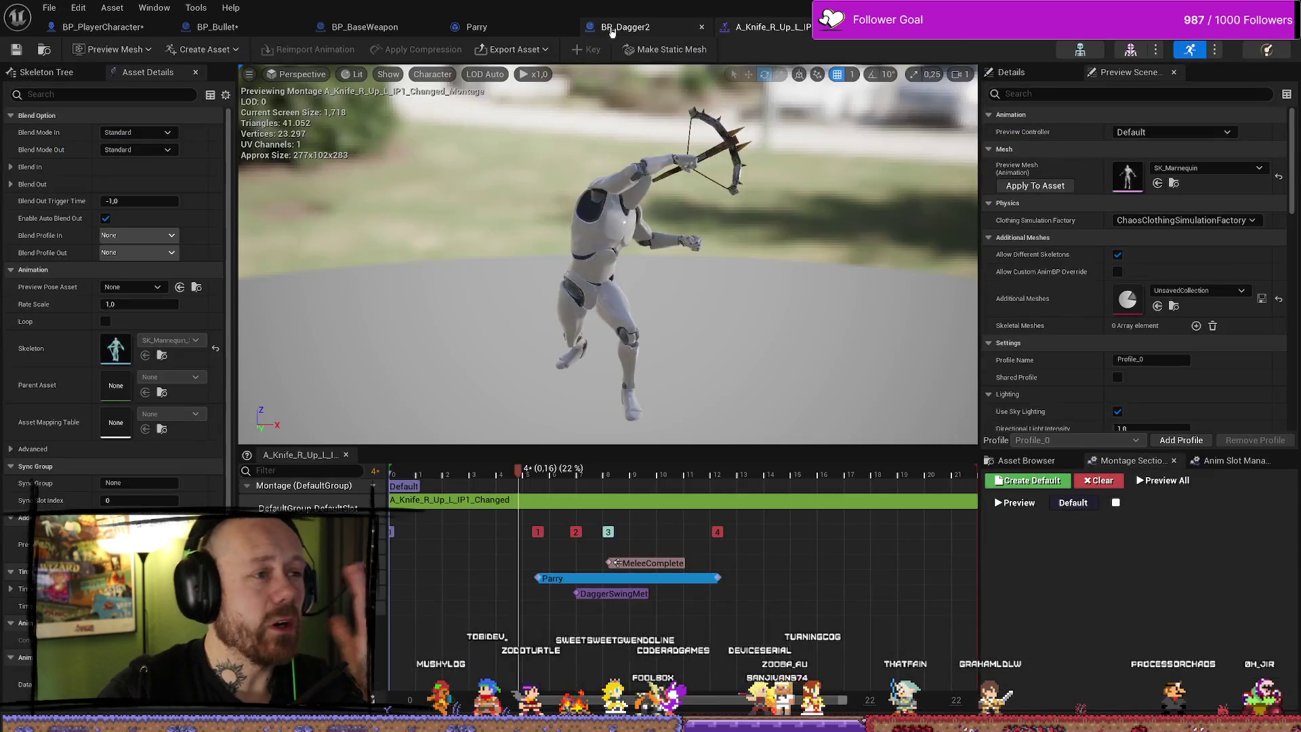
click(365, 27)
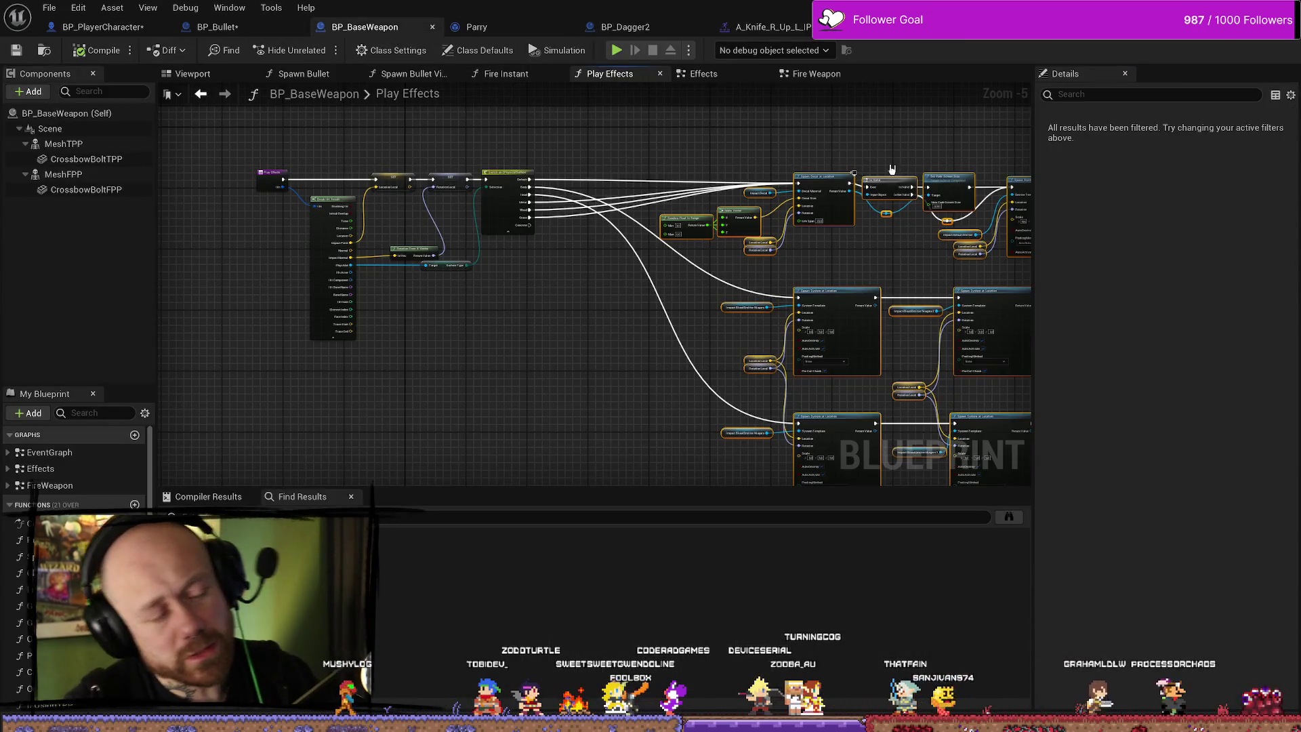
click(882, 281)
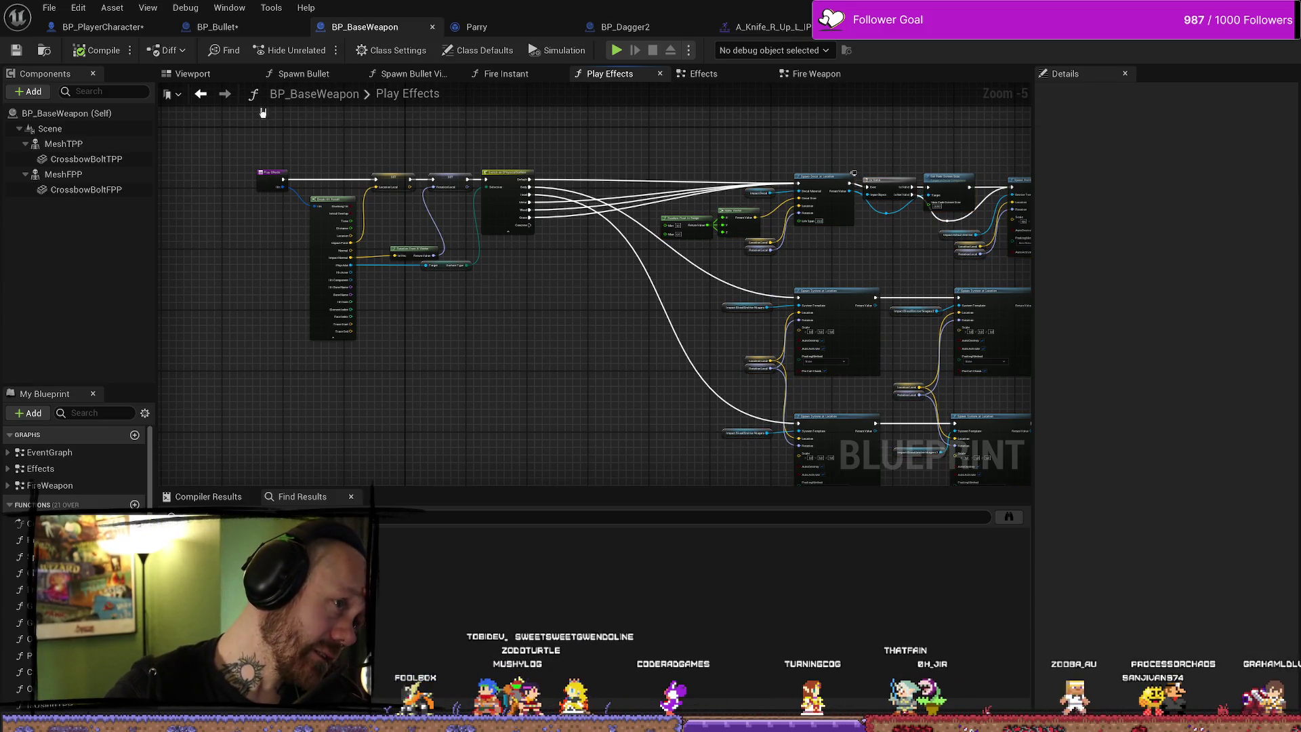
click(101, 27)
click(48, 8)
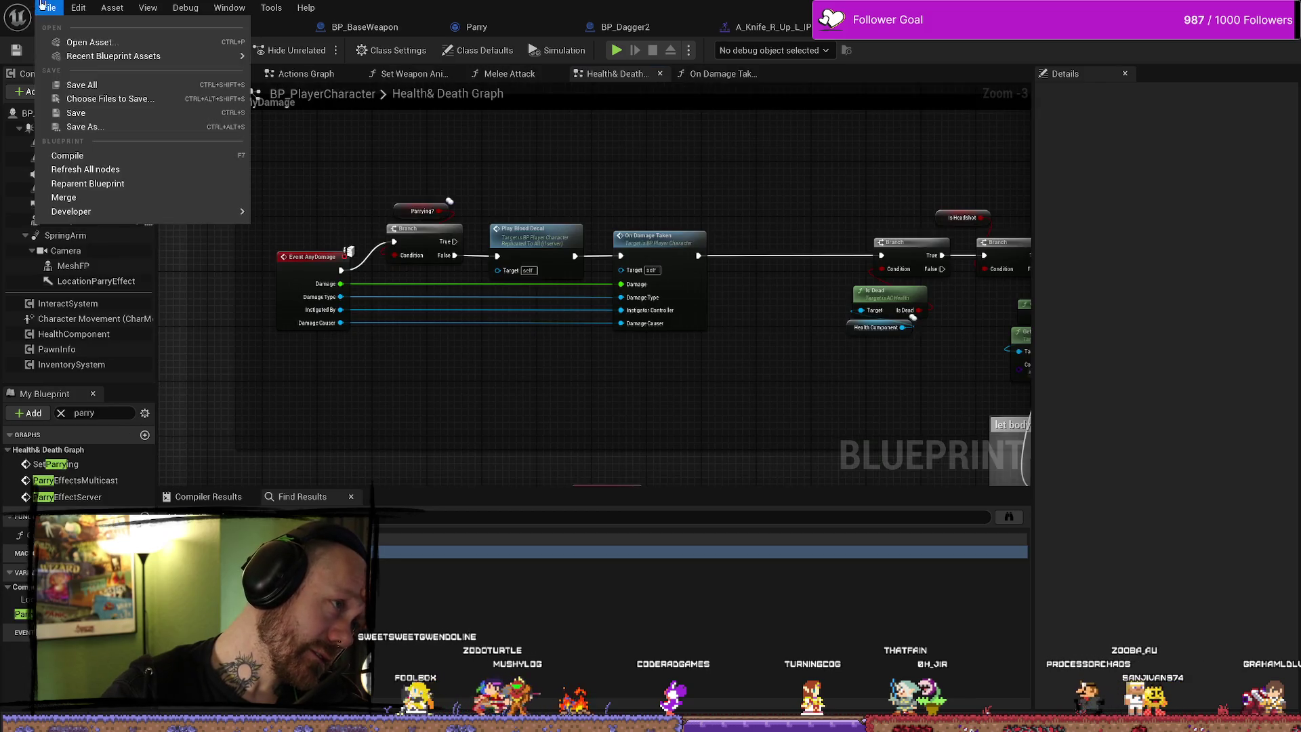
Save all modified assets, glance over the AnyDamage nodes, and open BP_Bullet's Handle Hit graph
click(78, 85)
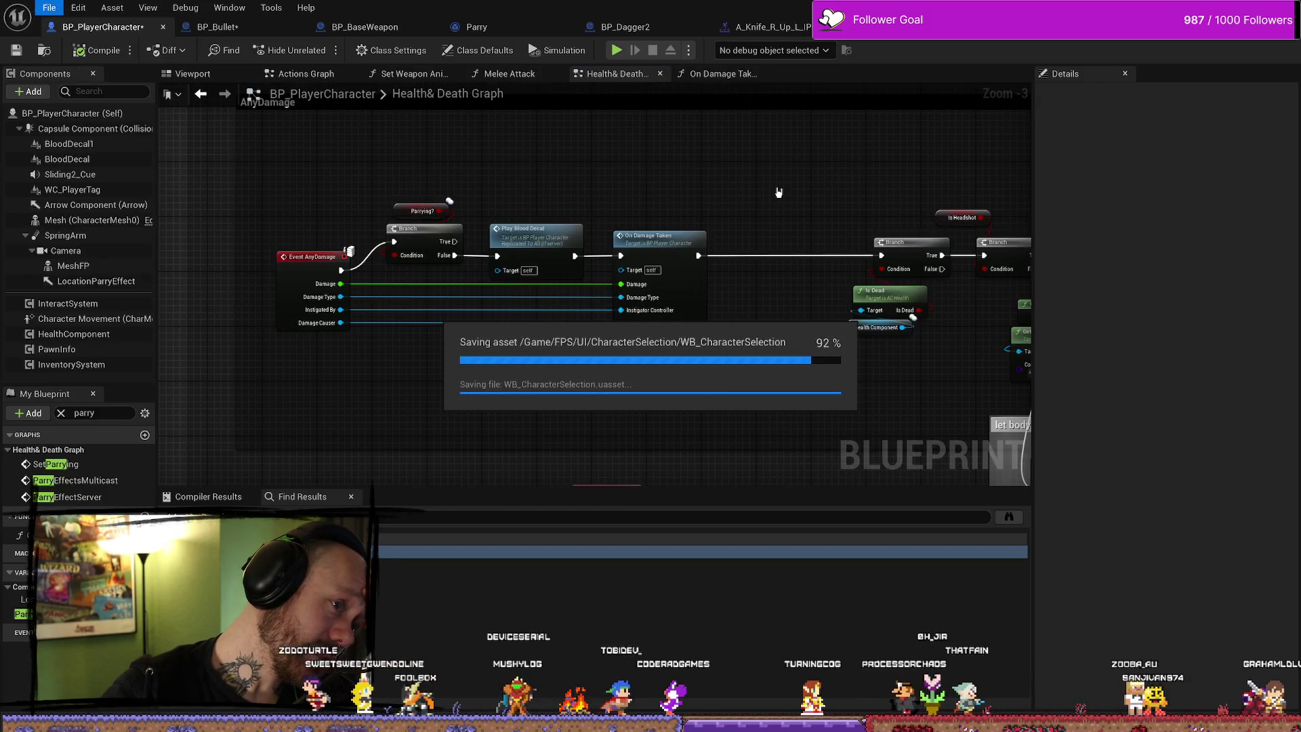
mouse_move(775, 193)
mouse_down()
mouse_move(389, 182)
mouse_move(582, 185)
mouse_up()
scroll(709, 195, down, 1)
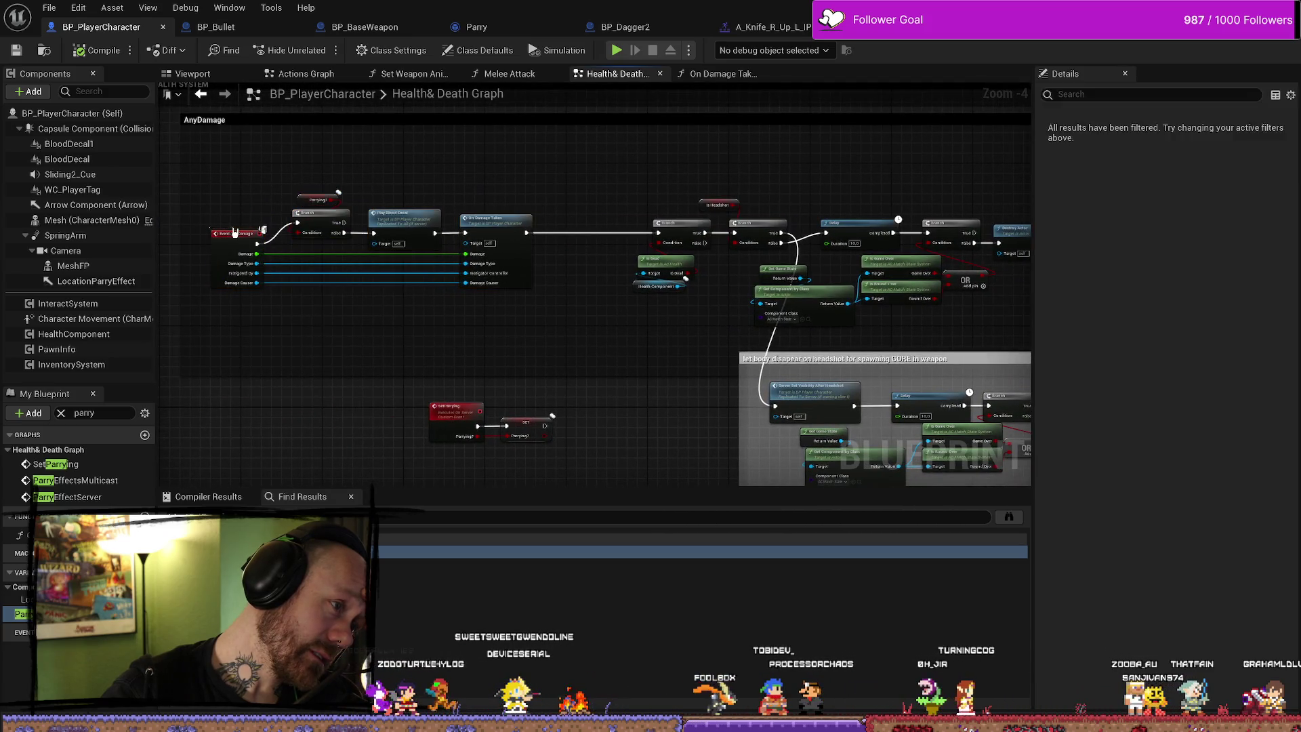
drag(234, 202, 575, 335)
click(575, 200)
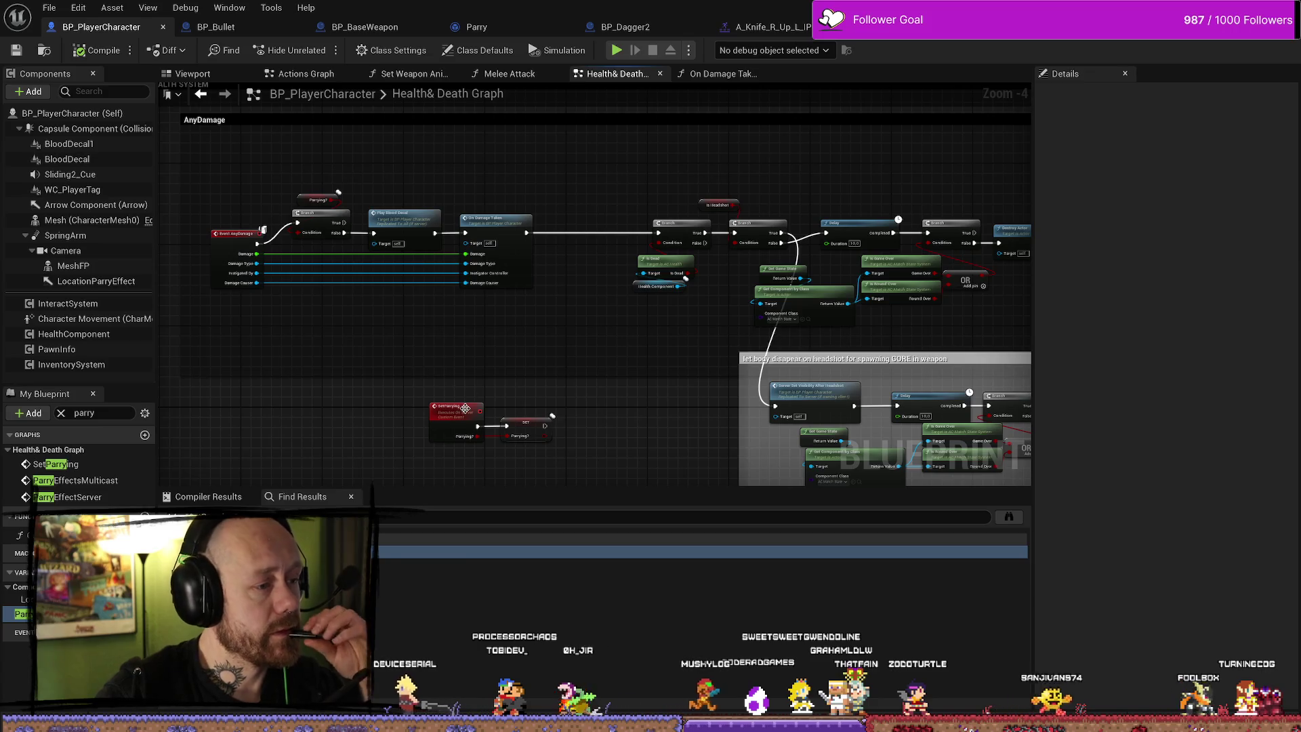
click(256, 30)
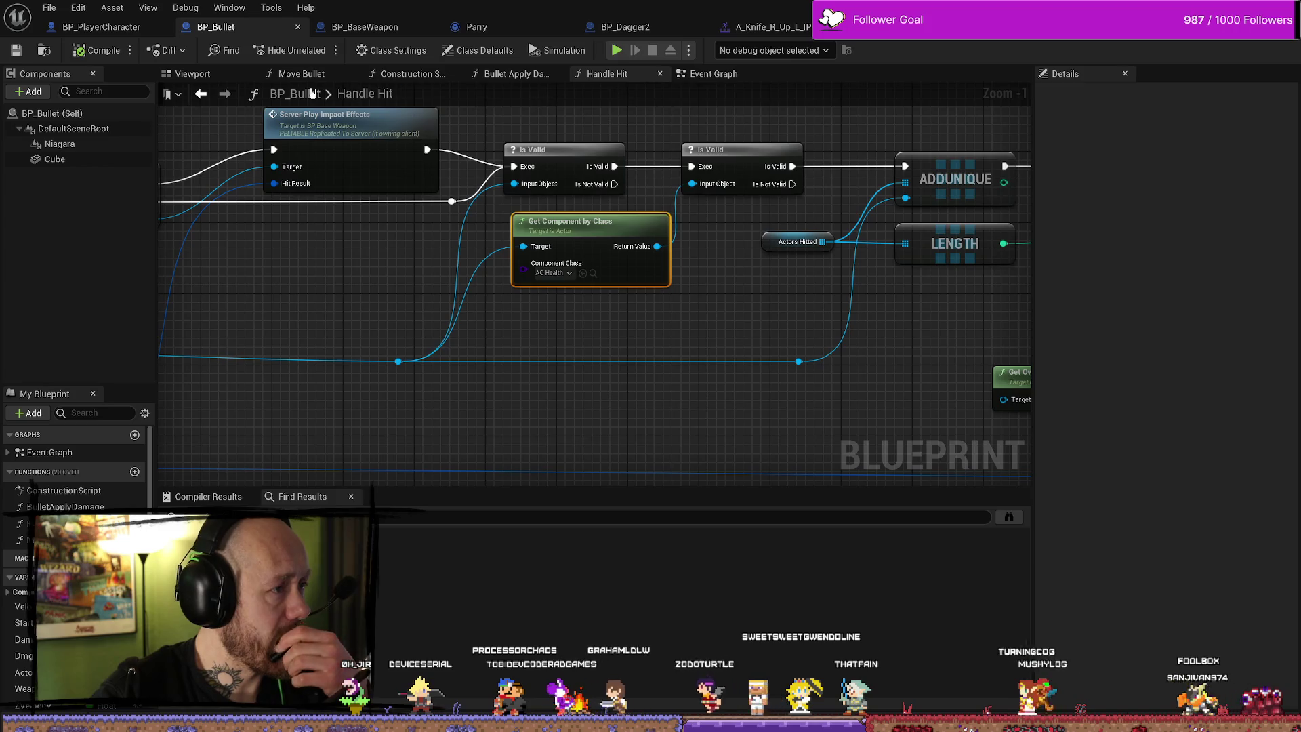
Look over Handle Hit, then clear the Parrying? branch selection in BP_PlayerCharacter
scroll(741, 334, down, 4)
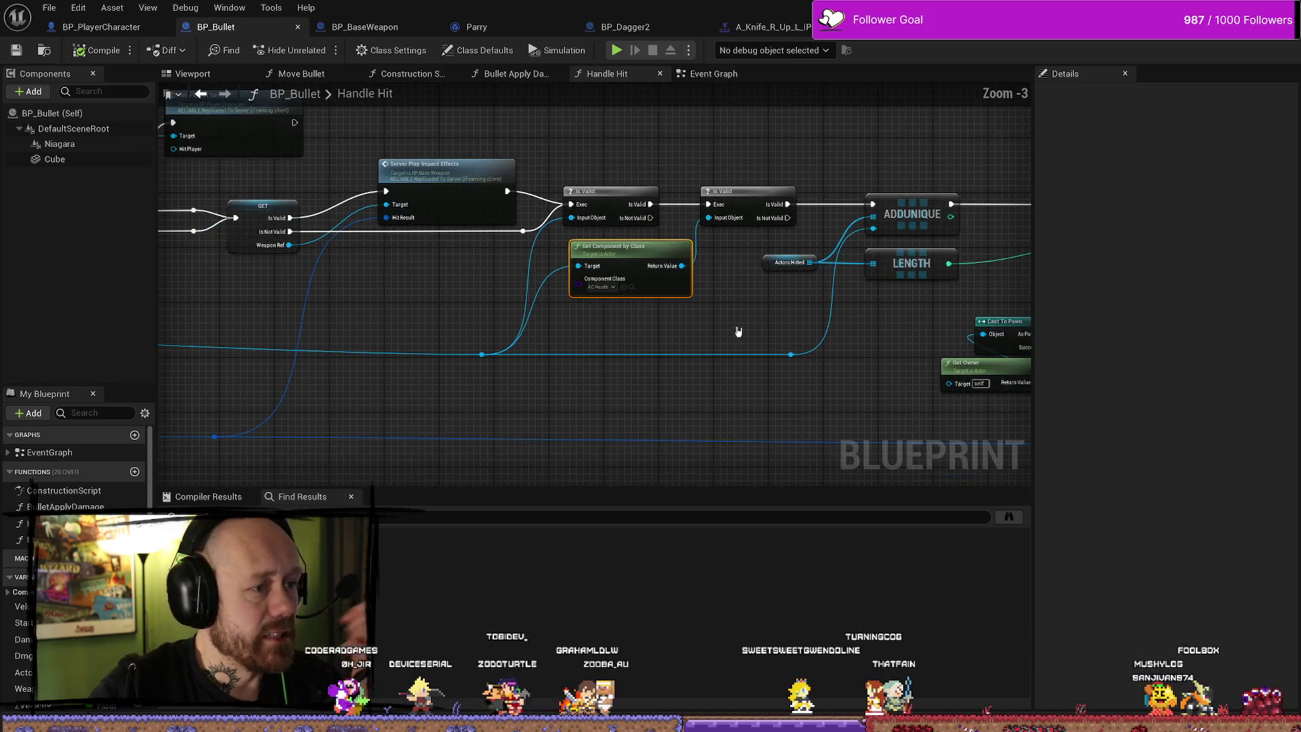
scroll(665, 229, down, 3)
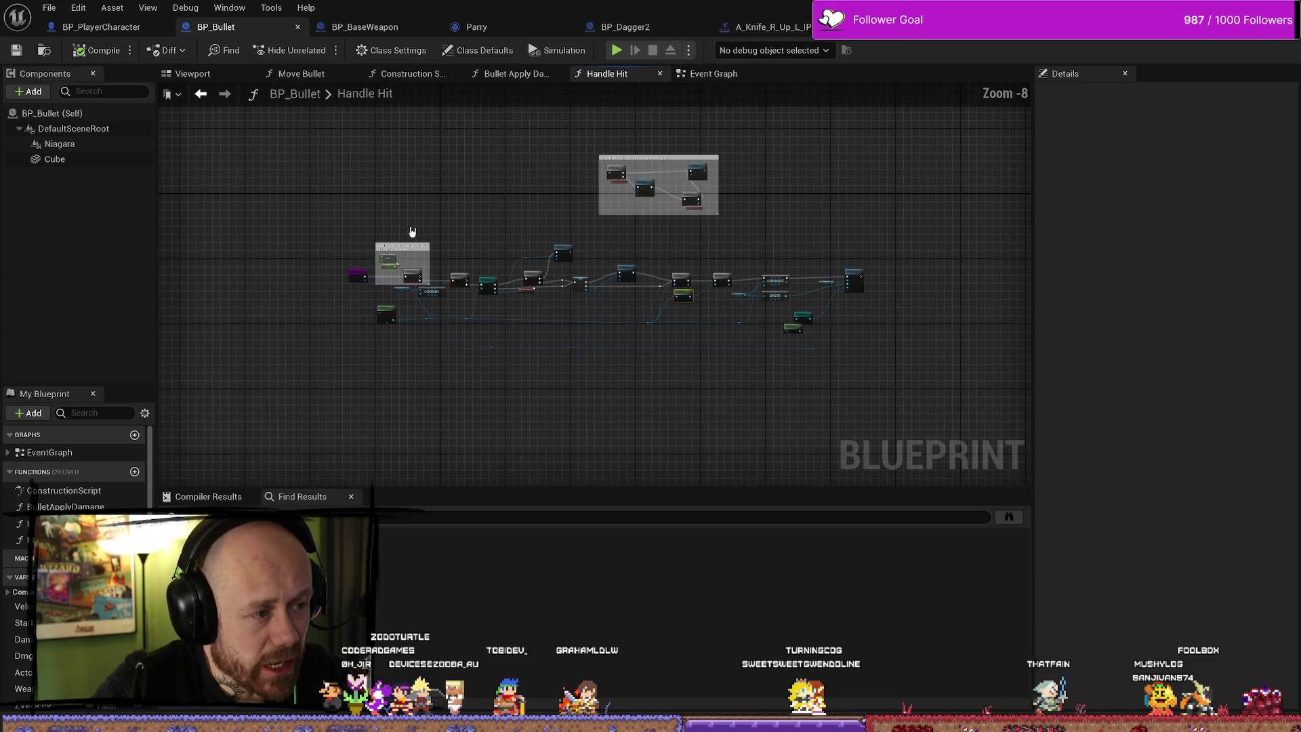
scroll(528, 262, up, 3)
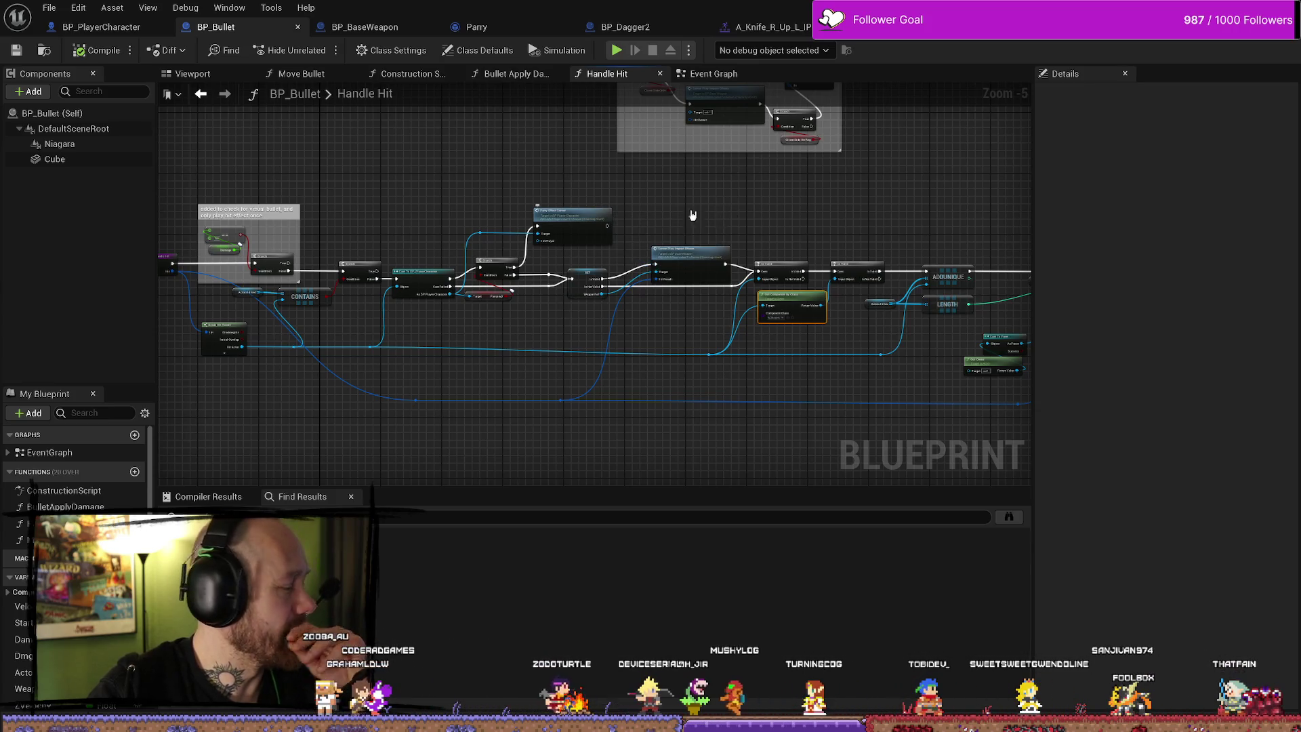
scroll(547, 215, down, 4)
scroll(483, 120, up, 2)
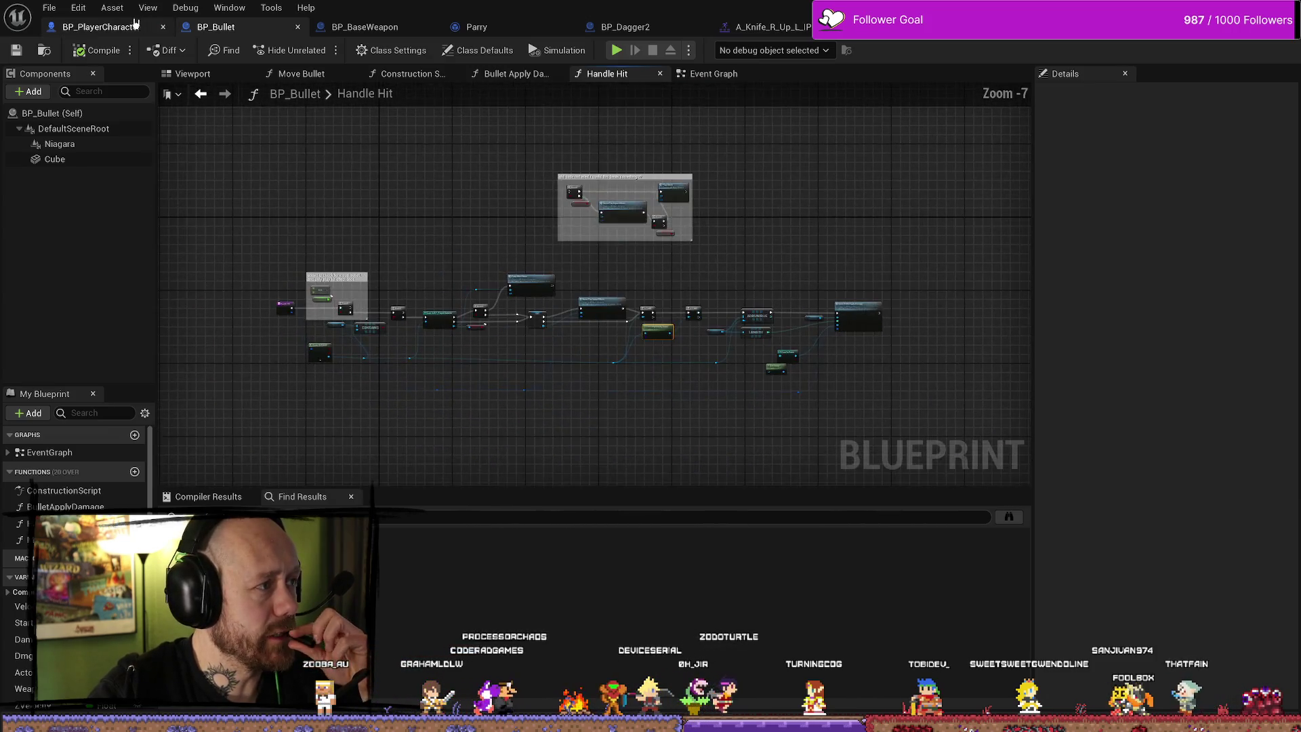
click(101, 26)
mouse_move(310, 231)
mouse_down()
mouse_move(372, 174)
mouse_move(488, 224)
mouse_up()
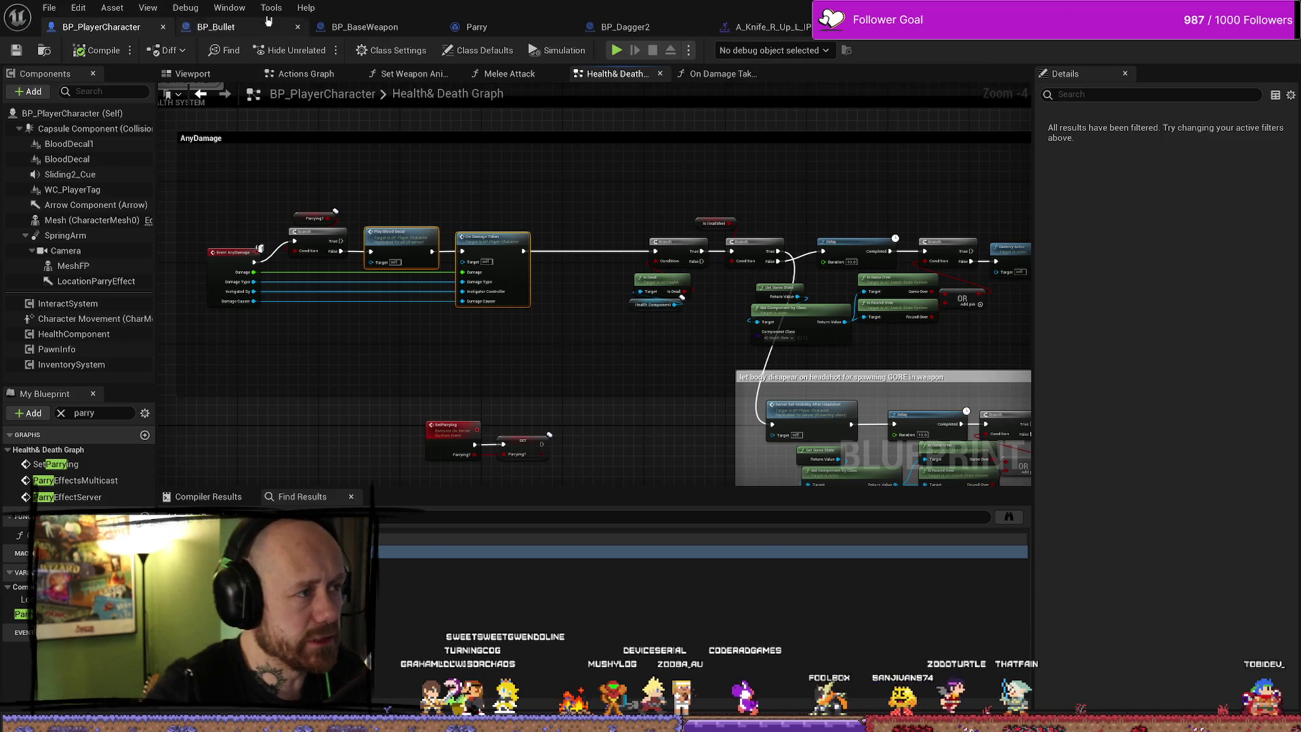
Open BP_Bullet's Event Graph and bring the Bullet Drop with bulle penetration comment into view
click(215, 26)
scroll(404, 337, up, 5)
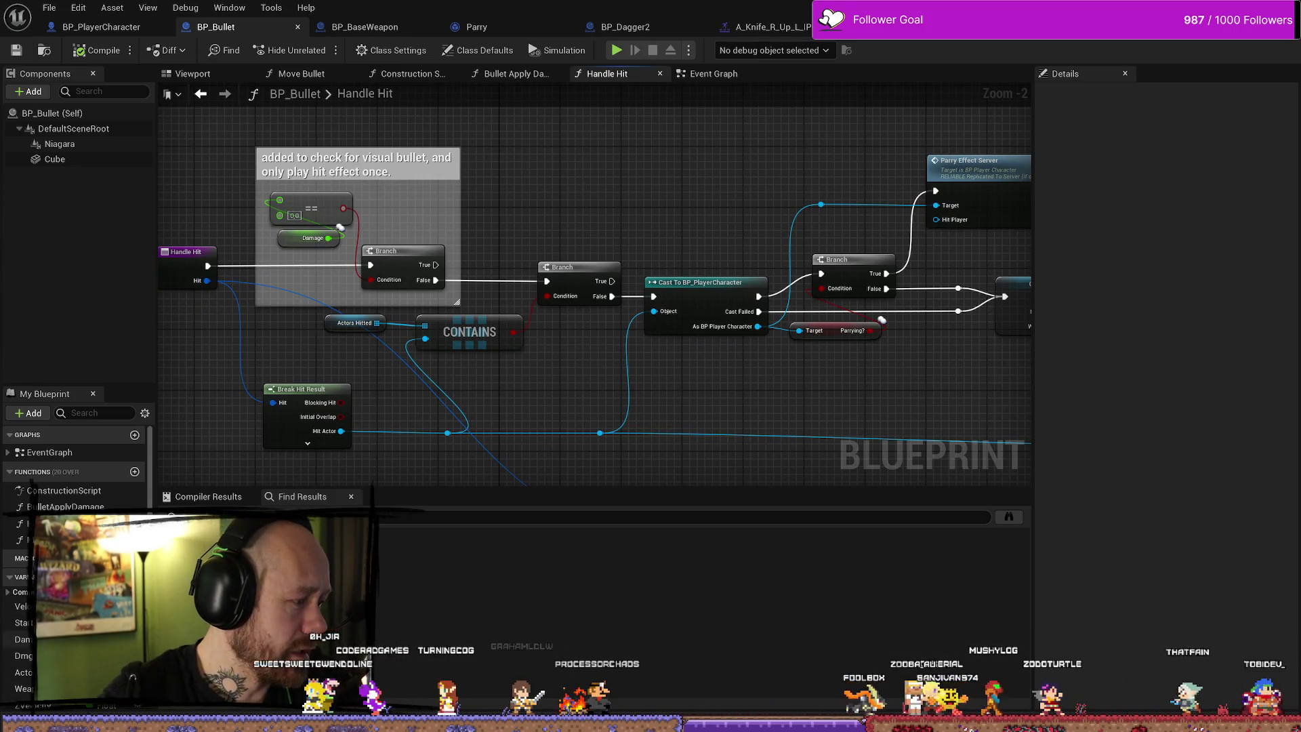
scroll(612, 183, down, 2)
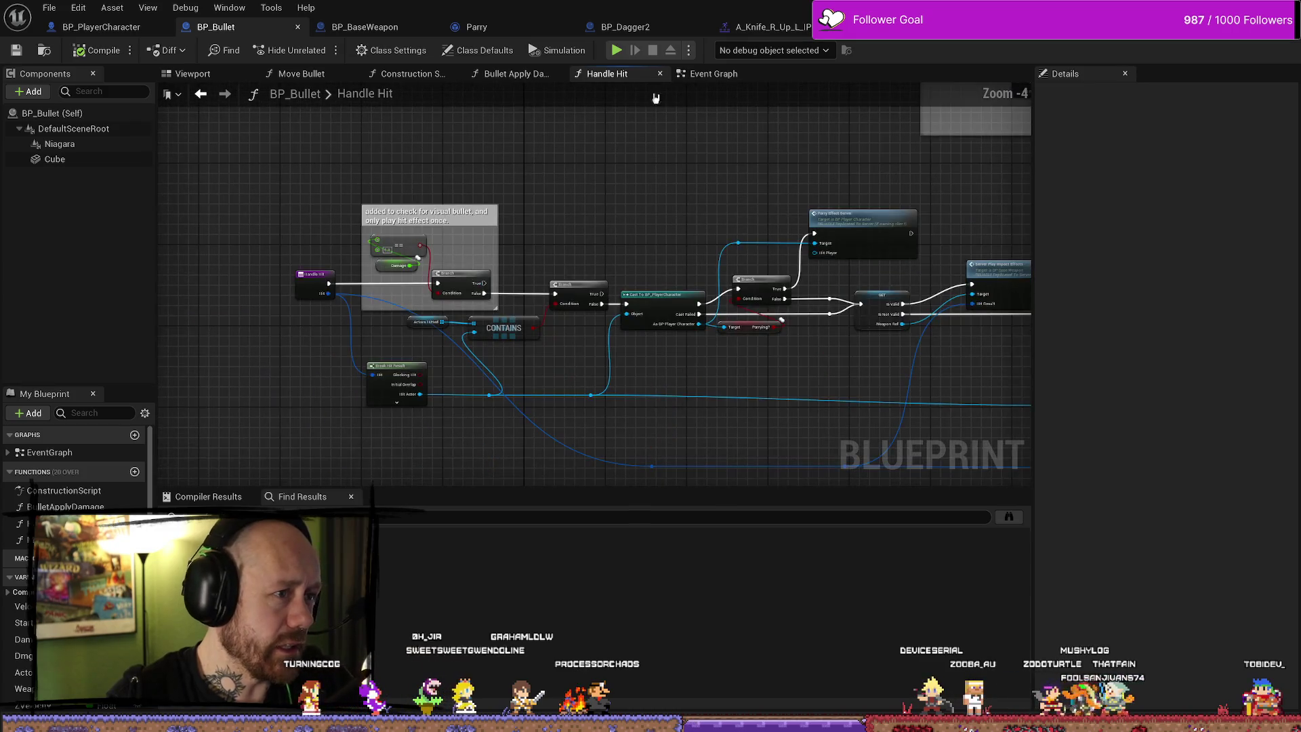
click(701, 74)
mouse_move(566, 255)
mouse_down()
mouse_move(671, 363)
mouse_move(596, 343)
mouse_move(751, 255)
mouse_move(836, 235)
mouse_up()
drag(466, 339, 576, 237)
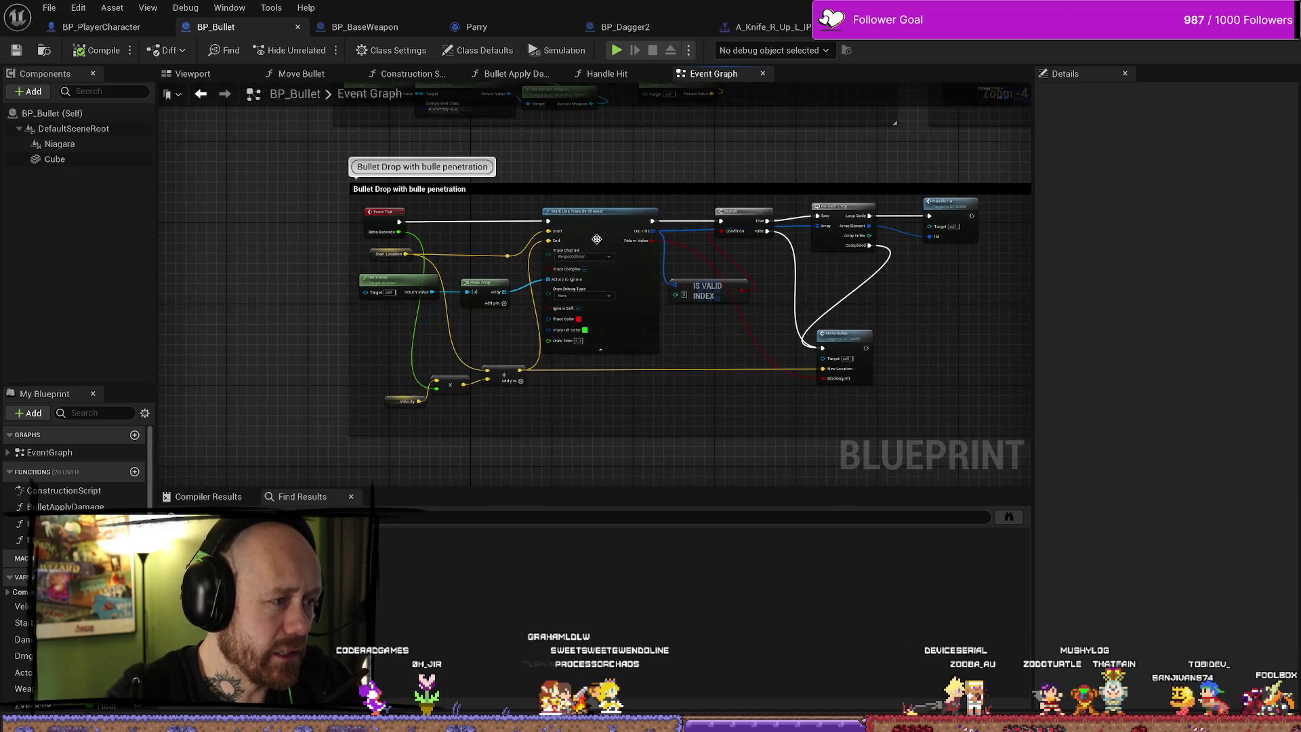
Tick the default value of bClientSideHitReg so client-side hit registration defaults to true
drag(775, 362, 745, 365)
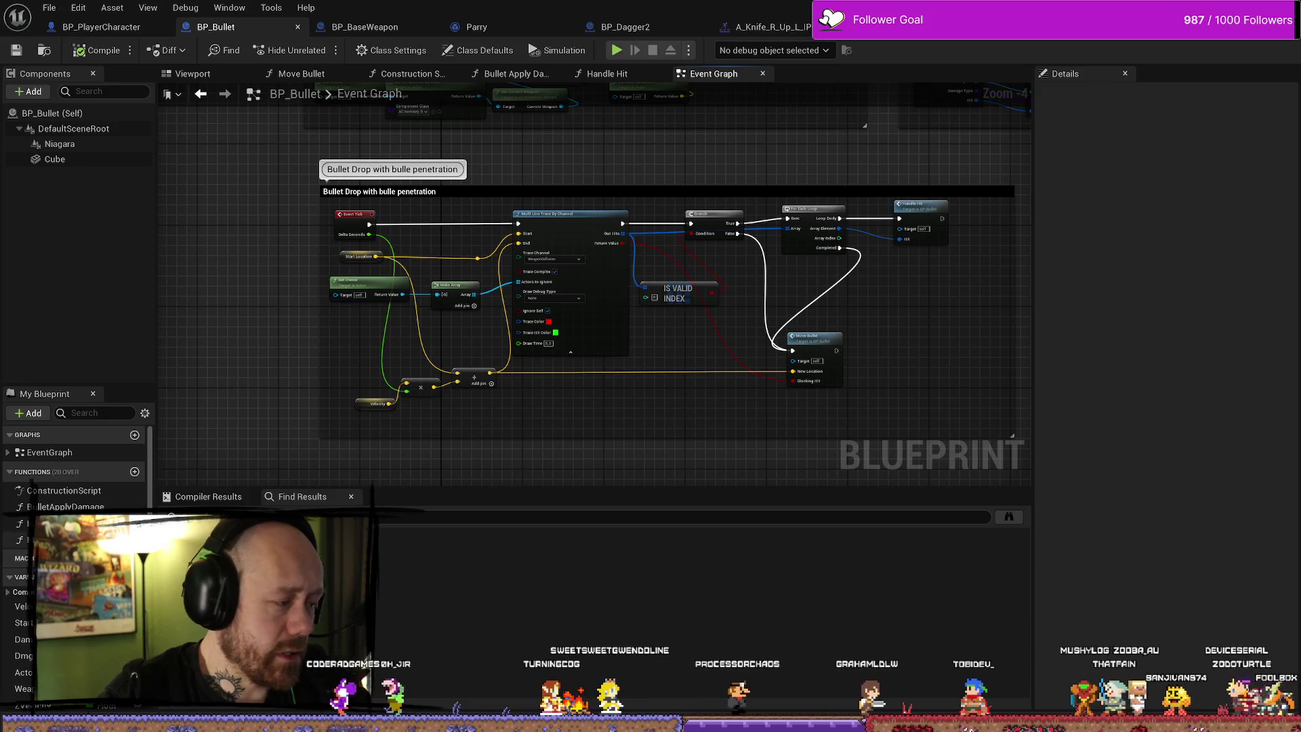
scroll(75, 467, down, 2)
click(24, 681)
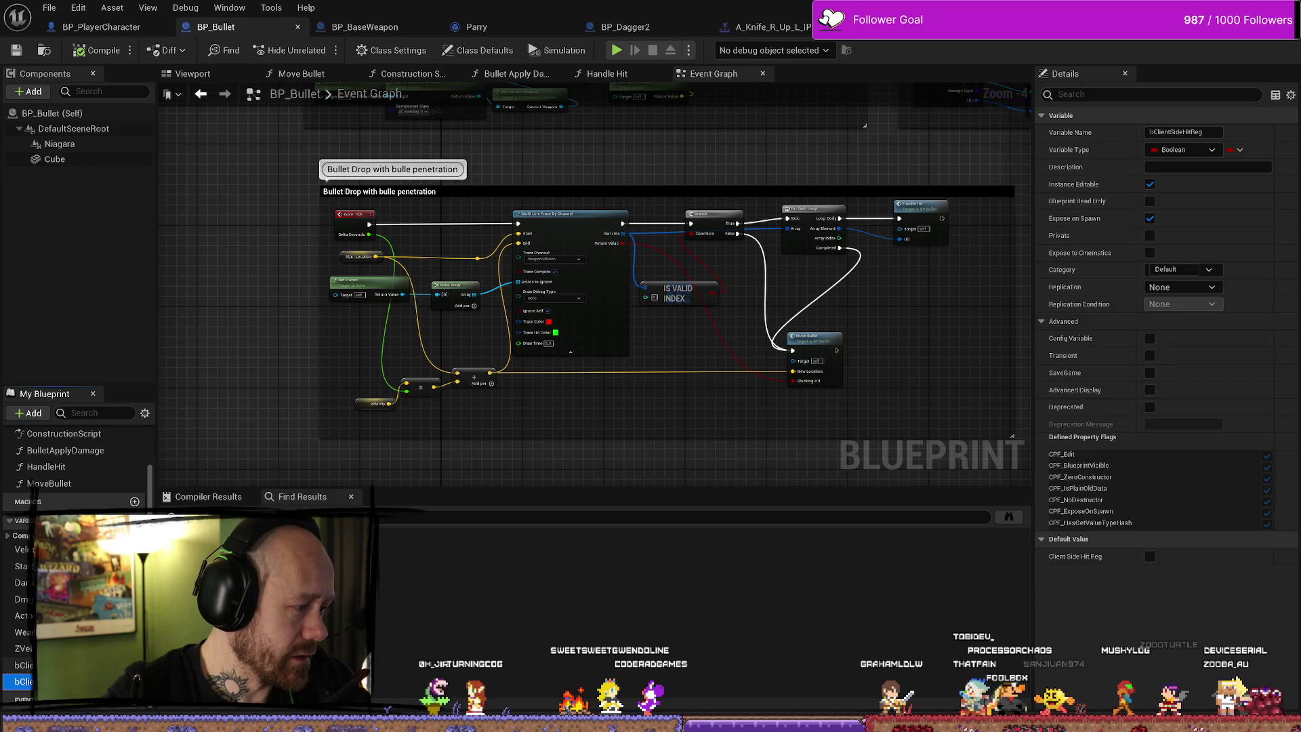
click(24, 665)
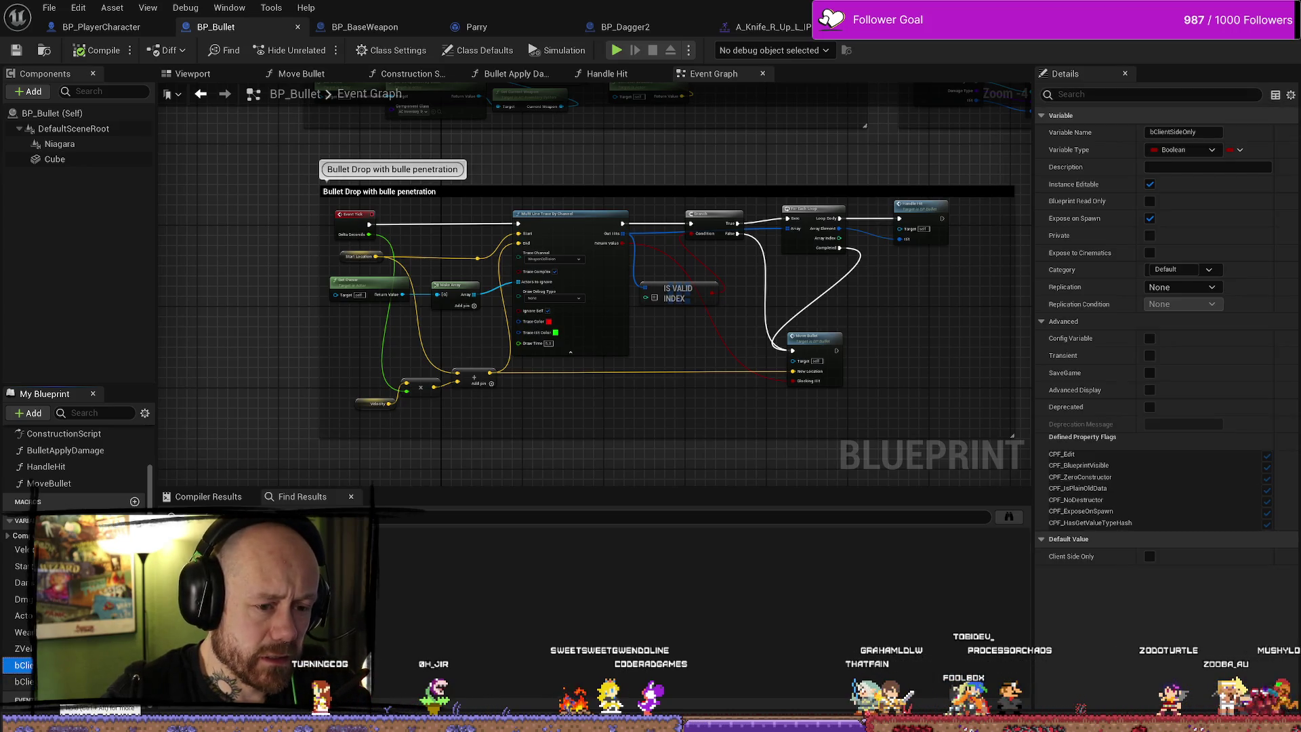
click(24, 681)
click(1150, 556)
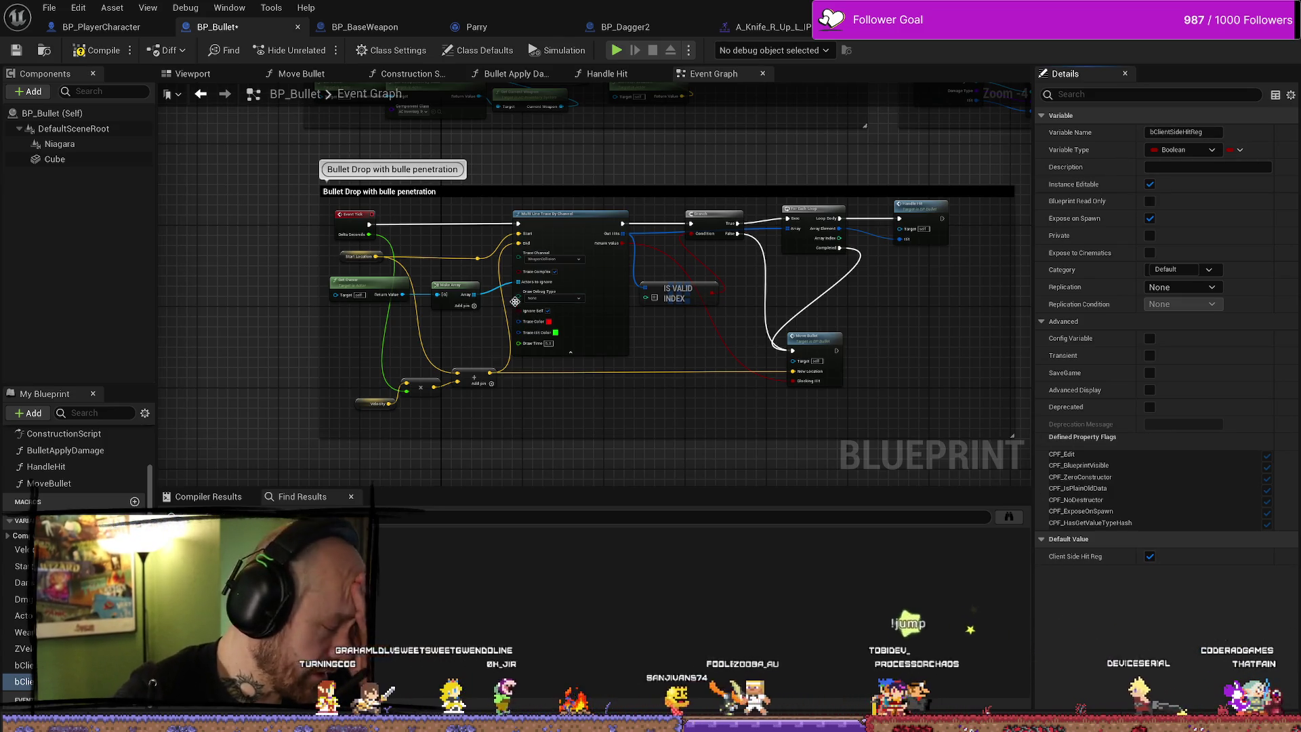
scroll(677, 265, down, 2)
scroll(678, 265, down, 6)
scroll(617, 314, up, 12)
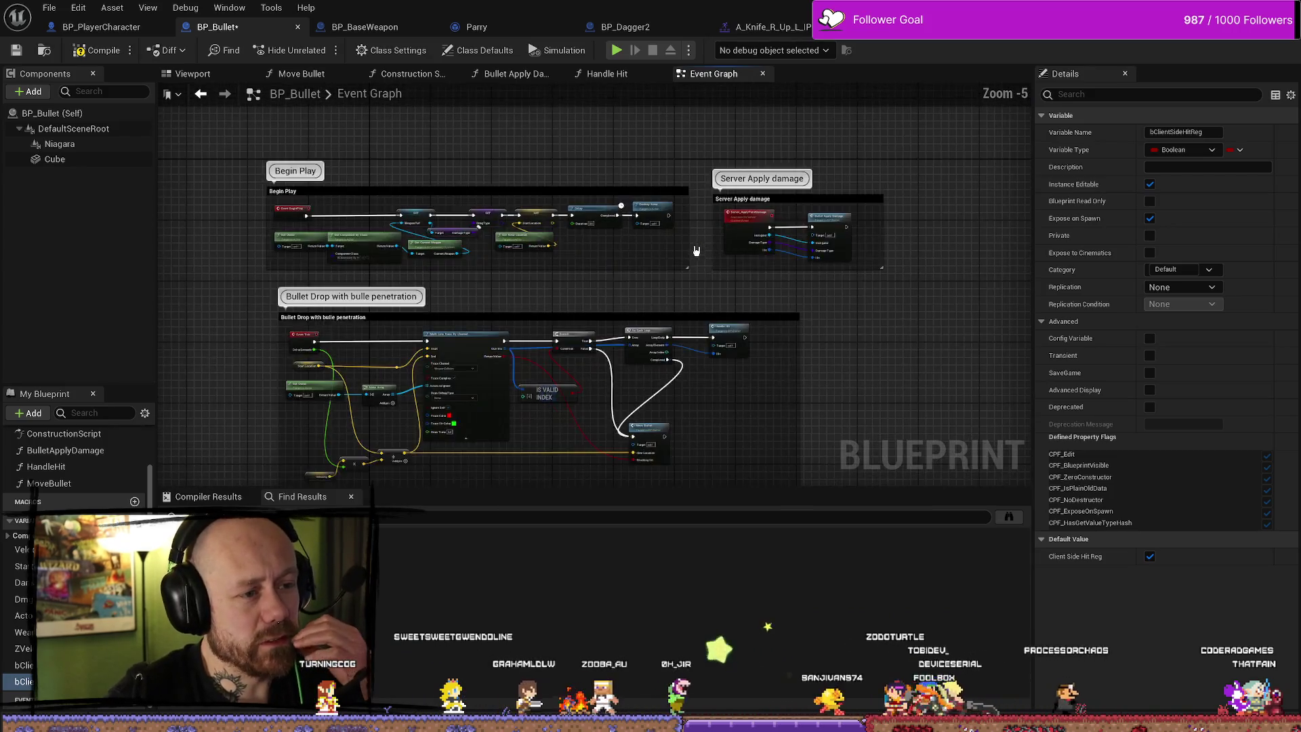
scroll(618, 313, down, 4)
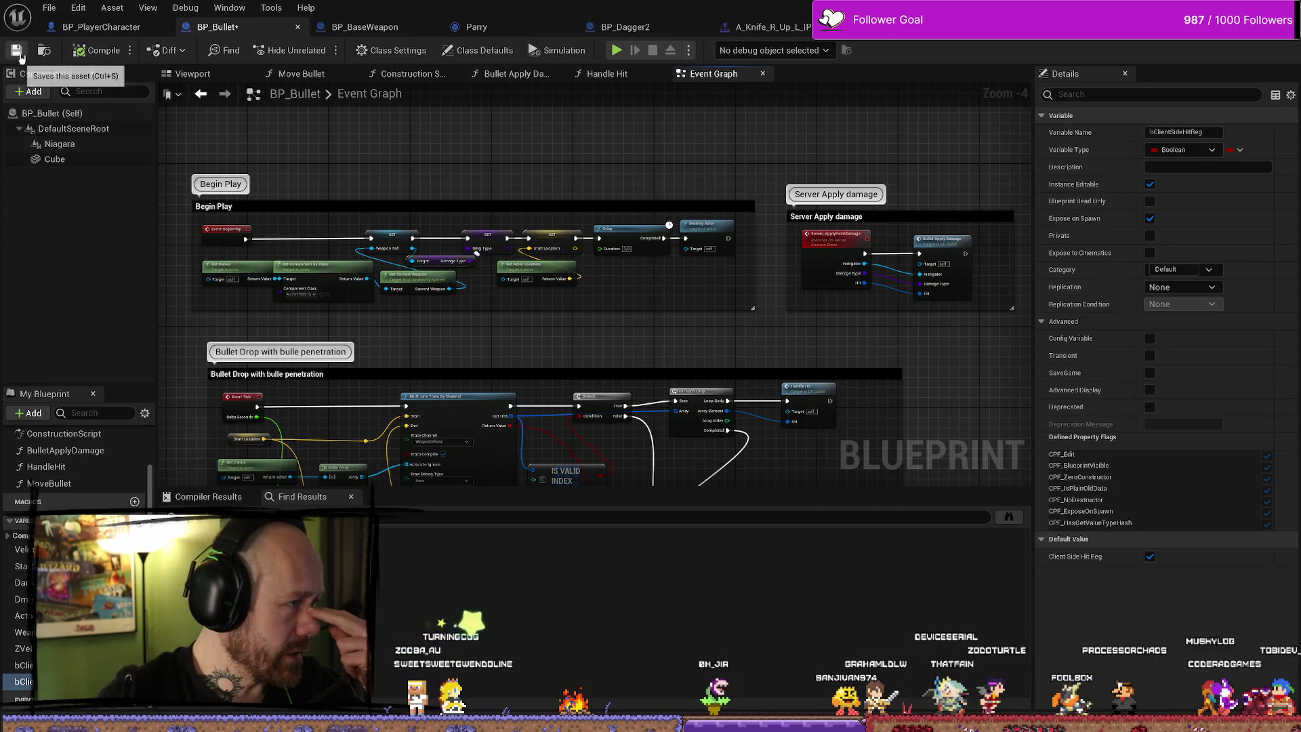
drag(662, 141, 604, 161)
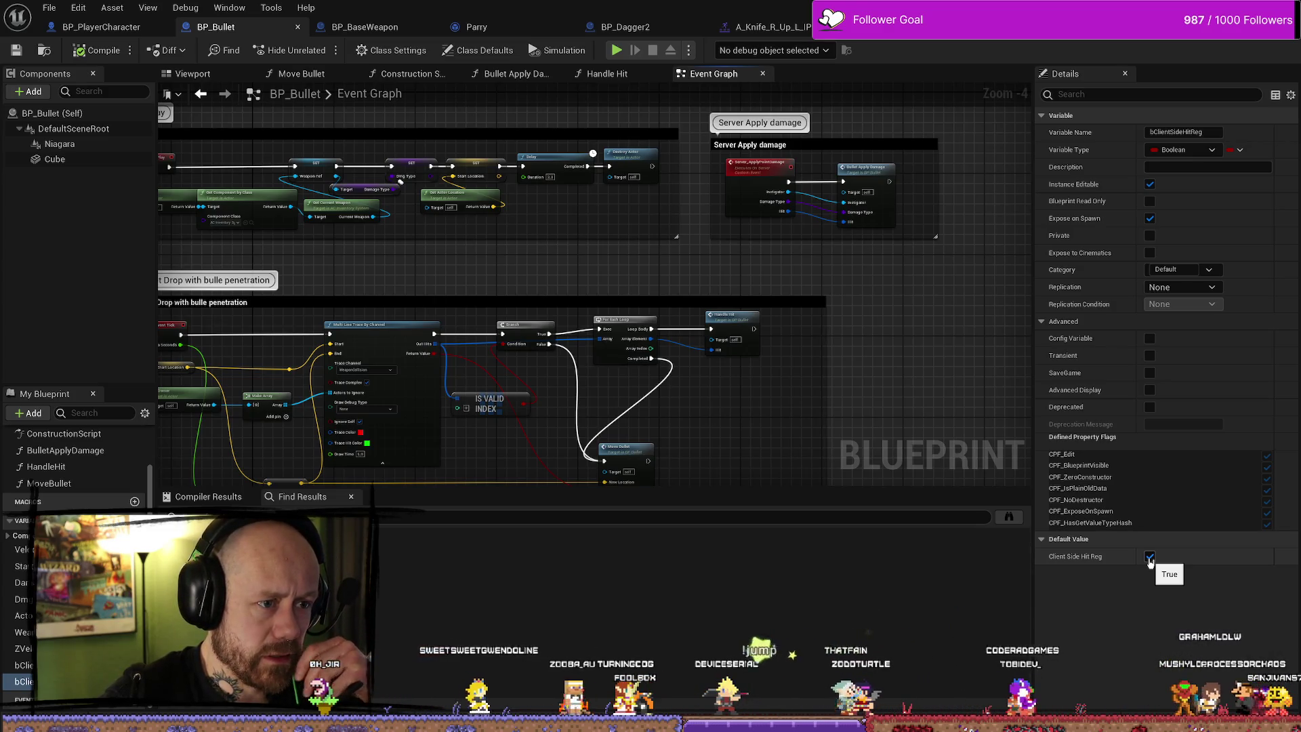
click(1150, 557)
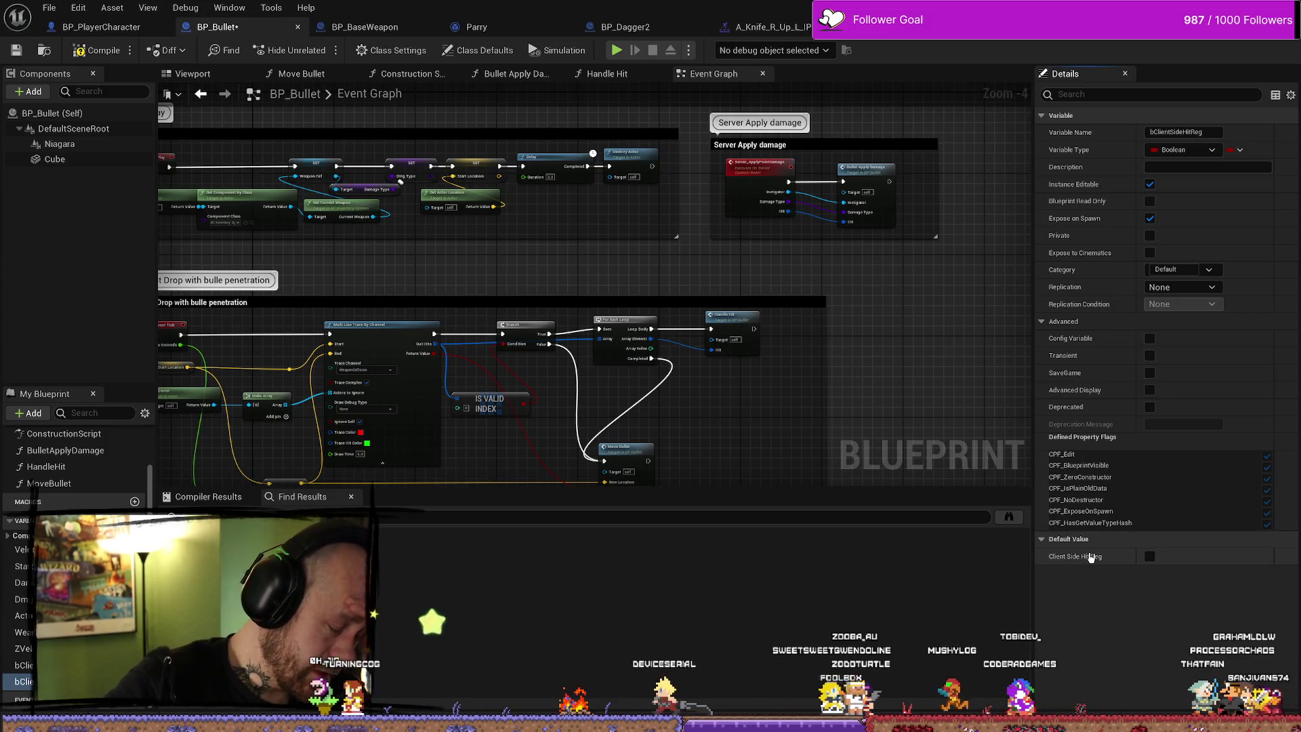
click(80, 53)
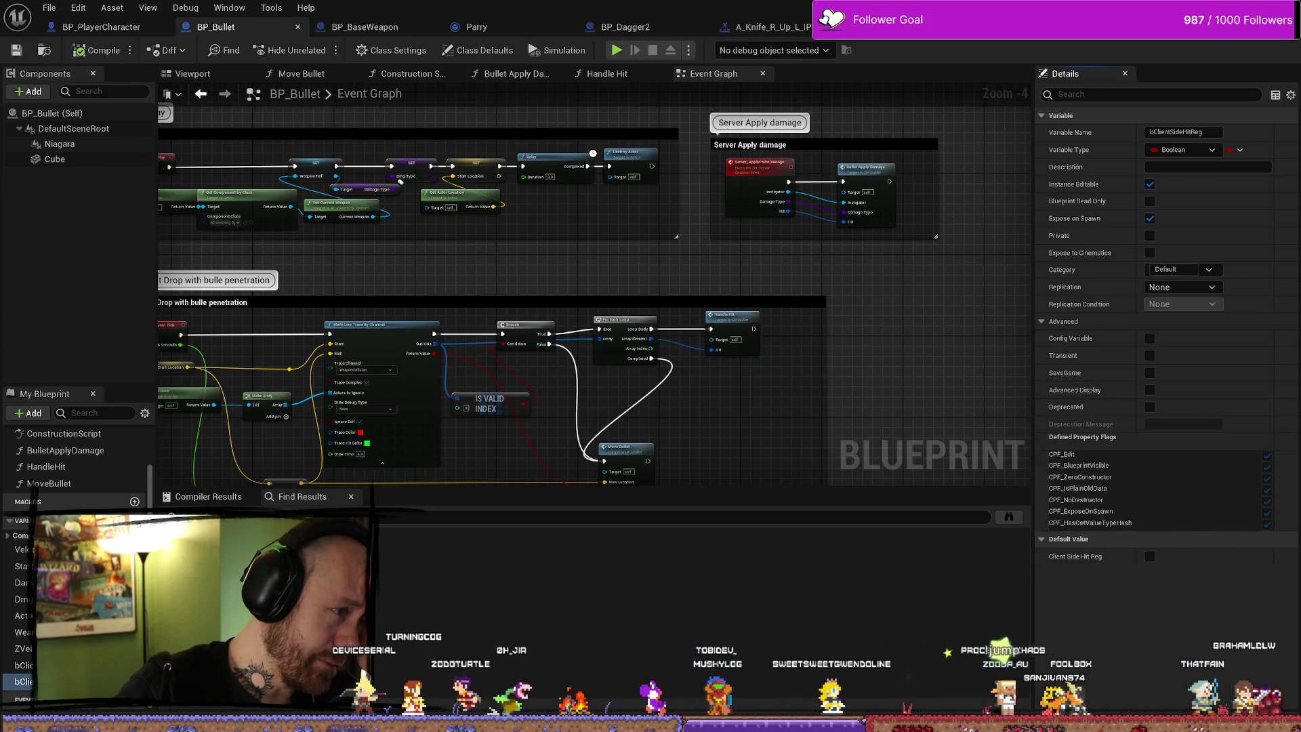
scroll(530, 254, down, 3)
scroll(530, 253, up, 3)
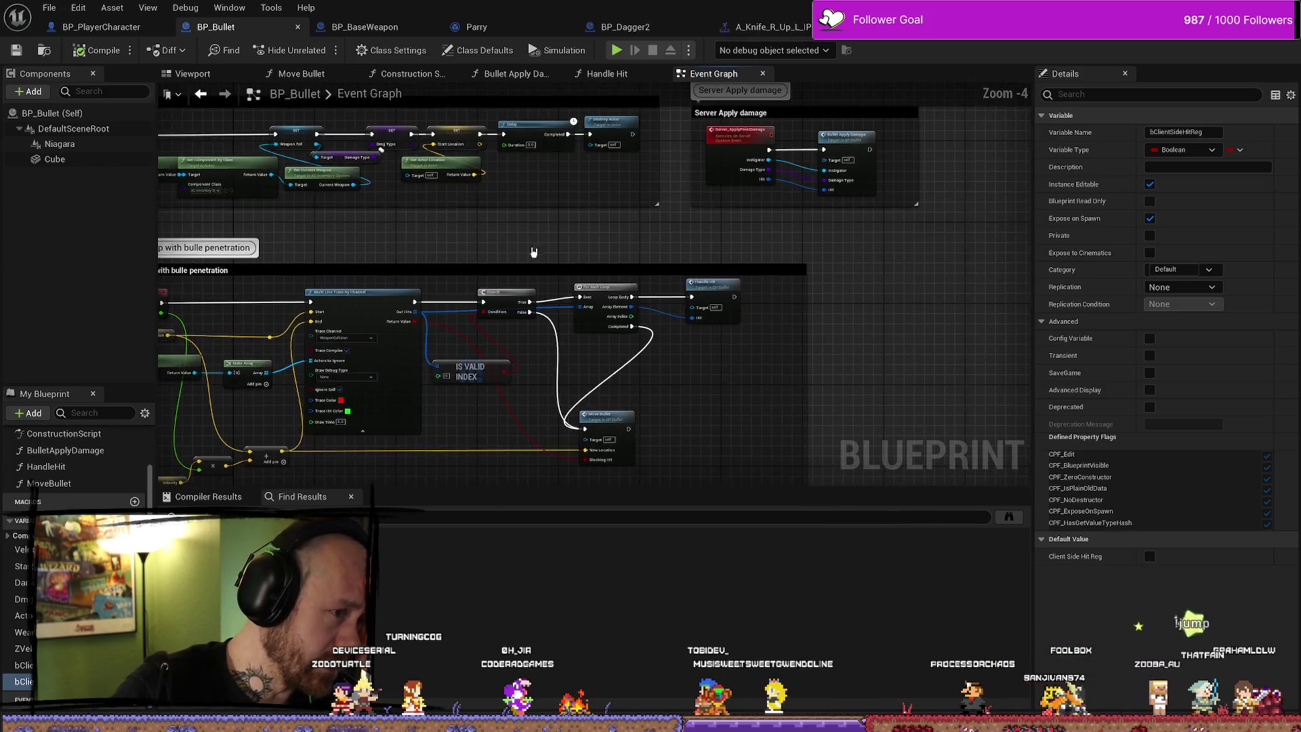
scroll(530, 254, down, 4)
scroll(502, 230, up, 5)
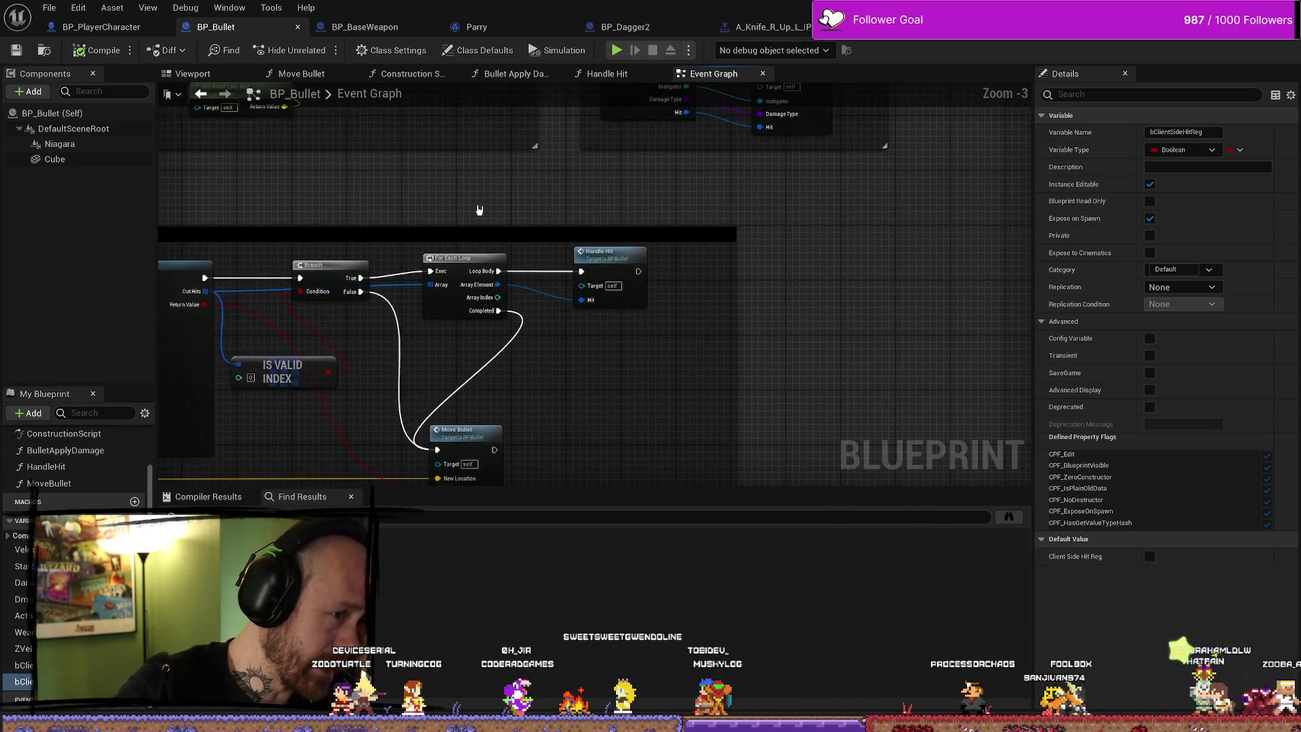
scroll(480, 211, down, 4)
scroll(479, 216, up, 3)
scroll(478, 220, down, 1)
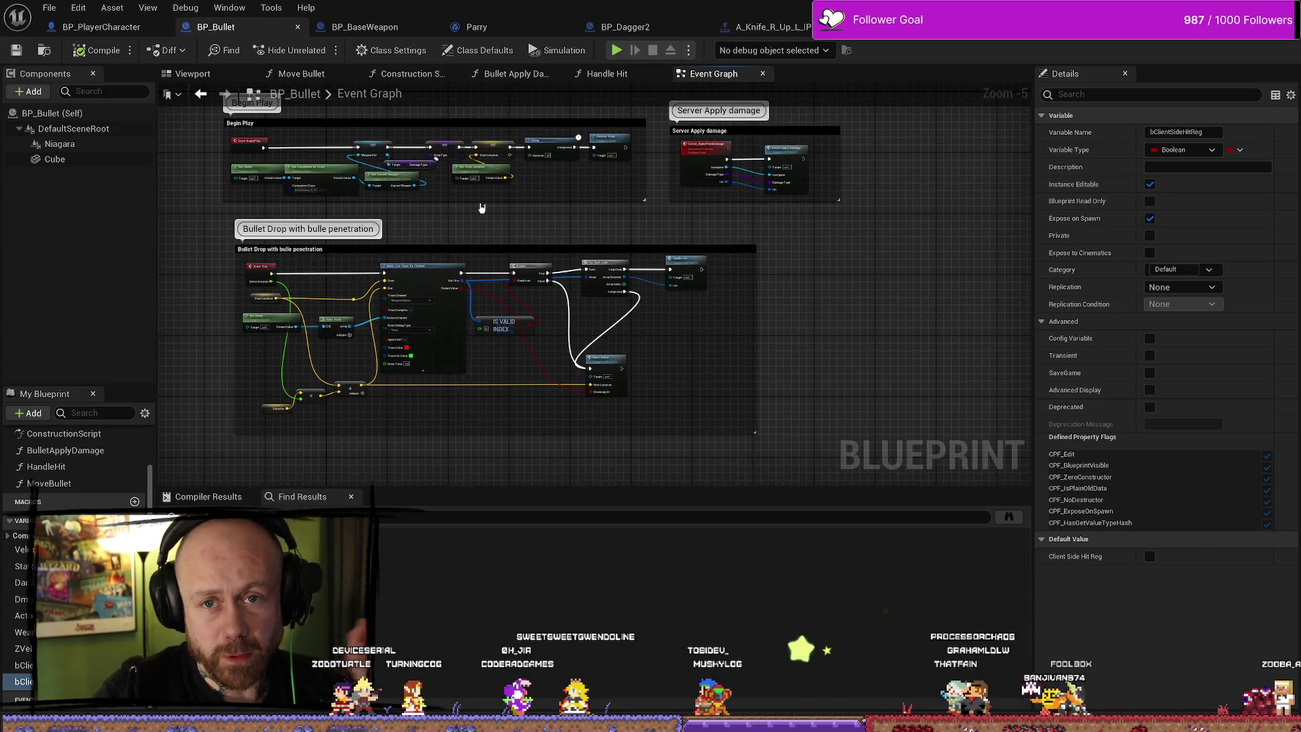
mouse_move(515, 229)
mouse_down()
mouse_move(608, 265)
mouse_move(566, 235)
mouse_up()
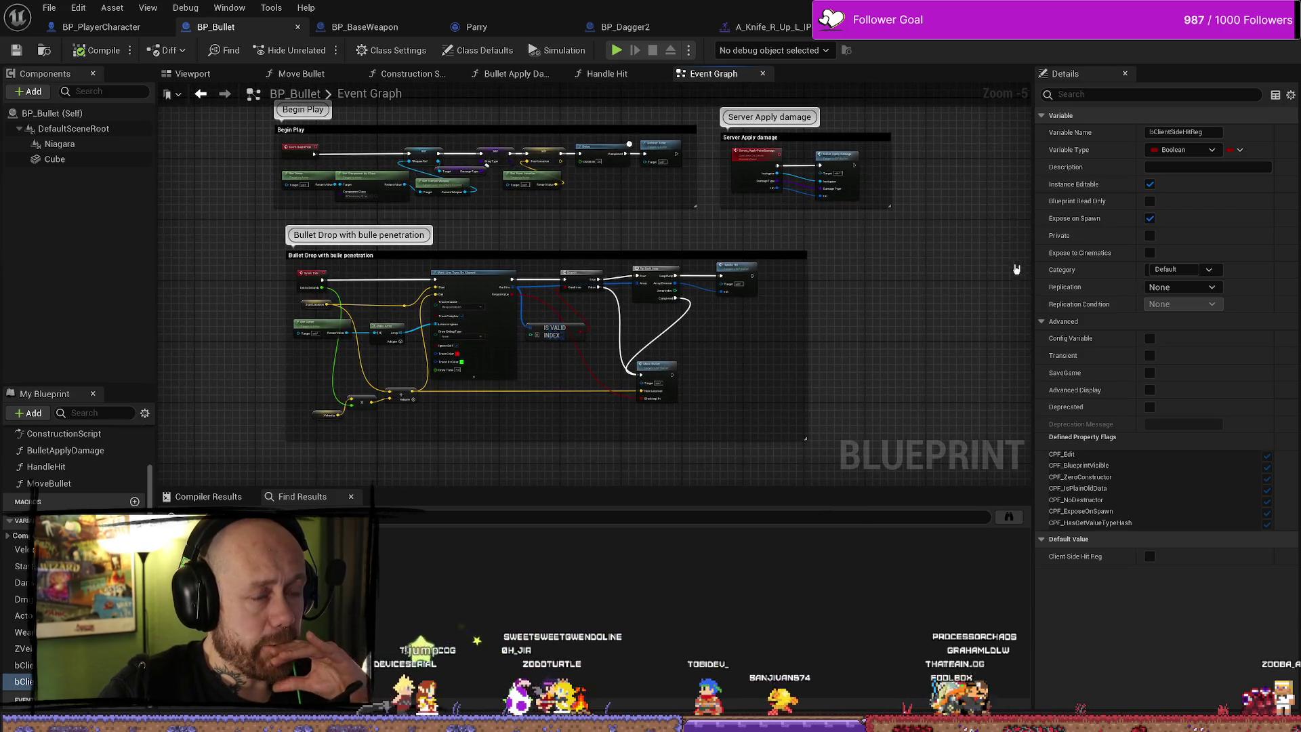
scroll(741, 235, up, 1)
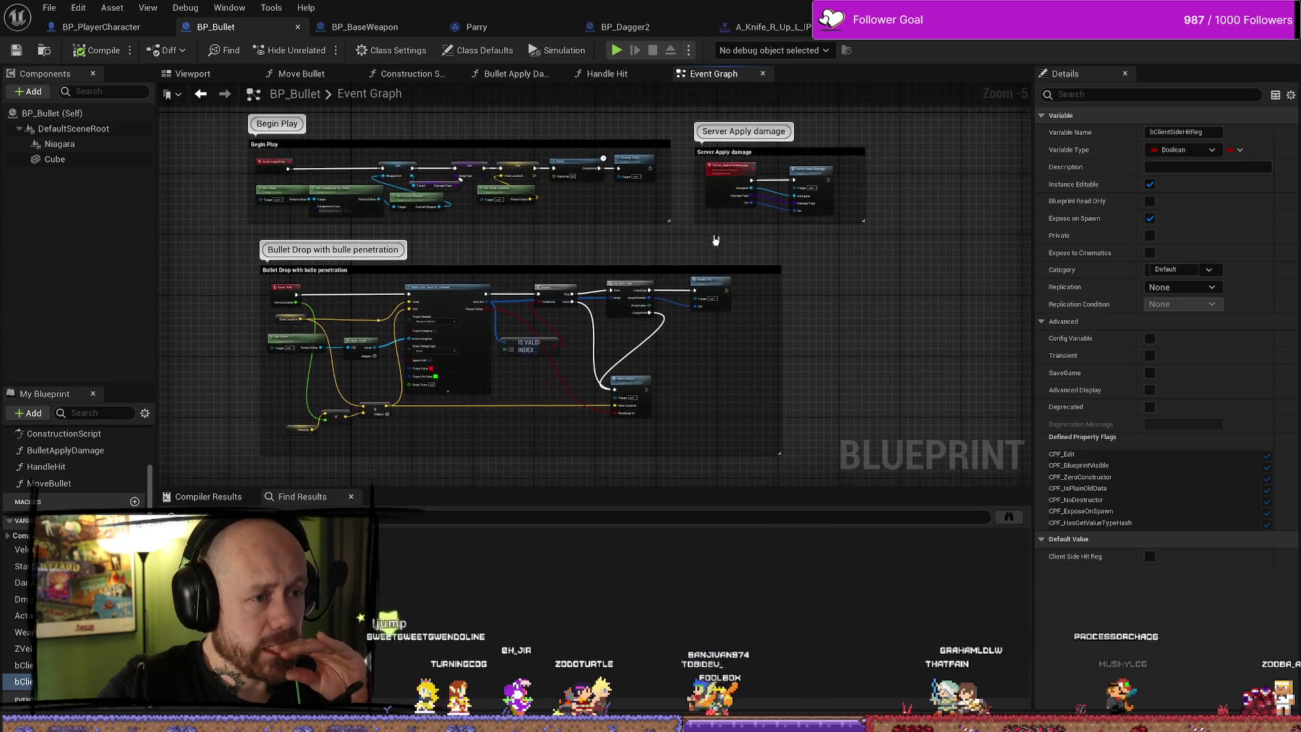
mouse_move(676, 208)
mouse_down()
mouse_move(692, 256)
mouse_move(732, 197)
mouse_up()
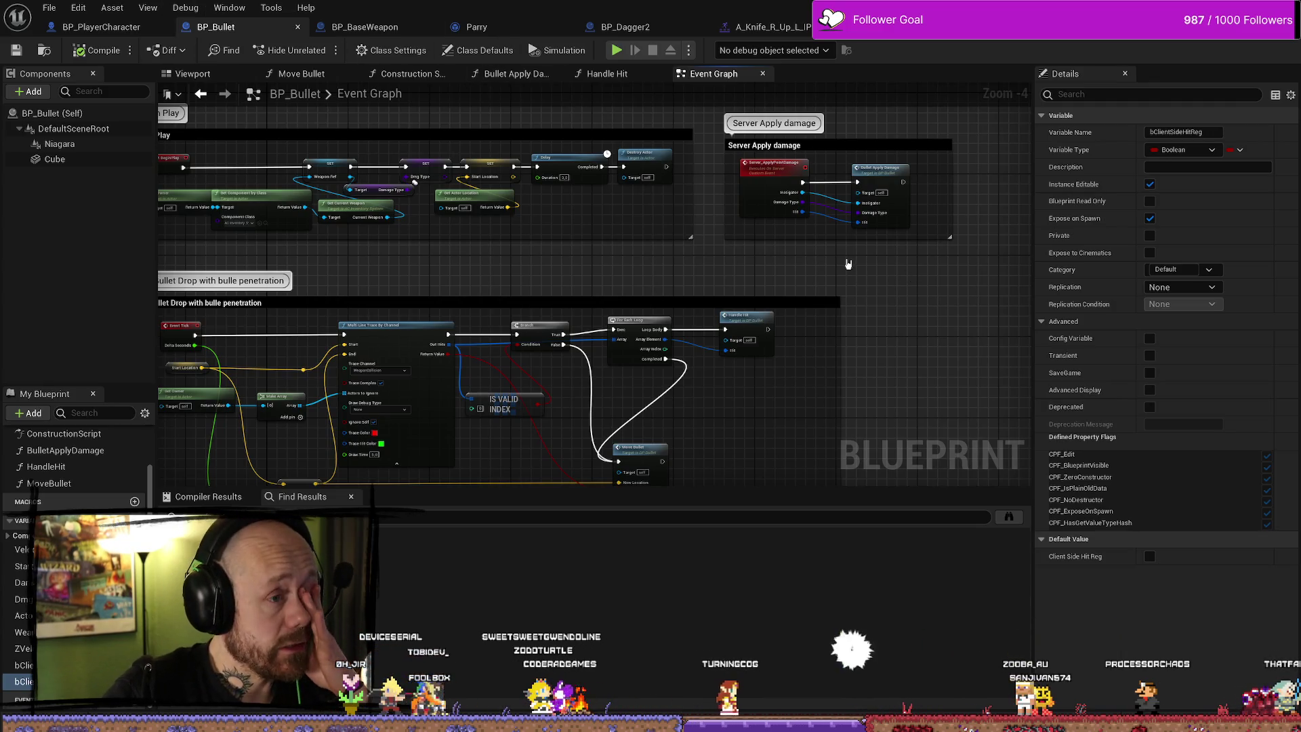
Stretch the Bullet Drop with bulle penetration comment's left edge and move the group up-left
drag(732, 266, 786, 273)
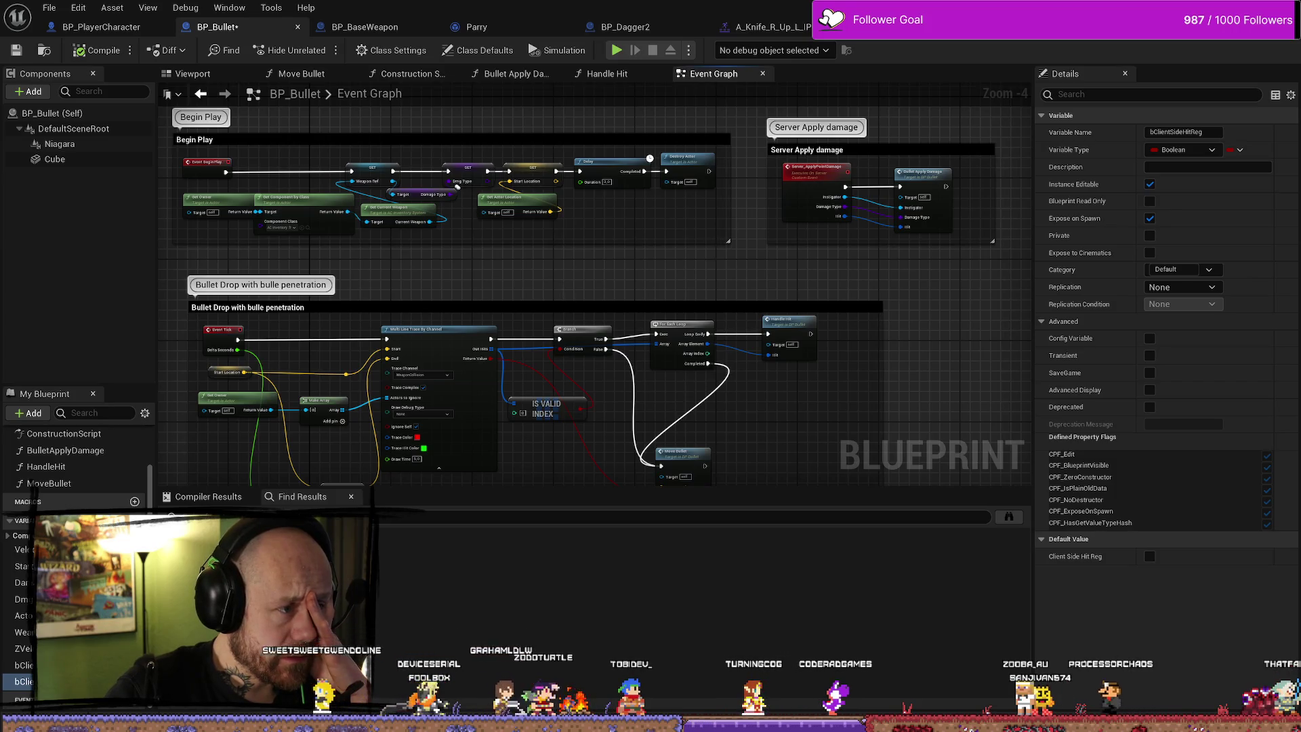
drag(576, 276, 588, 248)
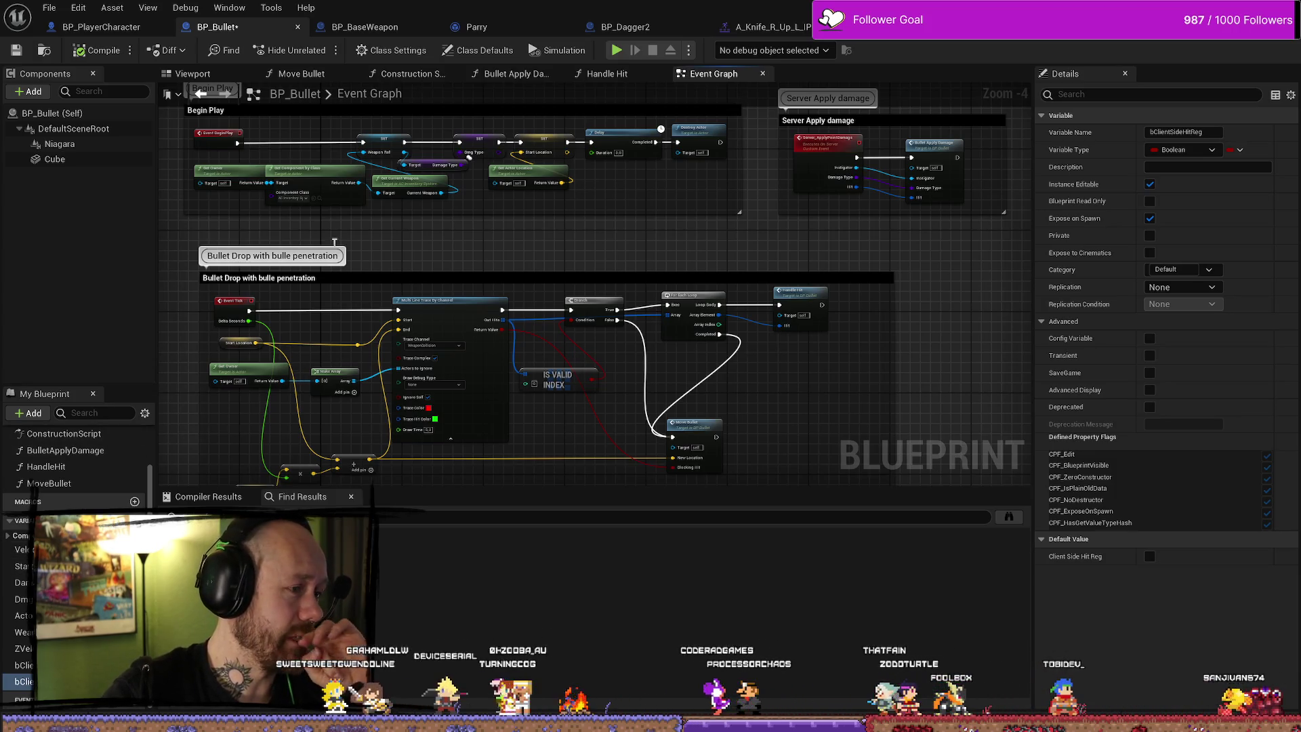
drag(352, 206, 406, 202)
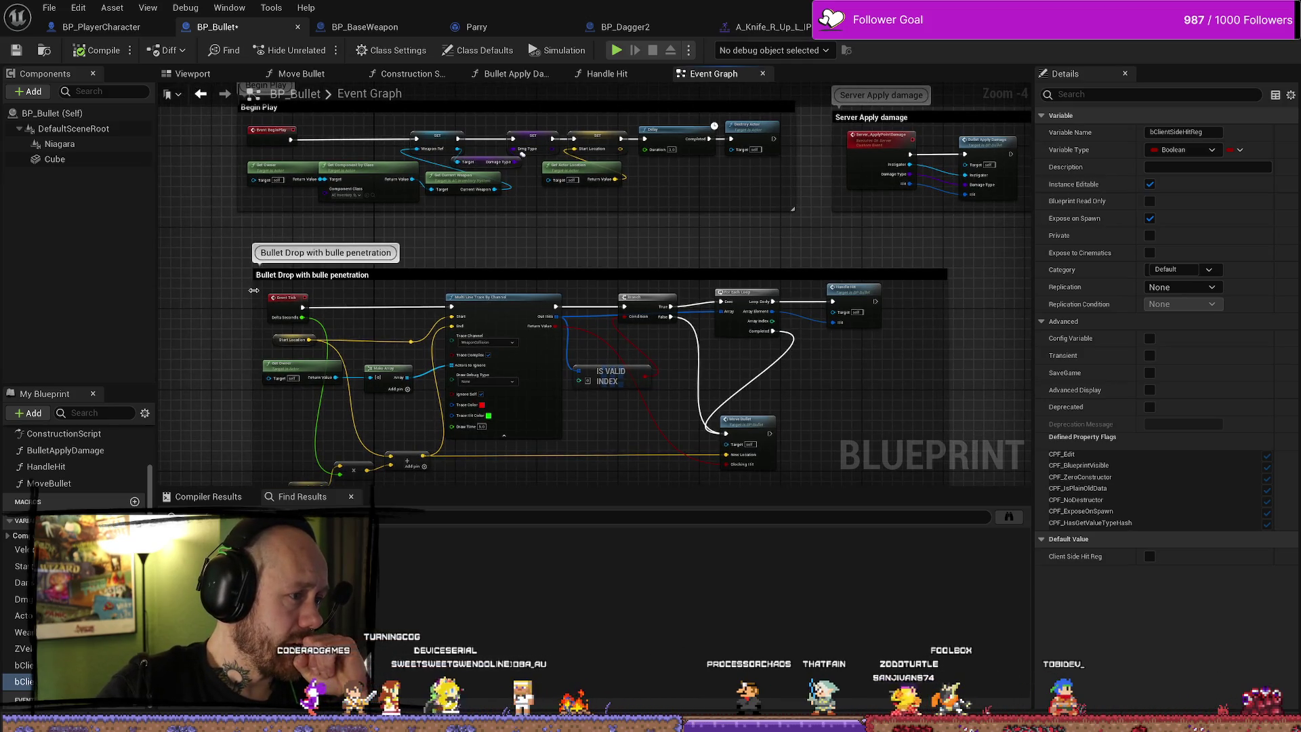
drag(253, 290, 252, 296)
drag(414, 296, 555, 235)
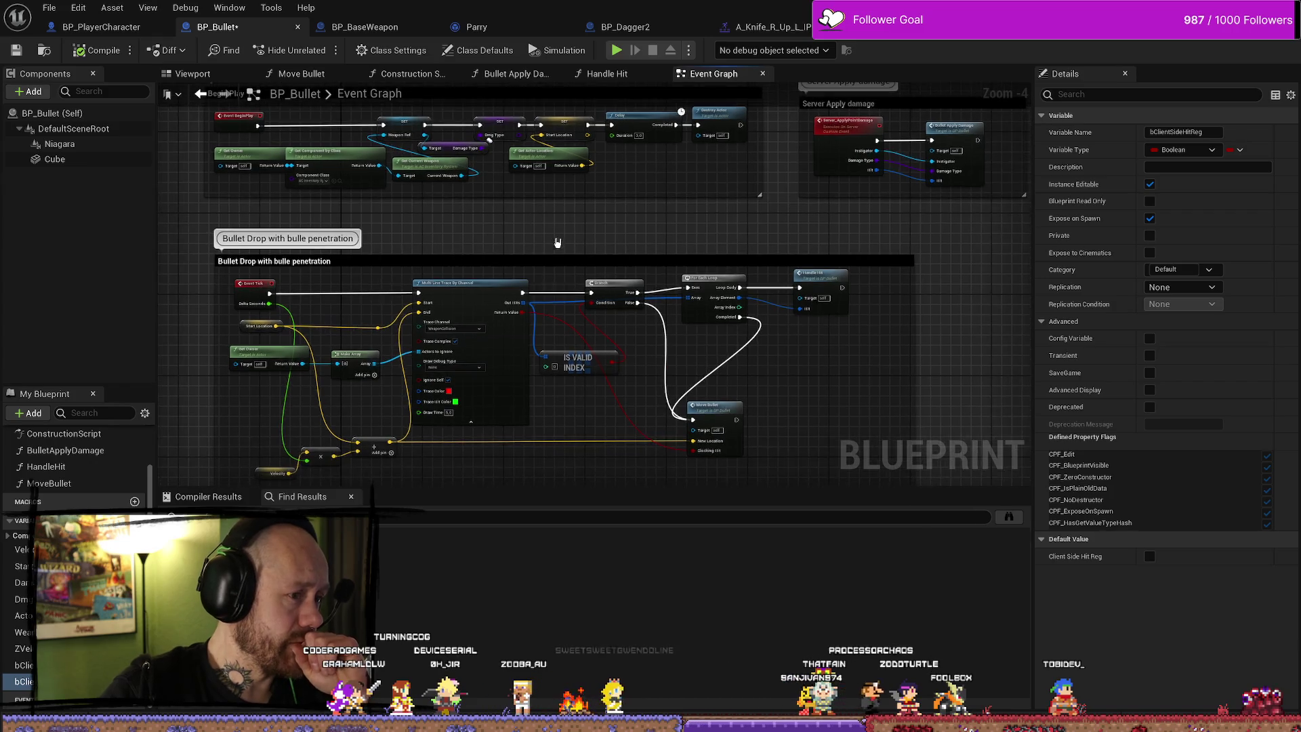
mouse_move(718, 257)
mouse_down()
mouse_move(682, 237)
mouse_move(704, 259)
mouse_up()
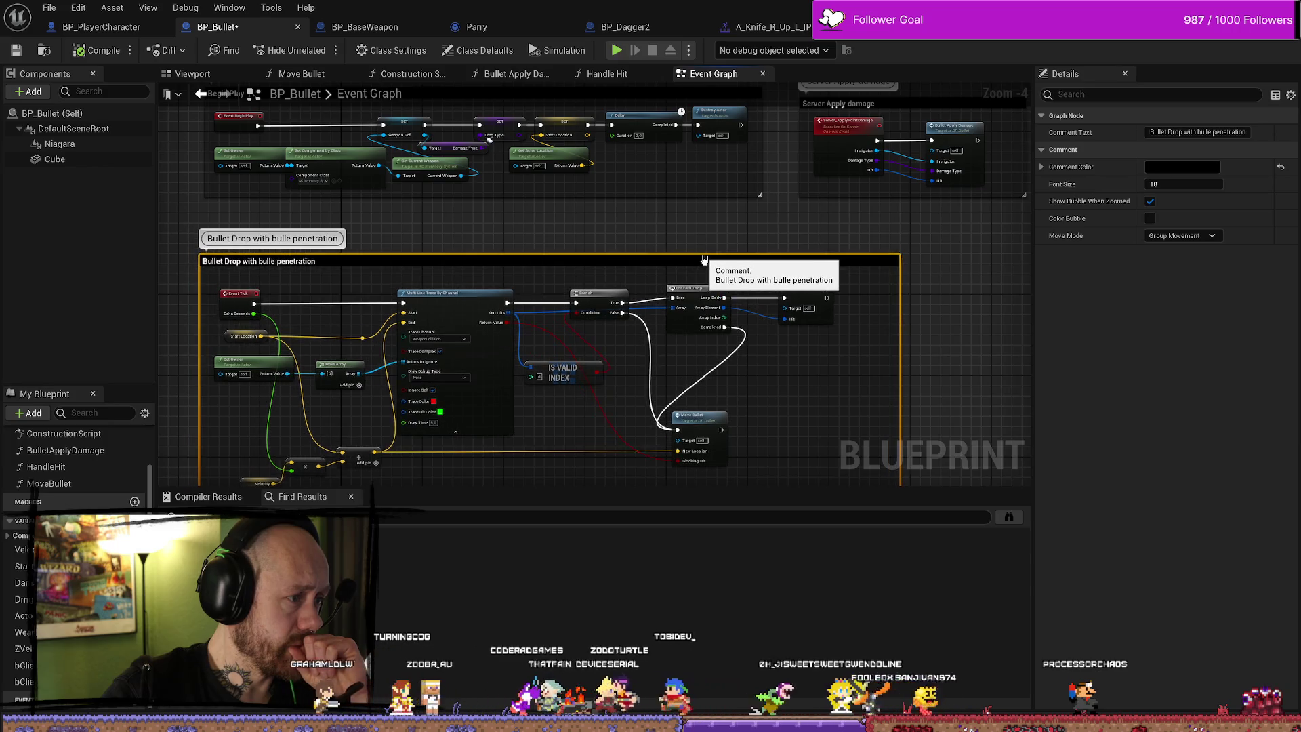
click(665, 229)
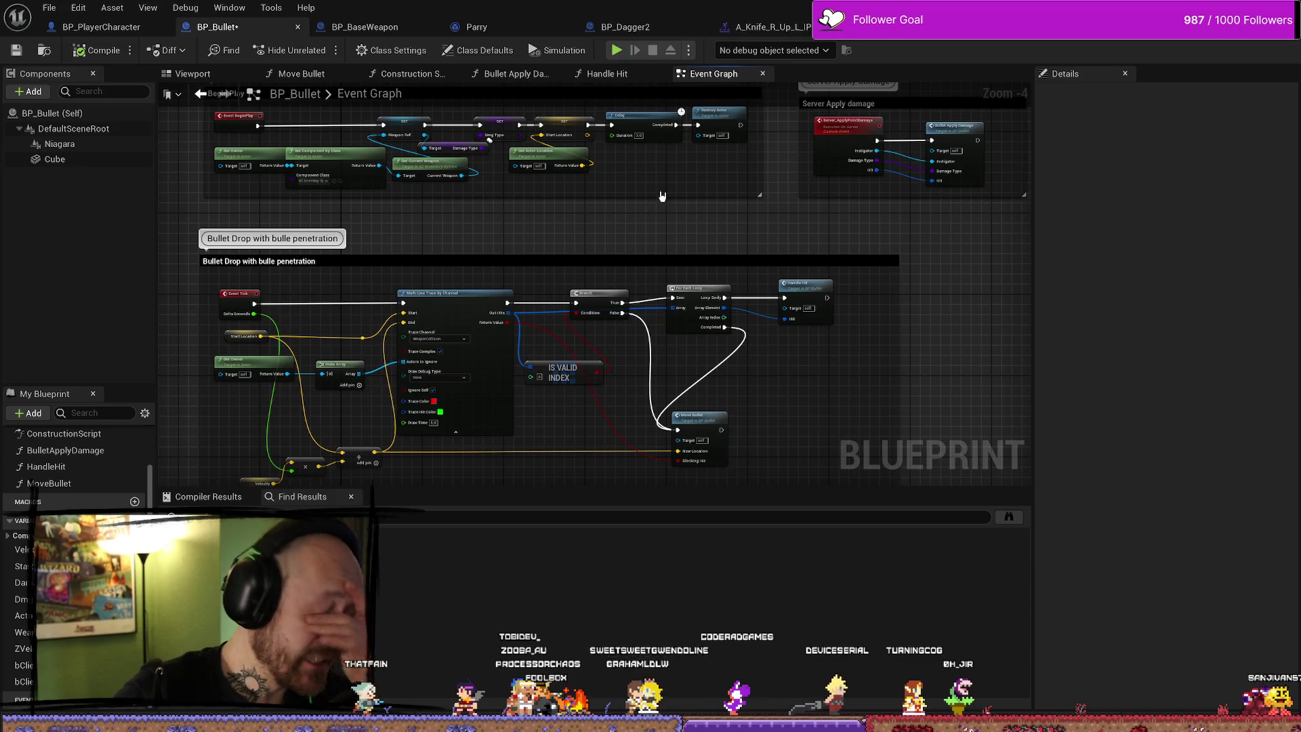
scroll(662, 220, up, 1)
scroll(764, 308, down, 2)
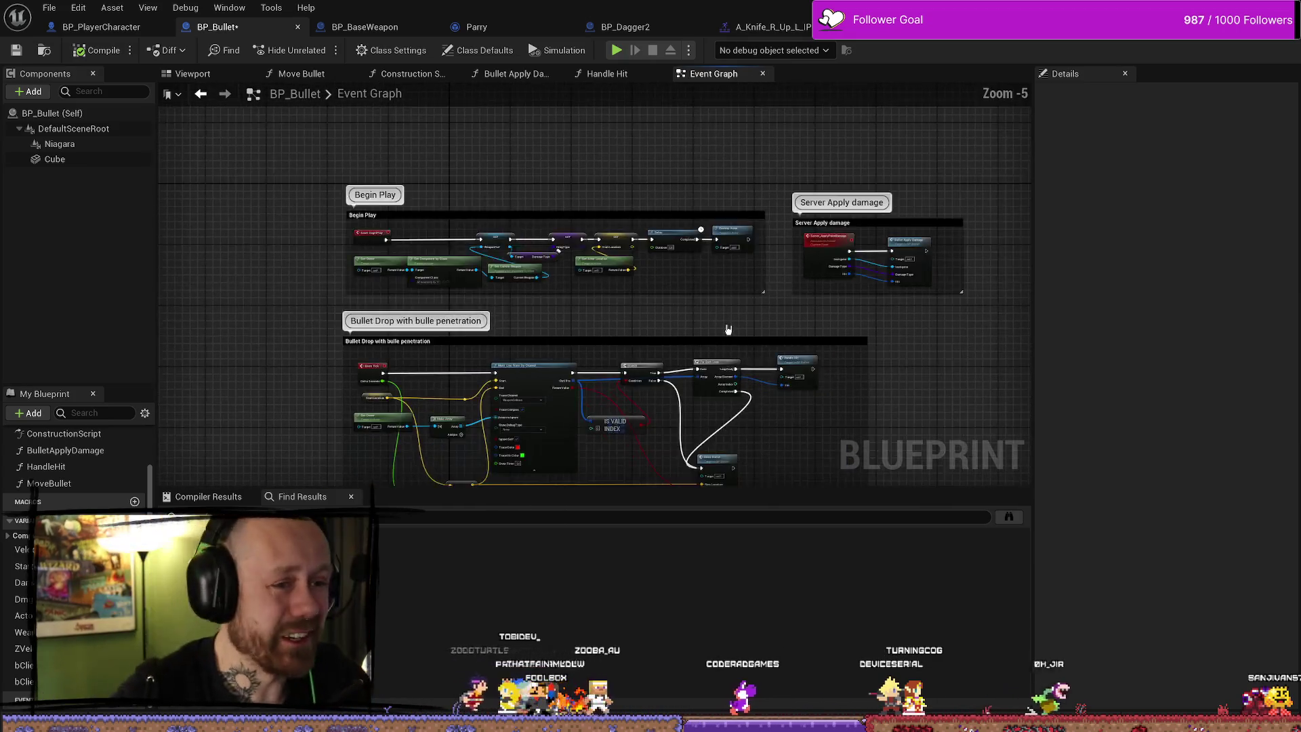
scroll(729, 328, up, 3)
scroll(721, 326, down, 3)
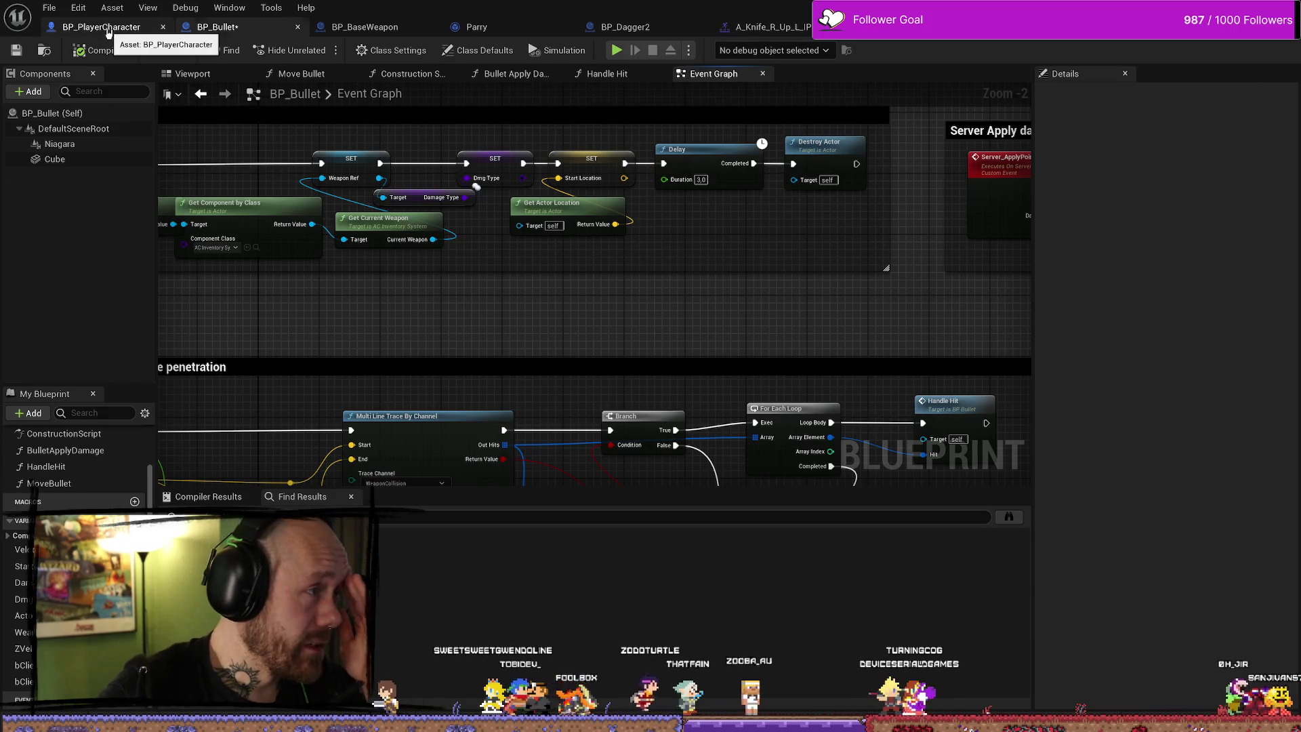
Check the SetParrying event in BP_PlayerCharacter, then return to the Parry notify's Received Notify Begin graph
click(101, 26)
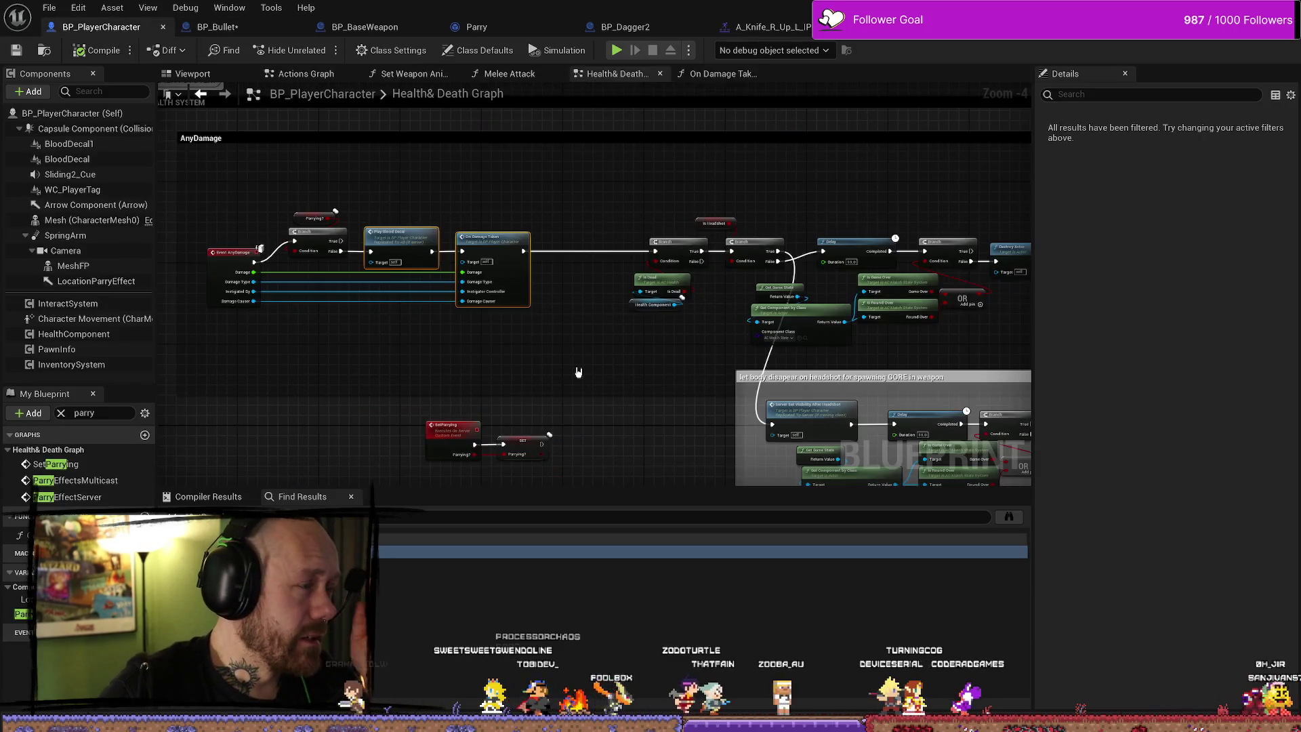
click(453, 433)
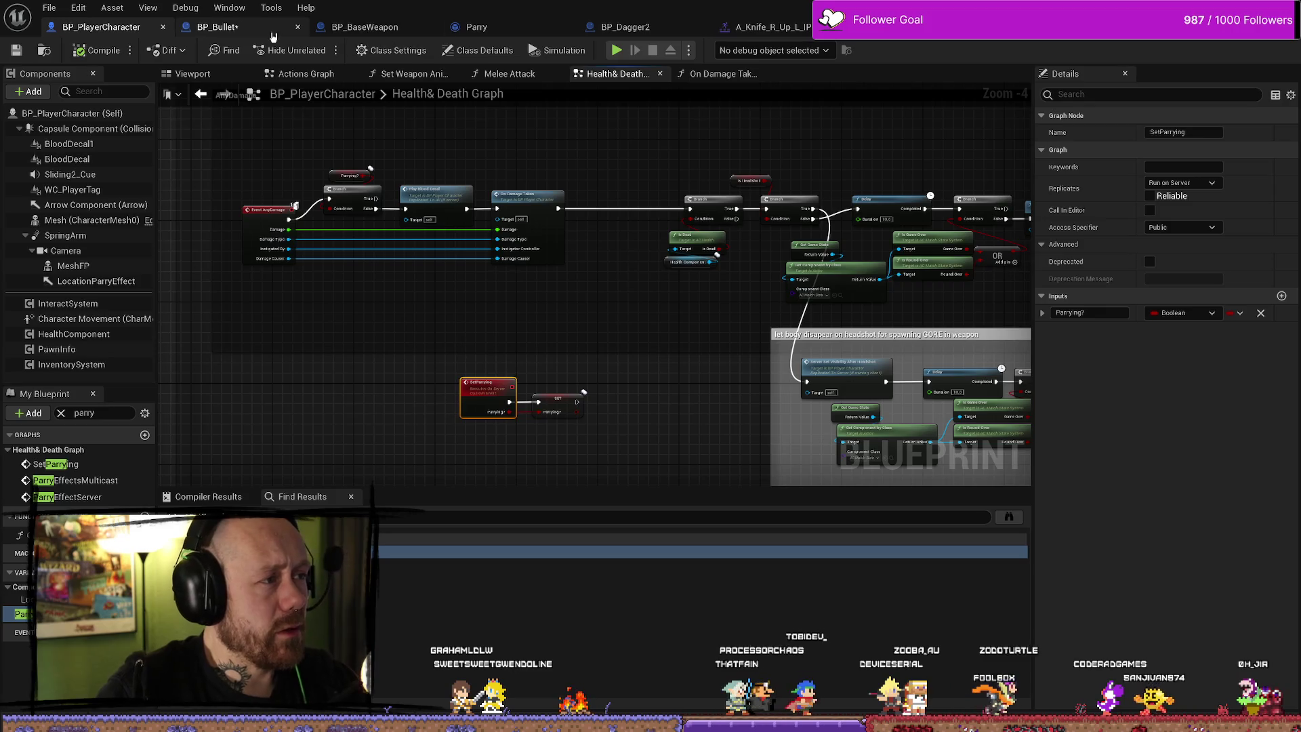
click(303, 33)
click(474, 27)
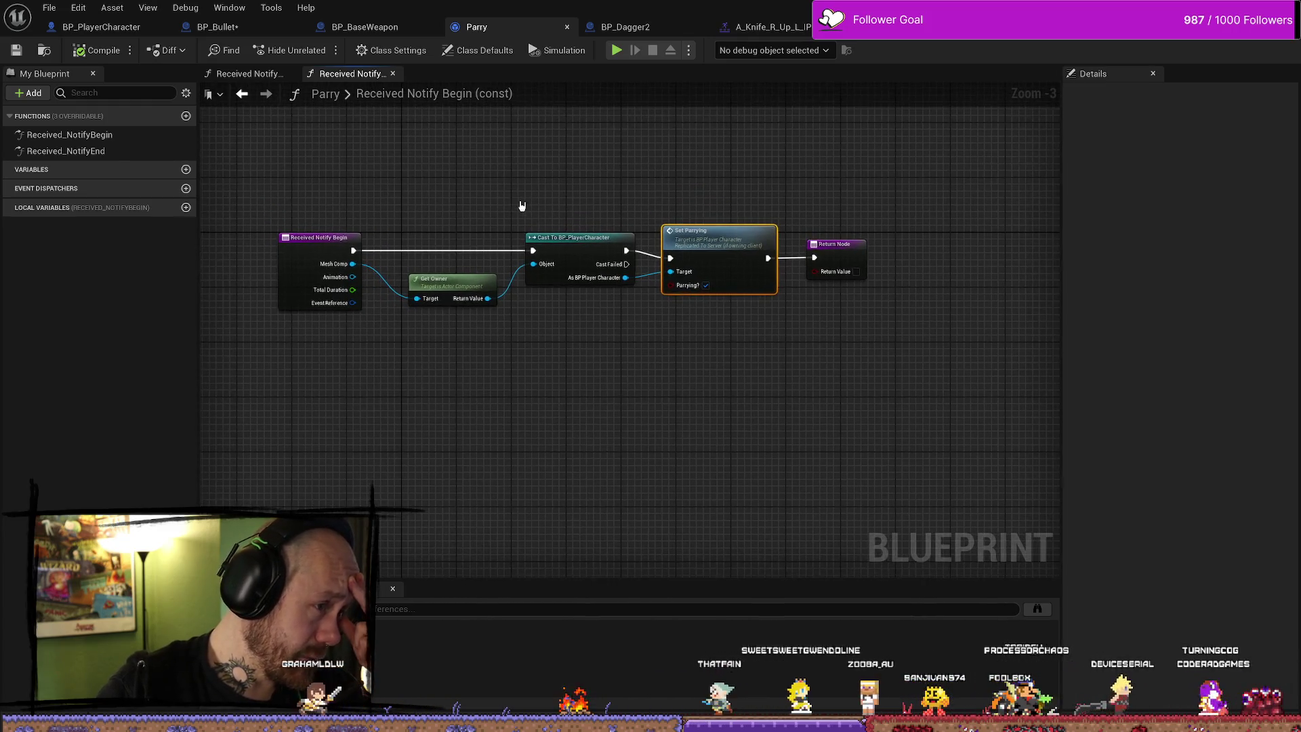
click(433, 278)
click(546, 375)
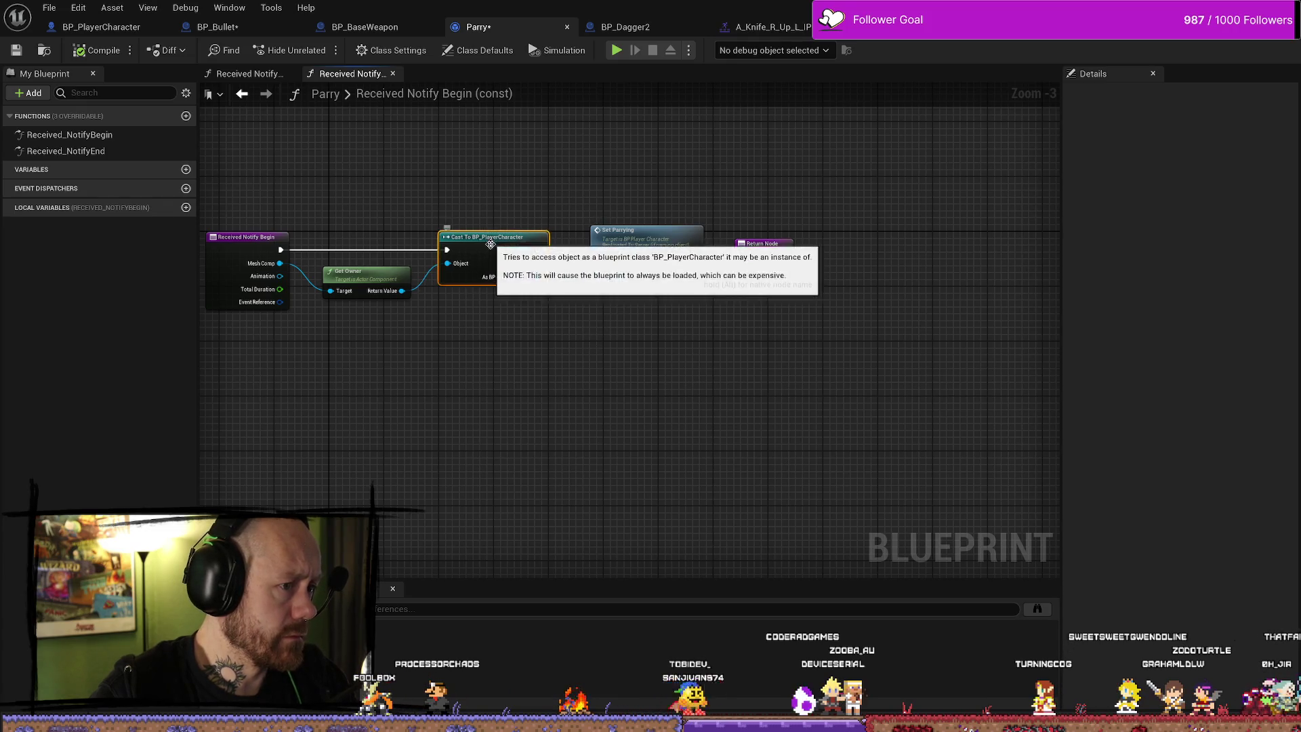
drag(726, 239, 515, 309)
Shift Set Parrying right and add a Has Authority node on the cast BP_PlayerCharacter output
drag(577, 258, 795, 260)
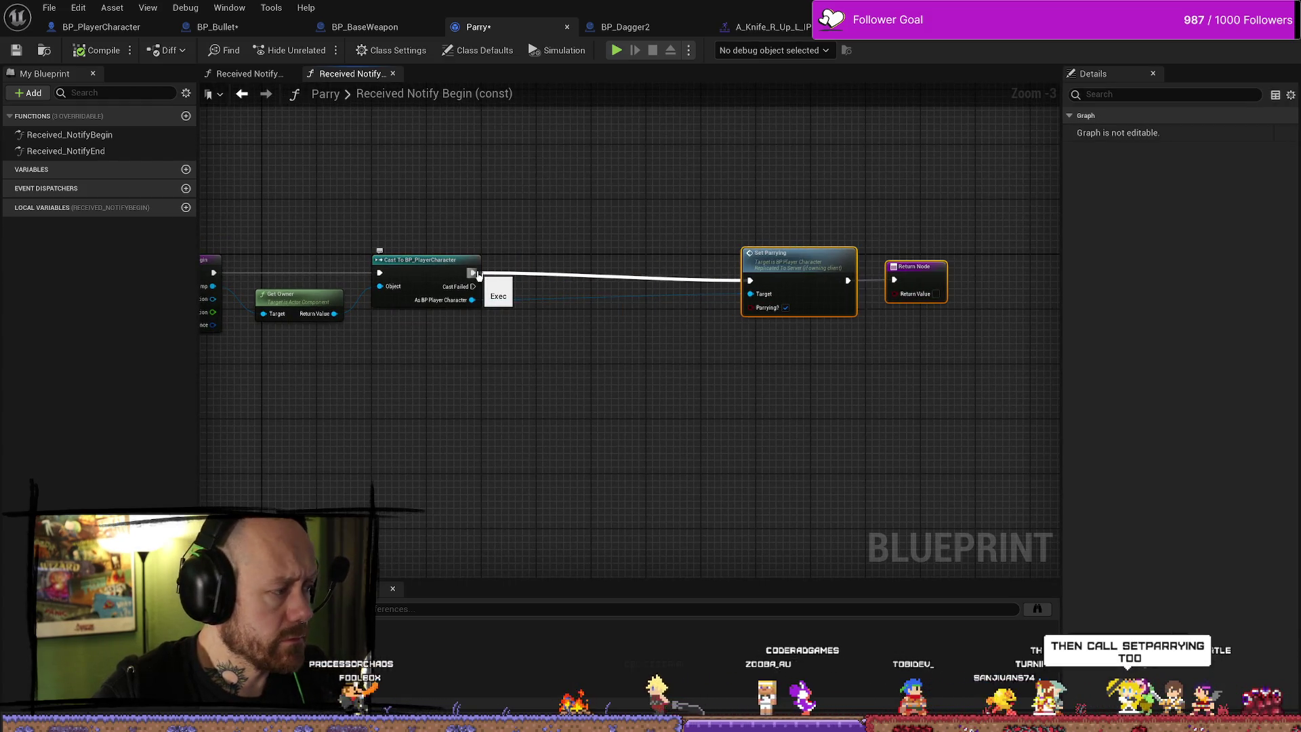
drag(478, 274, 584, 261)
text(has aut)
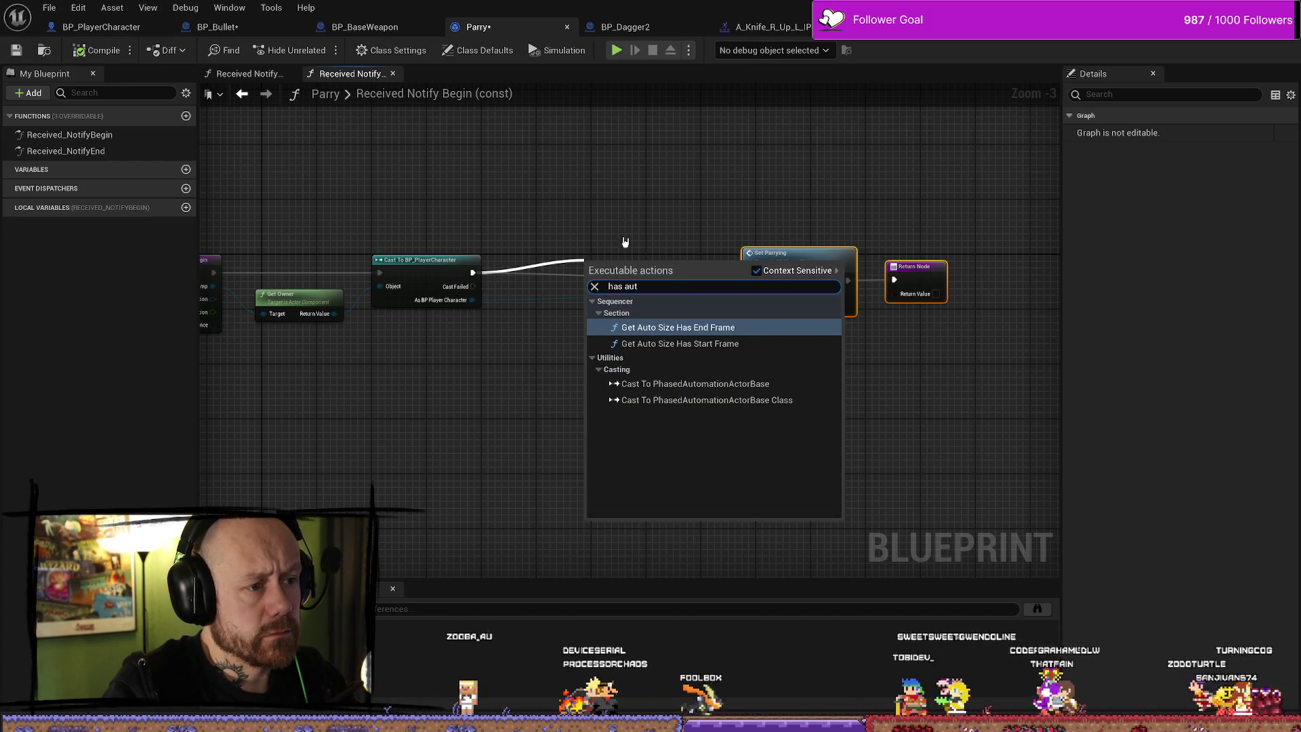
key(BackSpace)
key(BackSpace)
key(BackSpace)
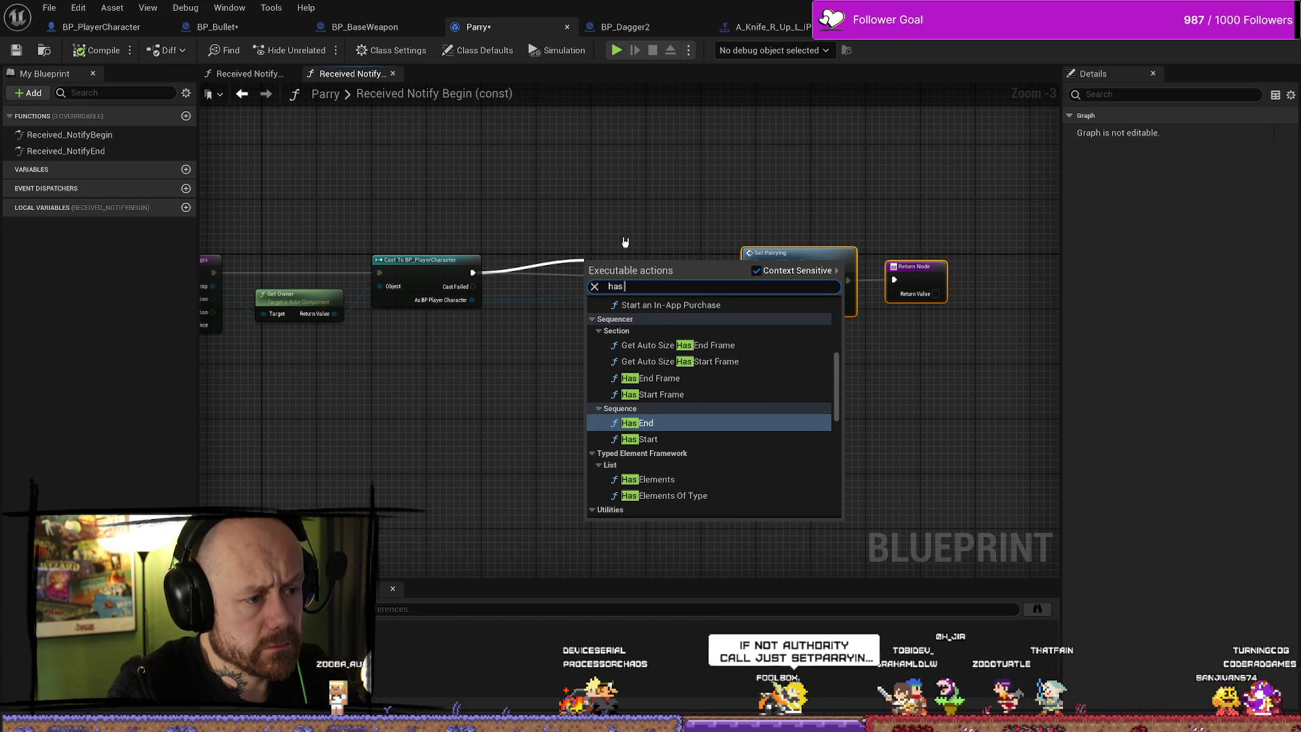
click(625, 242)
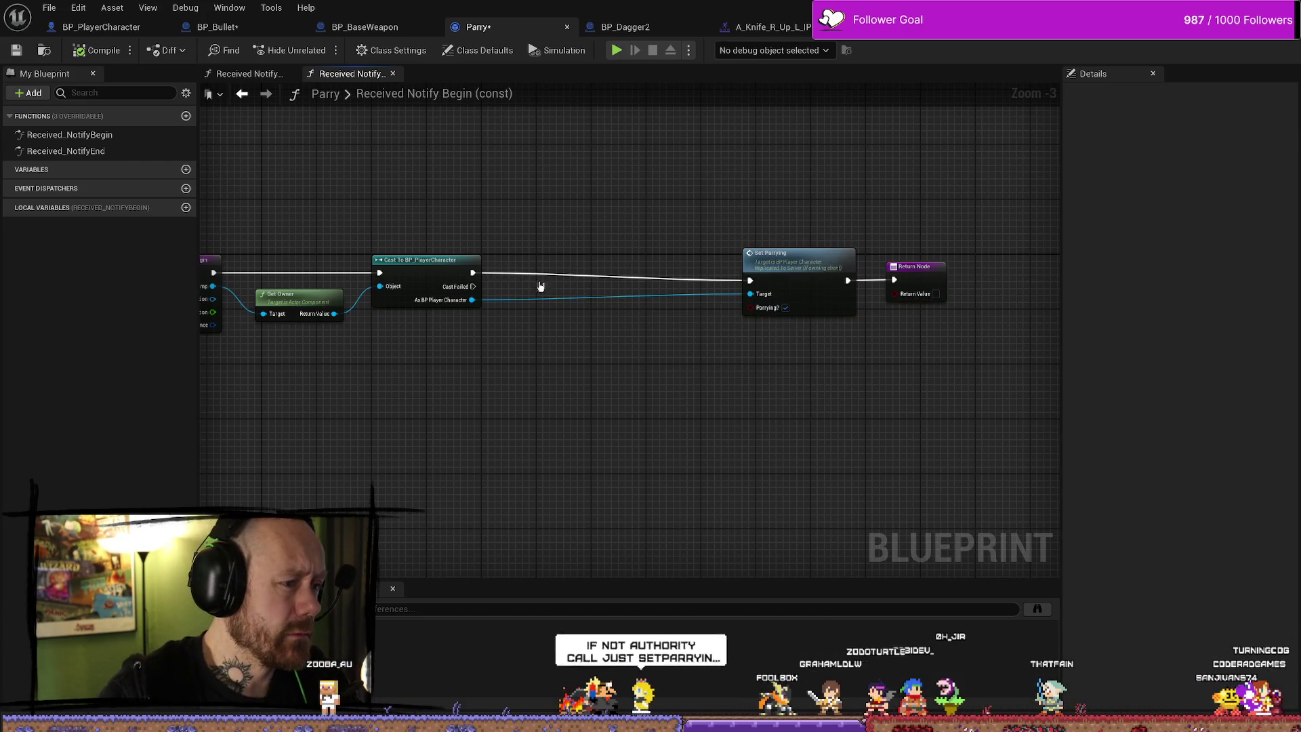
drag(472, 299, 528, 359)
text(has)
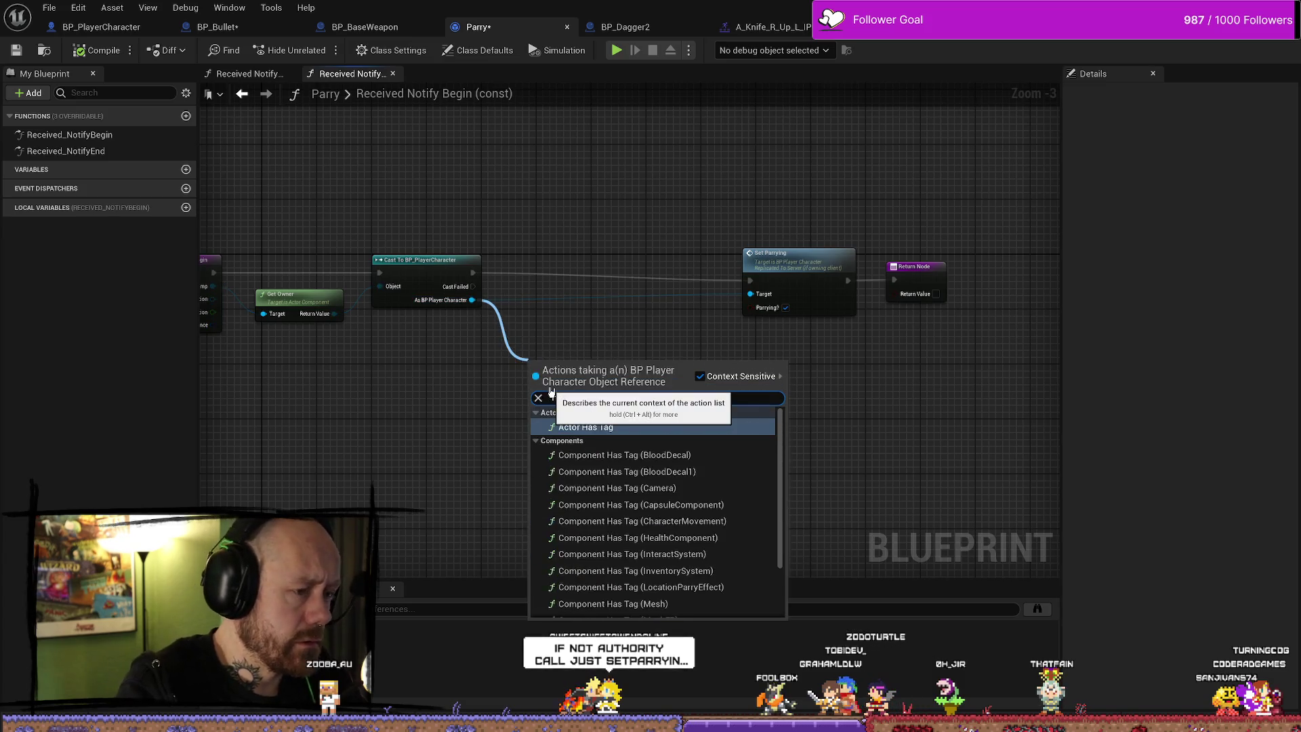
text( au)
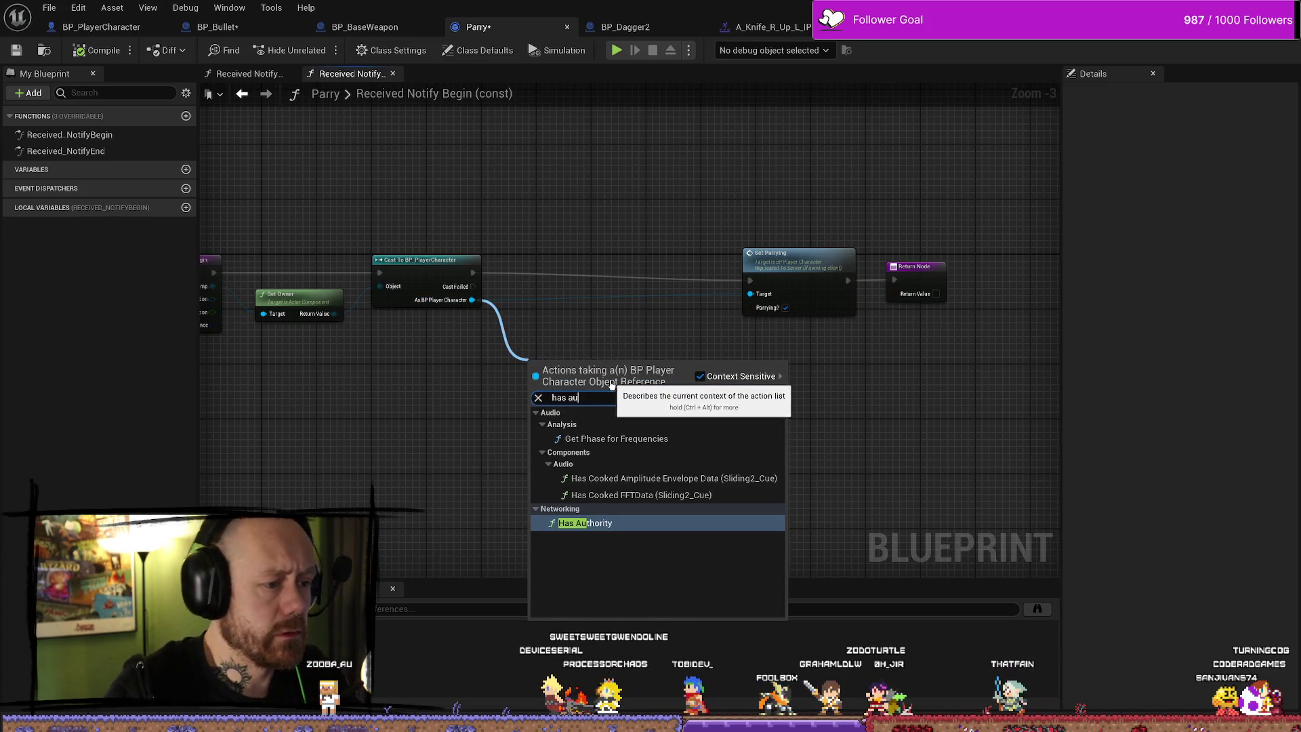
key(Return)
scroll(555, 432, up, 3)
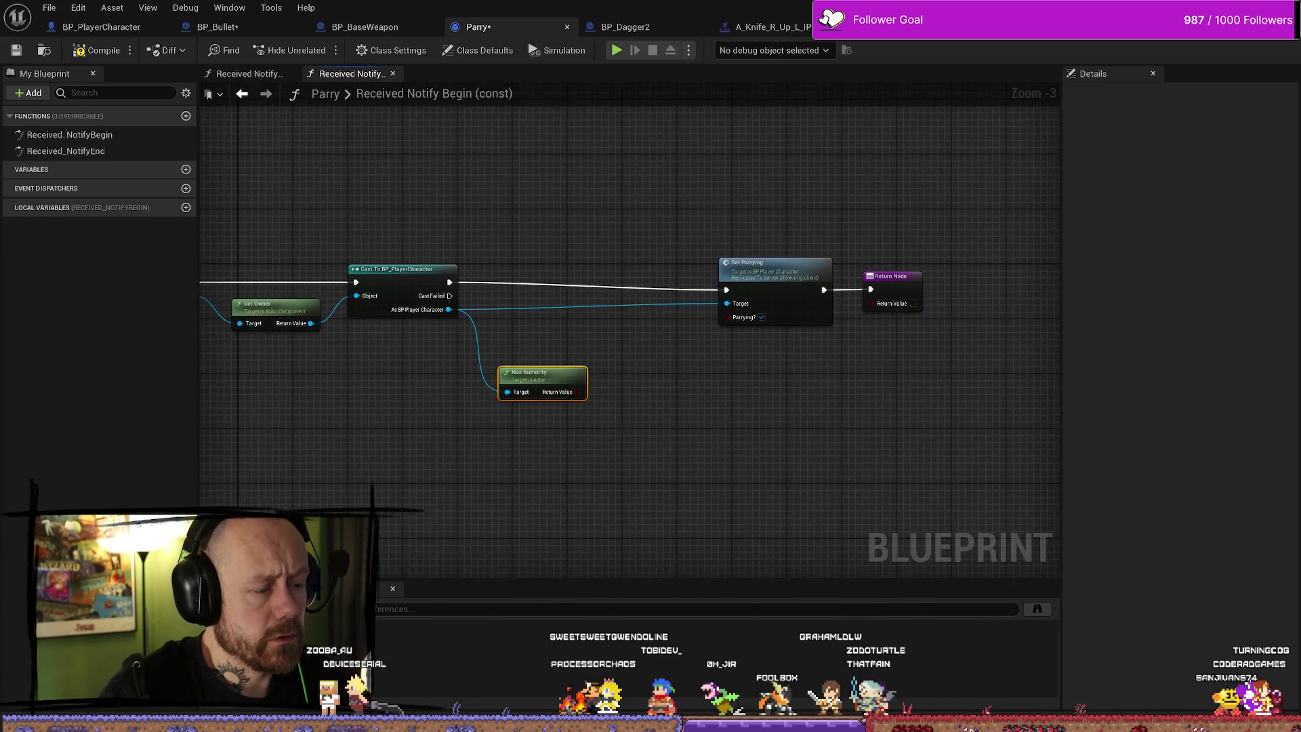
mouse_move(552, 366)
mouse_down()
mouse_move(553, 345)
mouse_move(654, 347)
mouse_up()
Add a Branch on the Has Authority result and feed the cast's execution into it
text(branch)
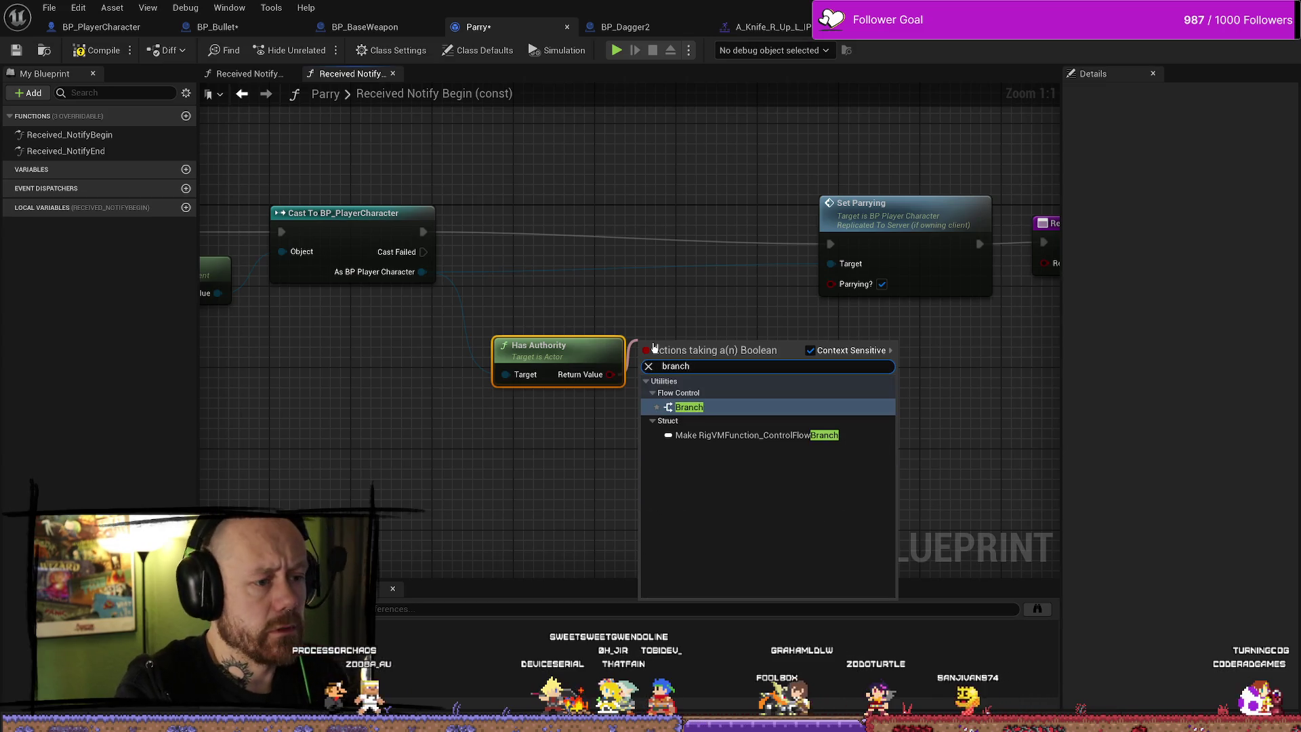
key(Return)
mouse_move(422, 232)
mouse_down()
mouse_move(648, 333)
mouse_move(664, 242)
mouse_move(592, 223)
mouse_up()
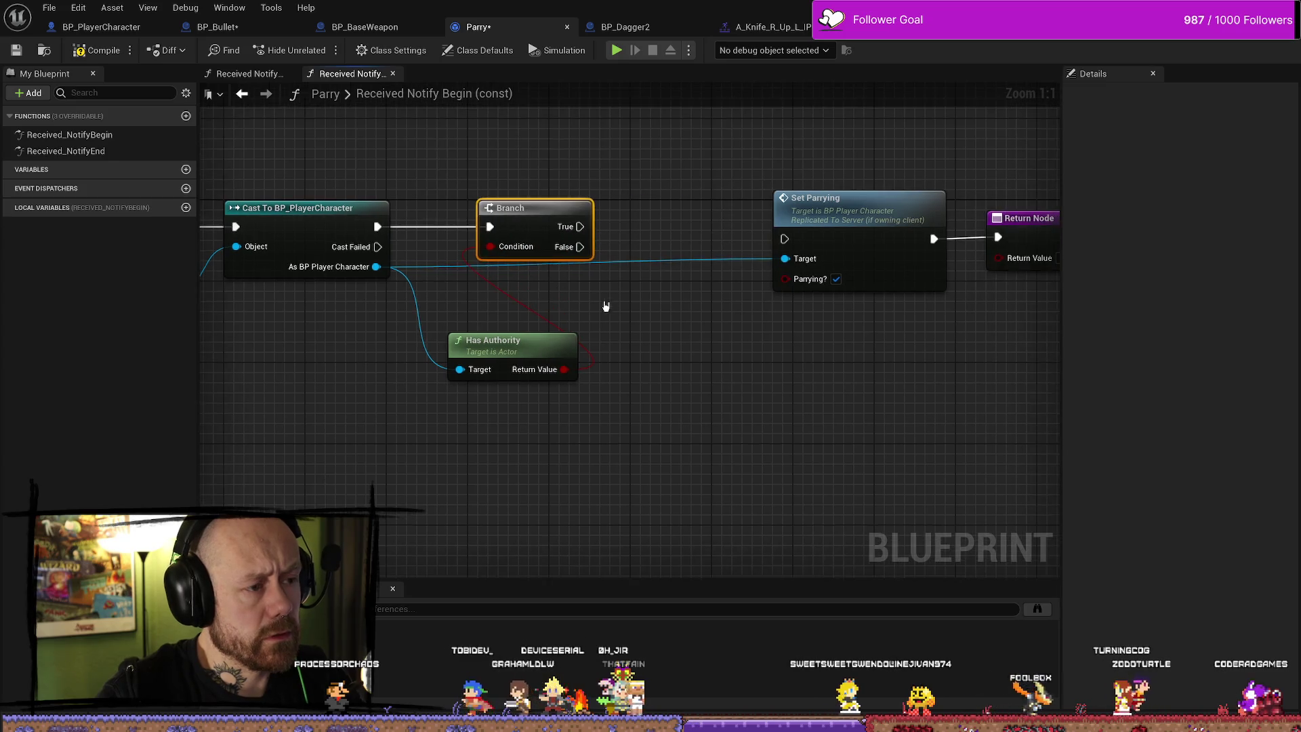
drag(518, 286, 578, 222)
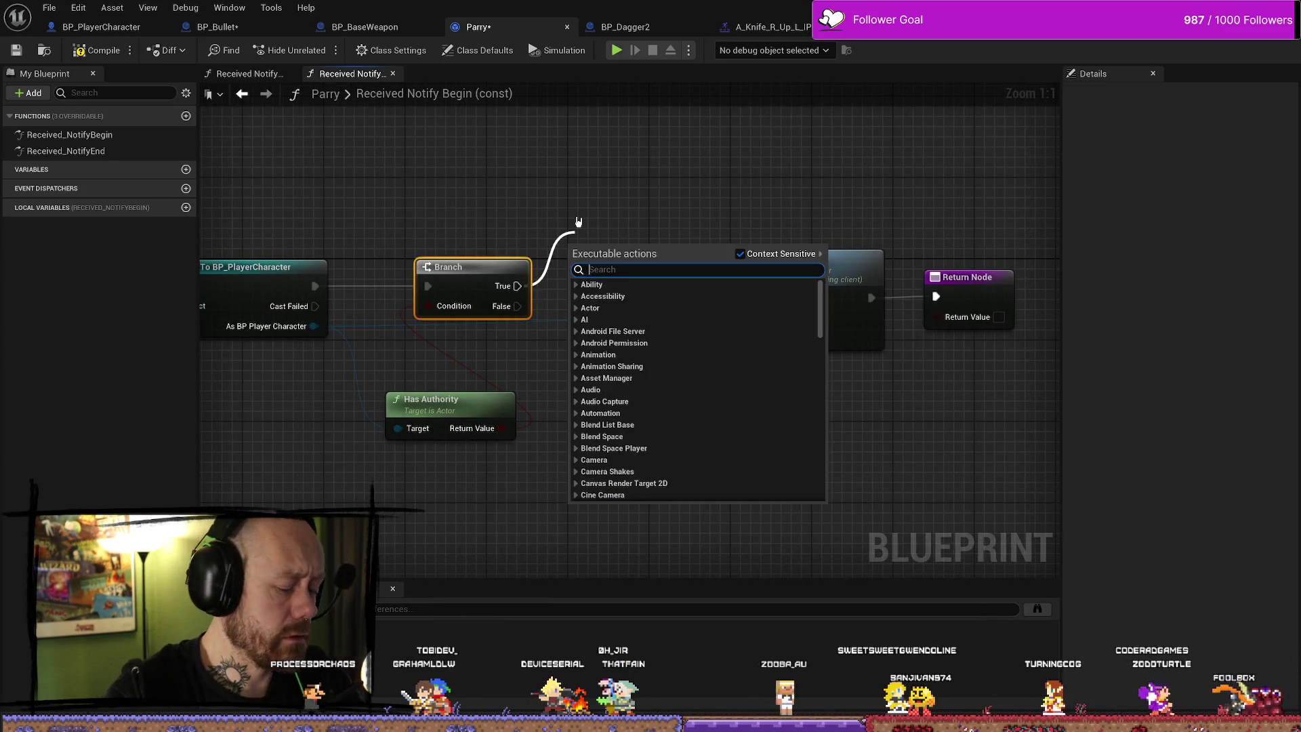
click(246, 236)
Place a SET Parrying? node after the Branch and move Set Parrying and Return Node down
drag(321, 330, 576, 431)
text(set)
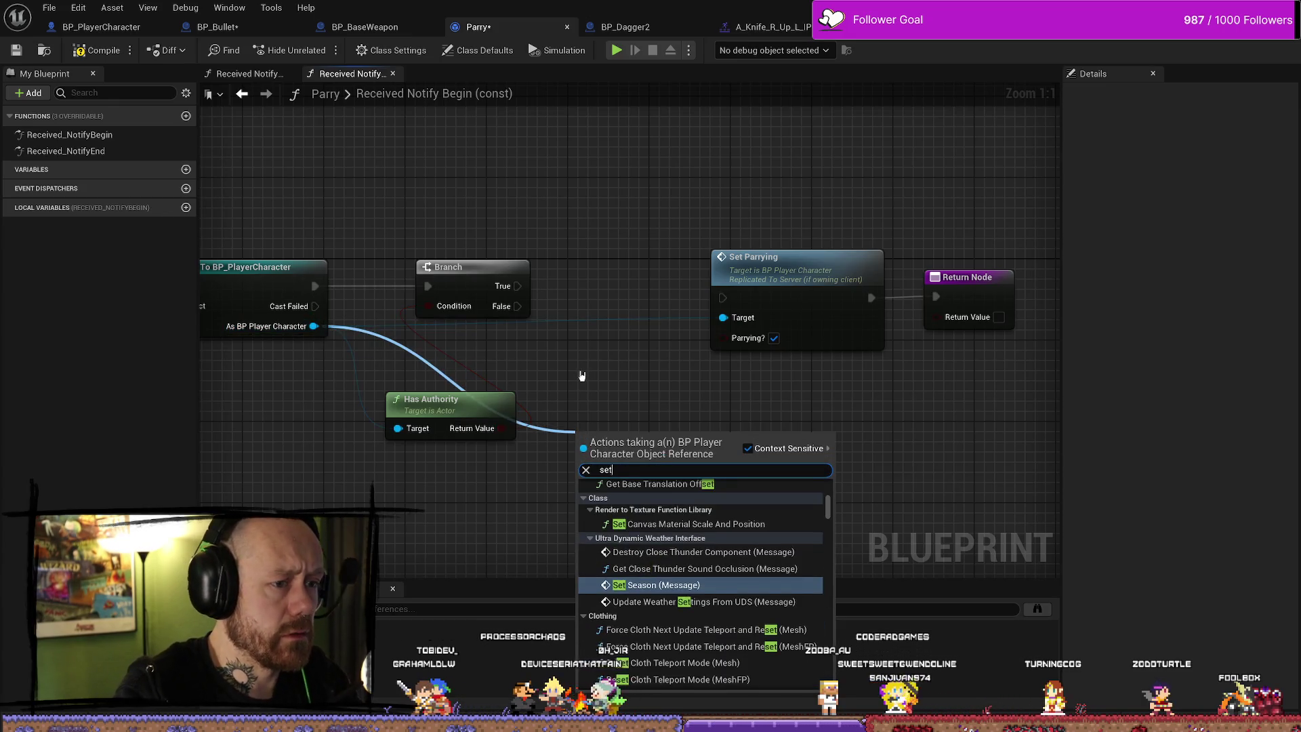
text( parry)
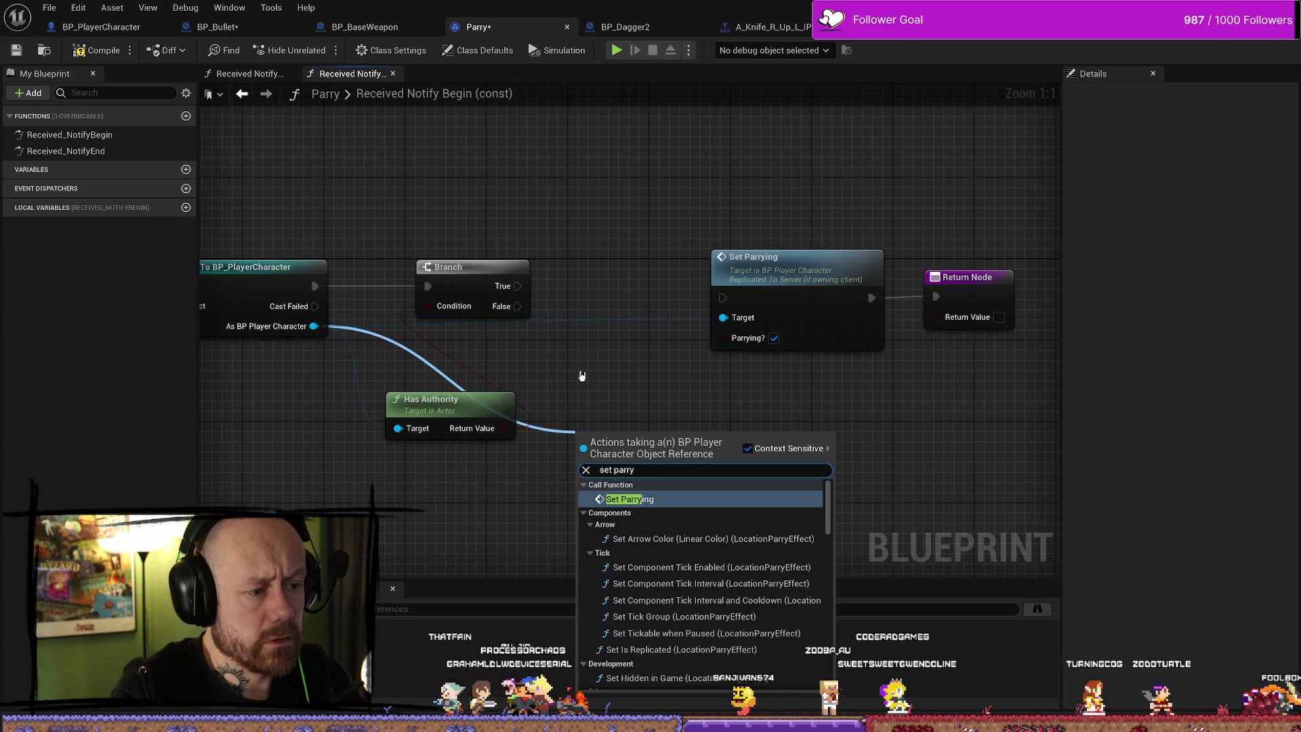
key(Return)
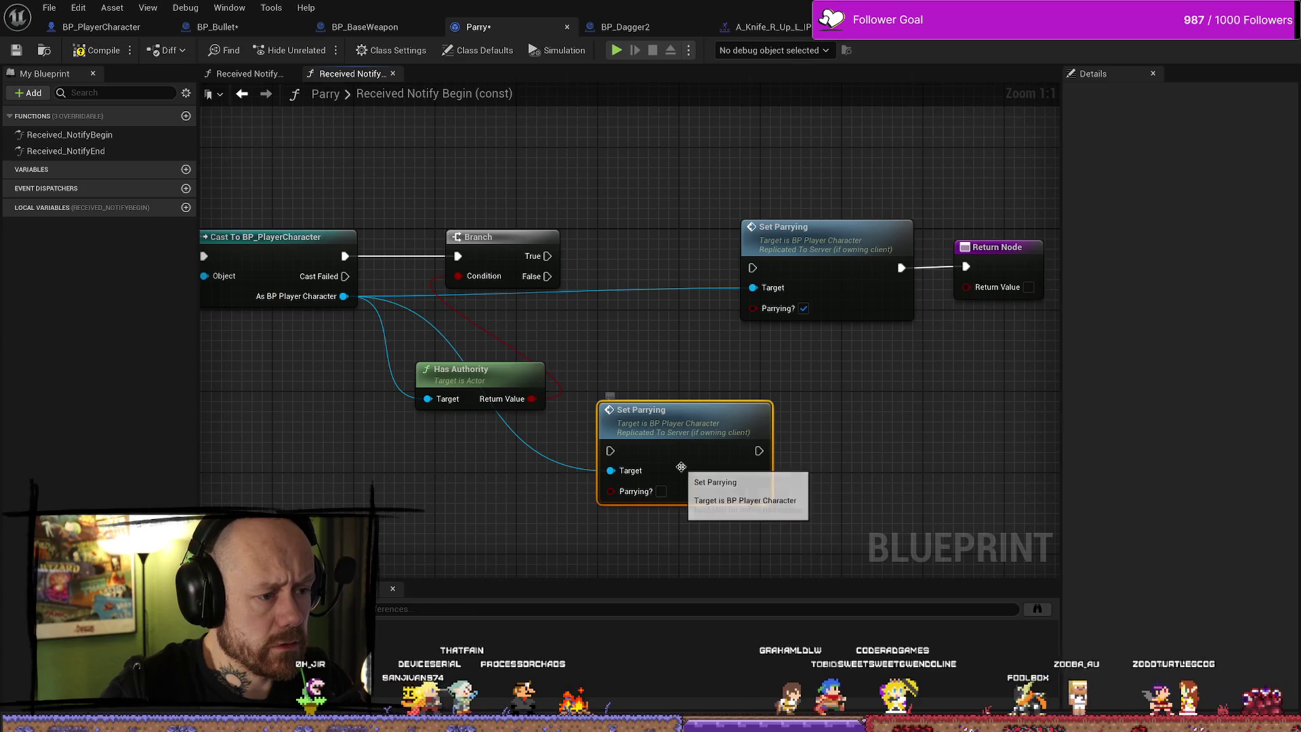
key(Delete)
drag(344, 296, 418, 330)
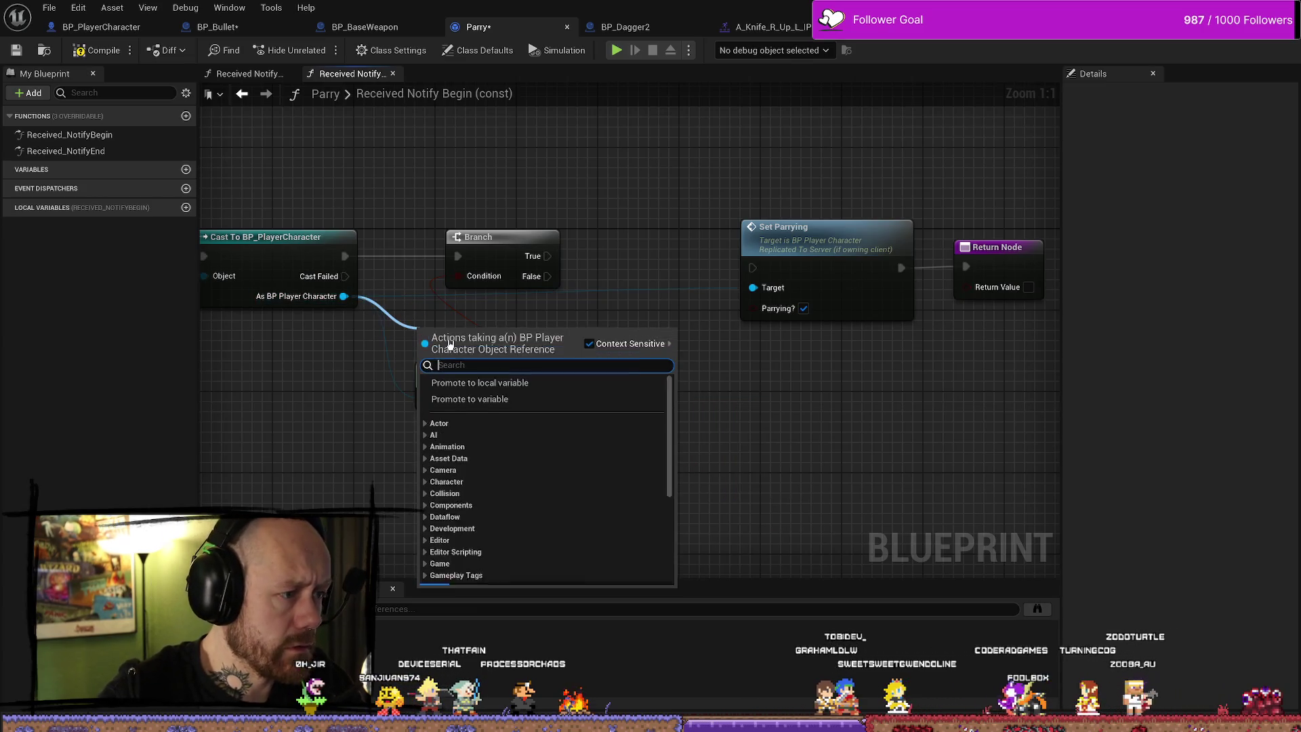
text(set)
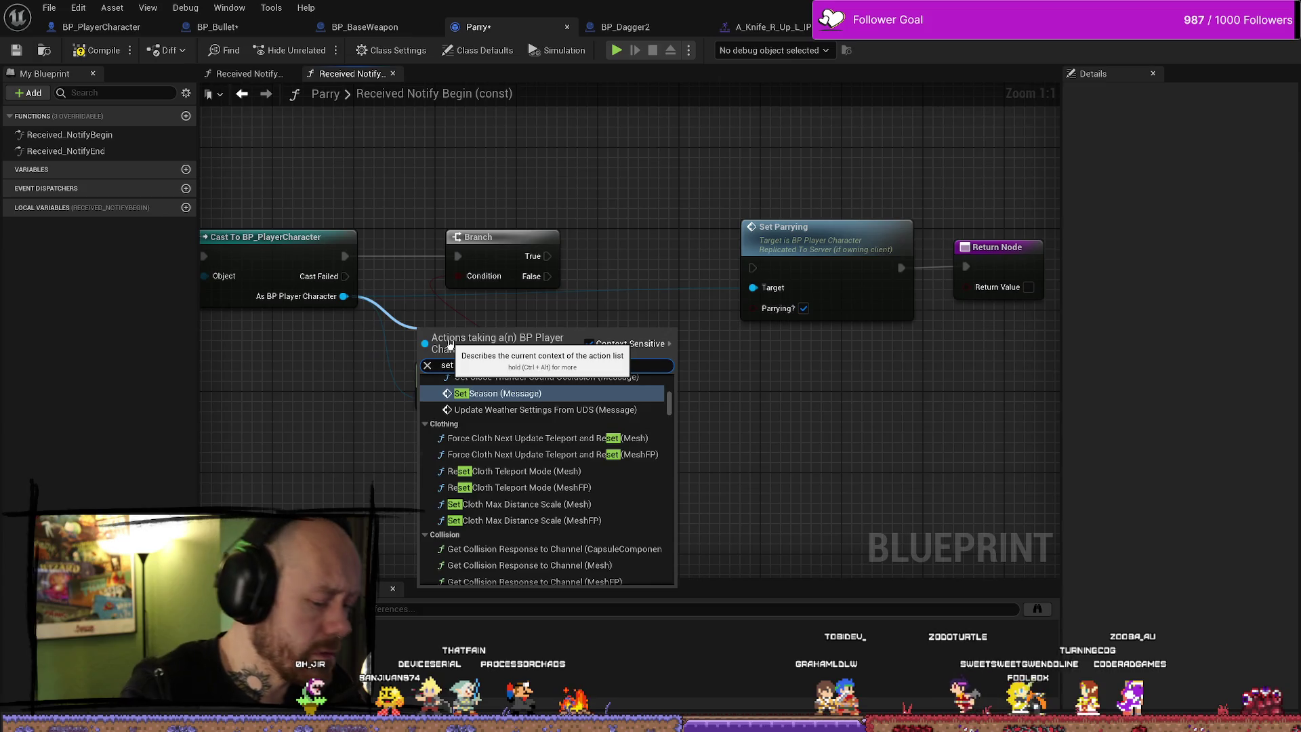
text( parry)
scroll(505, 401, down, 10)
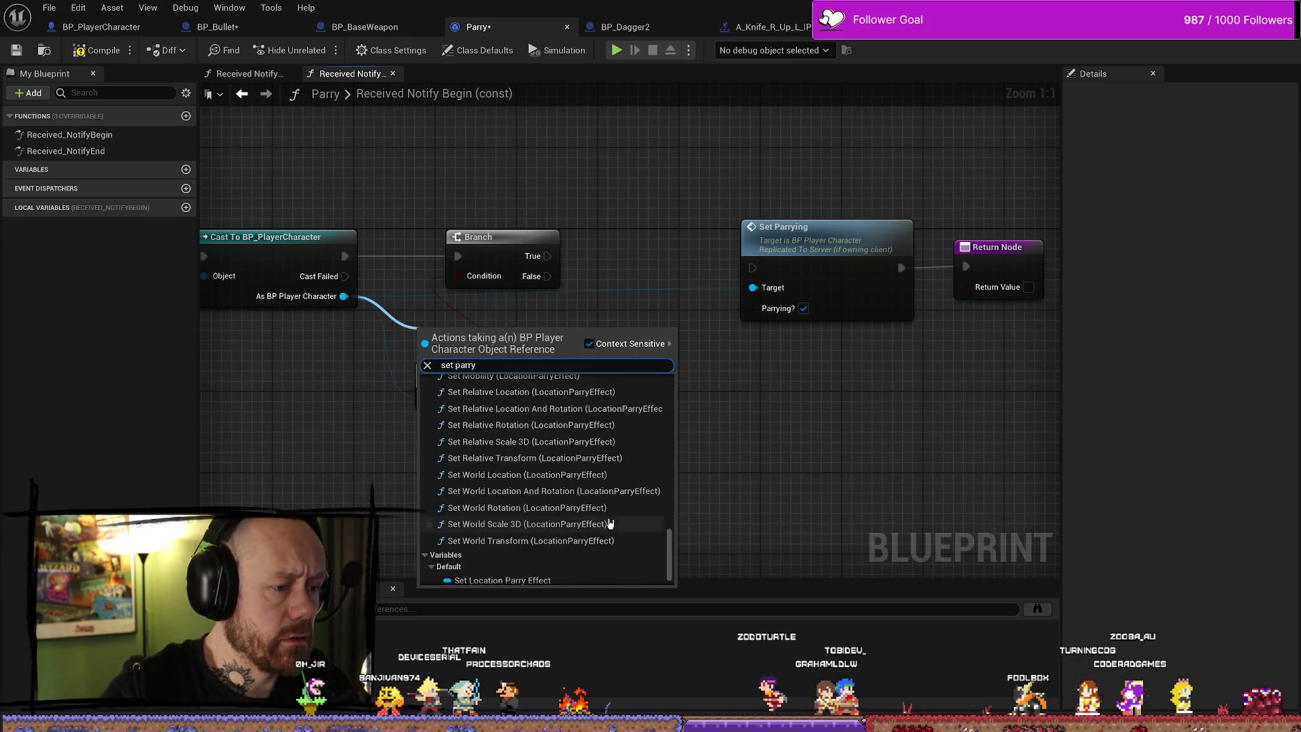
click(497, 578)
mouse_move(475, 342)
mouse_down()
mouse_move(633, 232)
mouse_move(656, 232)
mouse_move(647, 260)
mouse_move(464, 271)
mouse_up()
drag(929, 326, 590, 223)
drag(678, 271, 737, 493)
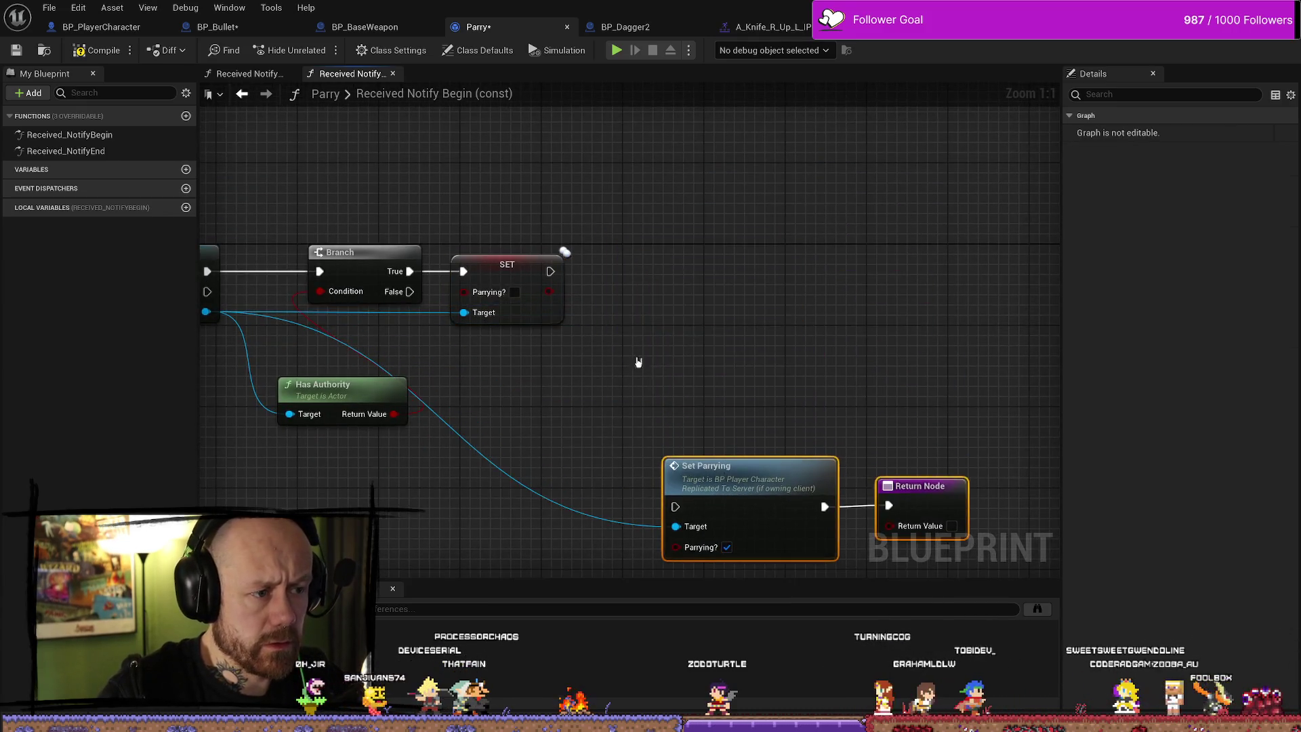
Tick Parrying? on the SET node and shift Branch, SET and Has Authority to the right
drag(657, 379, 793, 358)
drag(680, 276, 762, 276)
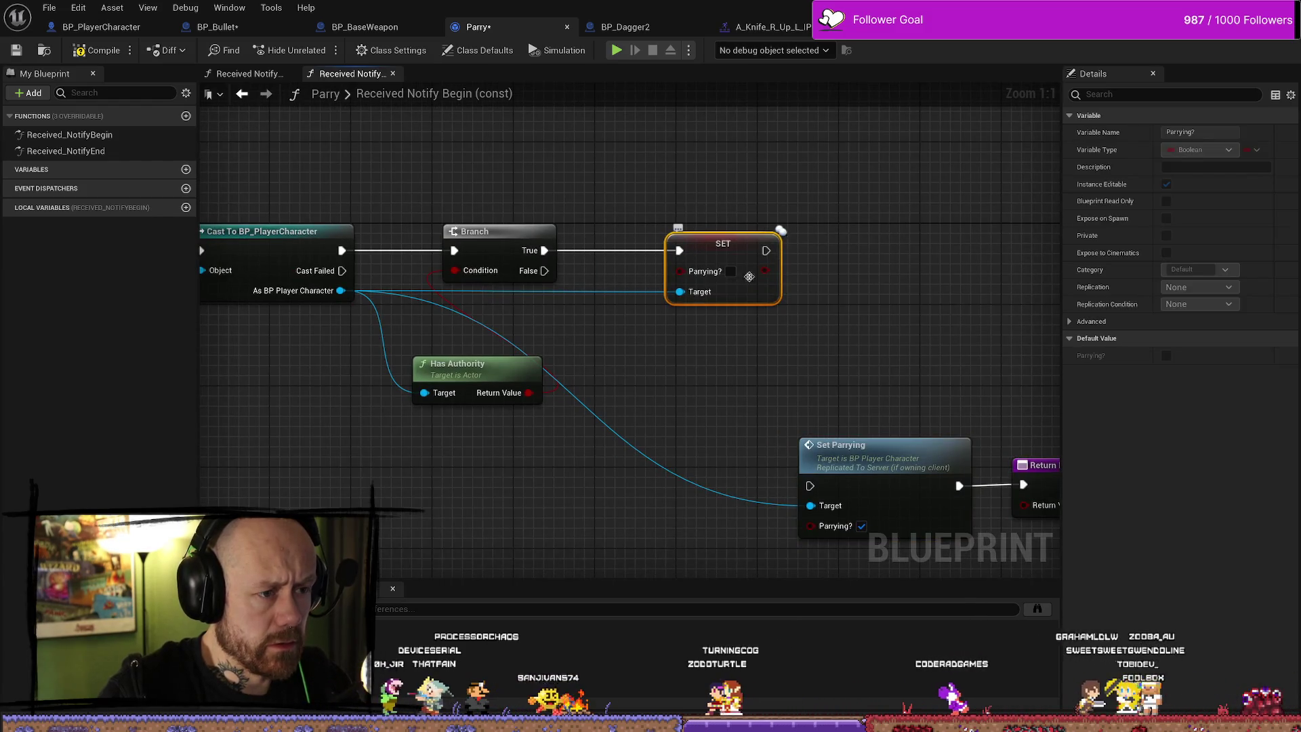
click(731, 272)
drag(888, 343, 853, 351)
drag(426, 377, 363, 366)
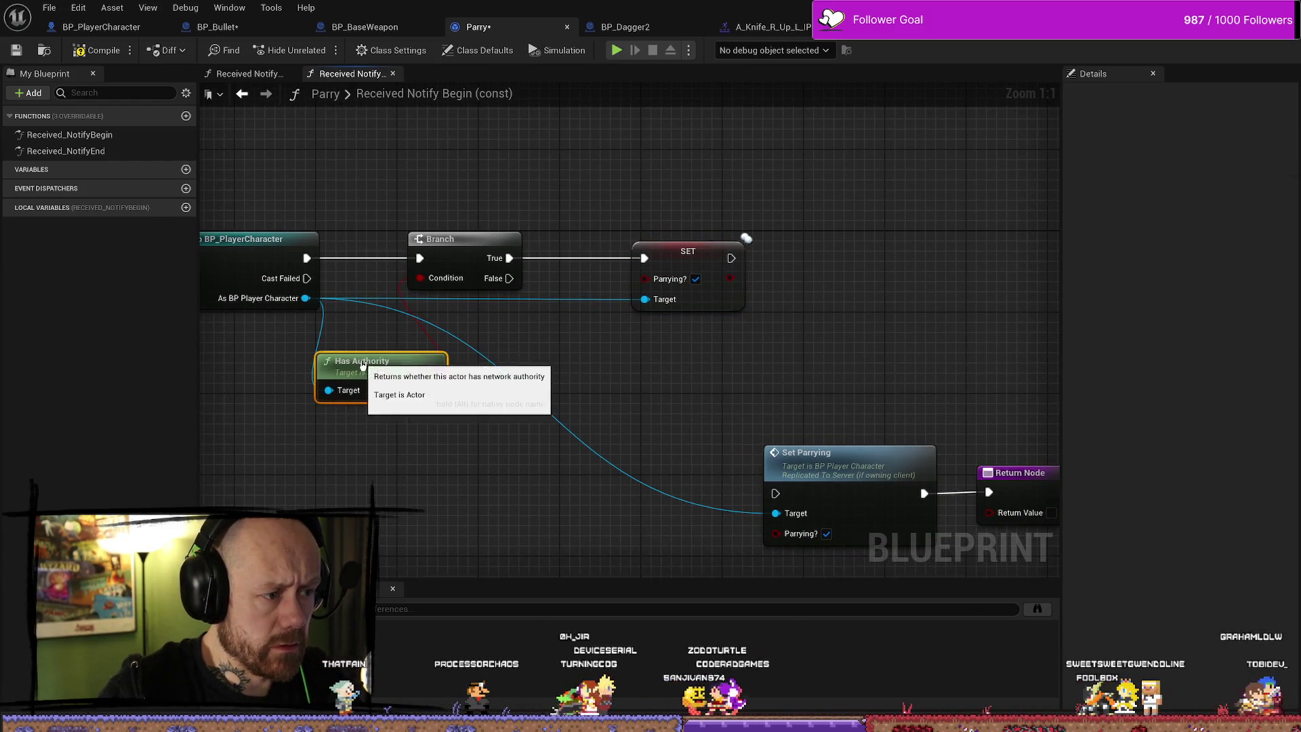
drag(606, 388, 659, 389)
drag(527, 247, 575, 248)
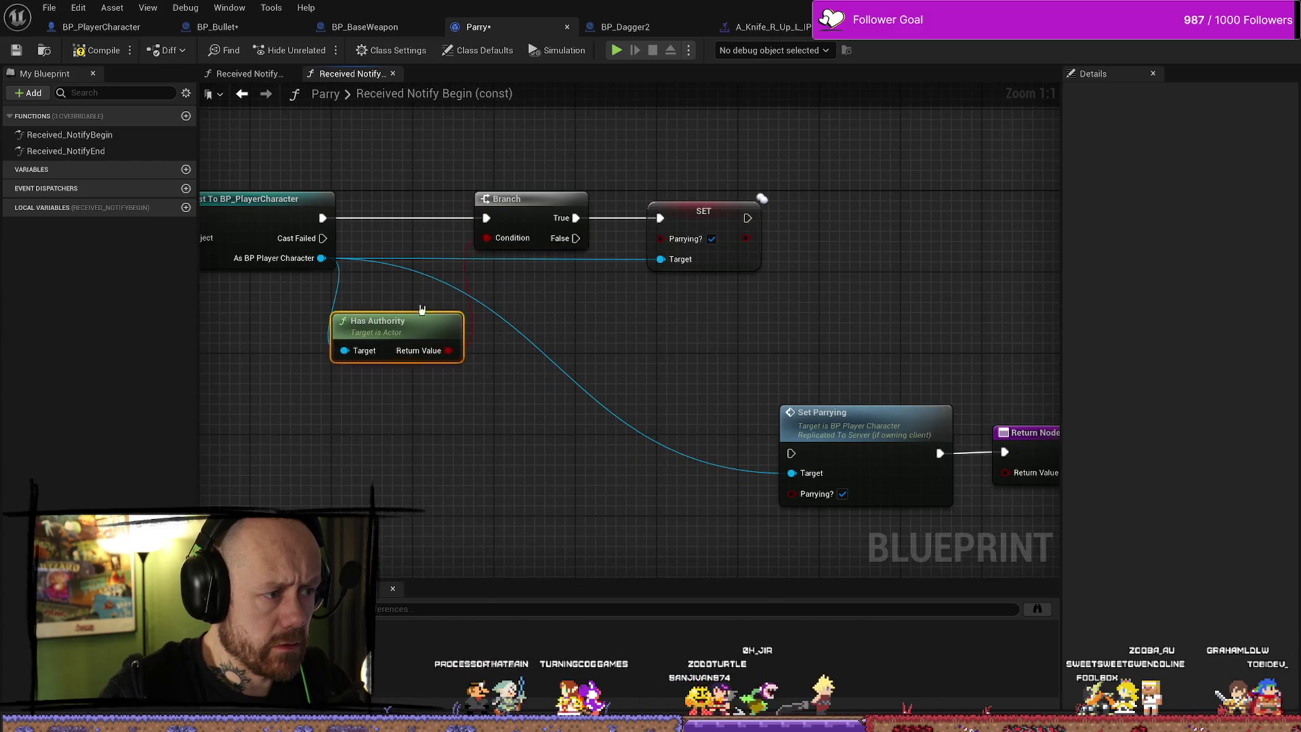
ctrl+click(756, 284)
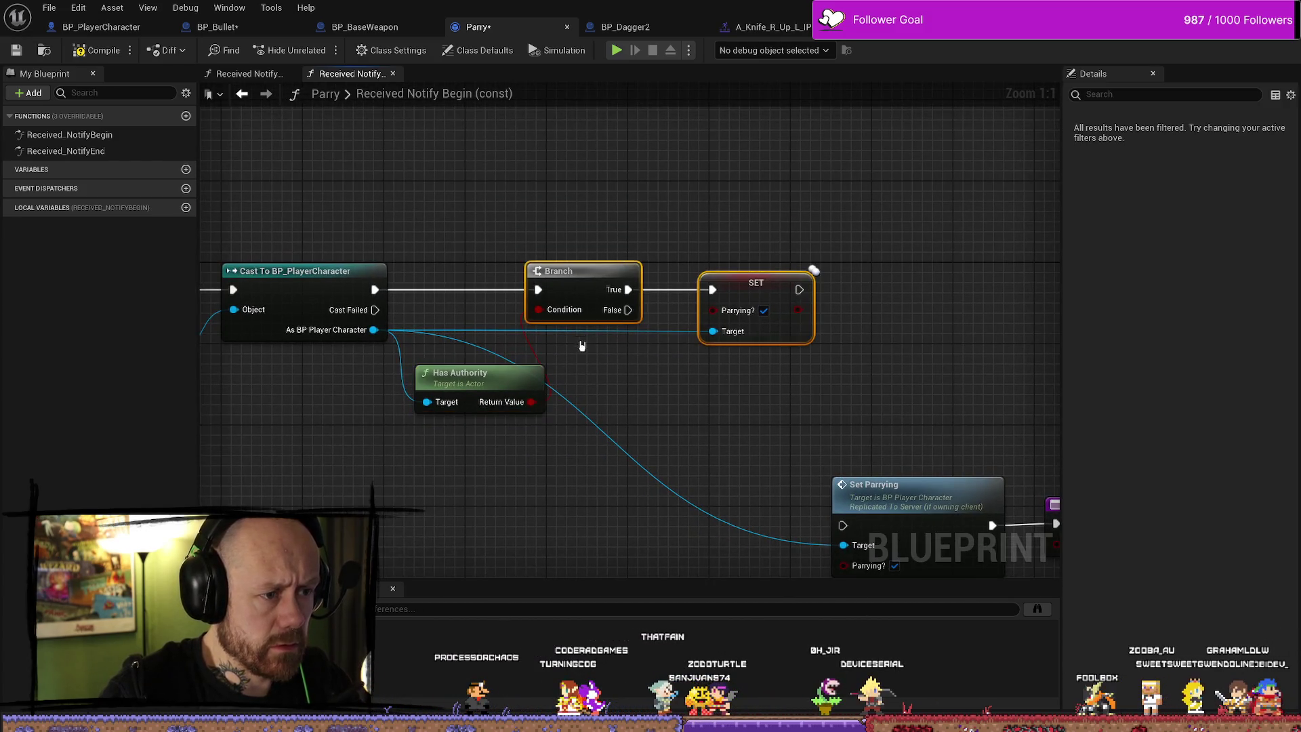
drag(631, 278, 823, 278)
drag(427, 350, 506, 350)
mouse_move(993, 325)
mouse_down()
mouse_move(863, 323)
mouse_move(704, 360)
mouse_up()
Move the target wire's reroute point left and select Set Parrying with Return Node
drag(610, 372, 906, 538)
drag(685, 442, 703, 313)
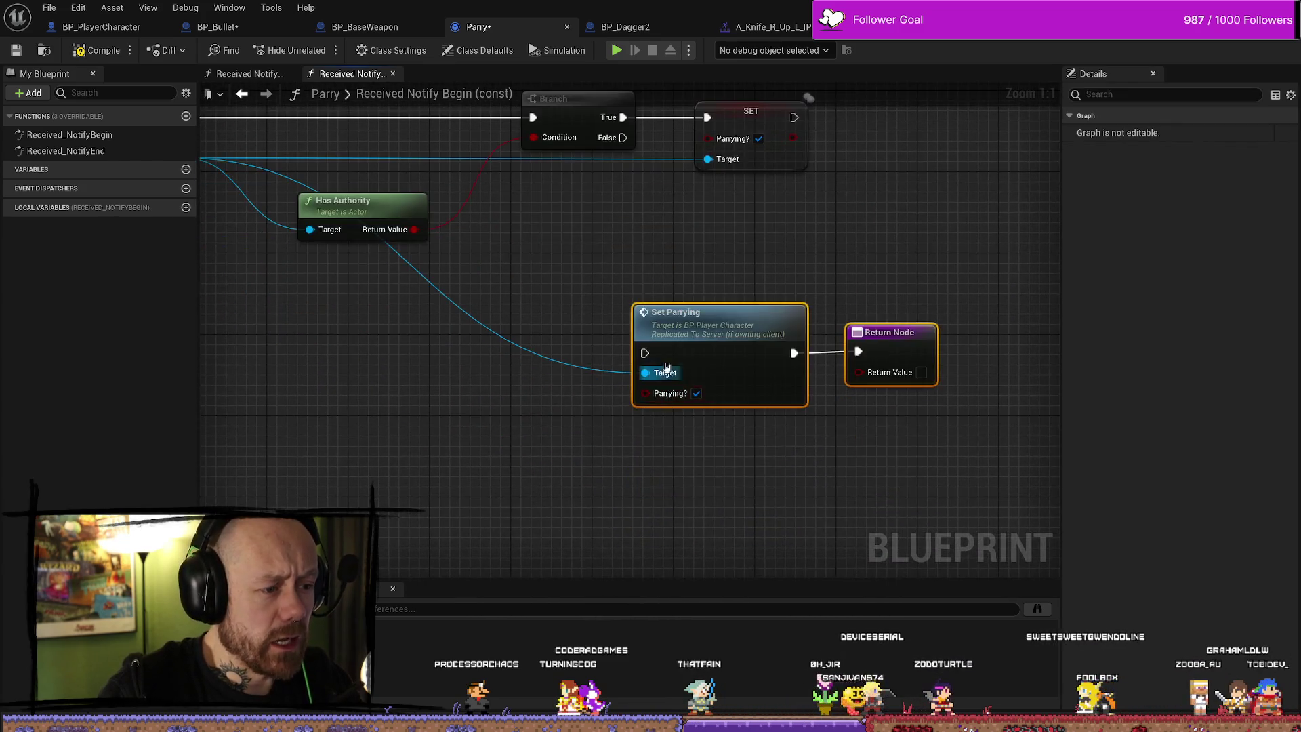
ctrl+click(890, 332)
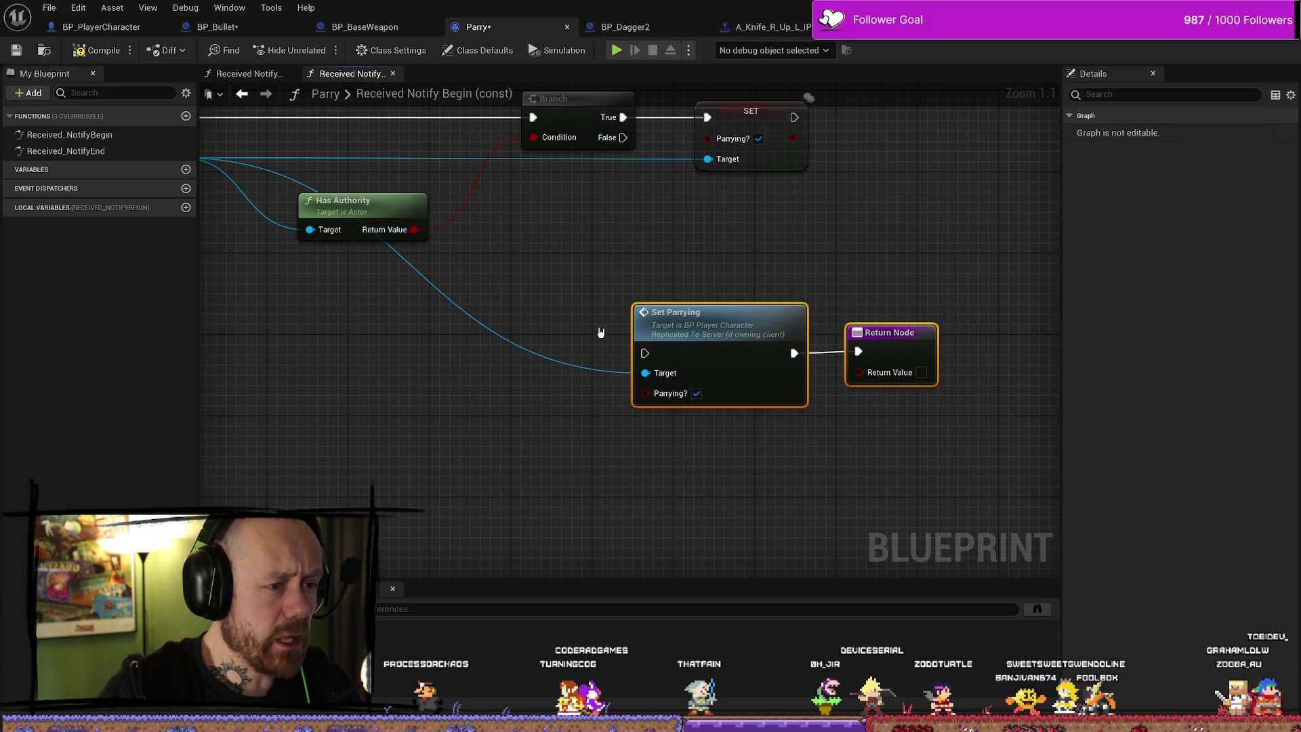
click(603, 374)
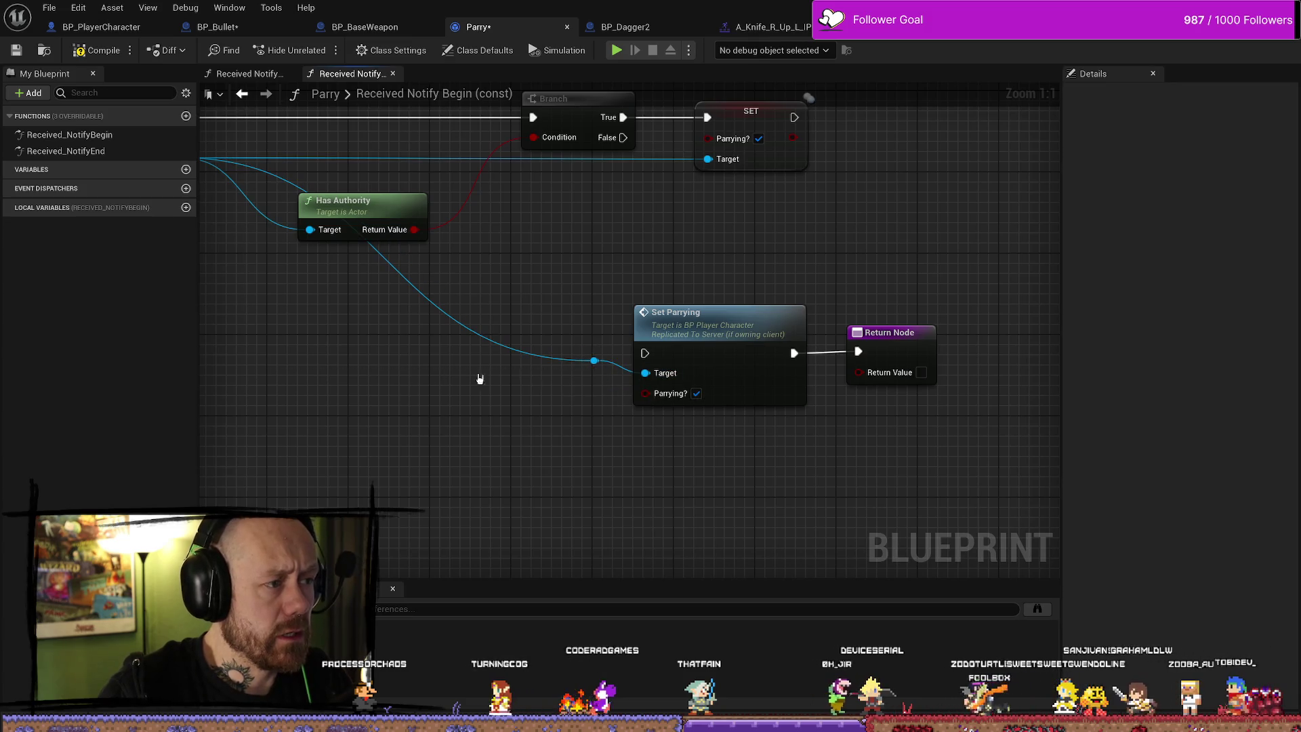
click(597, 353)
click(595, 360)
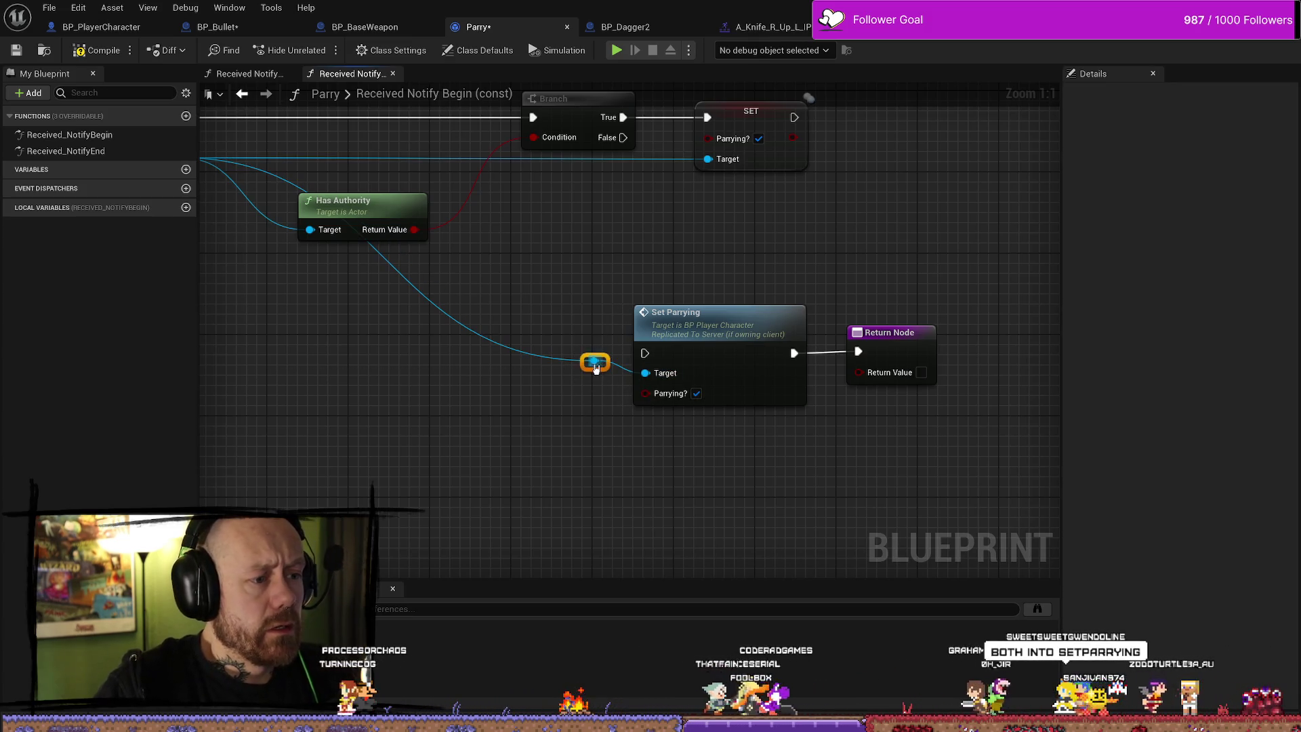
drag(595, 360, 215, 395)
mouse_move(468, 308)
mouse_down()
mouse_move(582, 320)
mouse_move(543, 340)
mouse_move(477, 324)
mouse_up()
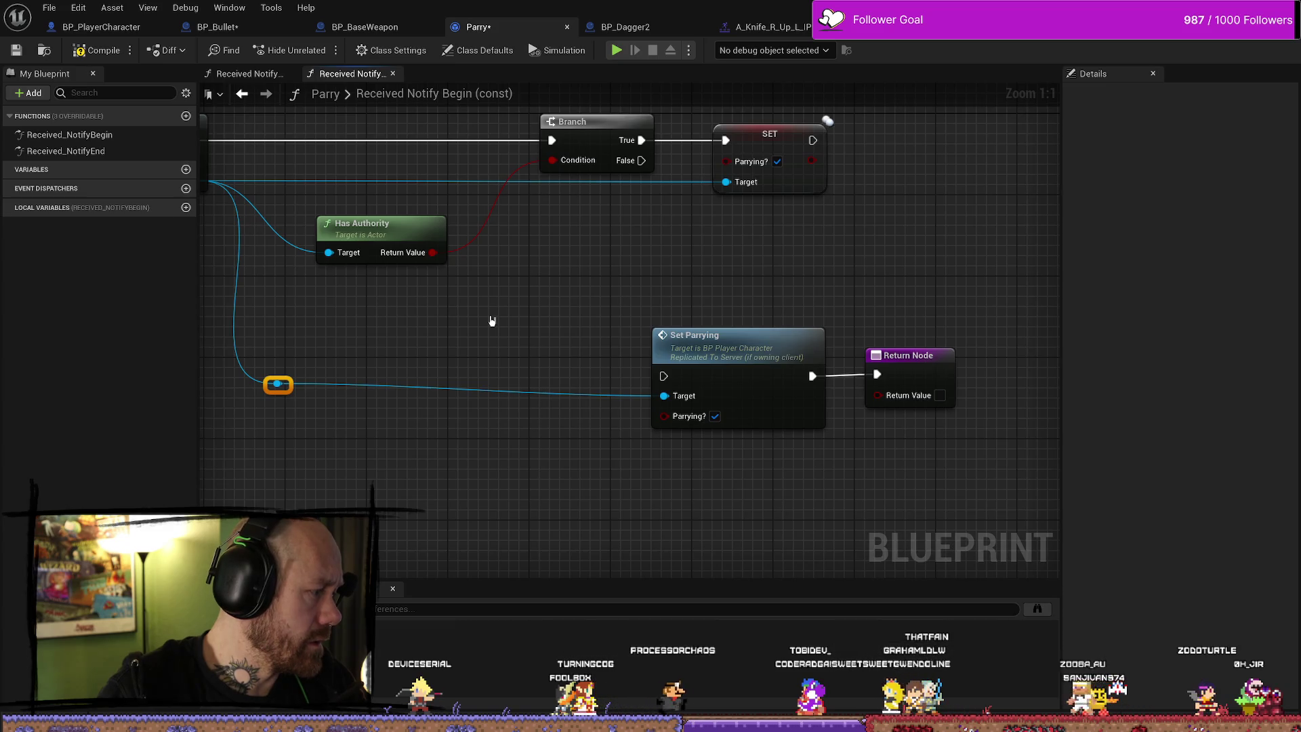
scroll(492, 321, down, 2)
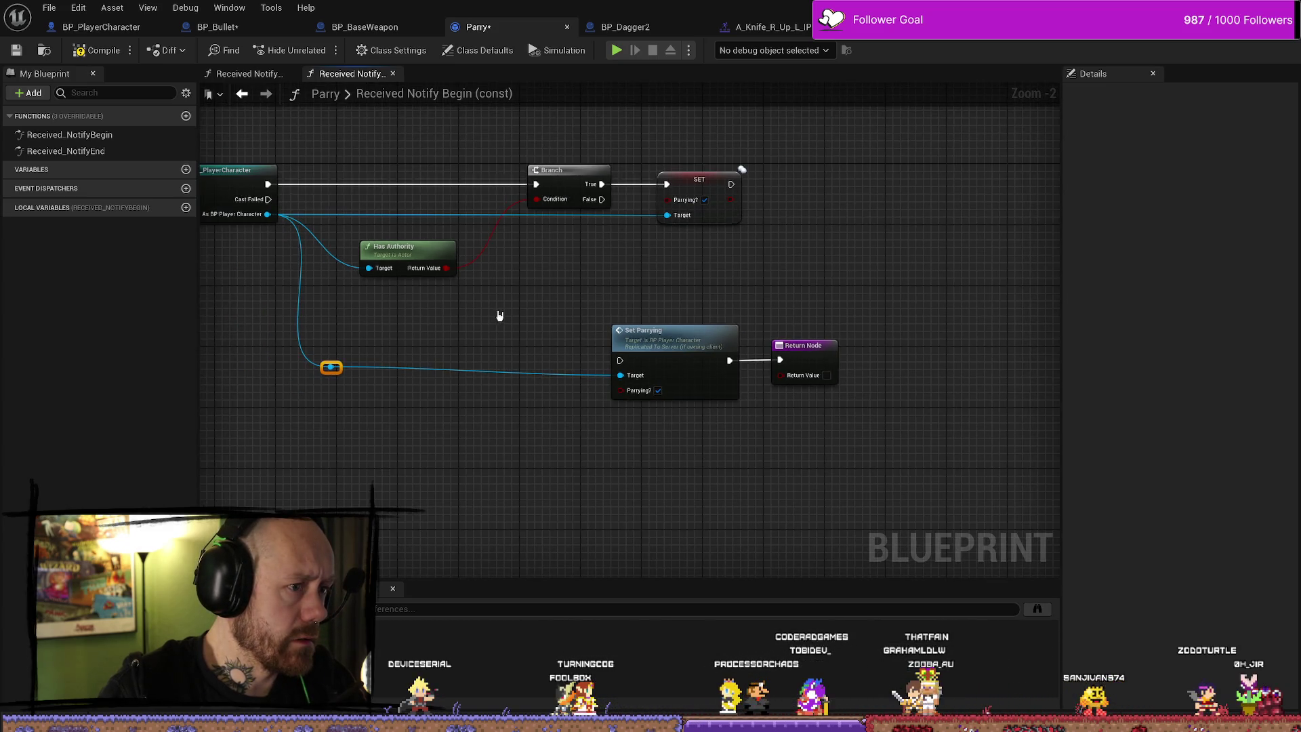
mouse_move(636, 319)
mouse_down()
mouse_move(642, 262)
mouse_move(672, 264)
mouse_up()
mouse_move(495, 277)
mouse_down()
mouse_move(554, 365)
mouse_move(776, 252)
mouse_up()
Wire Branch False and SET's exec output into Set Parrying, then tidy the reroute point
mouse_move(445, 218)
mouse_down()
mouse_move(663, 290)
mouse_move(685, 266)
mouse_up()
drag(545, 229, 655, 292)
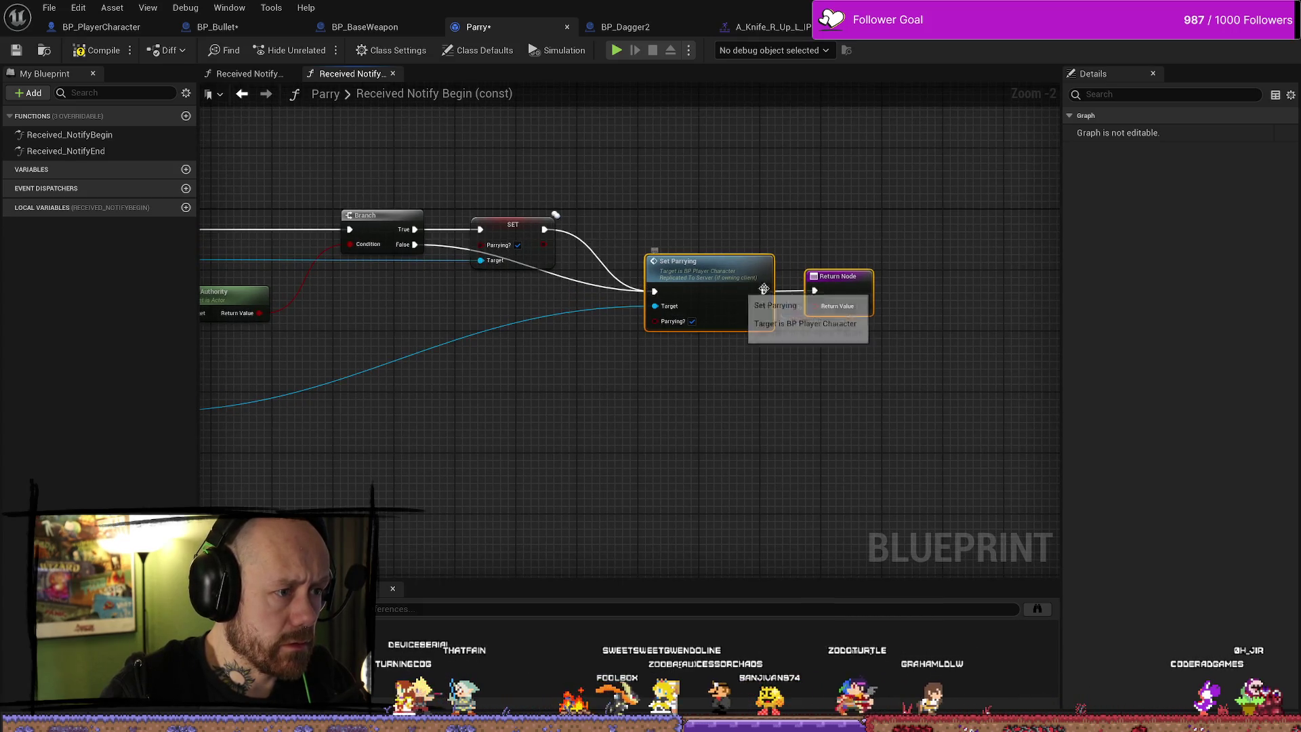
drag(731, 276, 753, 230)
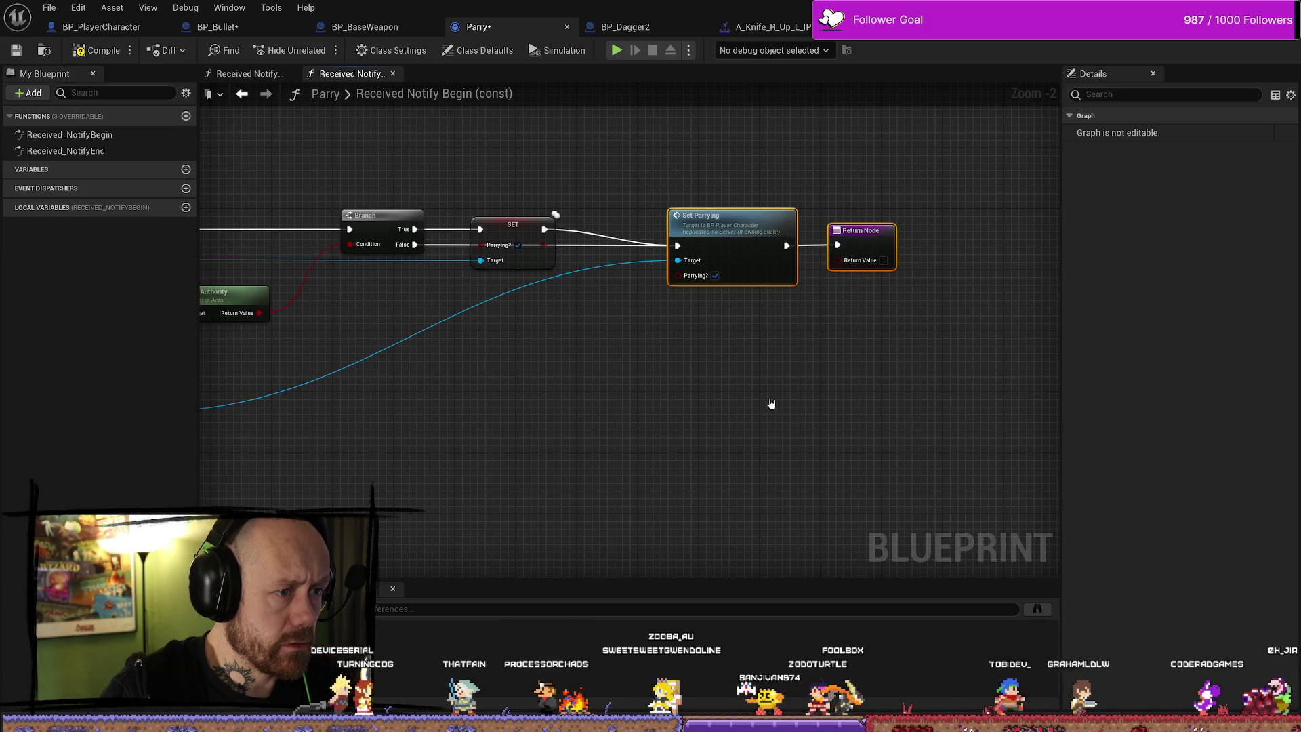
drag(761, 400, 844, 405)
drag(780, 226, 743, 227)
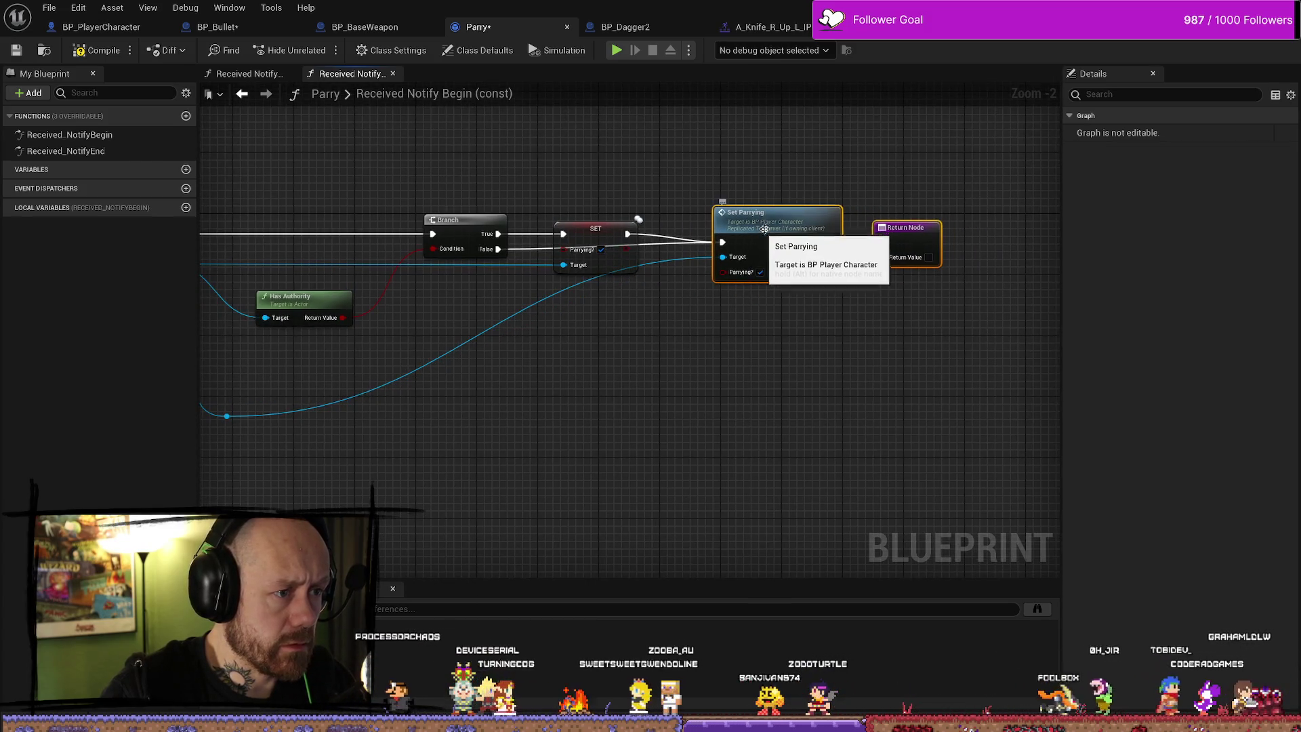
right_click(800, 359)
drag(683, 372, 873, 366)
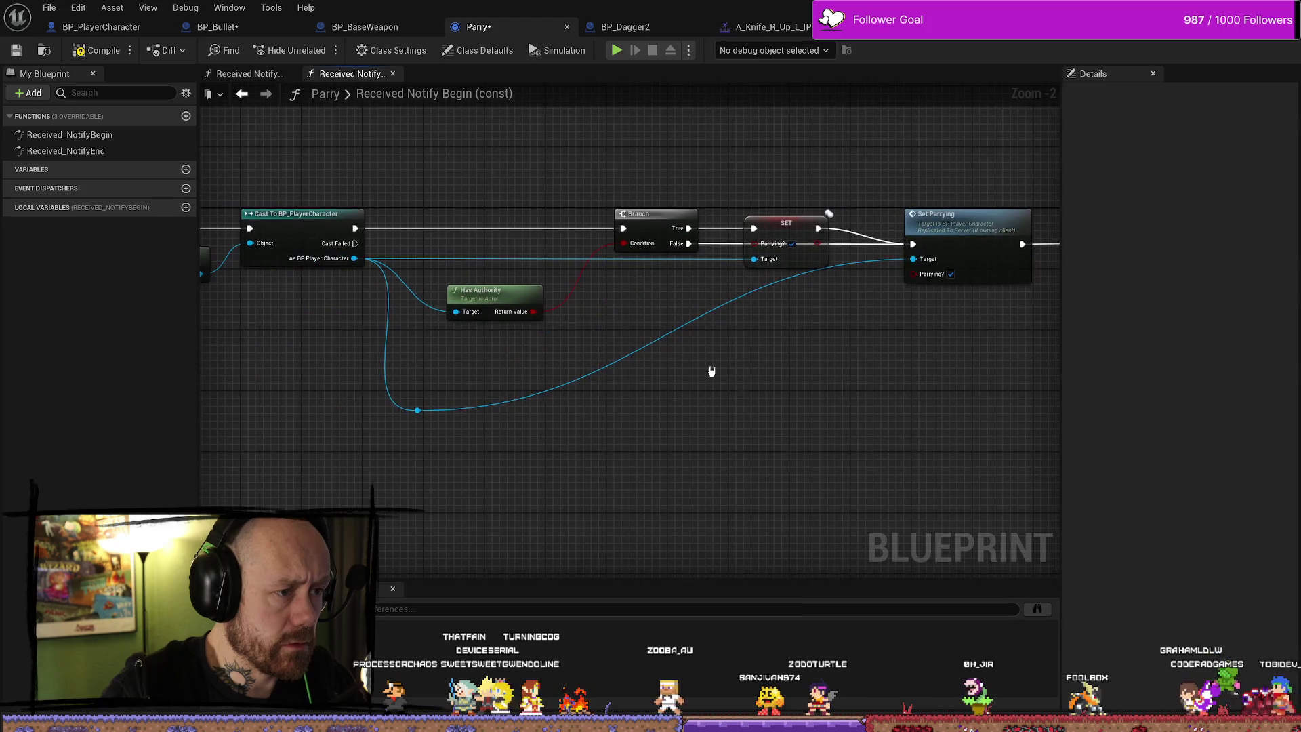
click(417, 411)
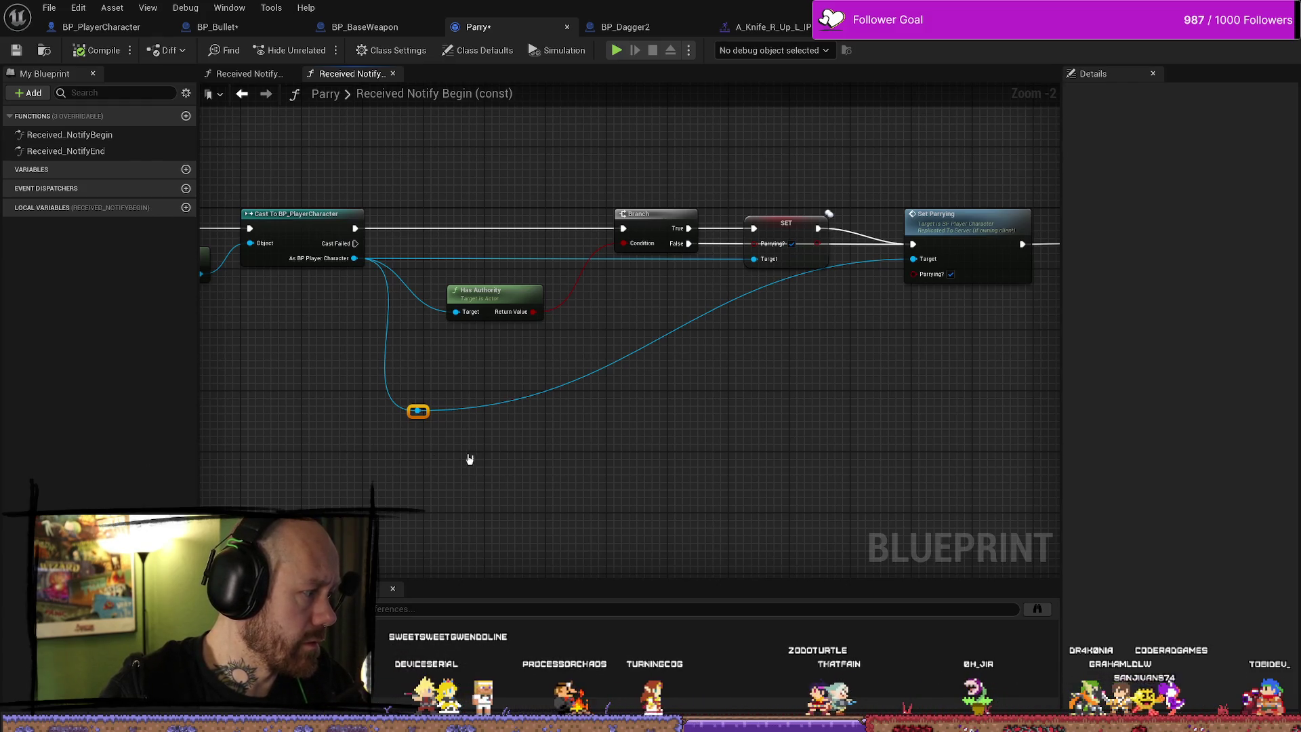
drag(418, 411, 458, 366)
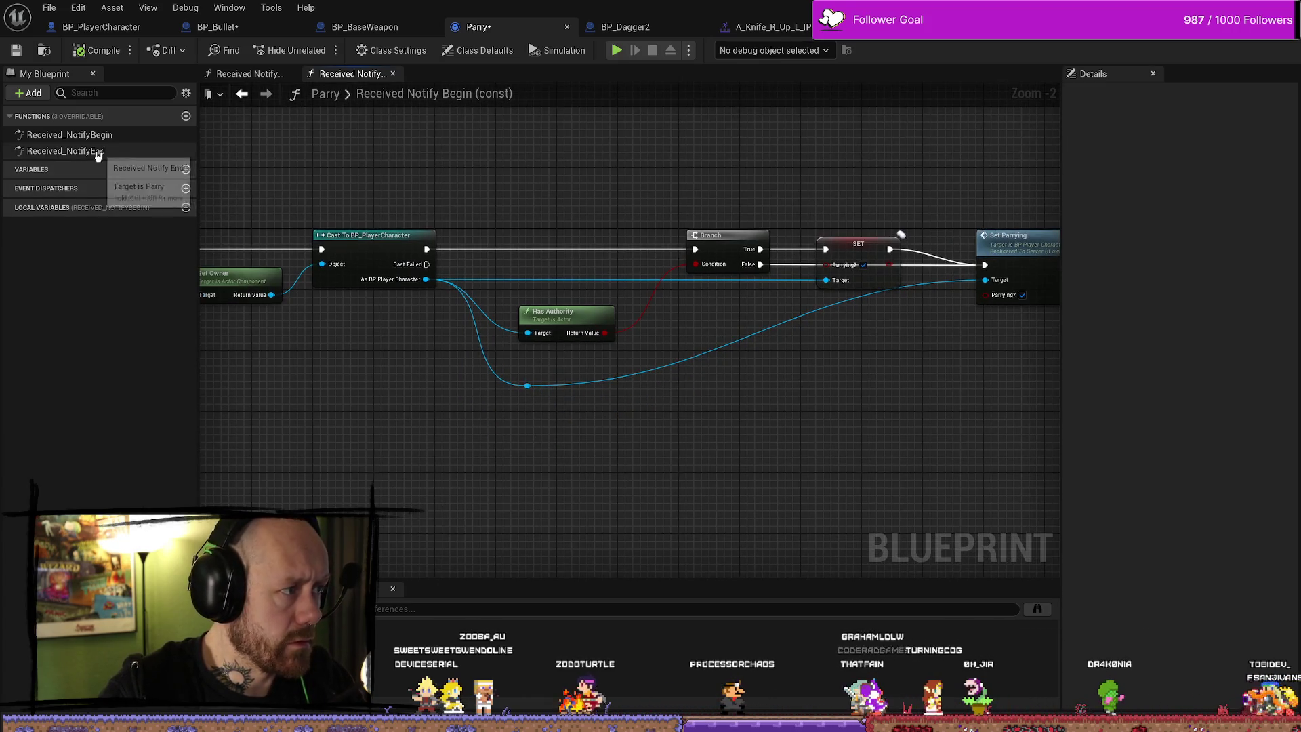
In Received Notify End, move Set Parrying far right and add Has Authority on the cast output
double_click(75, 151)
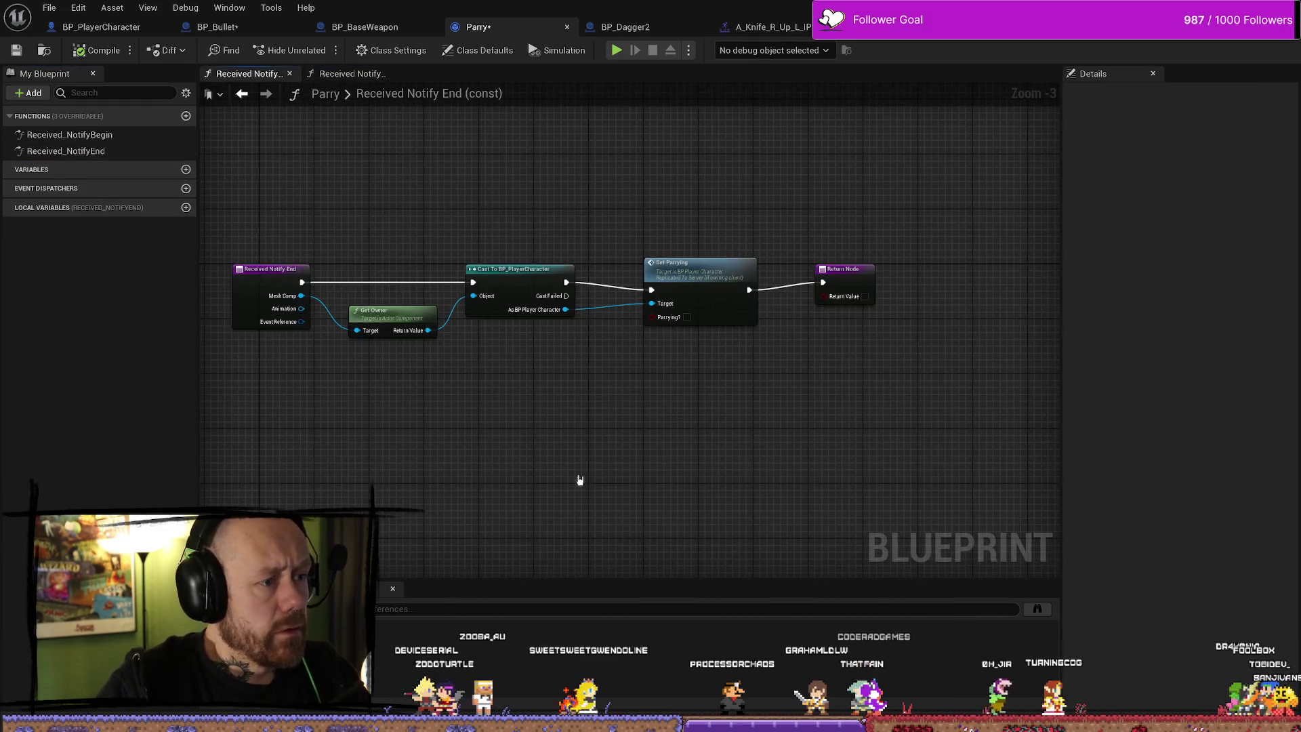
click(607, 292)
drag(607, 292, 952, 292)
drag(557, 368, 623, 394)
text(has aut)
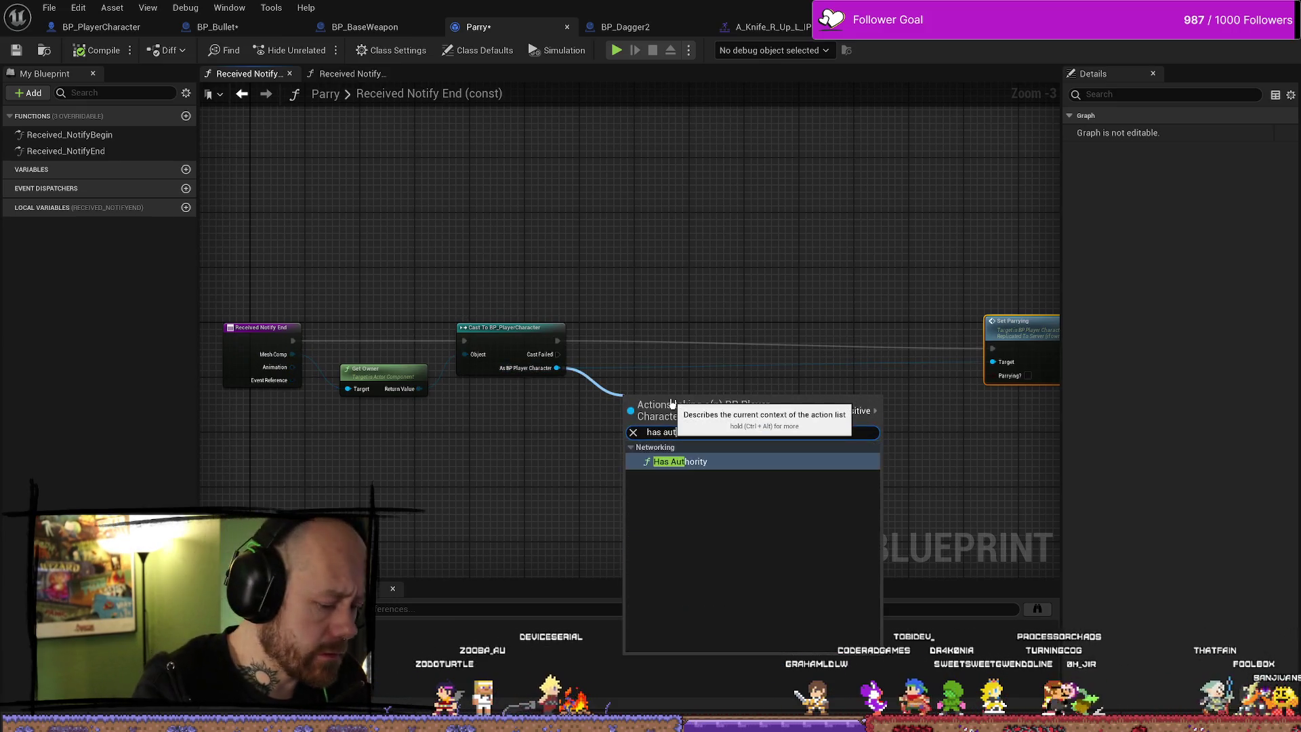
key(Escape)
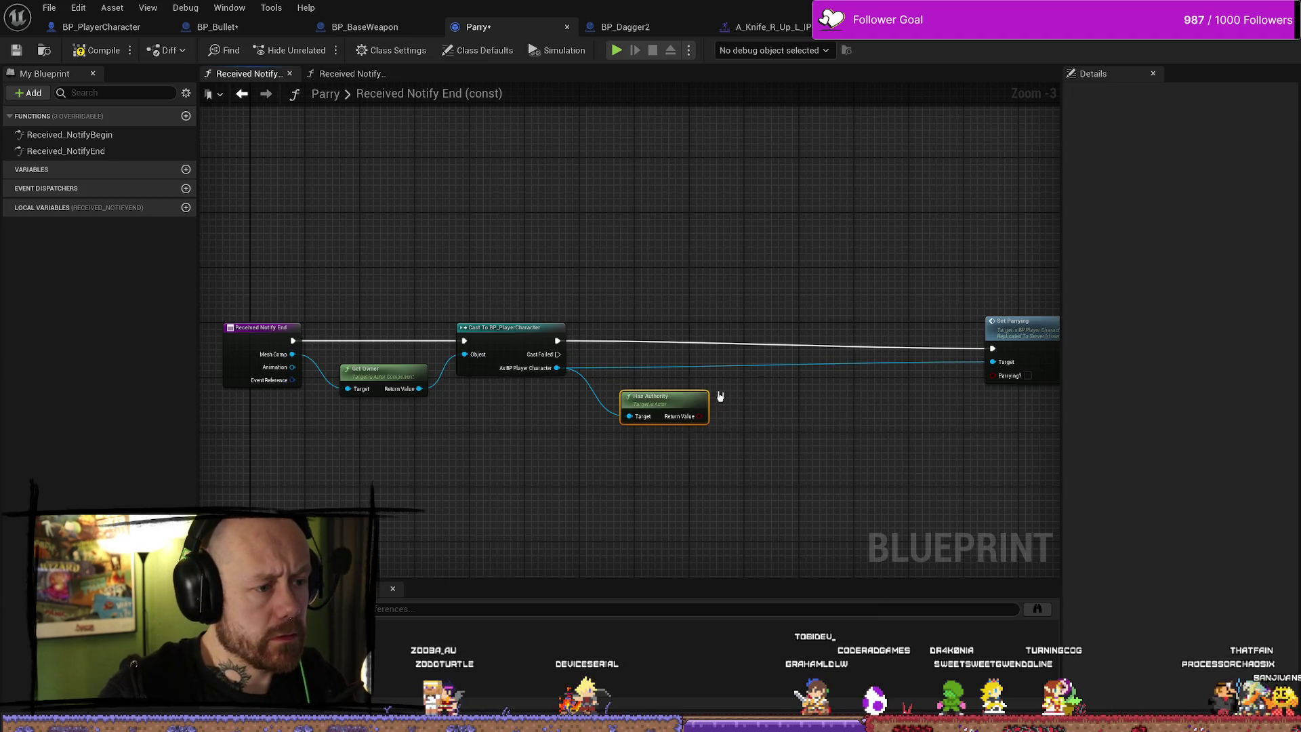
Place a Branch node after the Cast To BP_PlayerCharacter node
drag(717, 398, 613, 444)
drag(446, 360, 587, 320)
text(branxch)
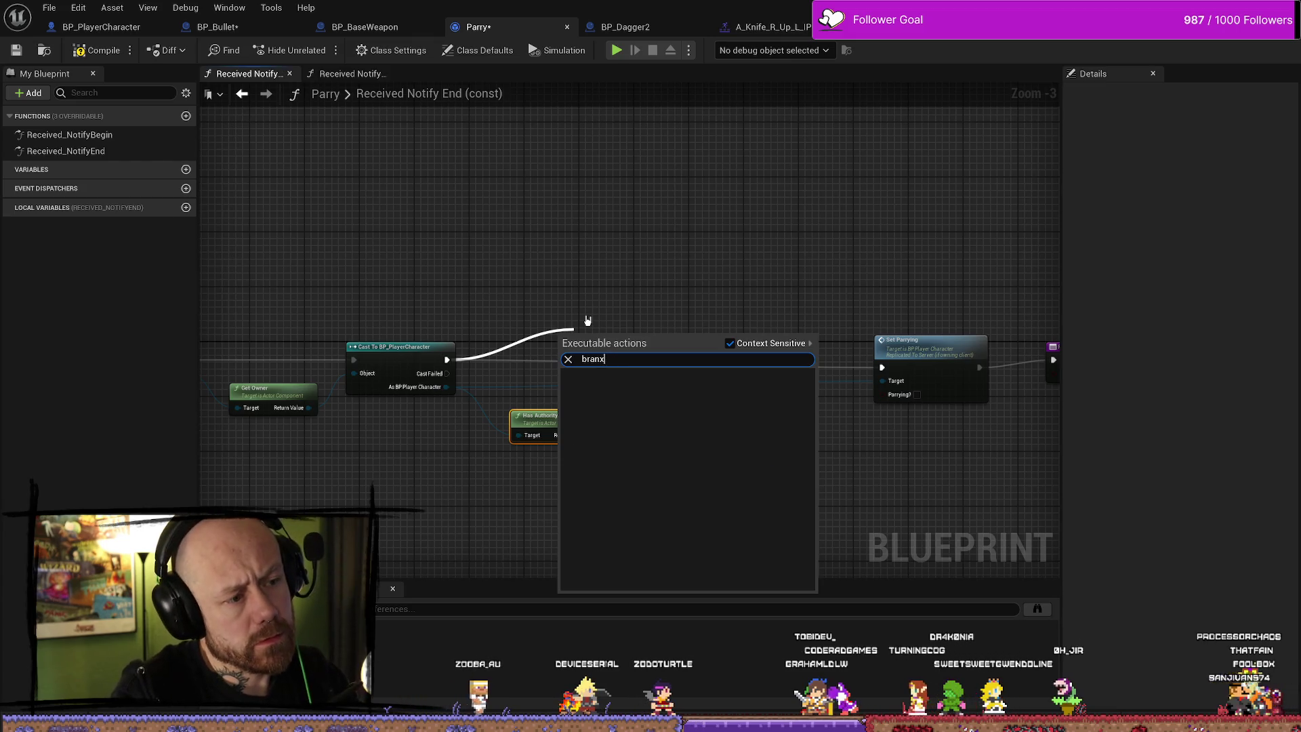
key(BackSpace)
text(ch)
key(Return)
Reposition Has Authority and search its Return Value for Set Parrying, cancelling without adding
mouse_move(586, 414)
mouse_down()
mouse_move(555, 382)
mouse_move(575, 435)
mouse_move(559, 360)
mouse_move(881, 370)
mouse_move(849, 385)
mouse_up()
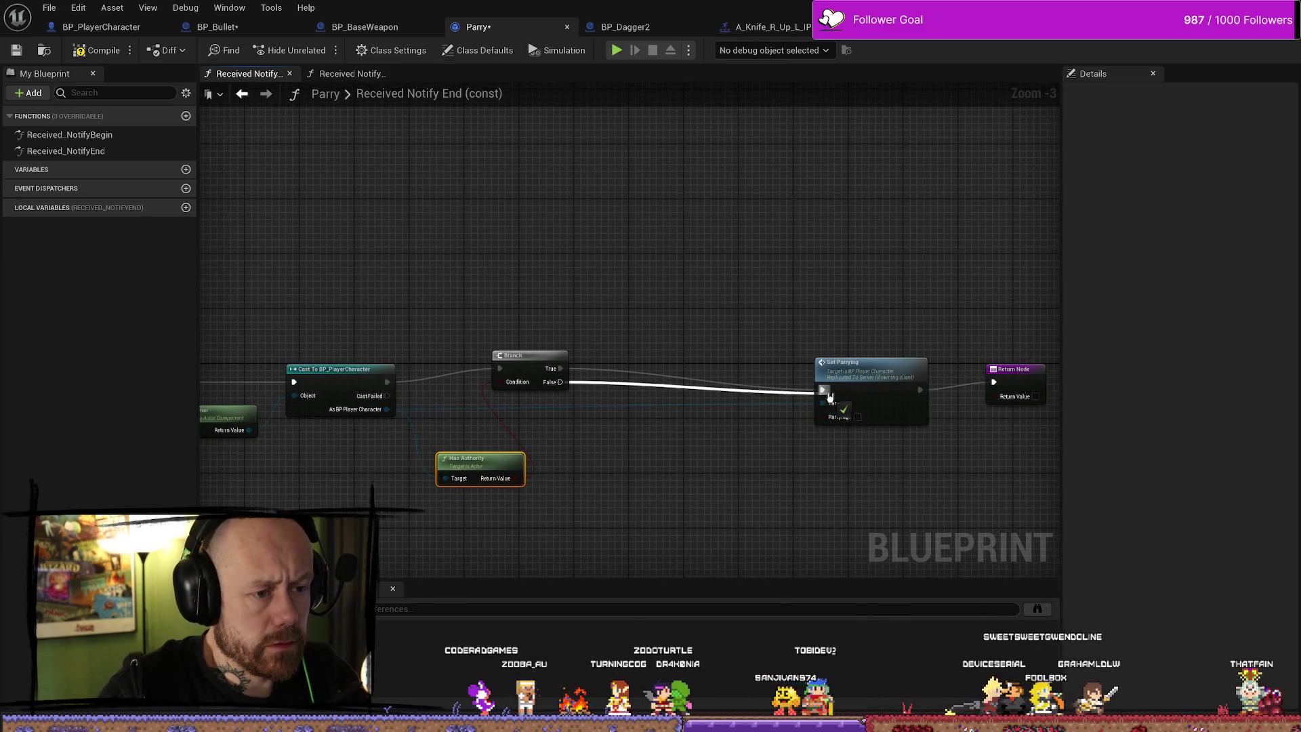
drag(513, 473, 676, 490)
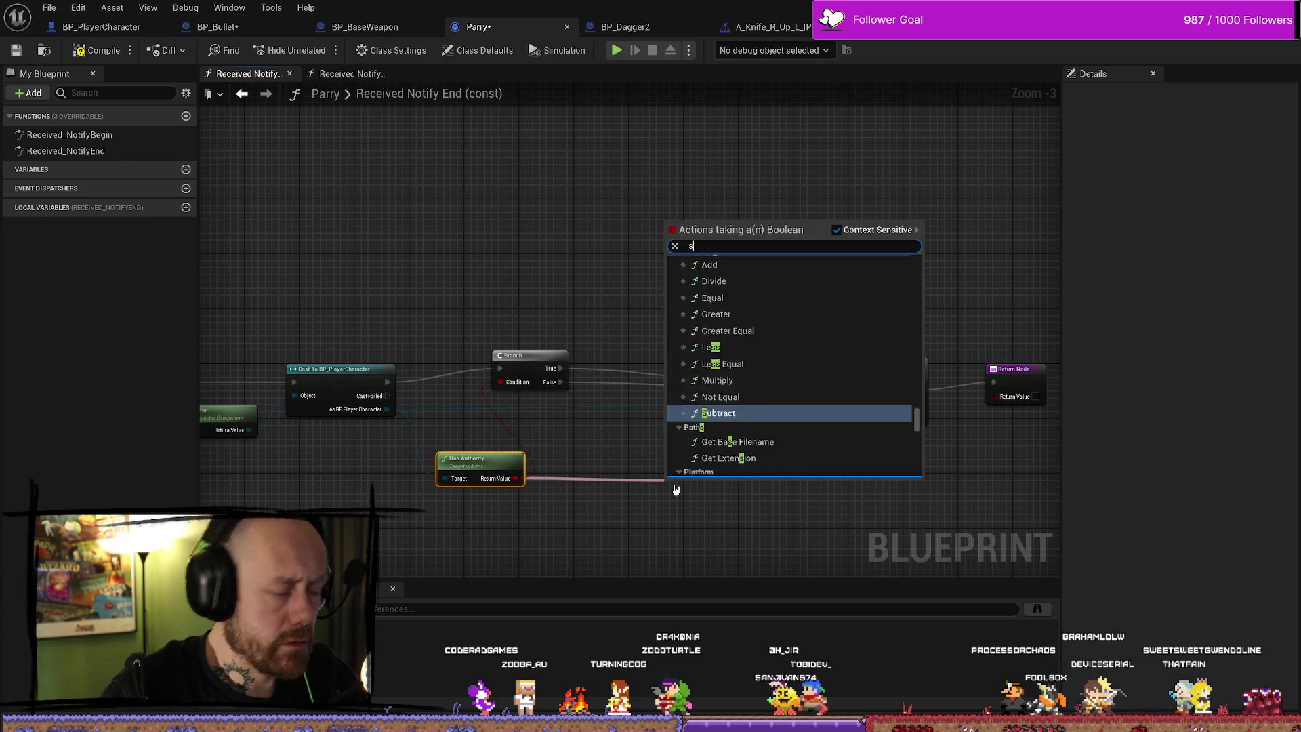
text(set parr)
key(BackSpace)
key(BackSpace)
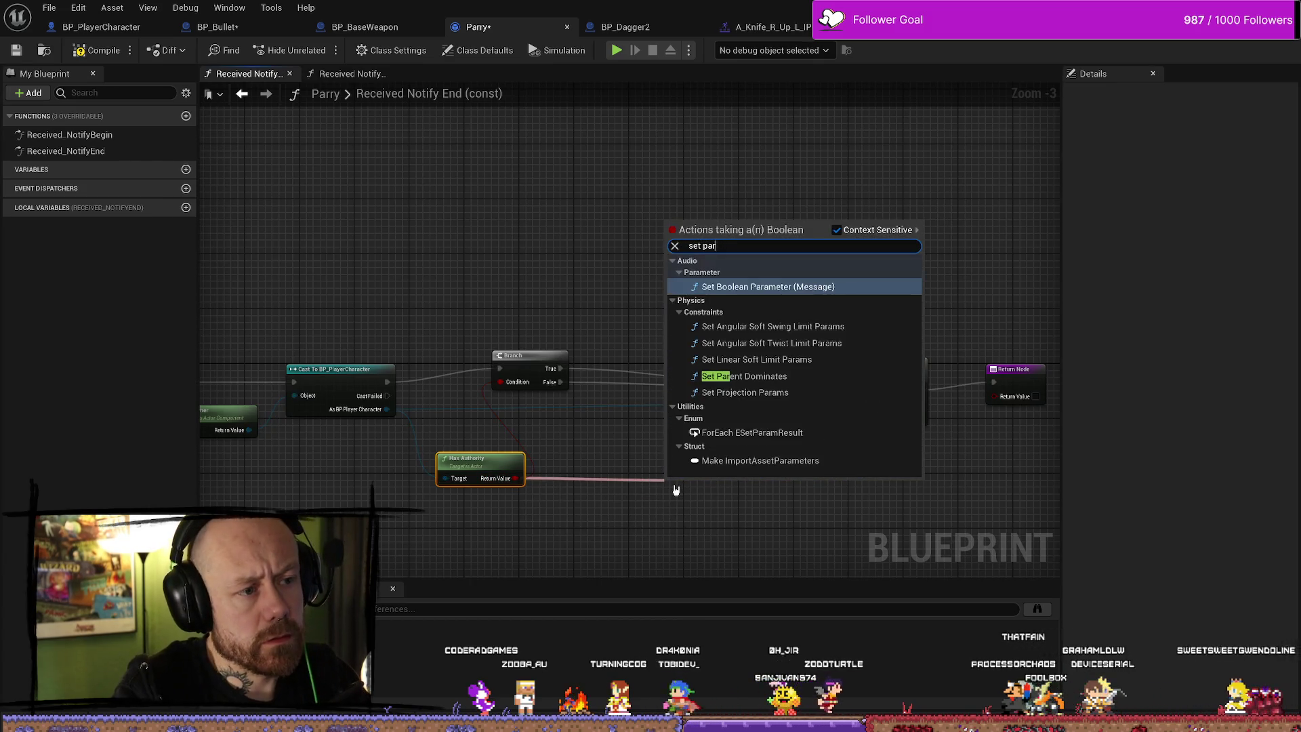
key(Down)
key(Down)
key(Down)
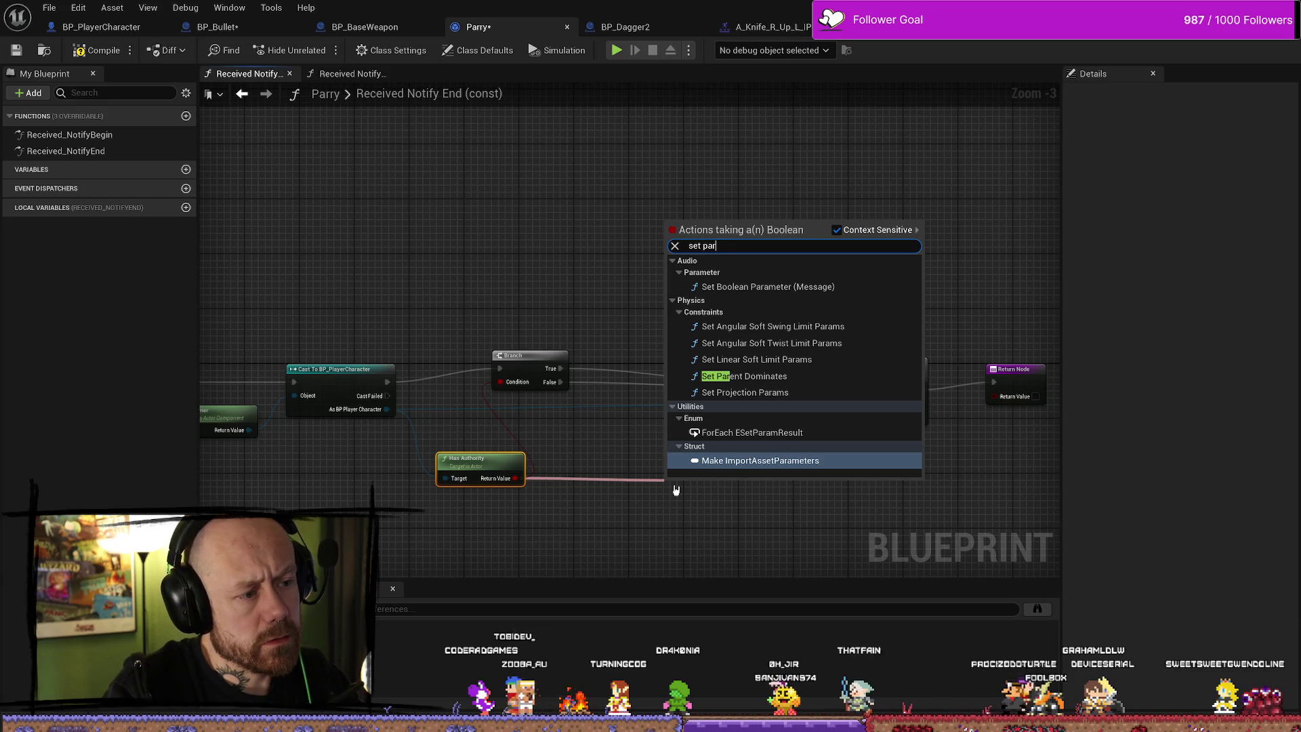
key(Escape)
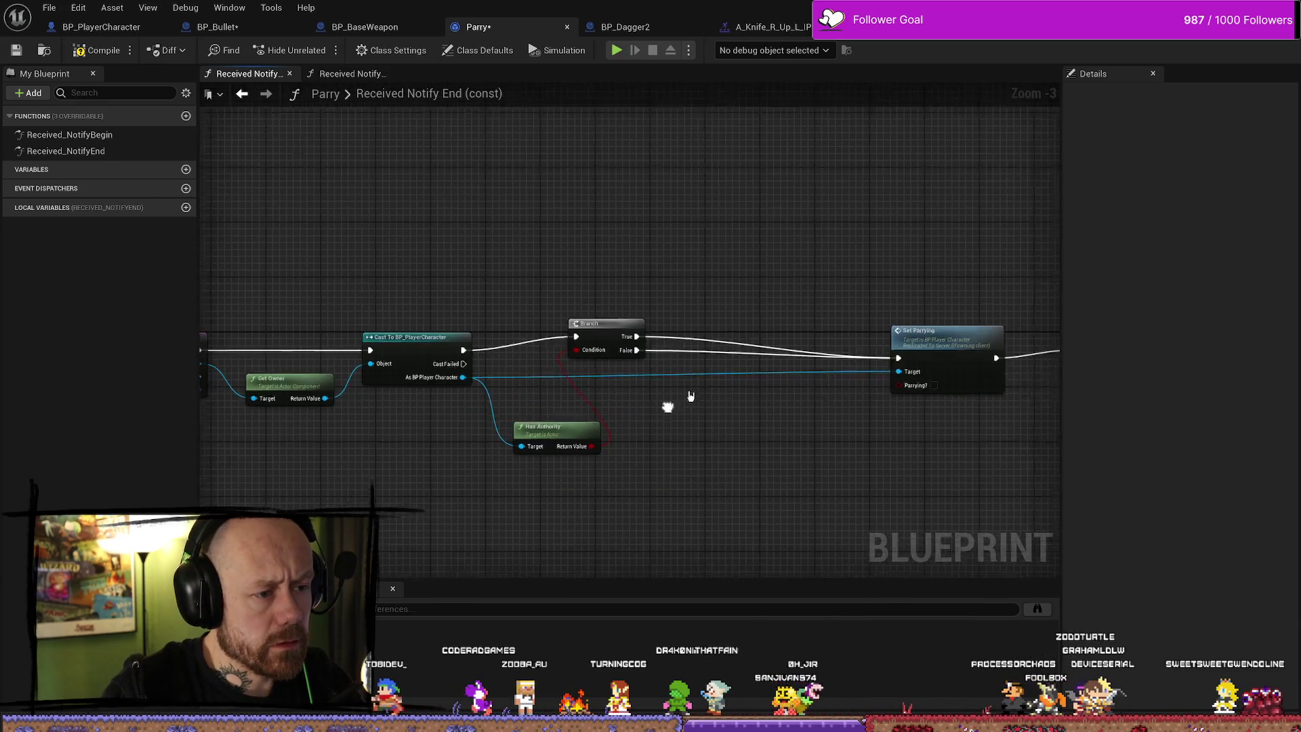
drag(578, 412, 558, 392)
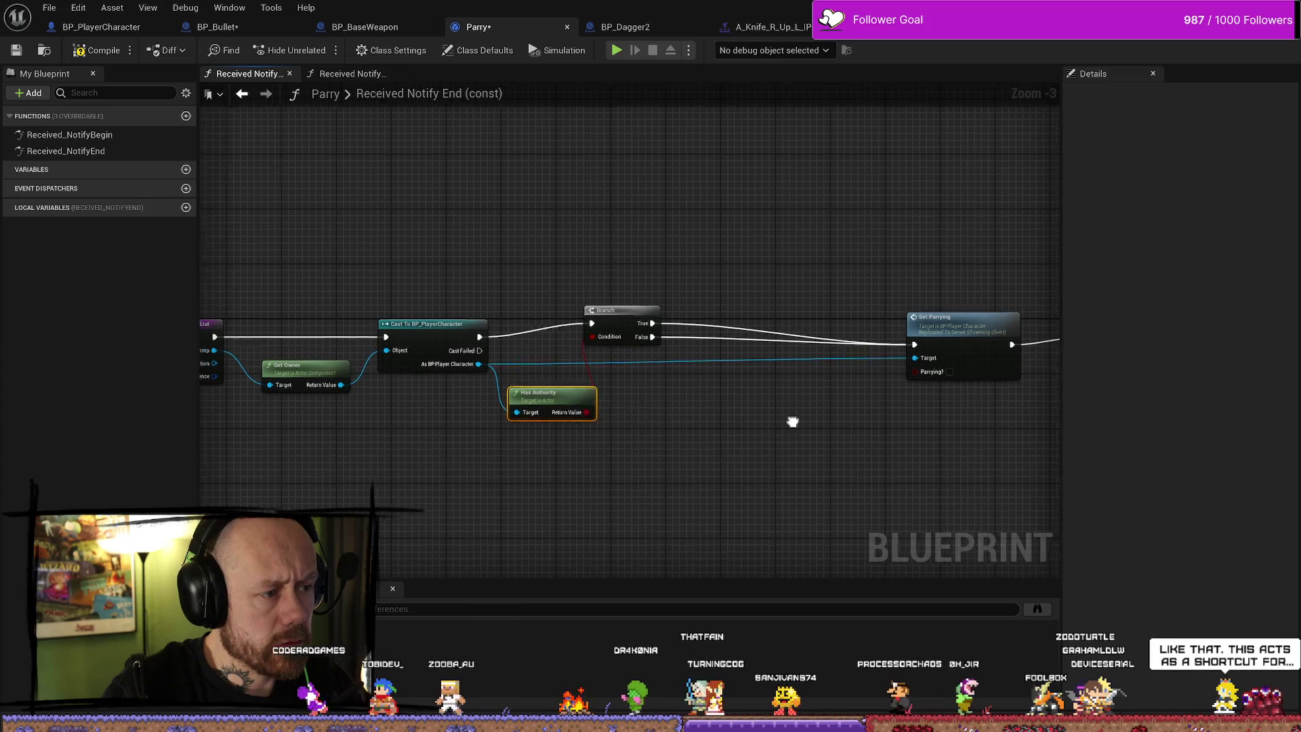
drag(539, 439, 613, 450)
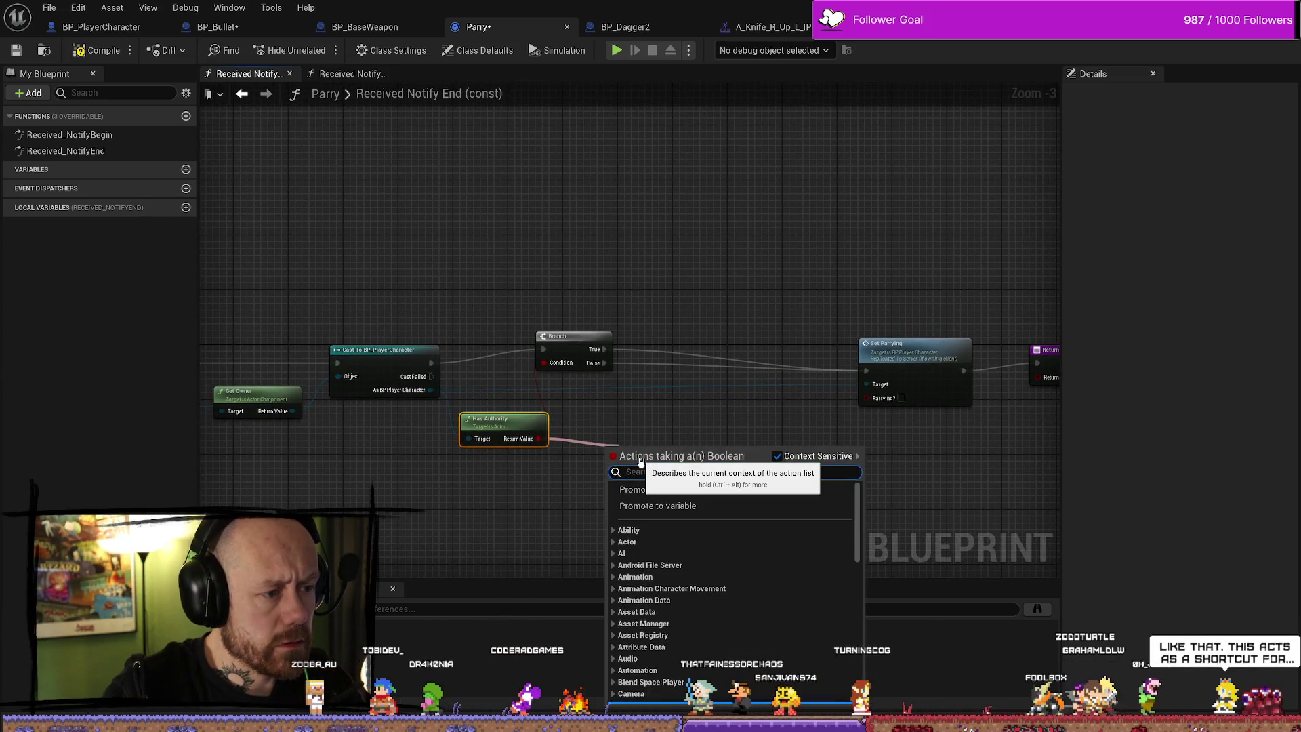
text(parry)
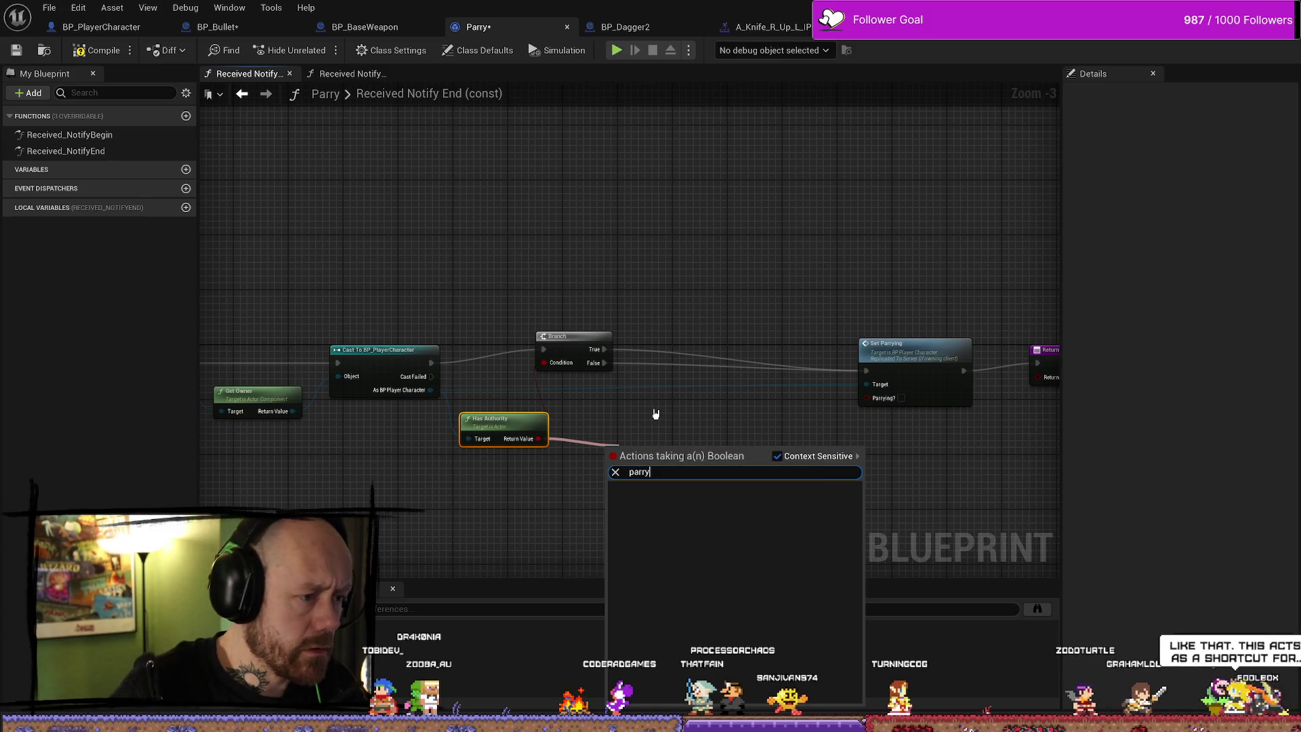
click(653, 415)
drag(654, 415, 706, 438)
Add a SET Parrying? node from the cast player character's output
drag(482, 414, 746, 465)
text(set parry)
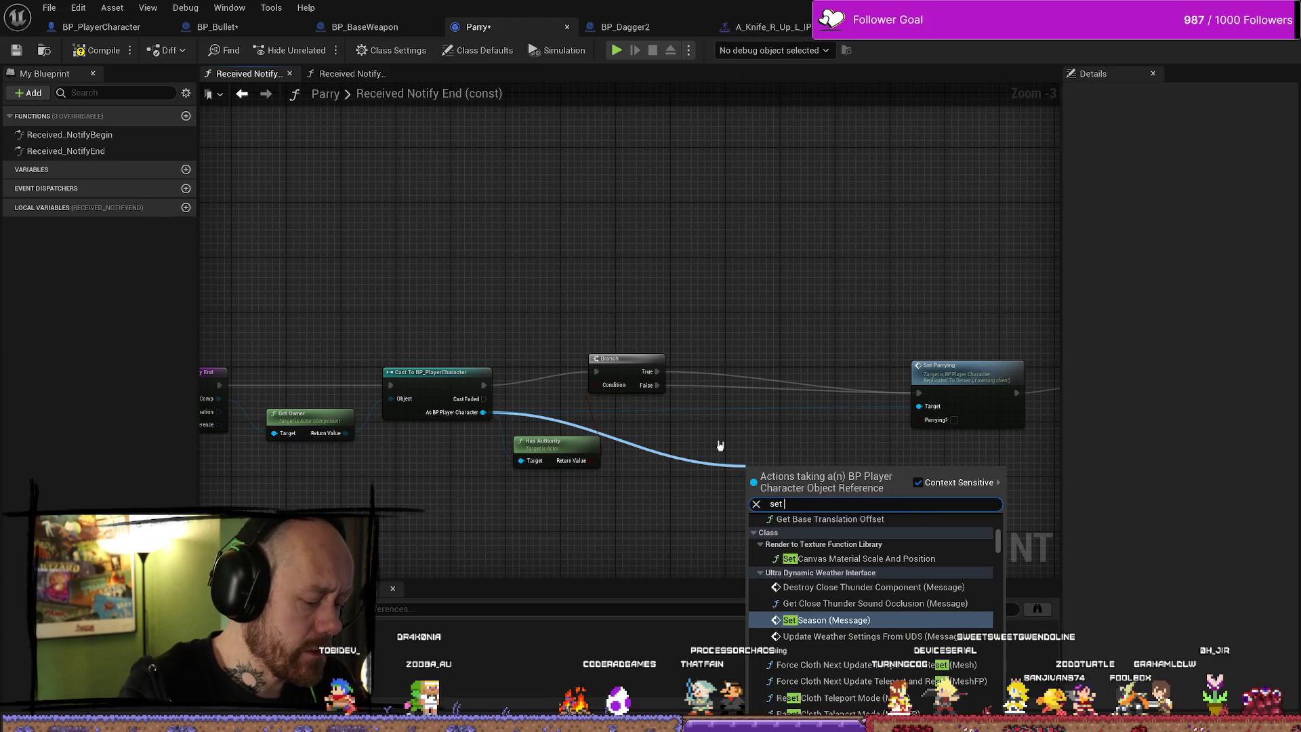
key(Down)
key(Down)
key(Down)
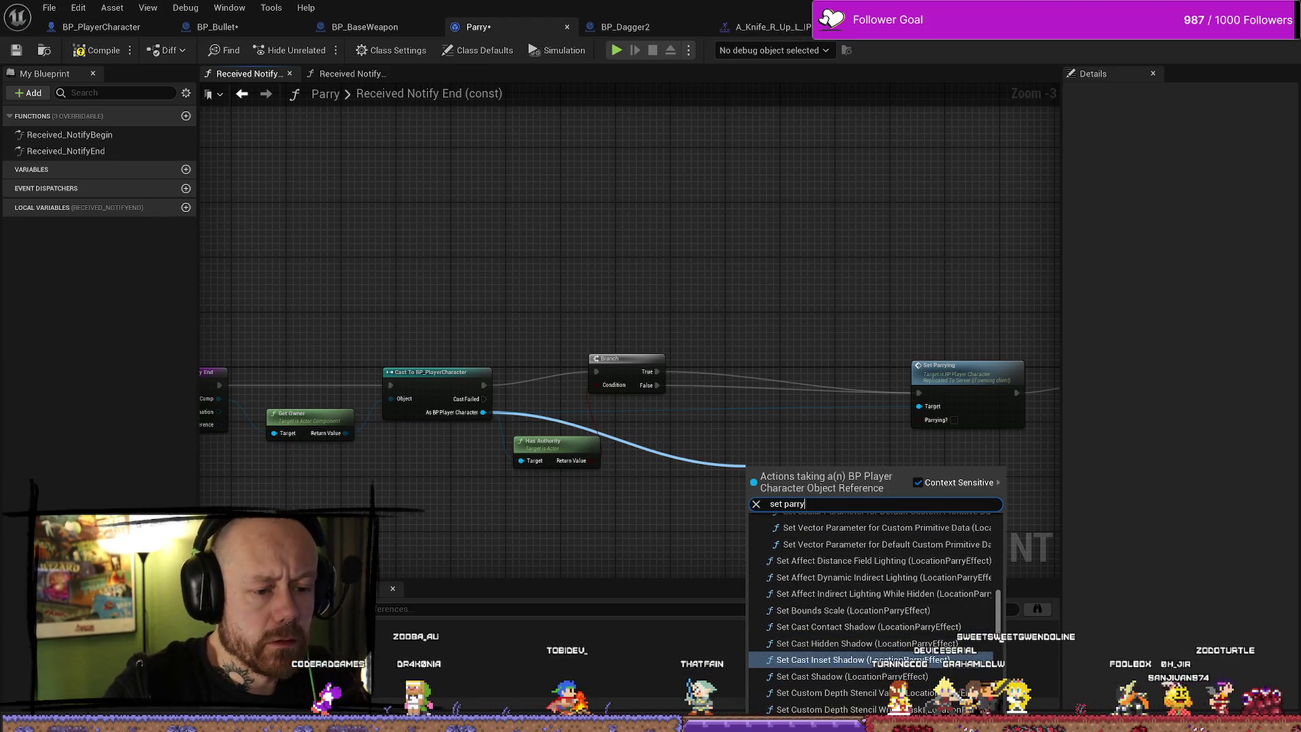
scroll(875, 610, down, 10)
click(827, 714)
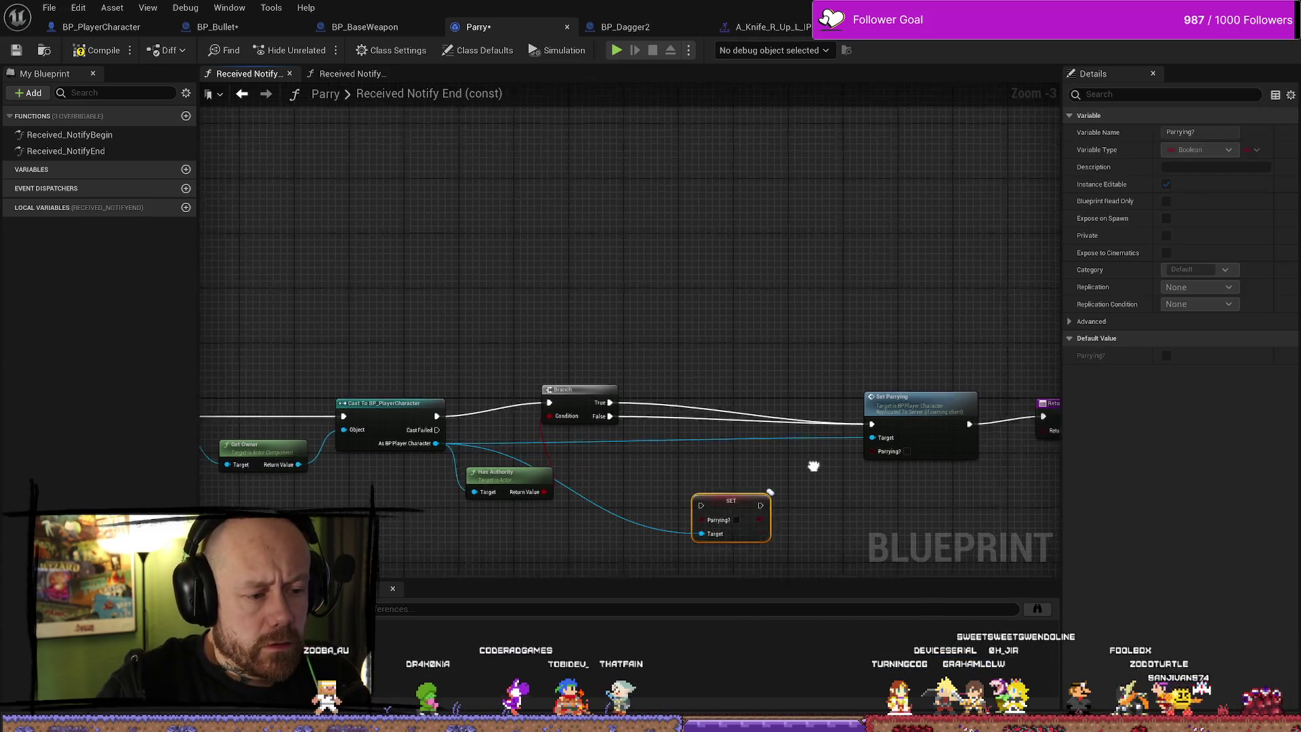
Wire Branch True into SET Parrying? and align SET, Set Parrying and Return Node in a row
mouse_move(595, 422)
mouse_down()
mouse_move(687, 521)
mouse_move(717, 513)
mouse_move(704, 425)
mouse_move(858, 440)
mouse_up()
drag(592, 342, 587, 343)
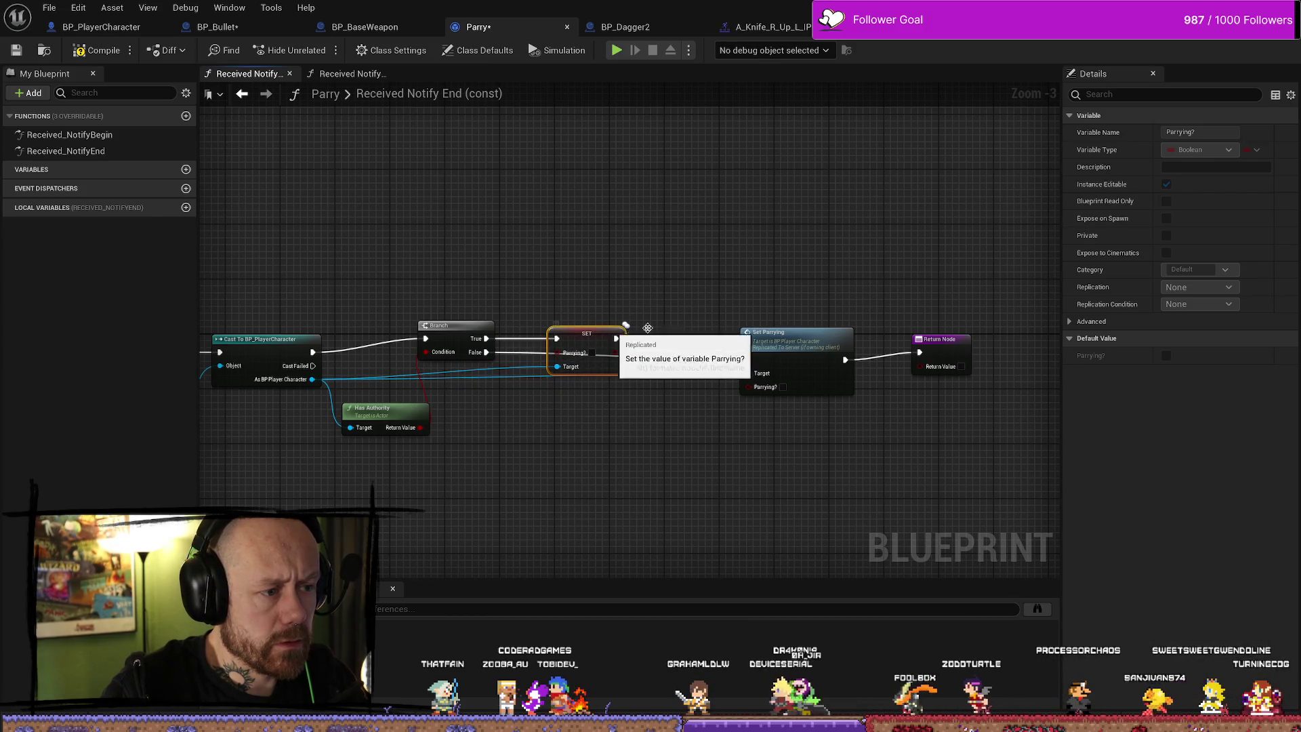
drag(783, 353, 768, 360)
drag(960, 347, 894, 359)
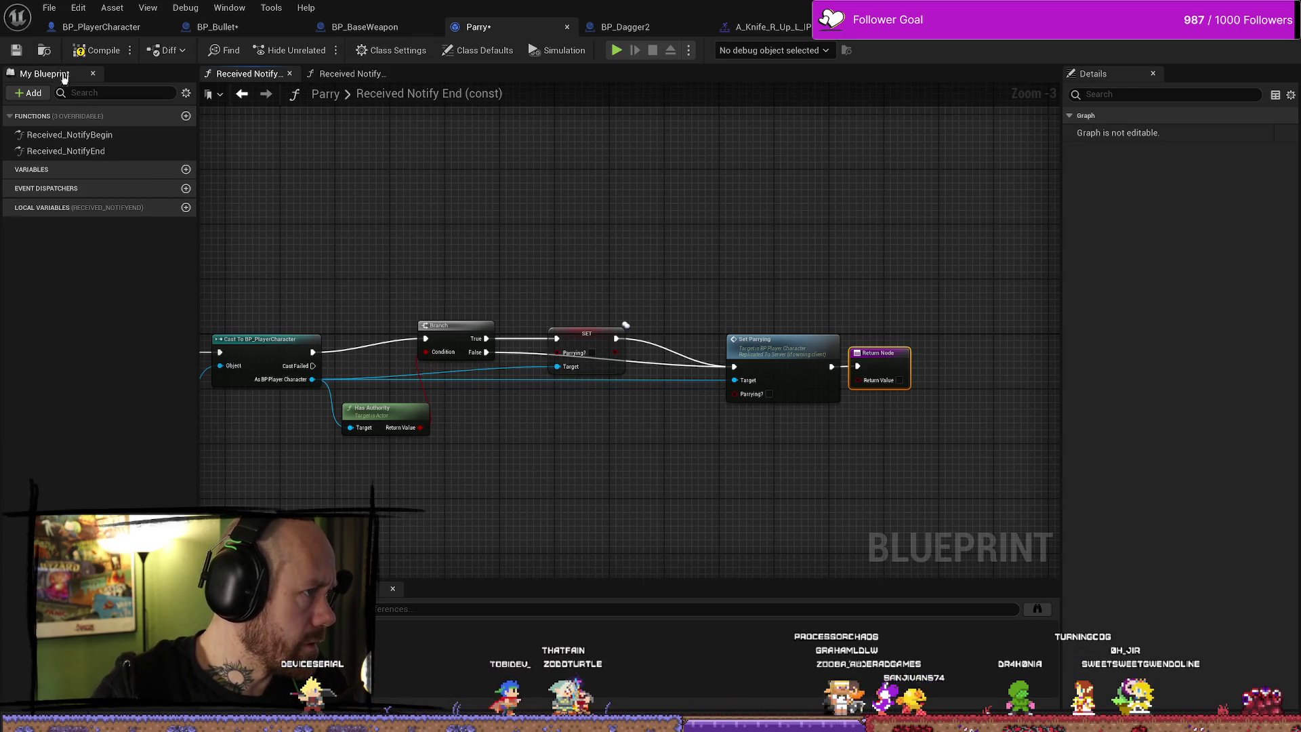
Compile the Parry blueprint with F7 and save it via Ctrl+S and File > Save
key(F7)
key(ctrl+s)
click(59, 7)
click(54, 109)
drag(635, 229, 647, 204)
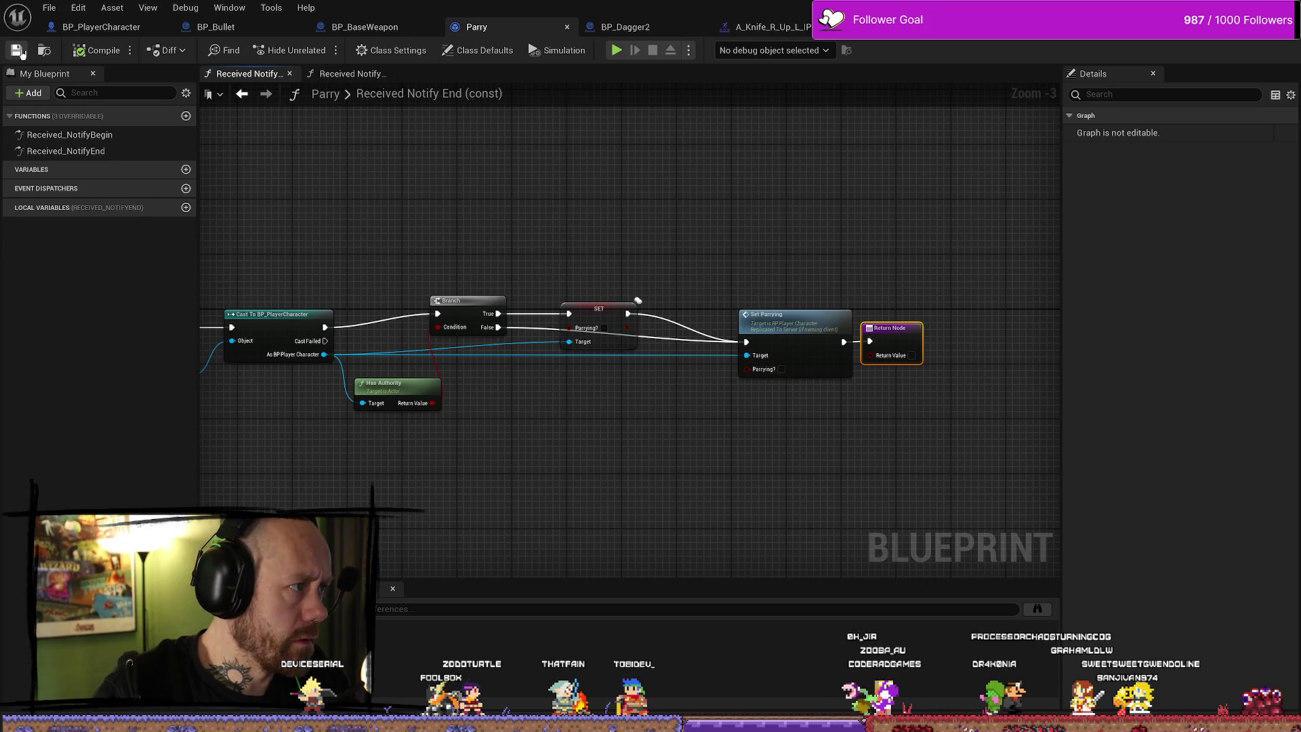
click(59, 6)
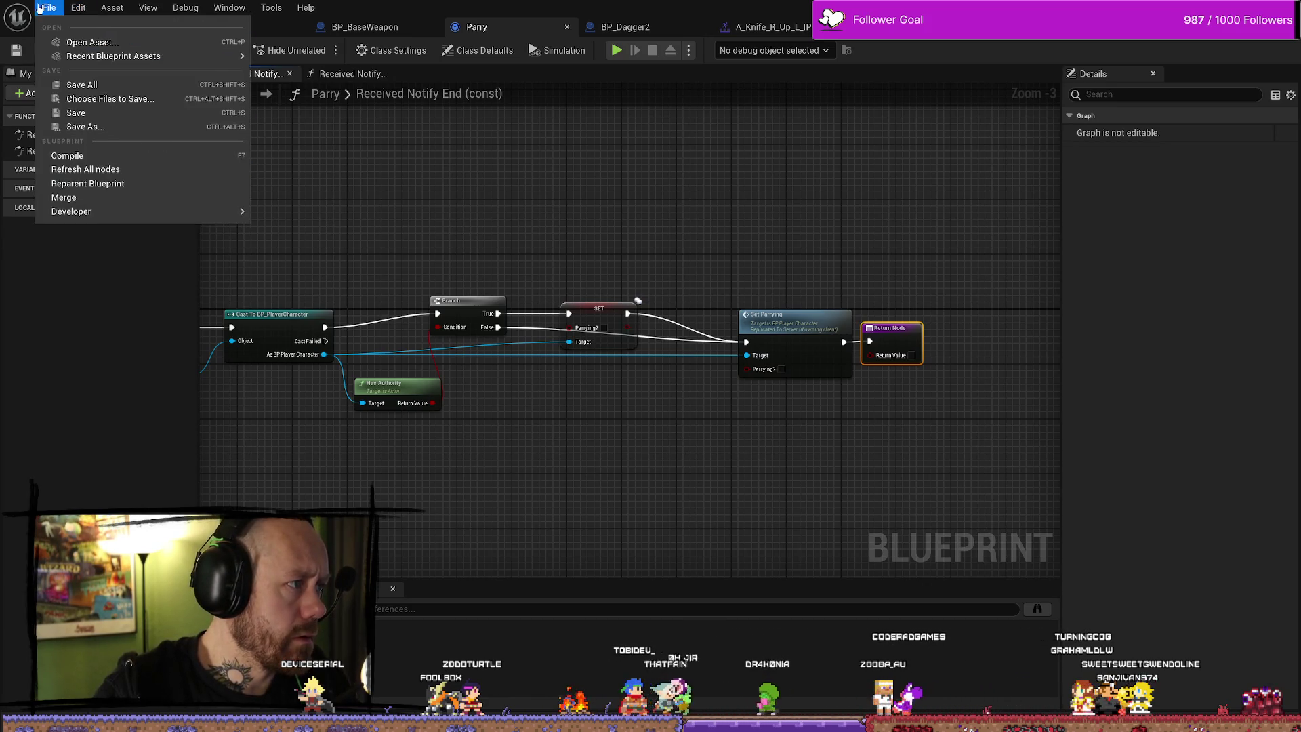
click(101, 112)
Nudge the Branch right and tuck Has Authority under the Cast node, then save again
drag(479, 241, 592, 240)
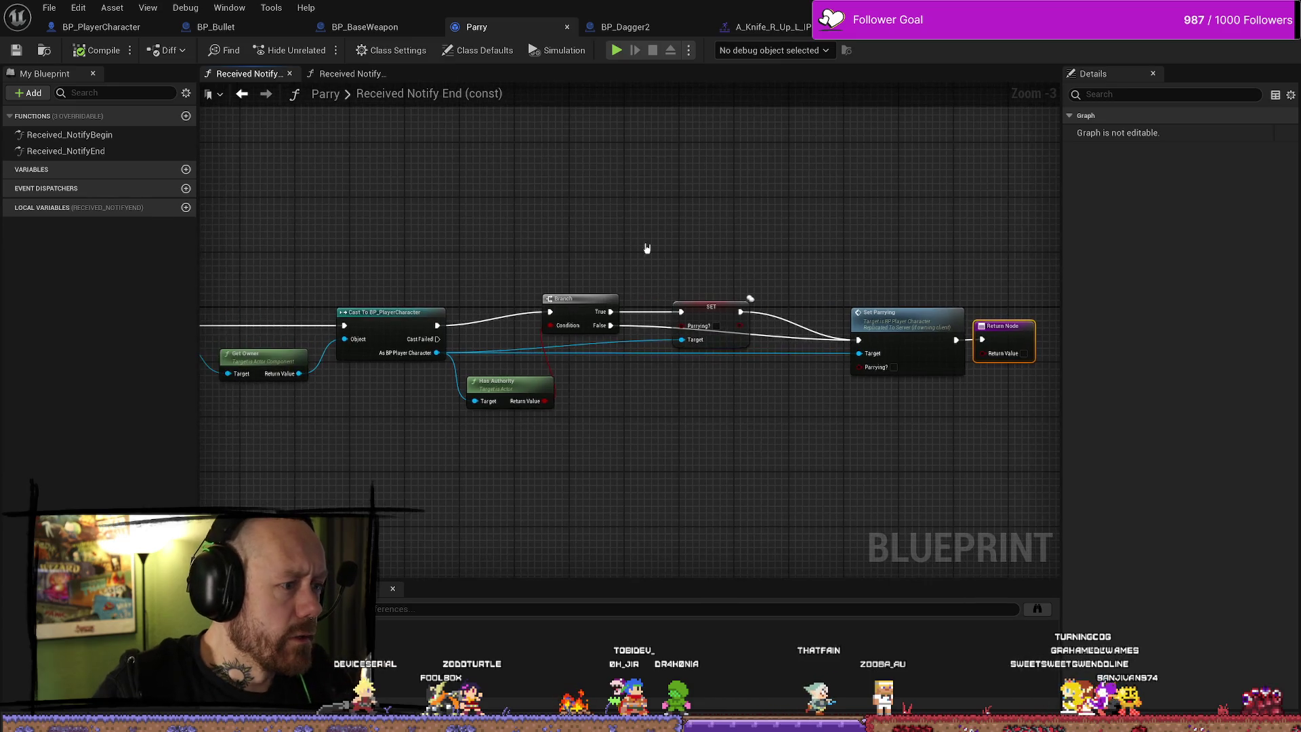
click(525, 397)
drag(508, 218, 615, 378)
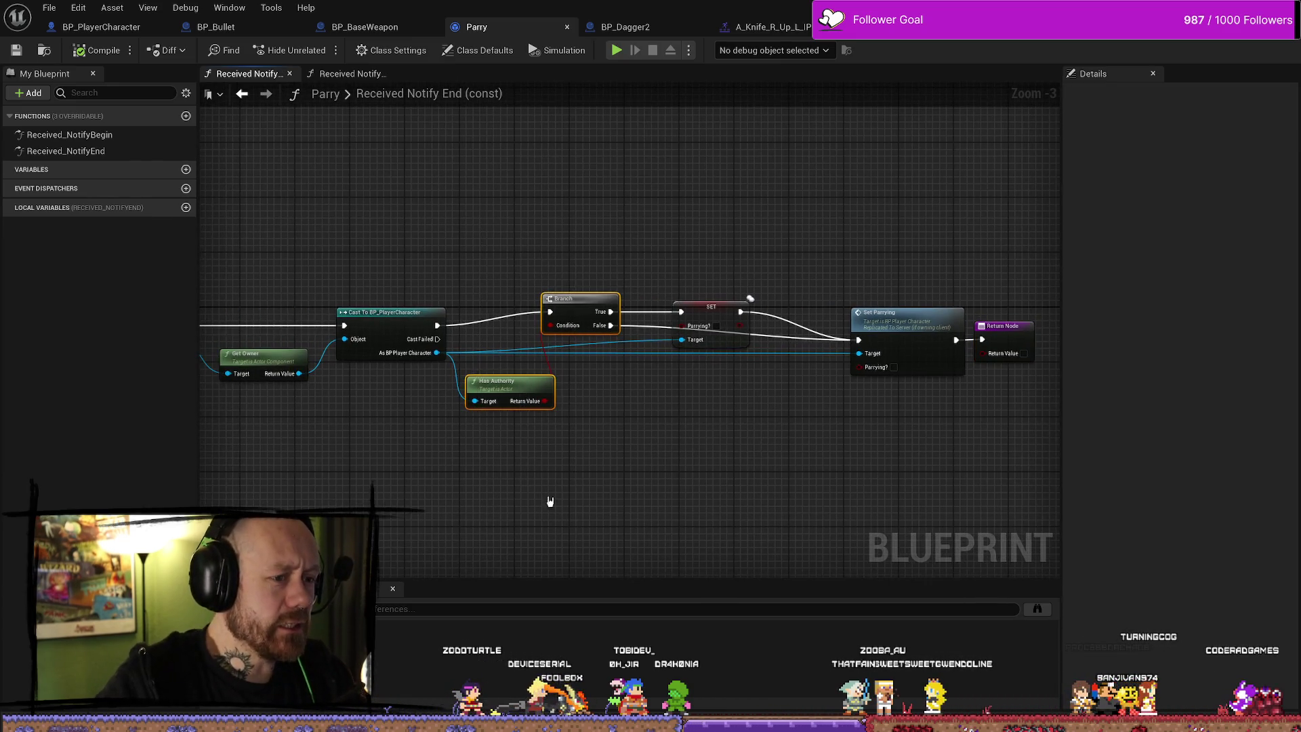
drag(632, 211, 515, 363)
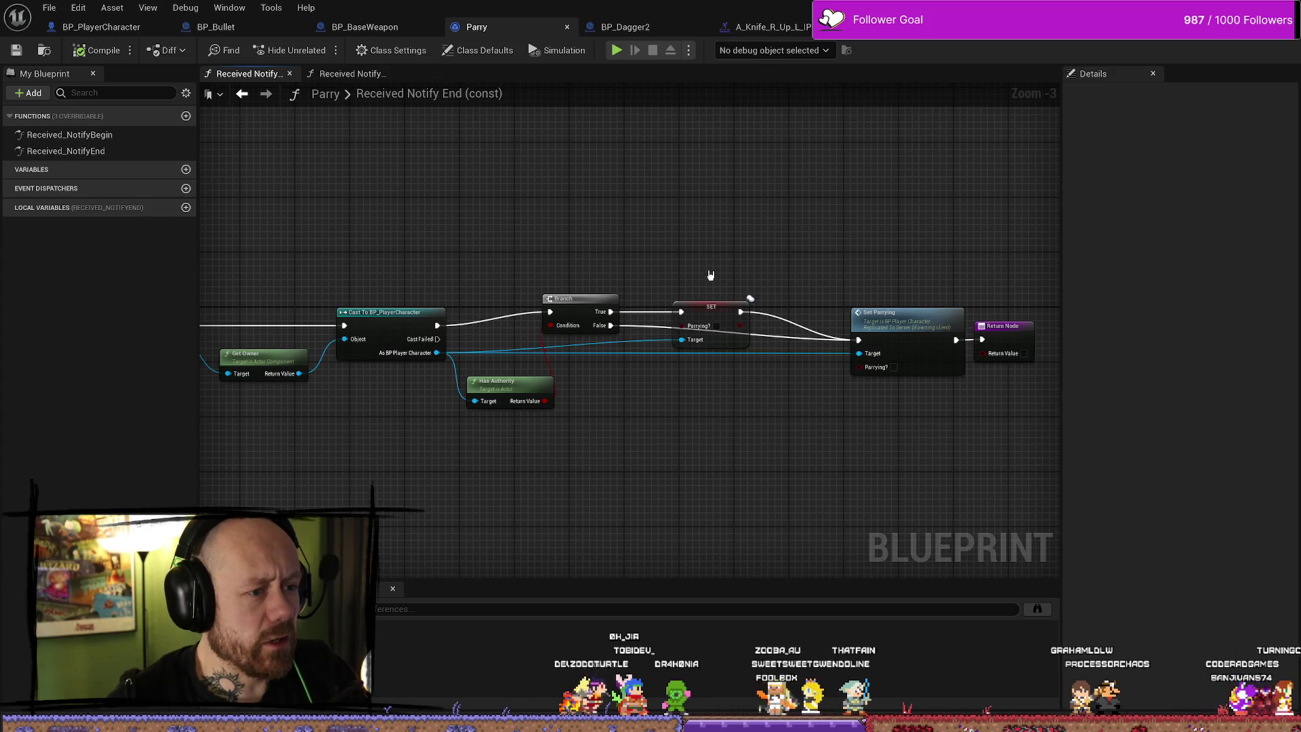
drag(727, 451, 675, 278)
right_click(756, 438)
click(508, 480)
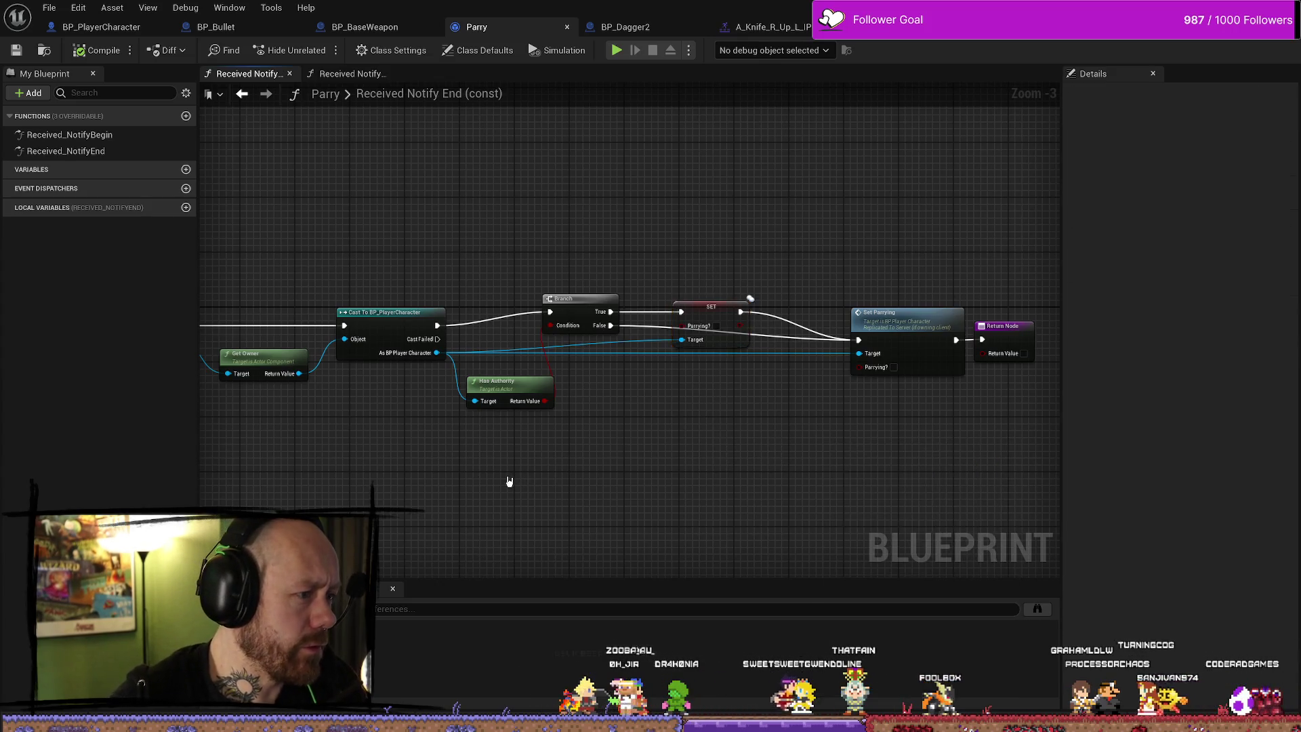
drag(394, 288, 517, 272)
drag(543, 218, 505, 461)
drag(652, 466, 581, 470)
drag(631, 285, 644, 284)
drag(548, 381, 540, 375)
click(450, 386)
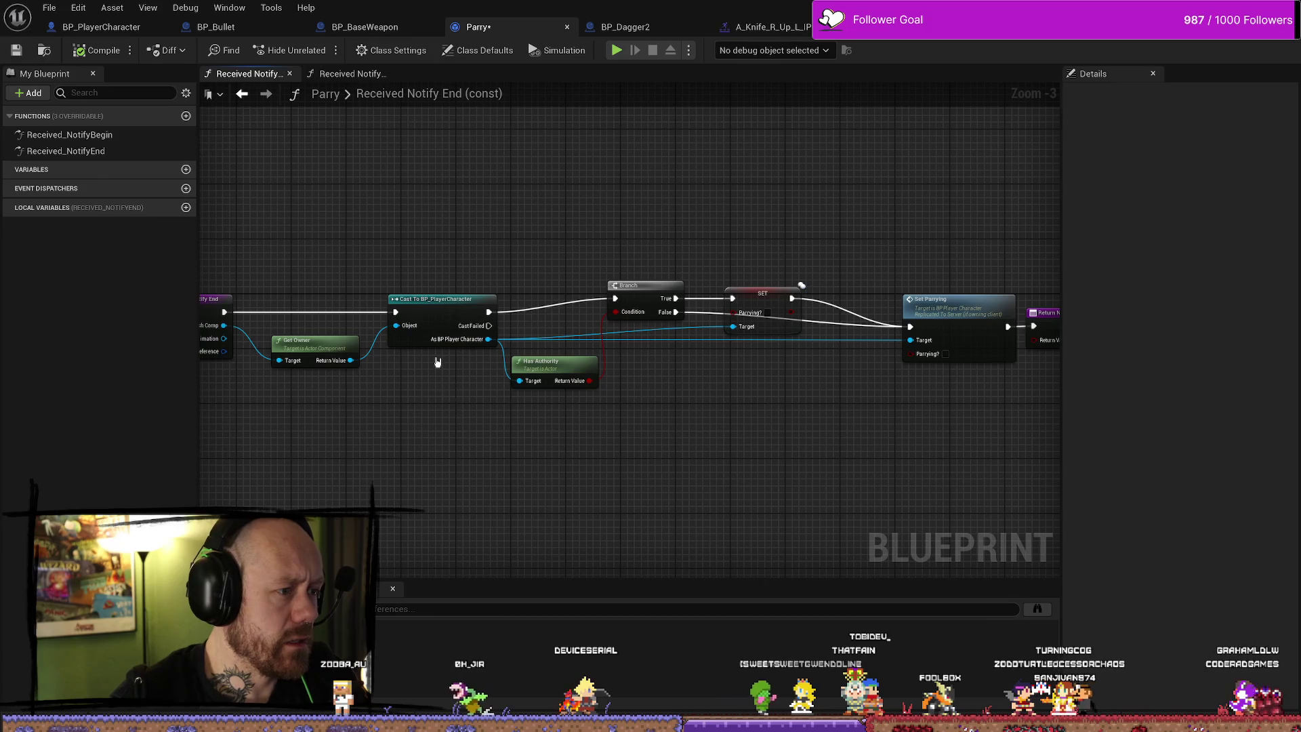
key(ctrl+s)
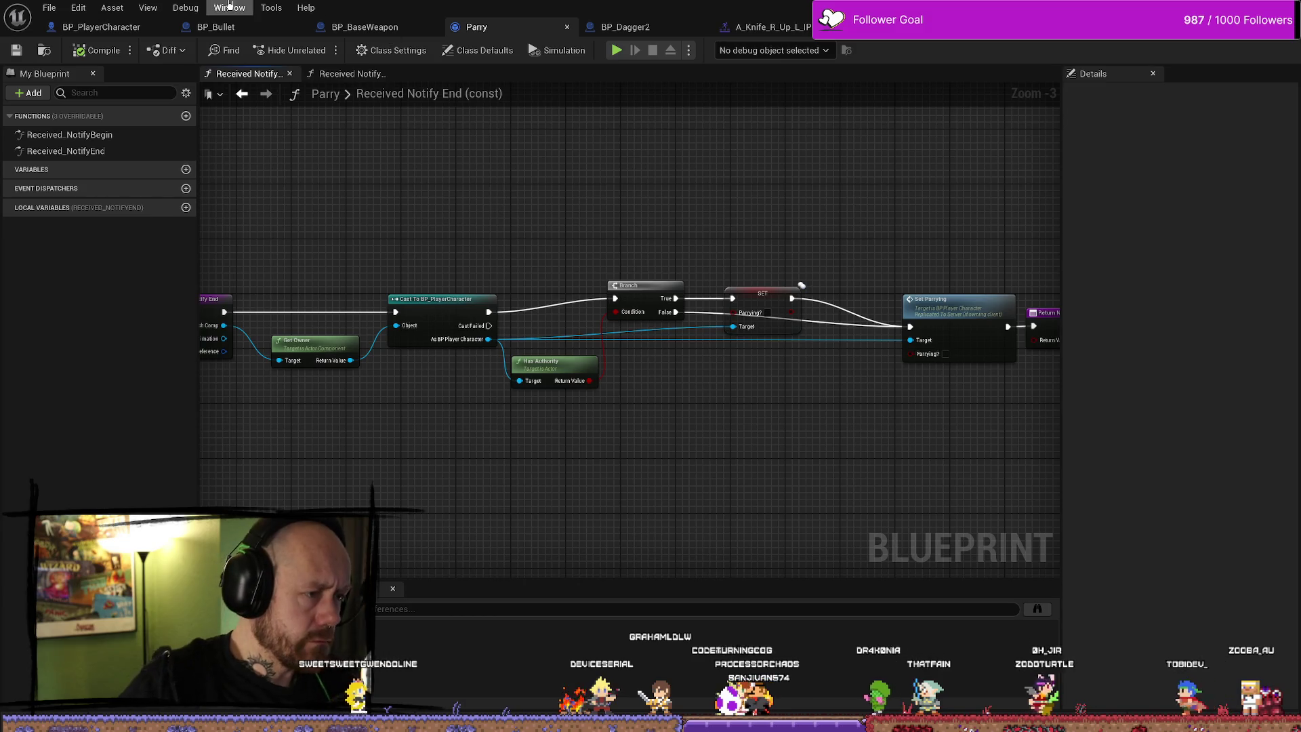
Save the modified assets and run File > Save All
click(17, 49)
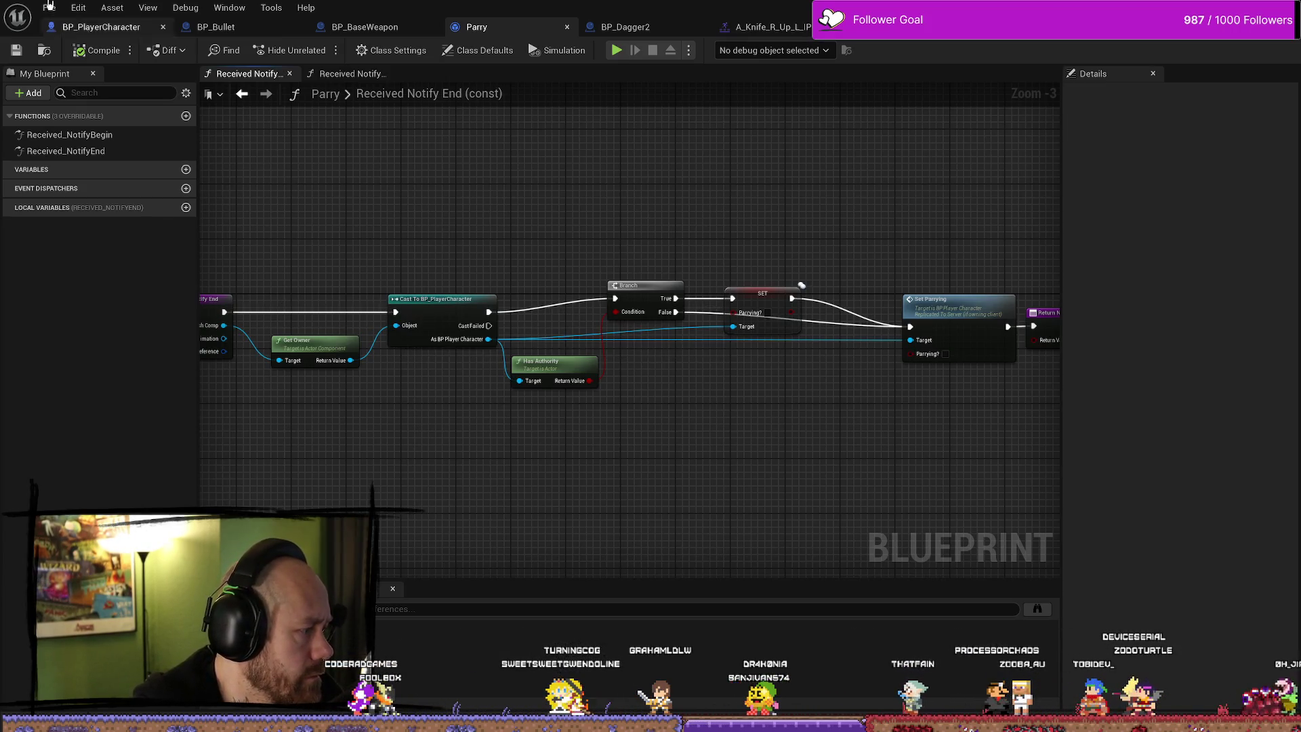
right_click(55, 27)
click(626, 268)
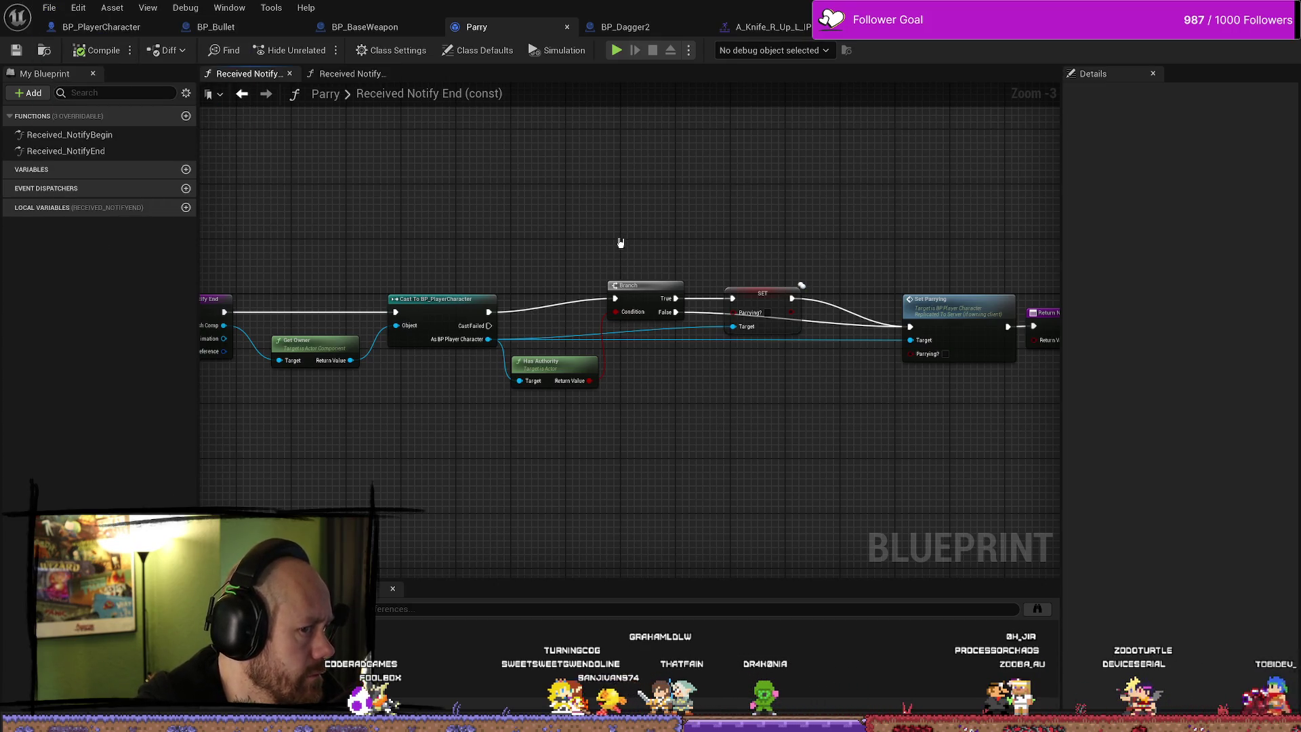
click(49, 8)
click(81, 85)
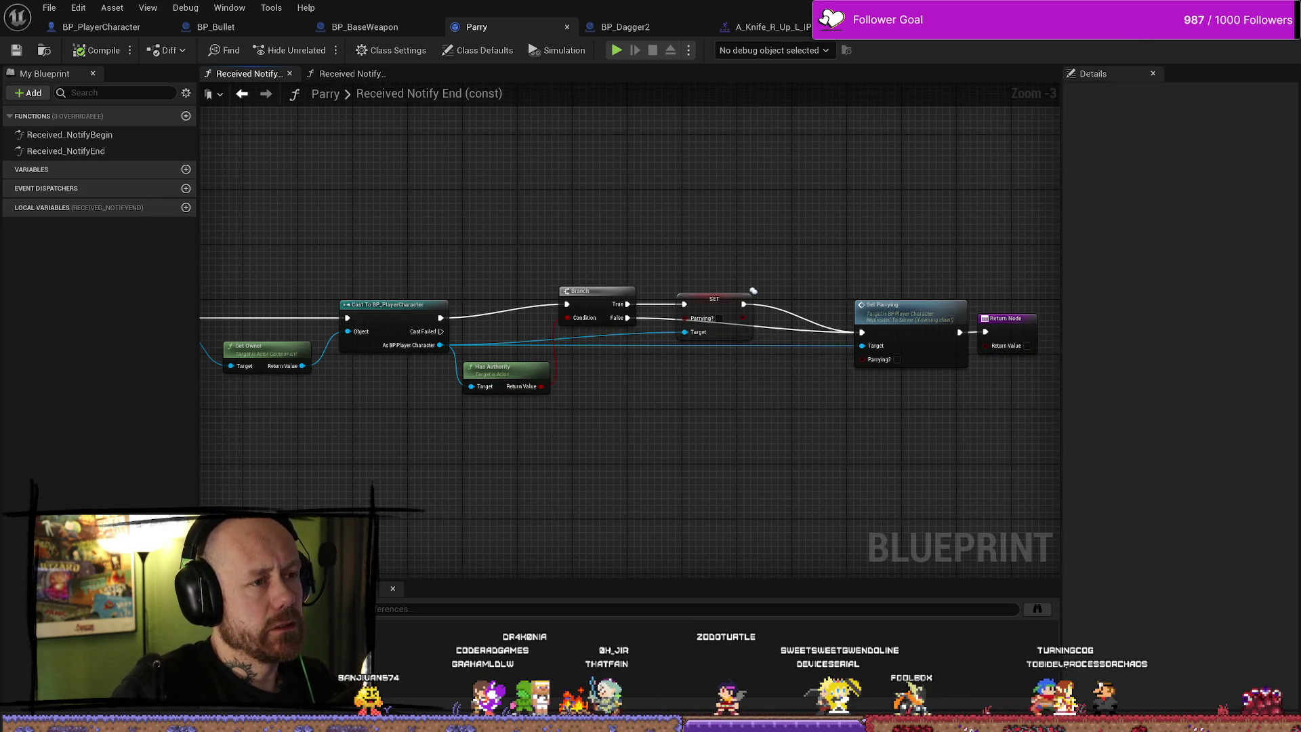
drag(743, 264, 662, 223)
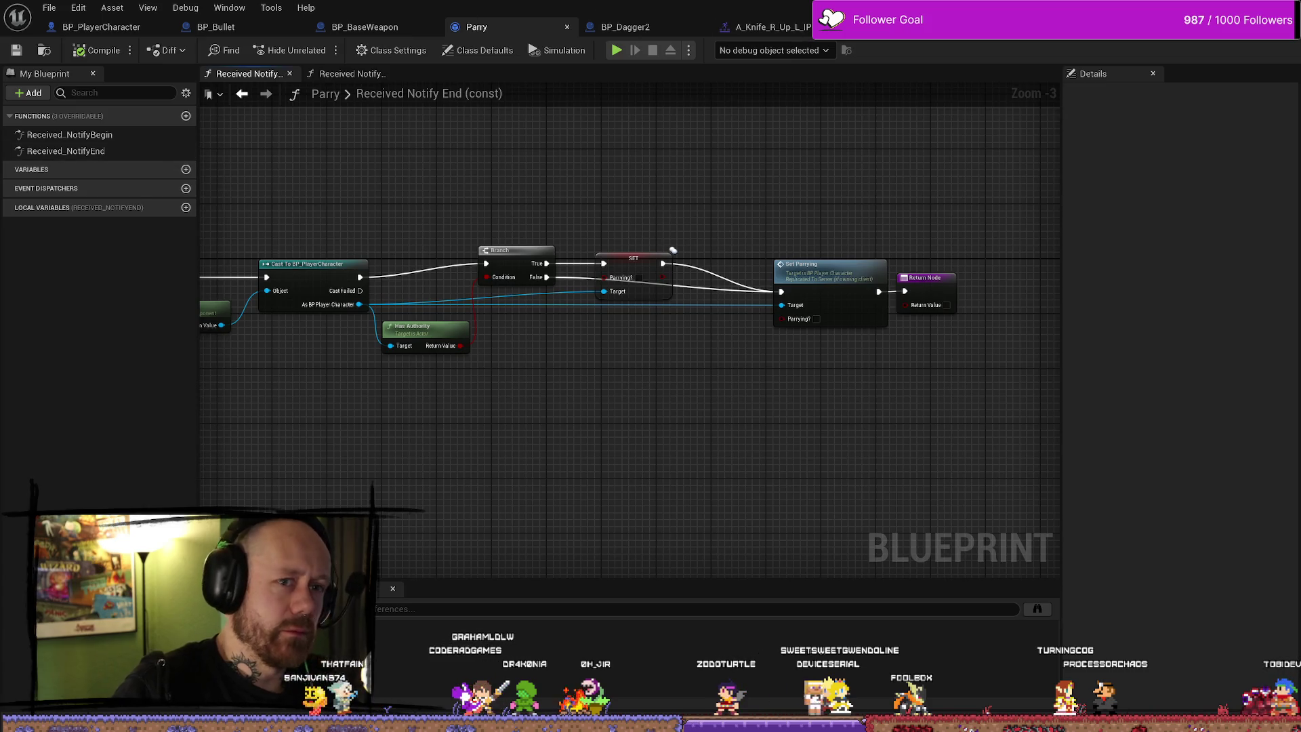
key(alt+Tab)
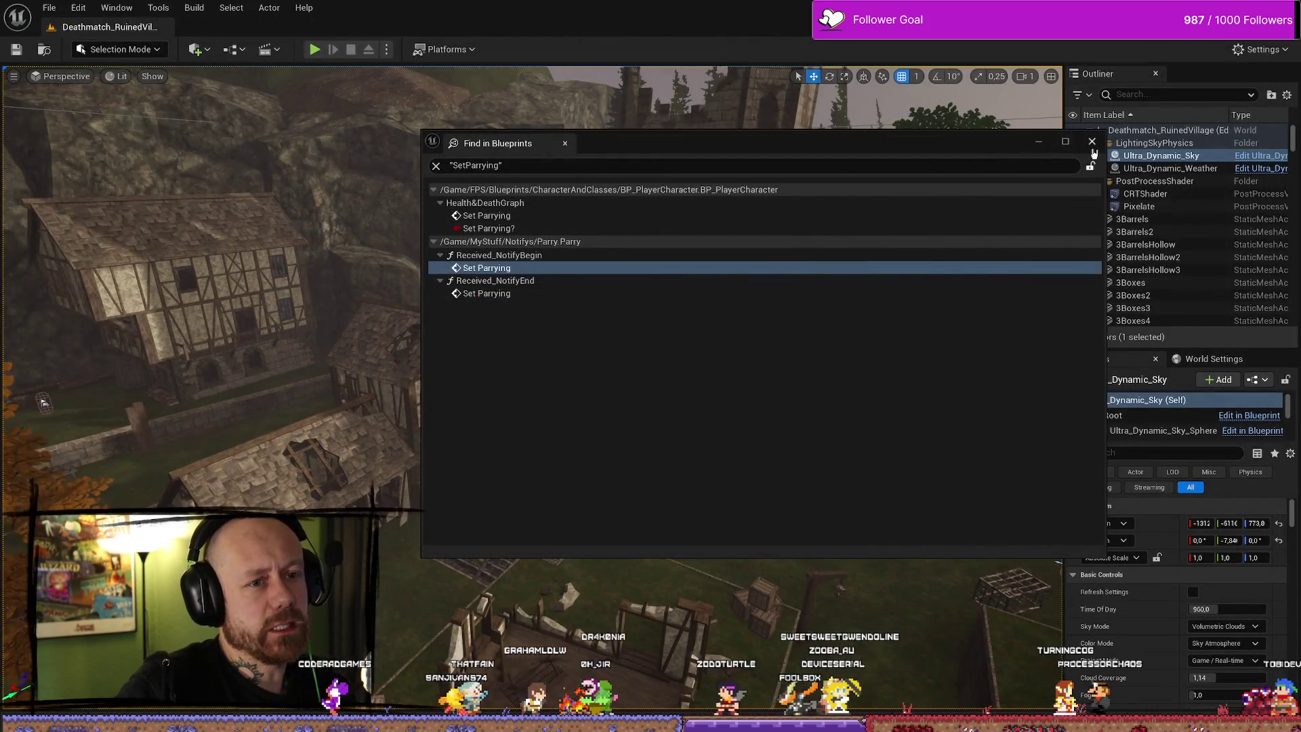
Close the SetParrying blueprint search results and briefly open and close the Platforms menu
click(1097, 139)
click(436, 51)
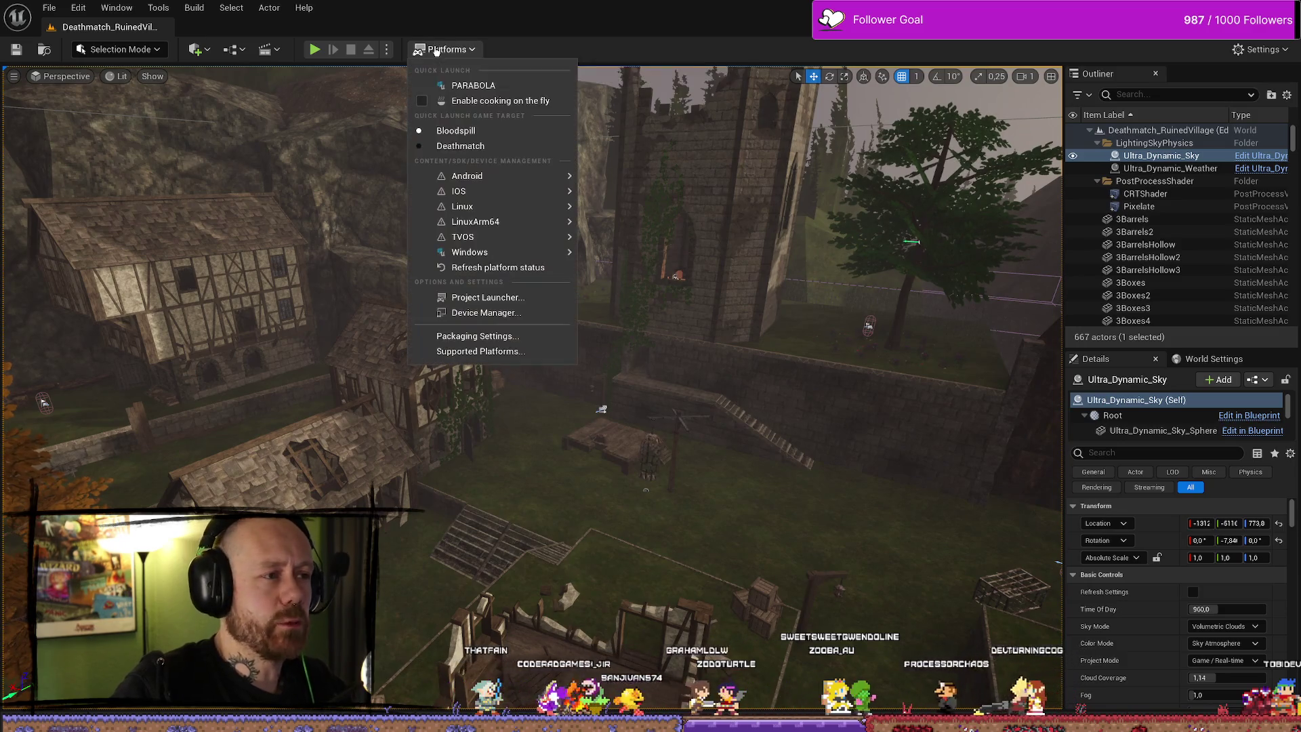
click(550, 32)
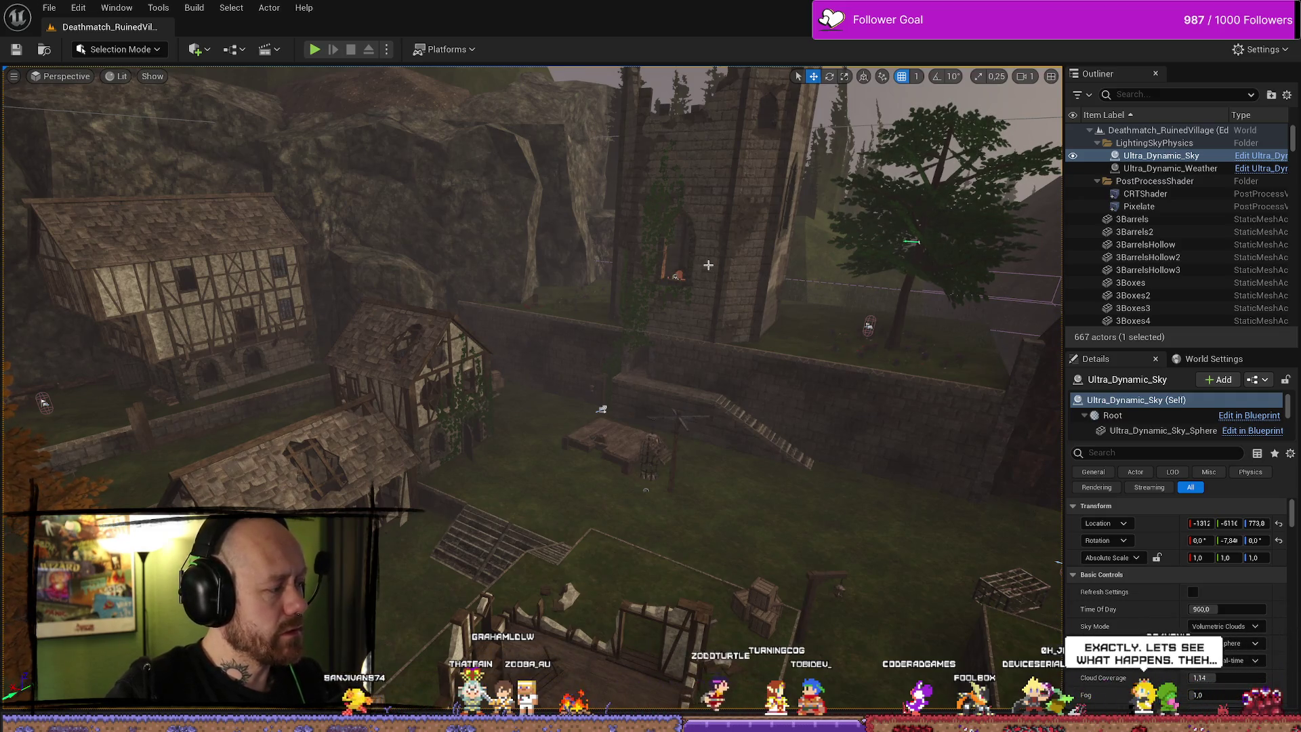
Package the project for Windows into the ForTesting\Windows output folder
click(444, 49)
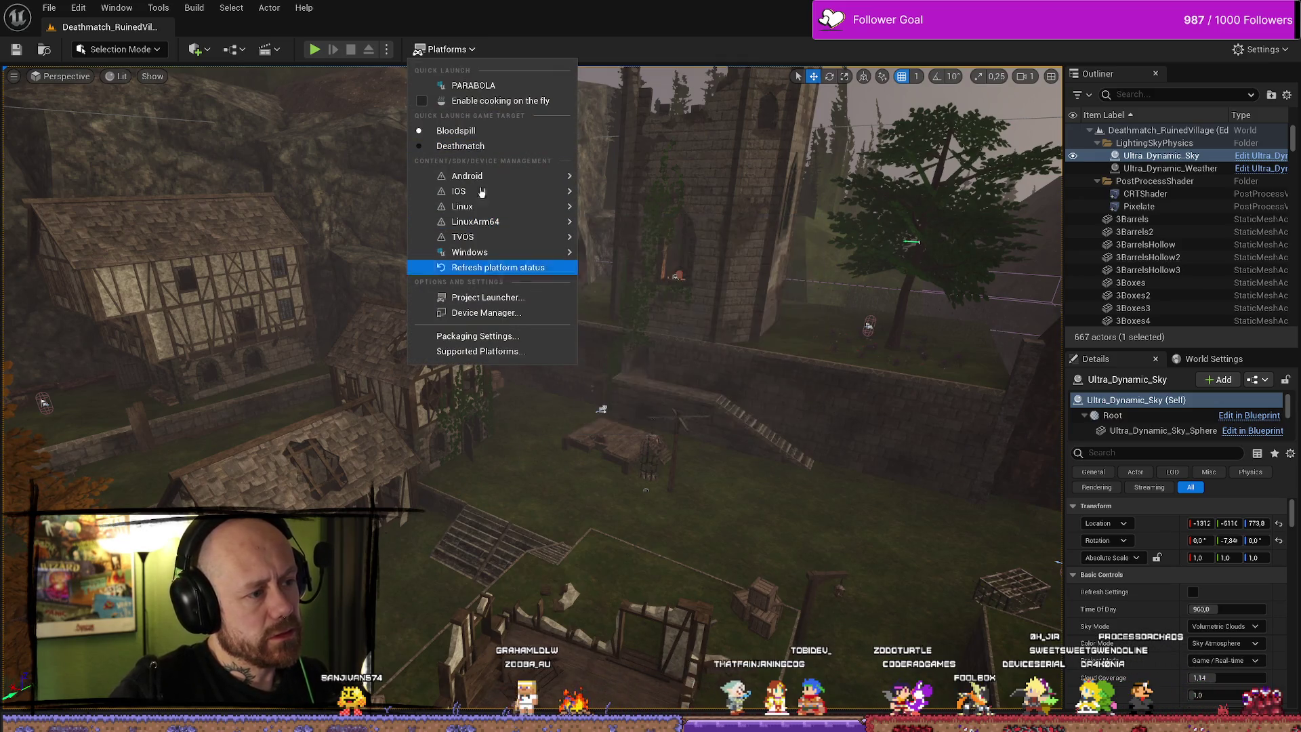
click(549, 5)
click(448, 49)
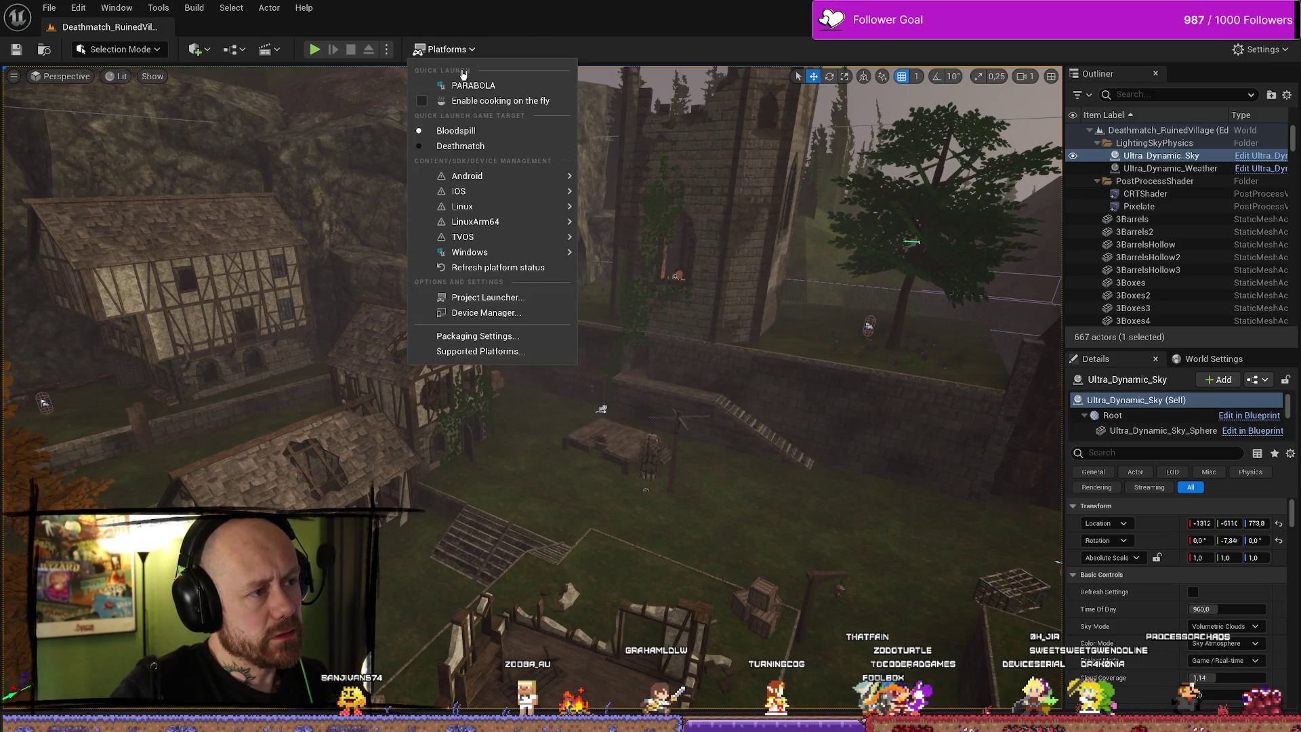
mouse_move(488, 253)
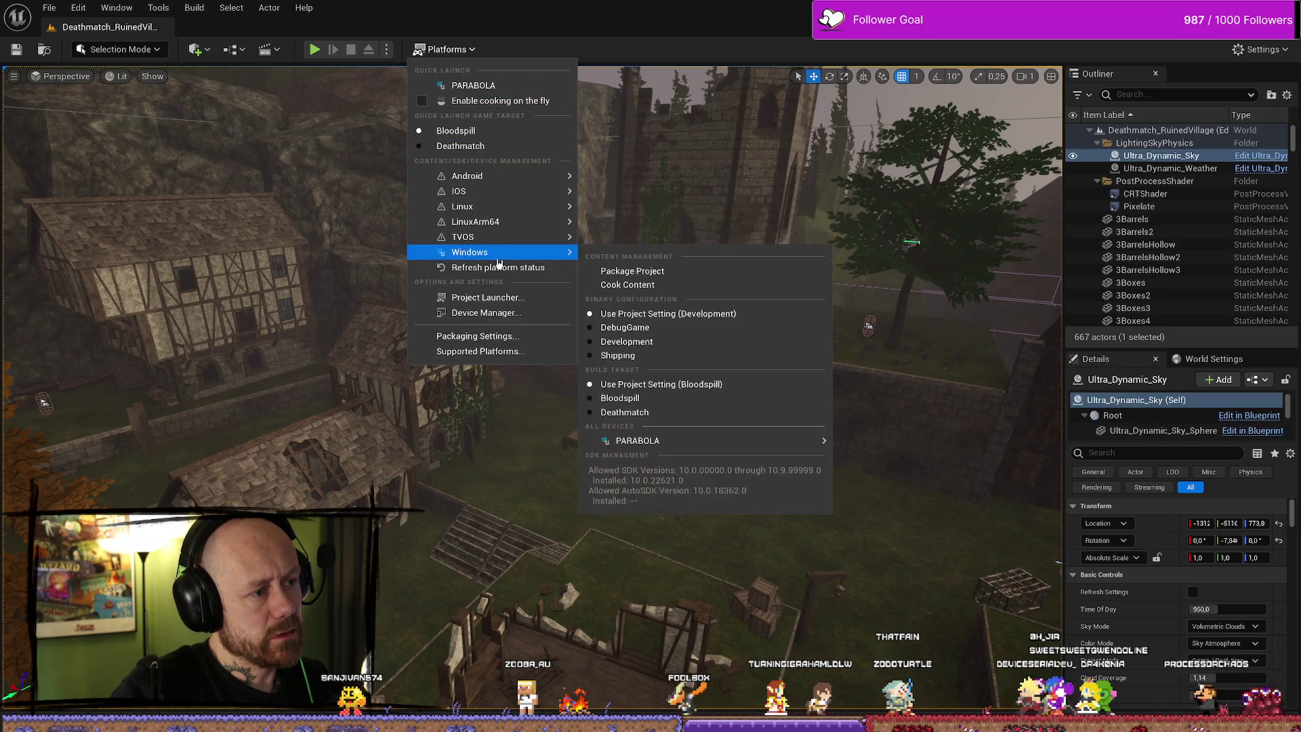
click(831, 268)
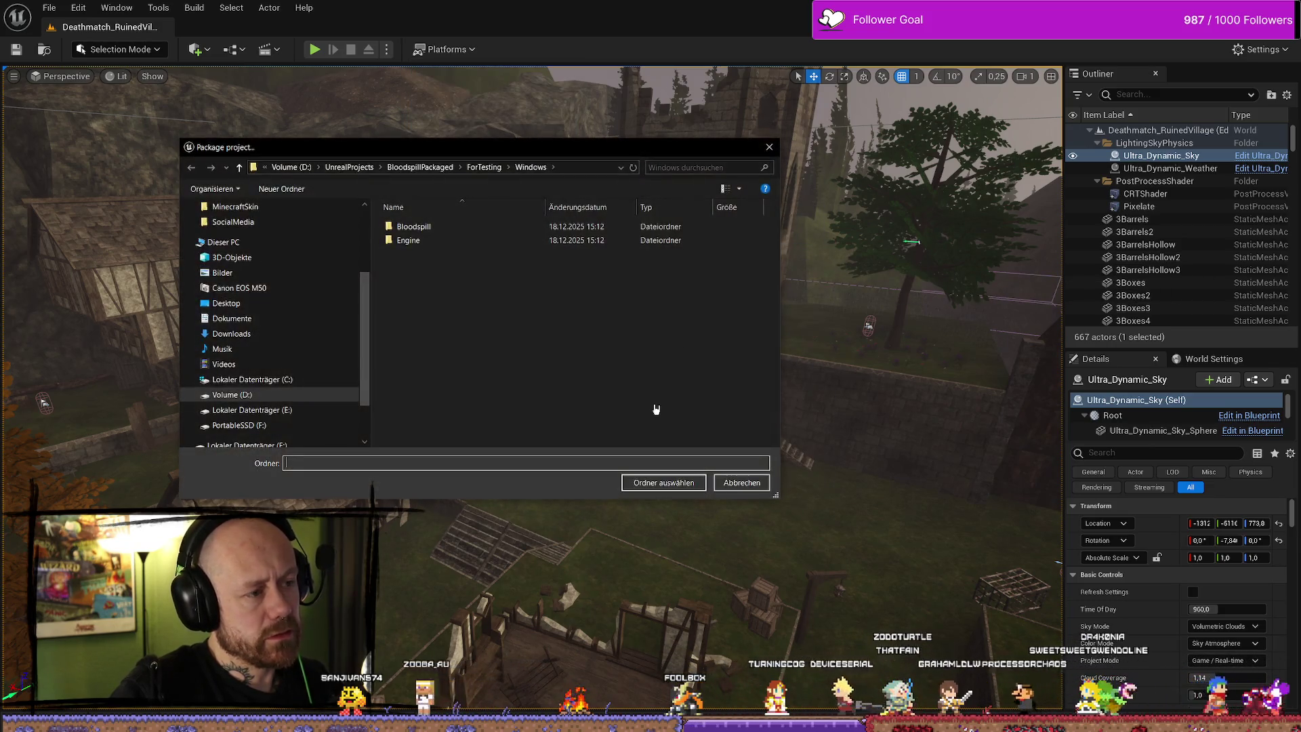
click(667, 481)
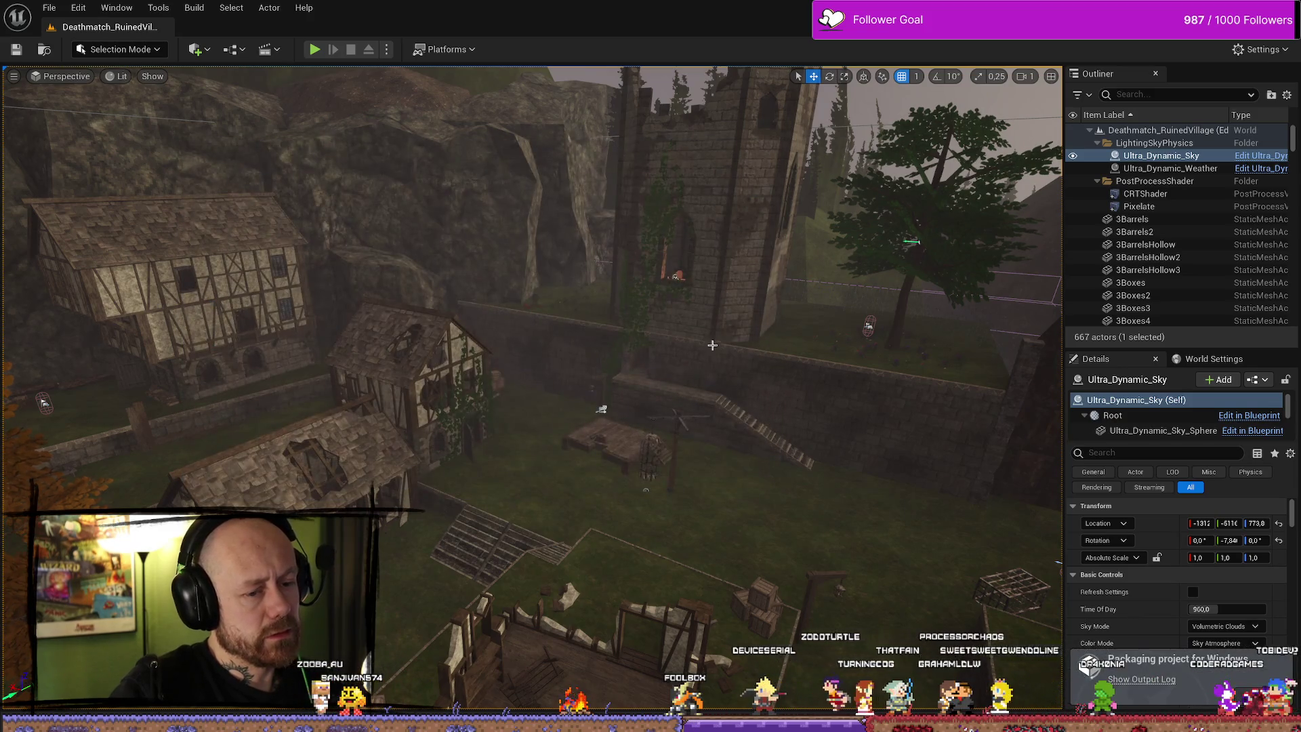
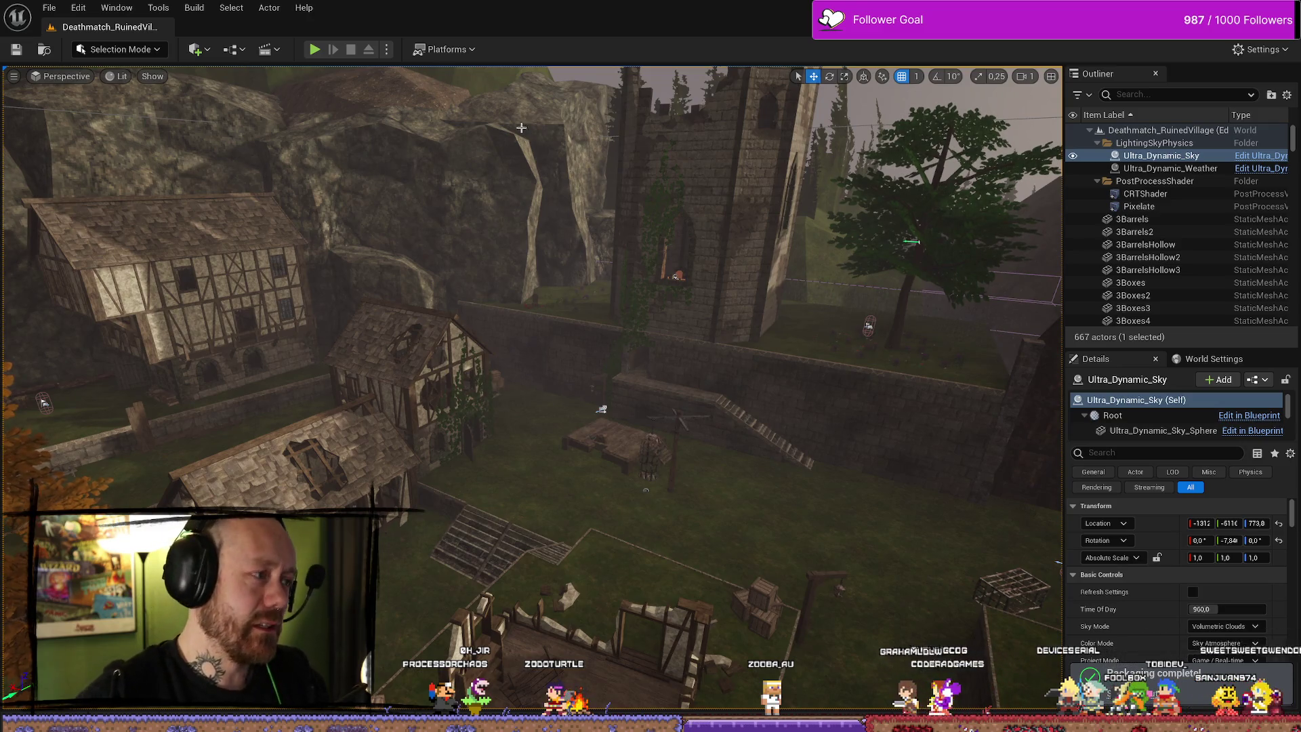
Open File Explorer at Quick access over the Unreal Editor with Win+E
key(super+e)
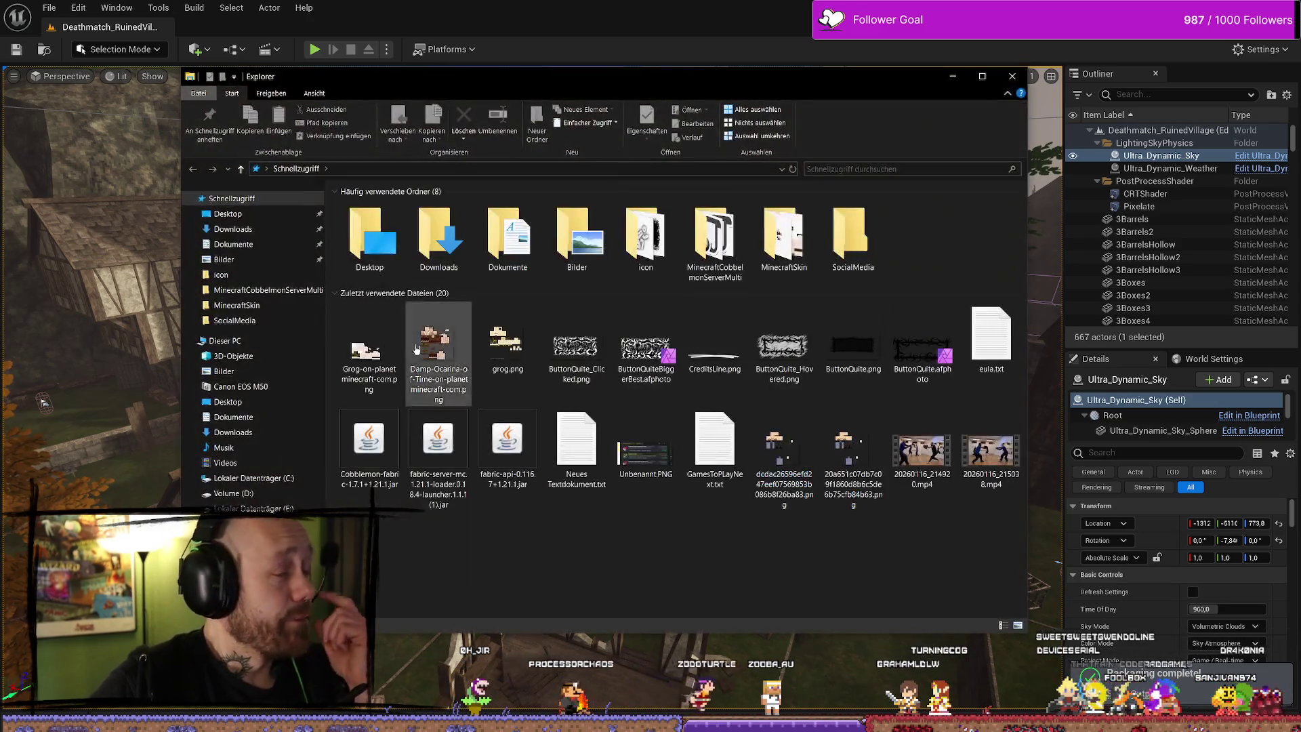
Browse the PortableSSD (F:), Volume (D:) and Lokaler Datenträger (E:) drives, settling on Volume (D:)
click(278, 291)
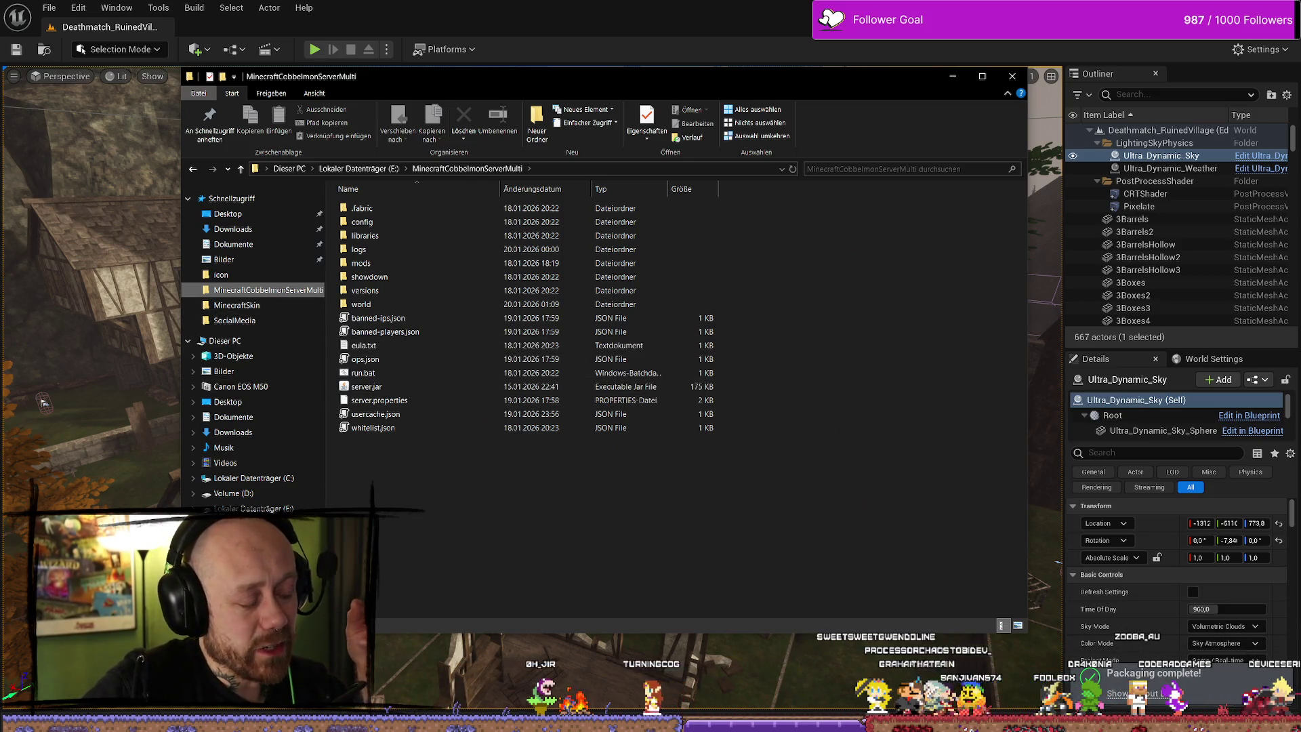
click(238, 524)
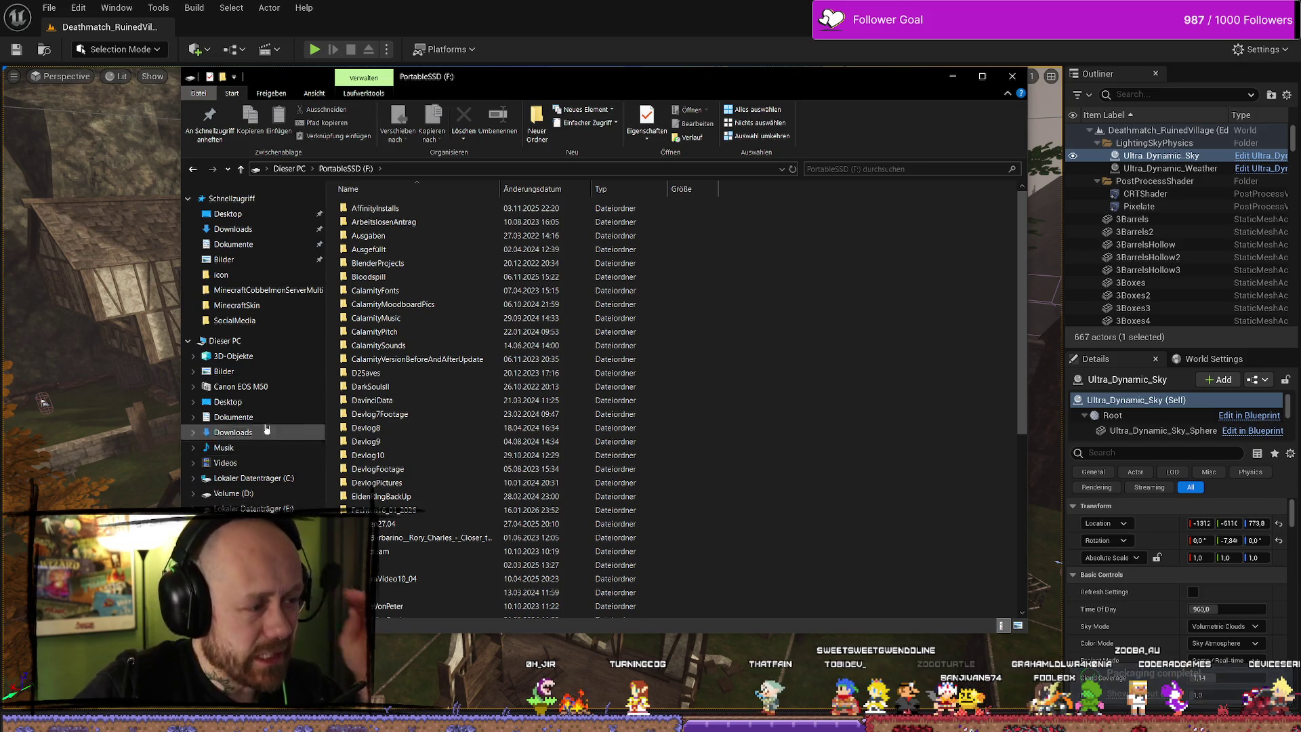
click(271, 494)
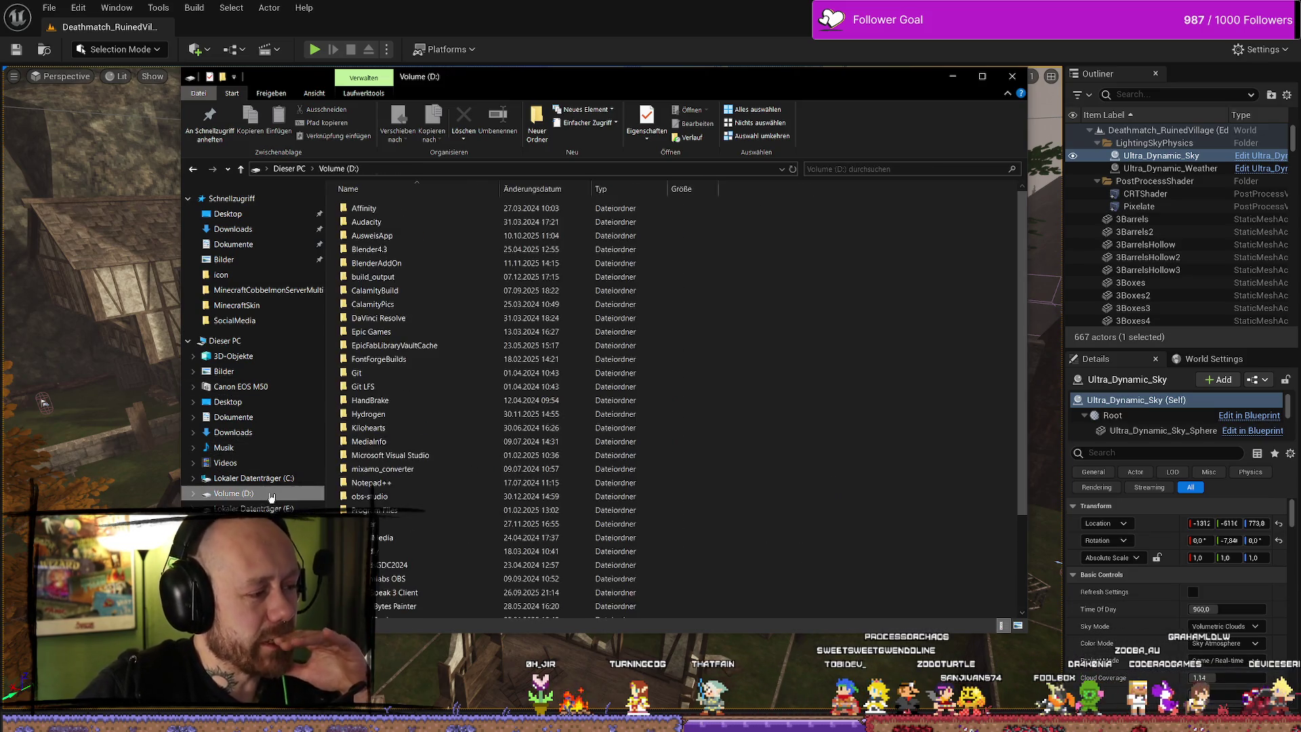
scroll(418, 471, down, 5)
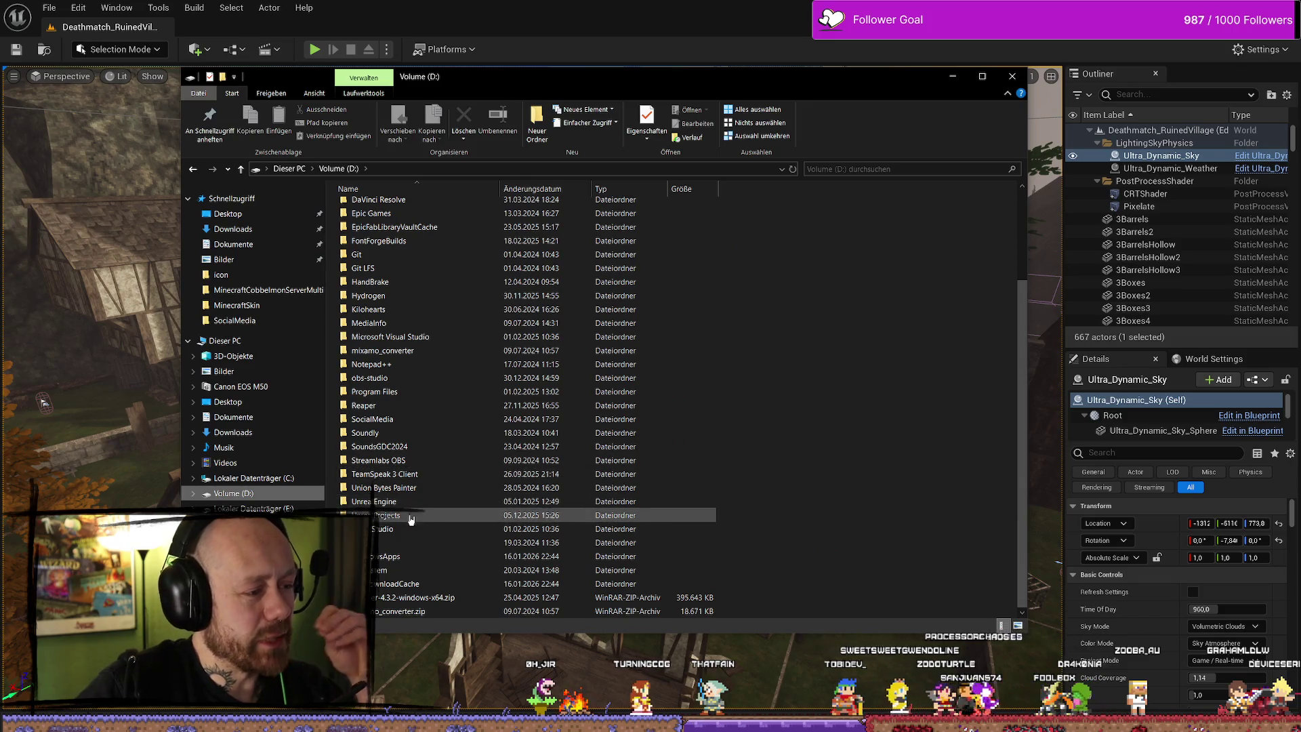
click(261, 508)
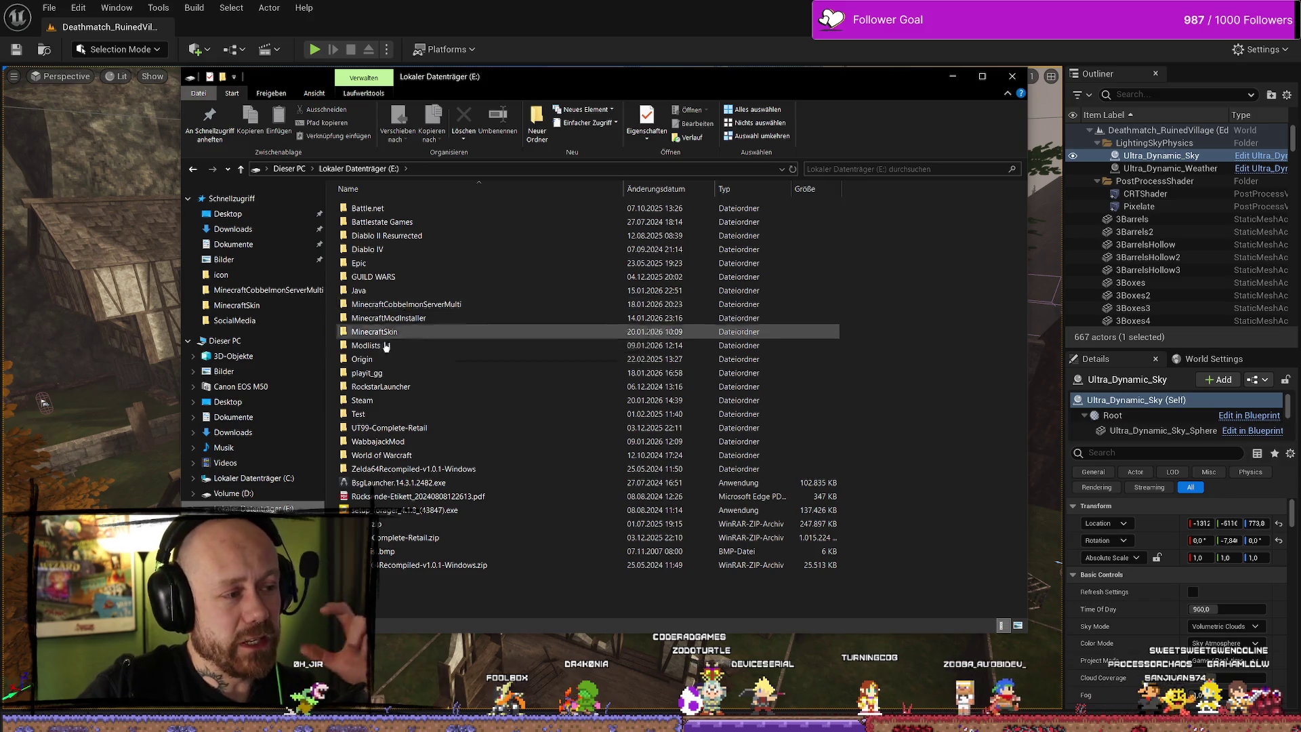
click(269, 494)
scroll(402, 523, down, 5)
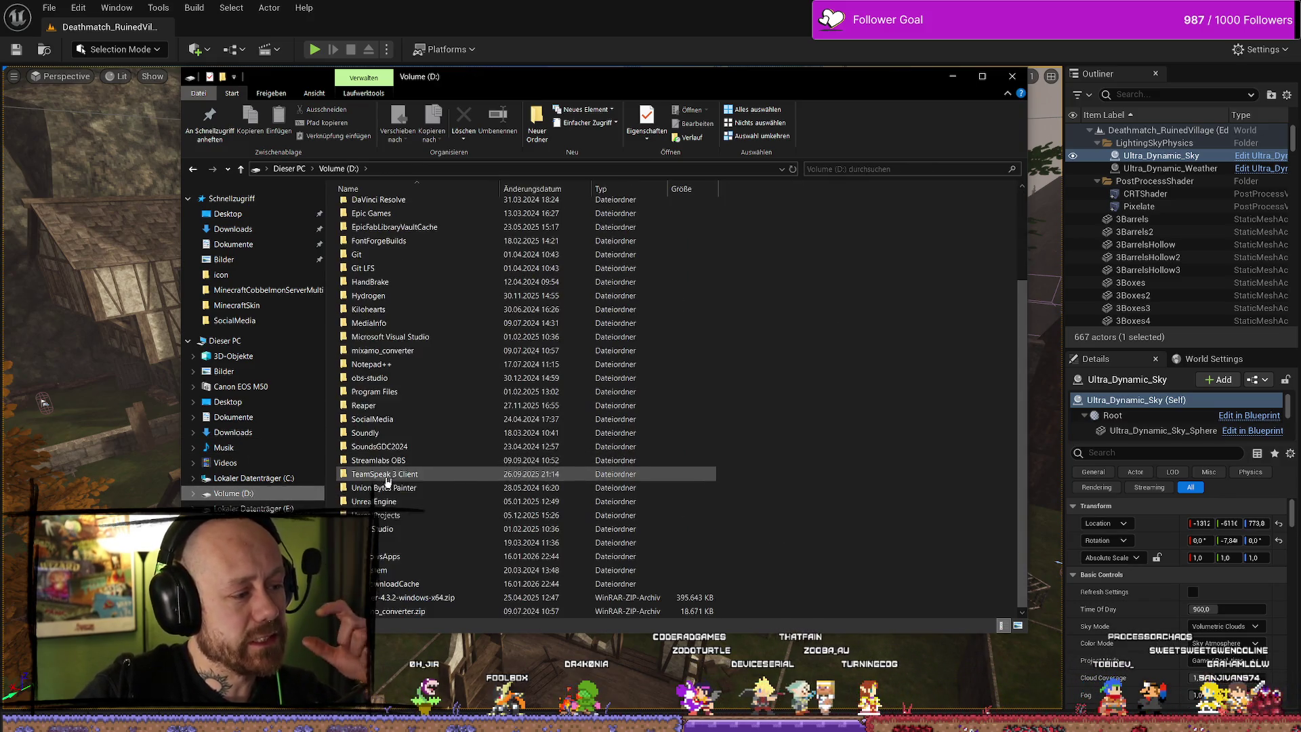
Navigate from UnrealProjects through BloodspillPackaged into the ForTesting folder
double_click(403, 521)
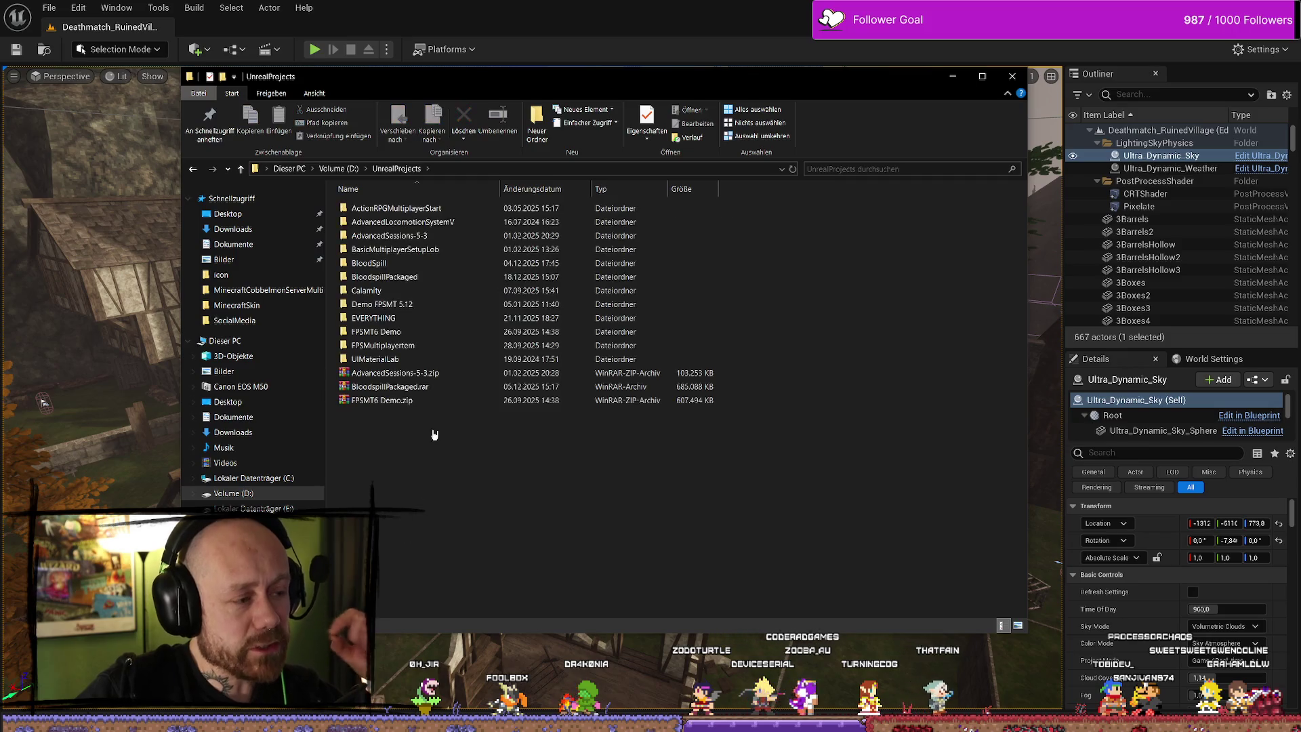
double_click(421, 264)
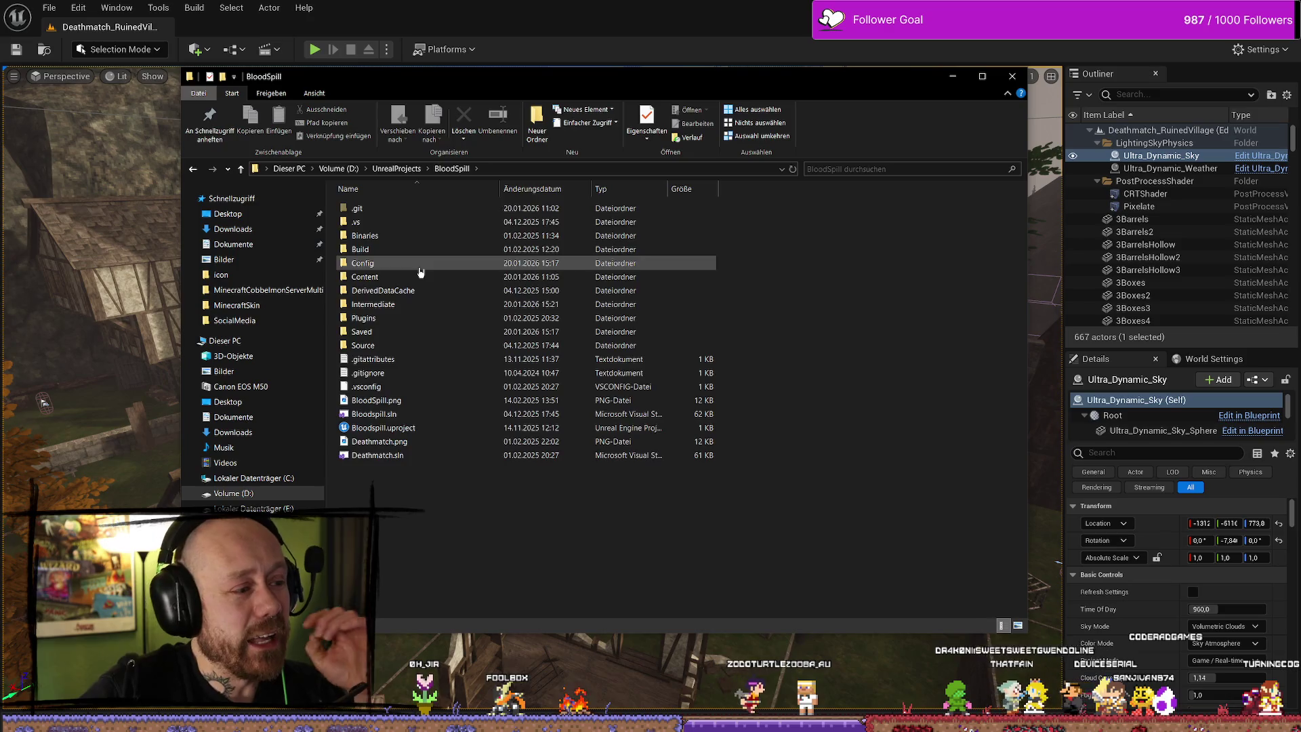
key(alt+Left)
double_click(435, 279)
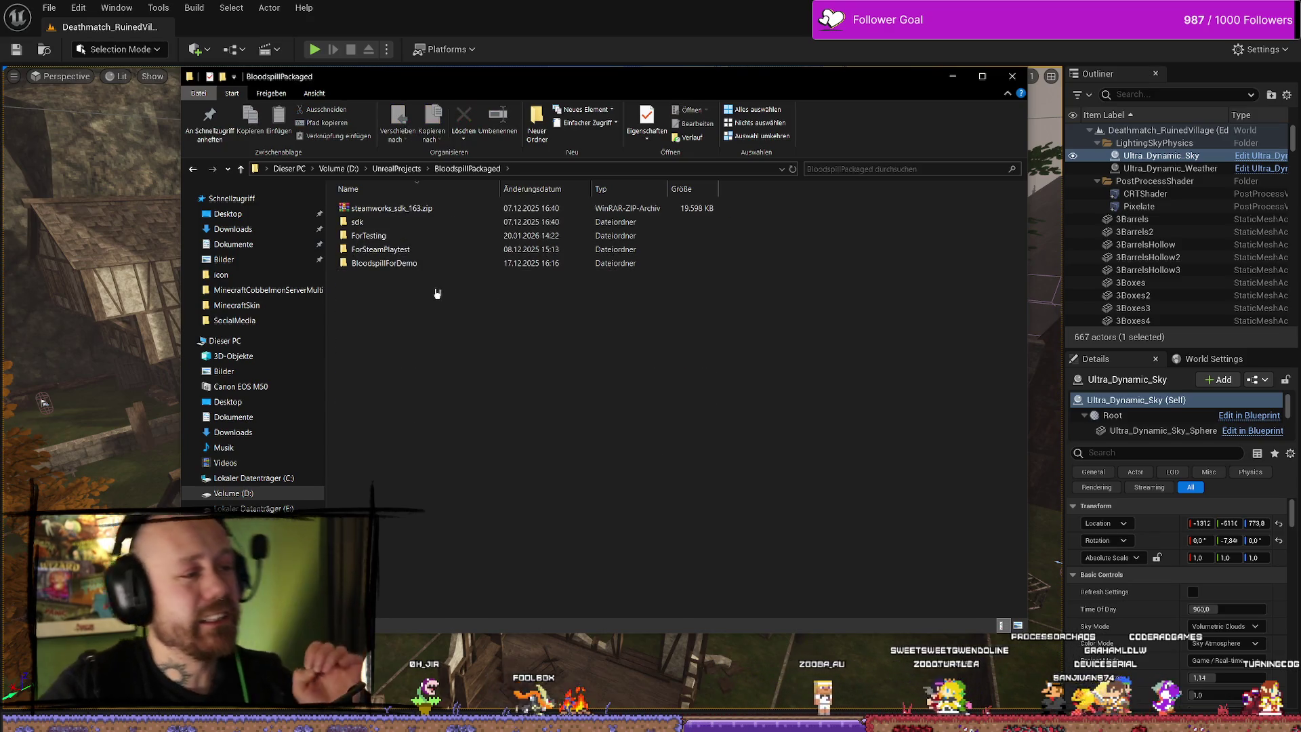
double_click(405, 250)
key(alt+Left)
double_click(405, 249)
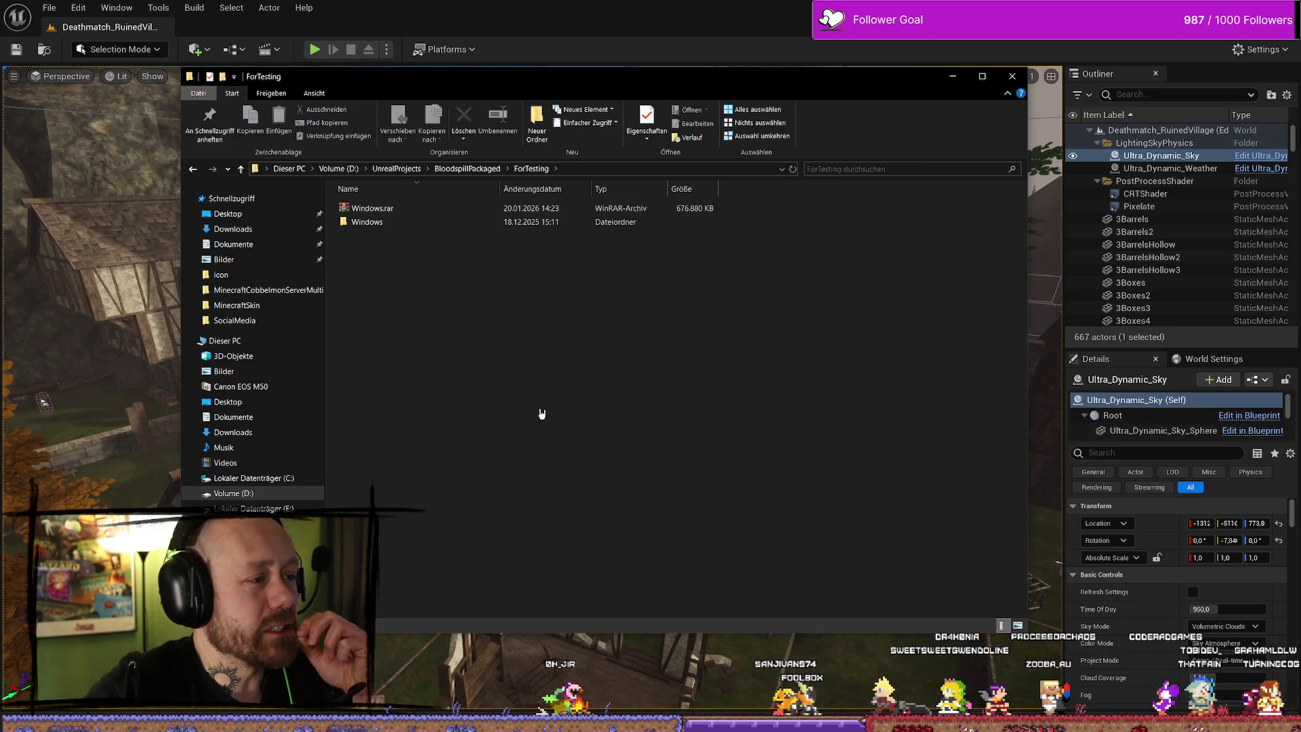
Delete the old Windows.rar from ForTesting and peek inside the Windows build folder
click(402, 210)
key(Delete)
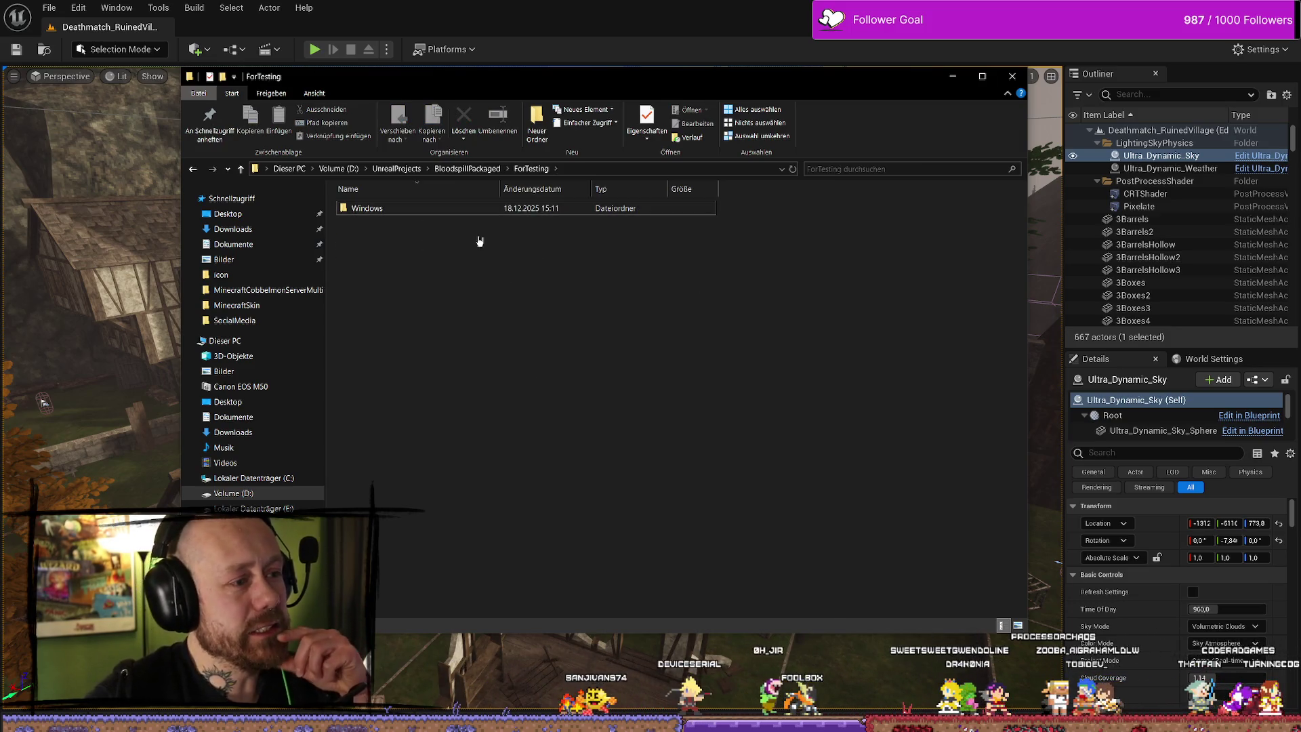
double_click(482, 210)
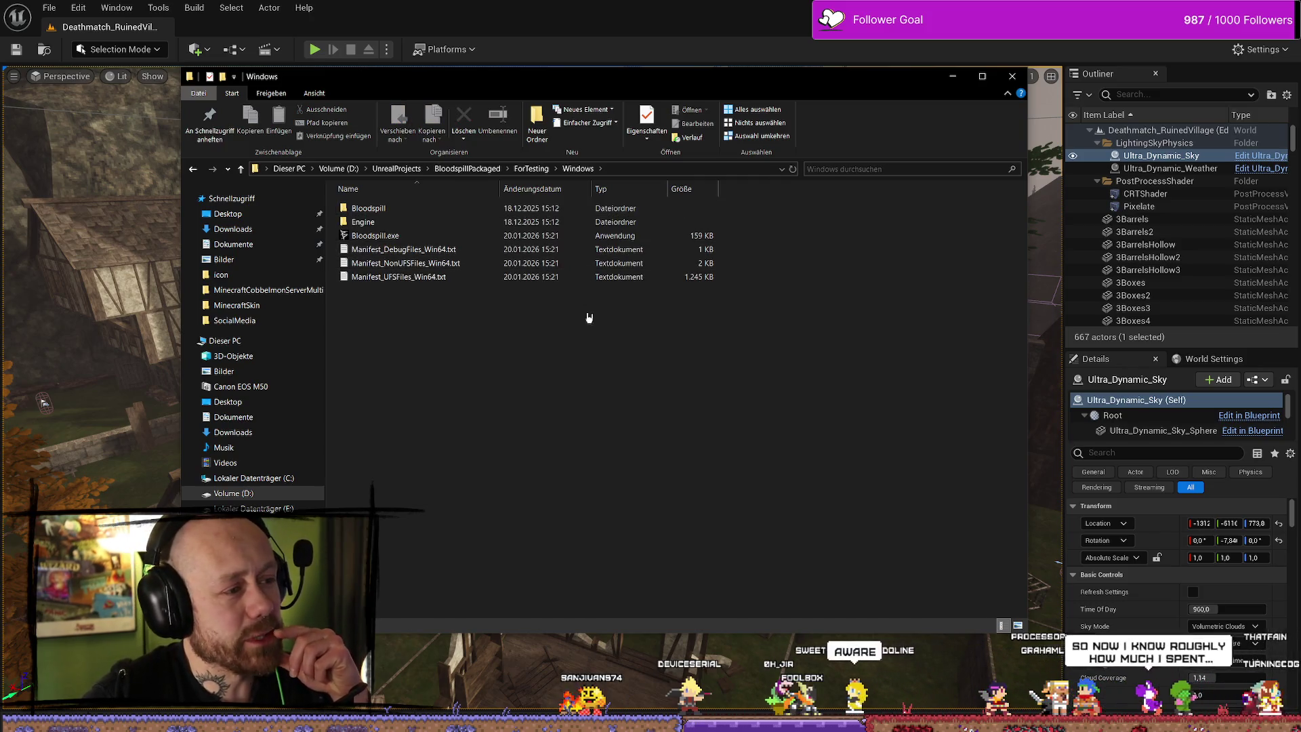
key(alt+Left)
Open WinRAR's 'Zum Archiv hinzufügen...' dialog for the Windows folder
key(Return)
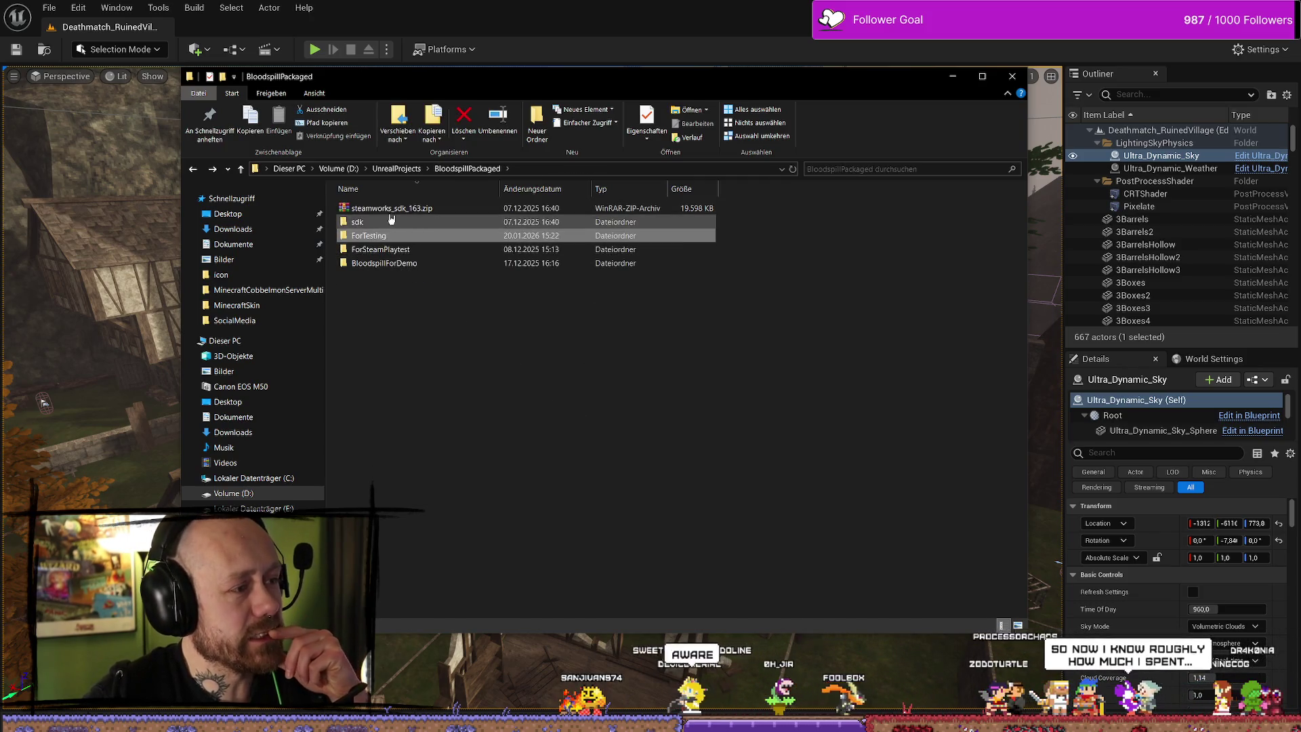
key(alt+Left)
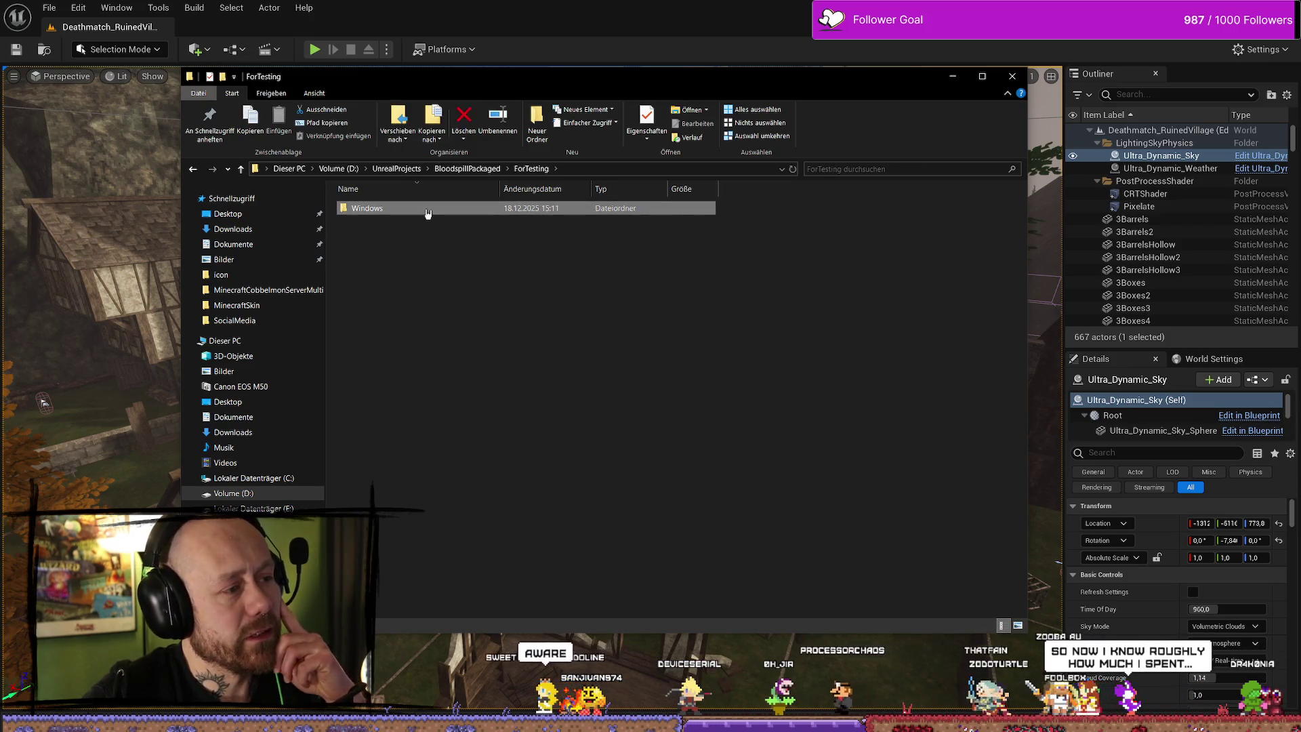
right_click(427, 209)
click(411, 390)
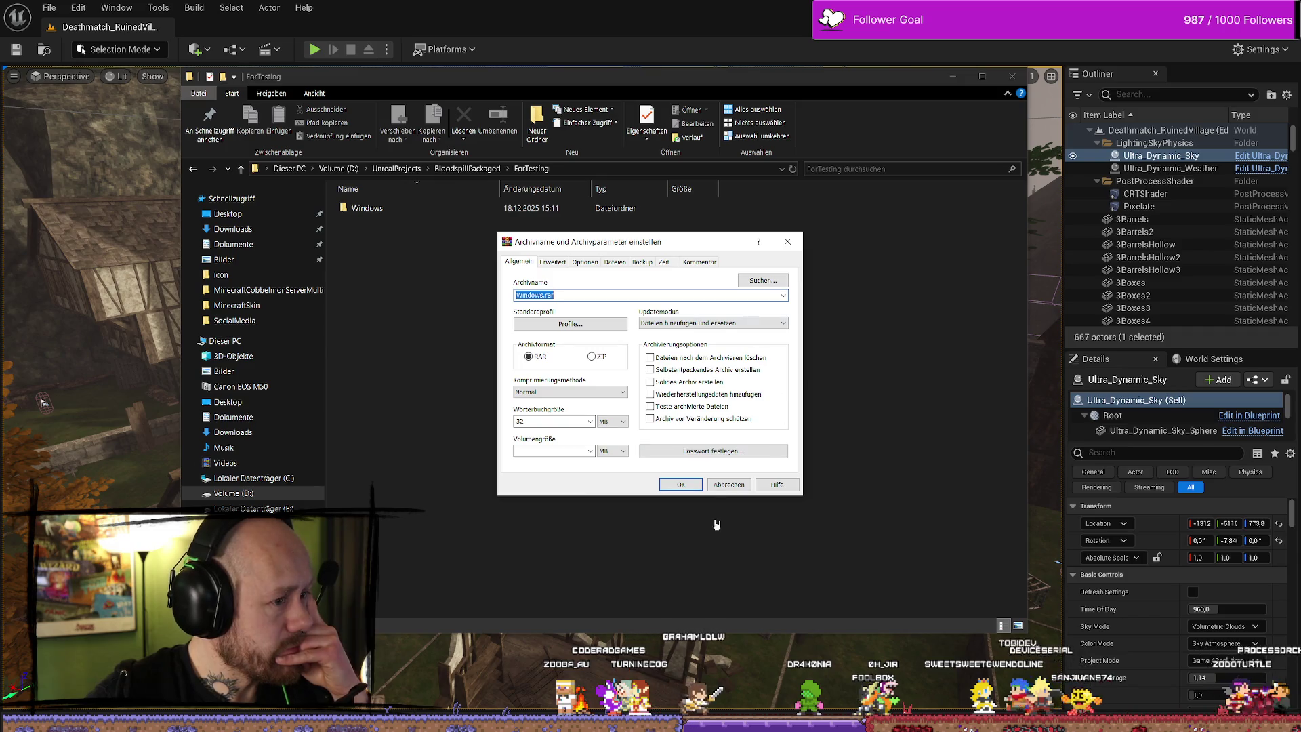
Confirm the archive dialog to build Windows.rar, then select the finished archive in ForTesting
click(680, 484)
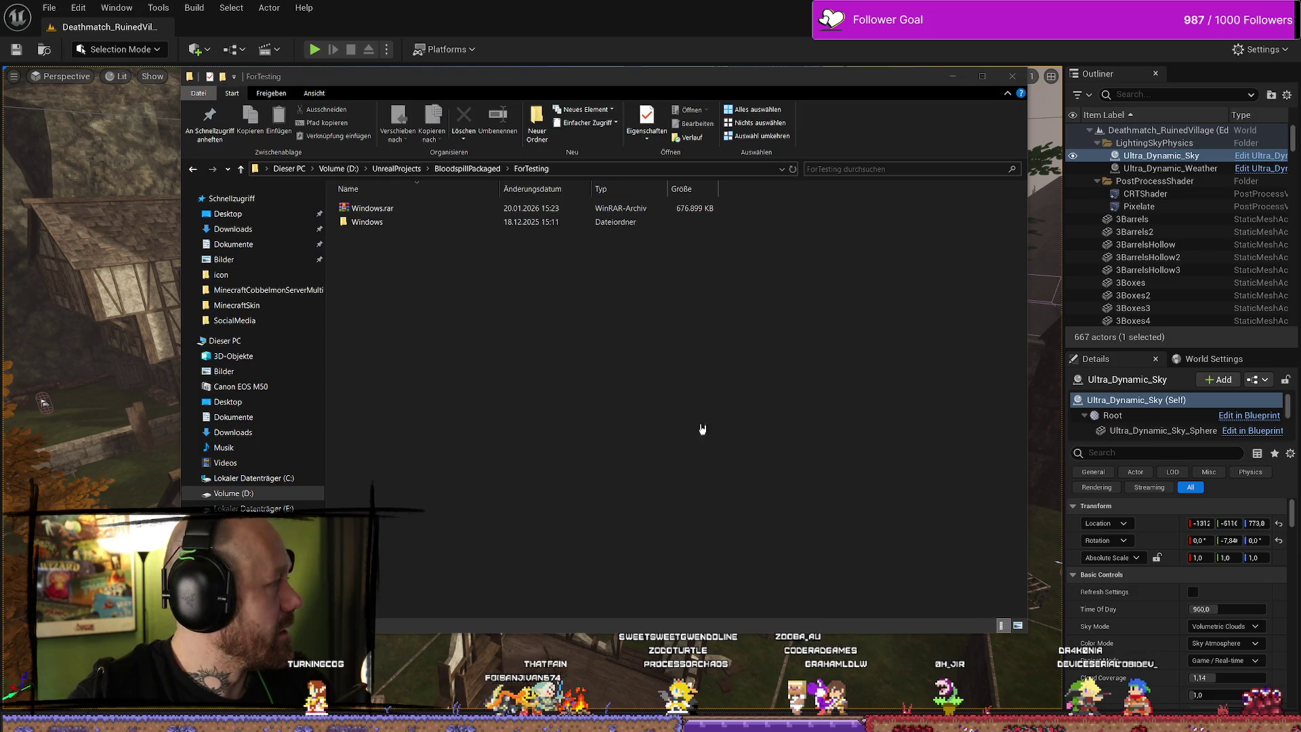
click(379, 222)
click(379, 209)
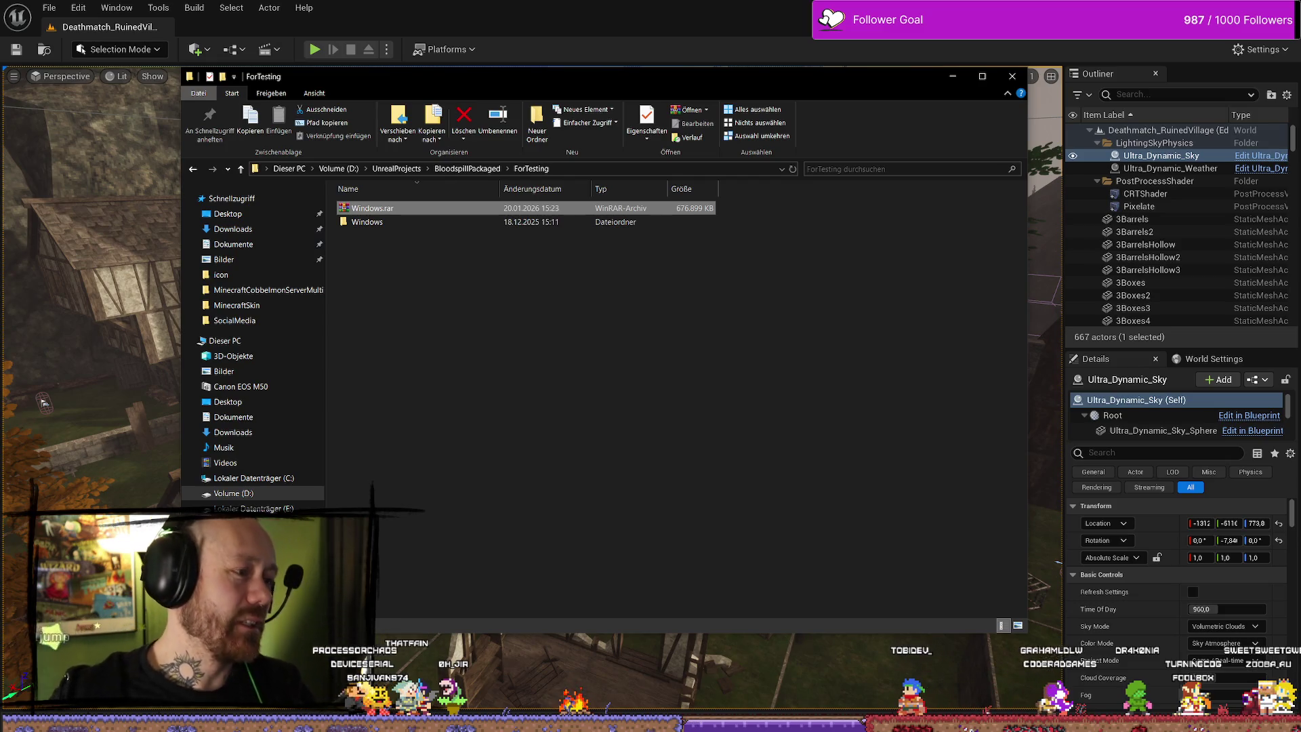
Open the Windows build folder and launch Bloodspill.exe to reach the game's main menu
double_click(515, 223)
click(478, 237)
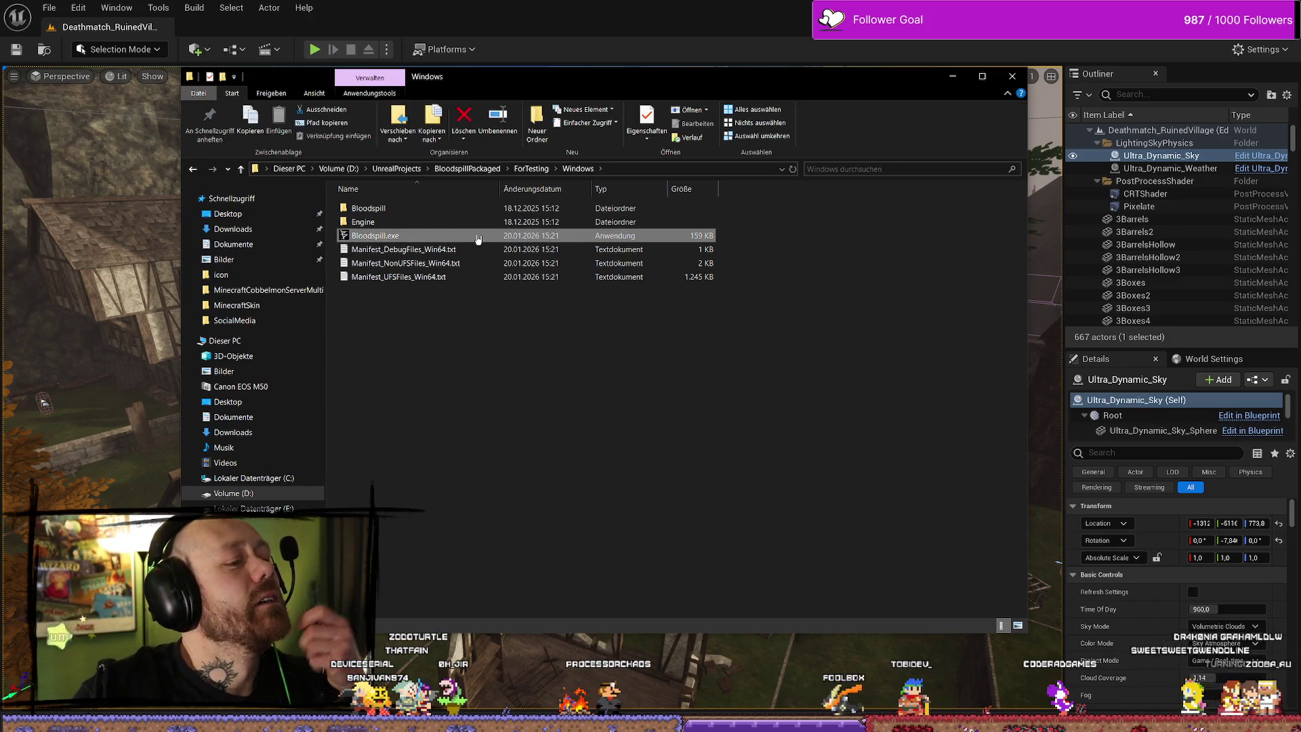
click(726, 416)
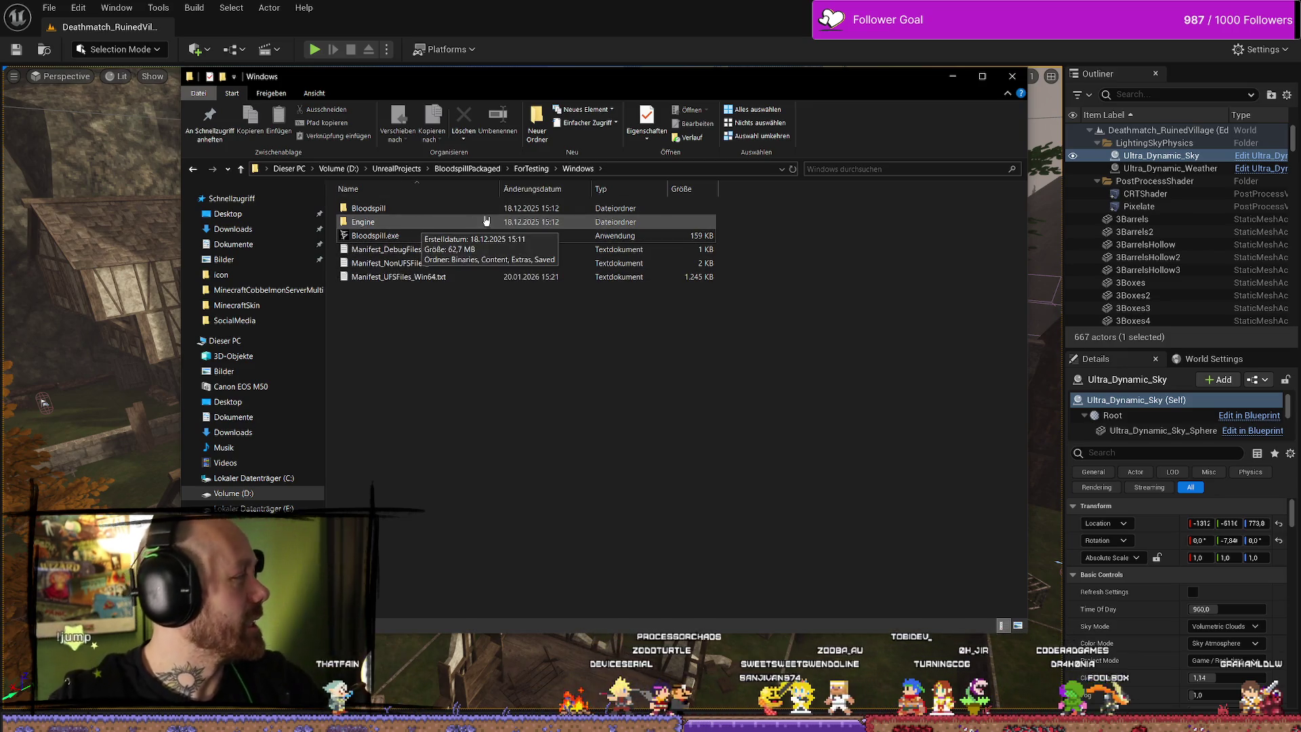
click(402, 240)
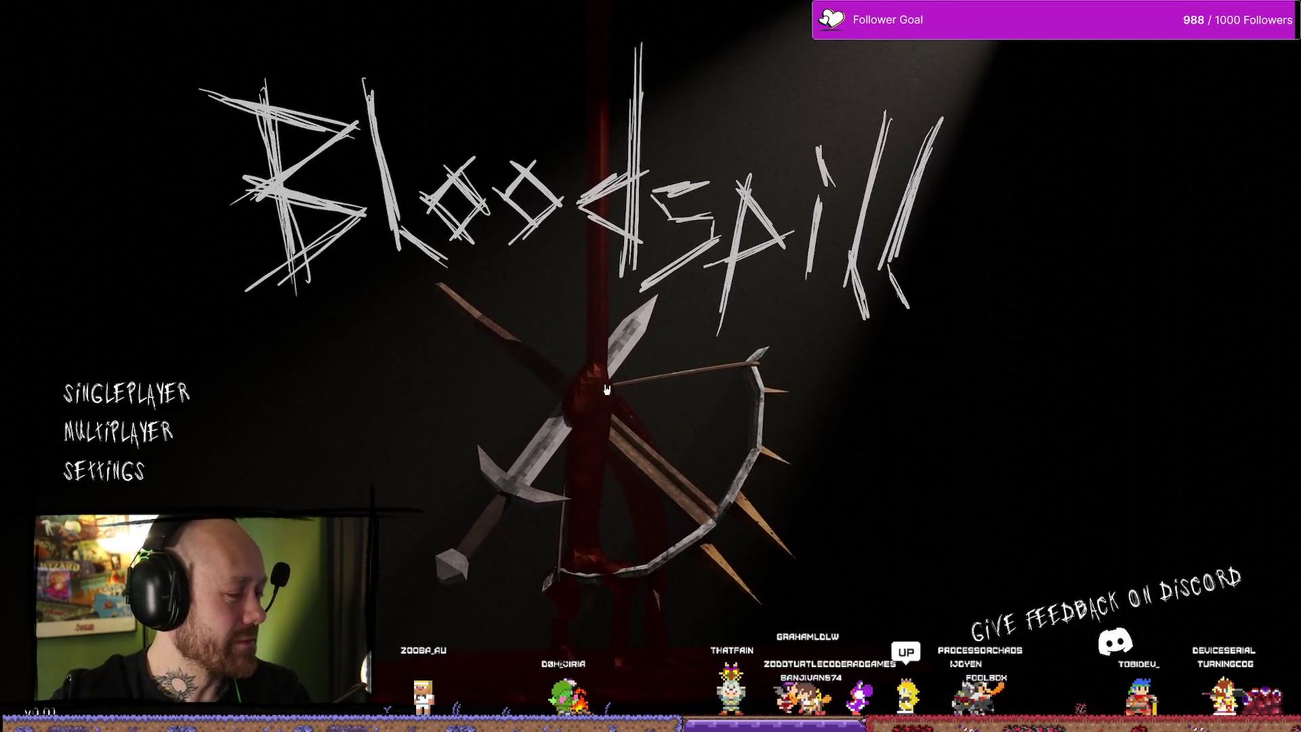
Join the first server listed under Multiplayer > Join Game
click(152, 438)
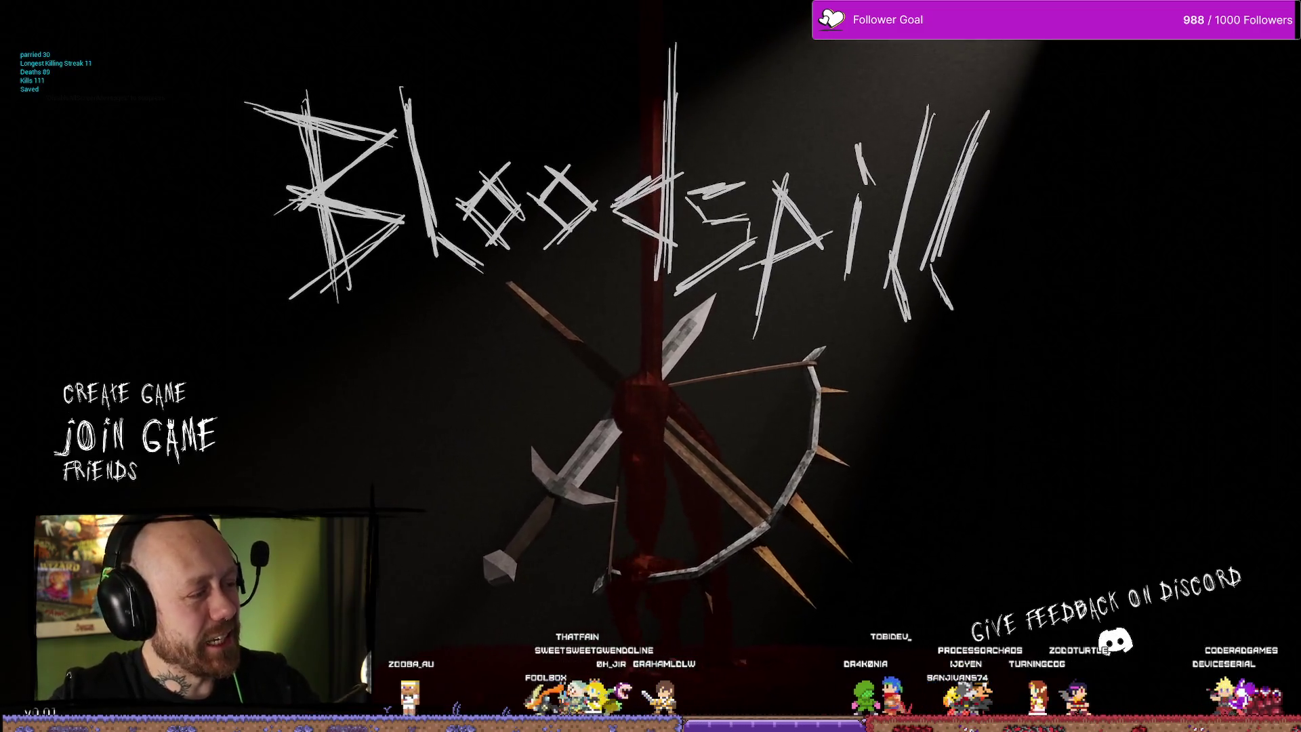
click(136, 431)
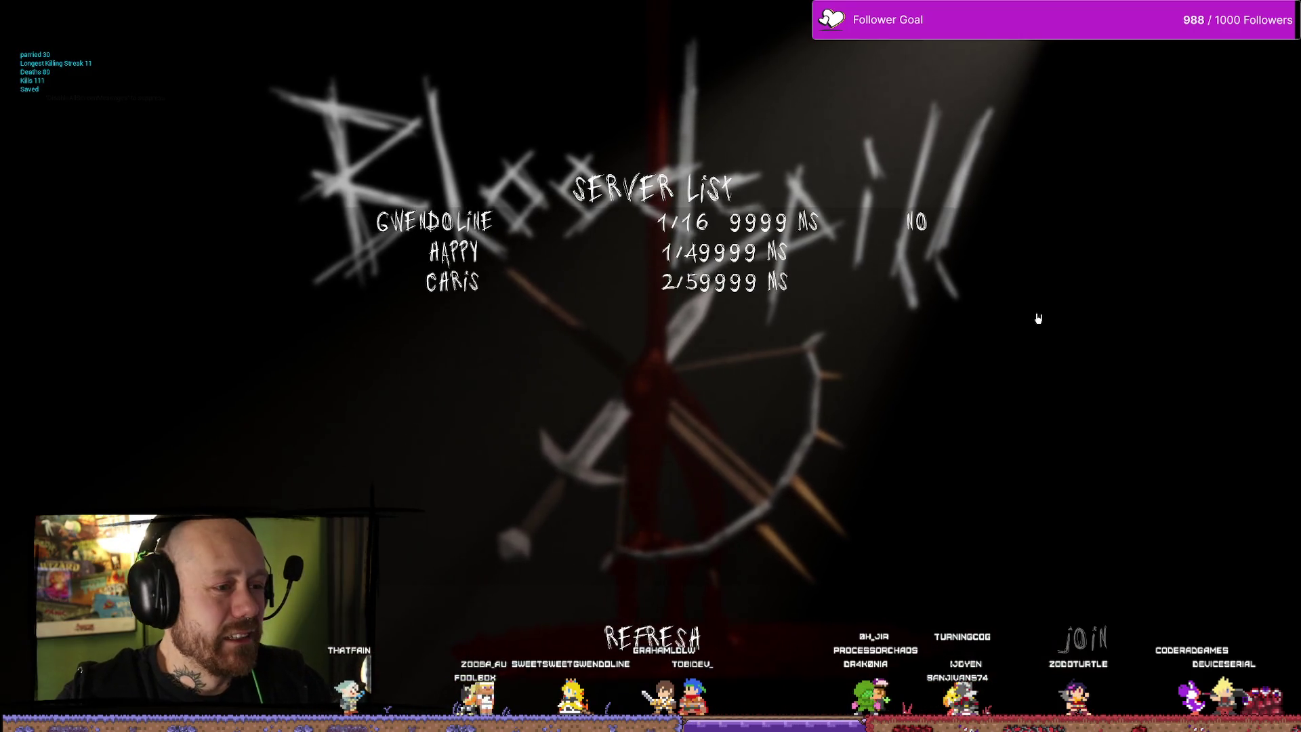
click(508, 222)
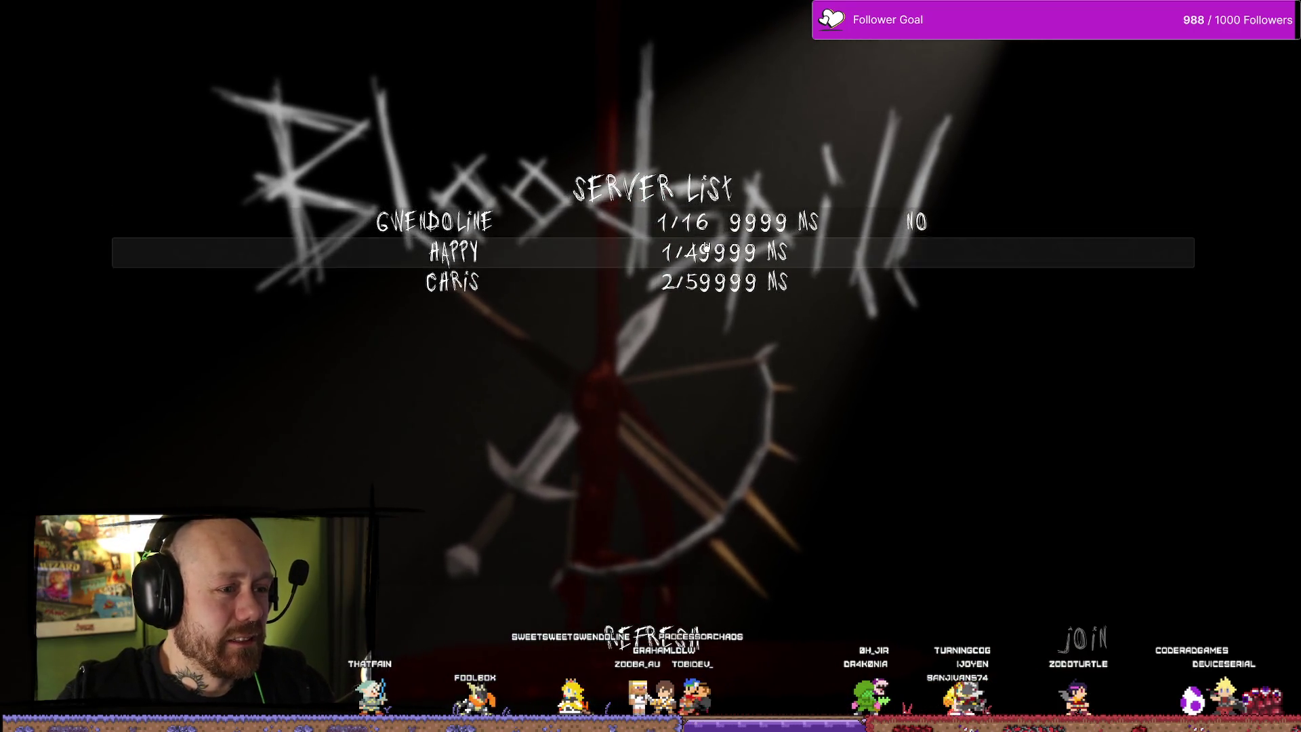
click(1091, 637)
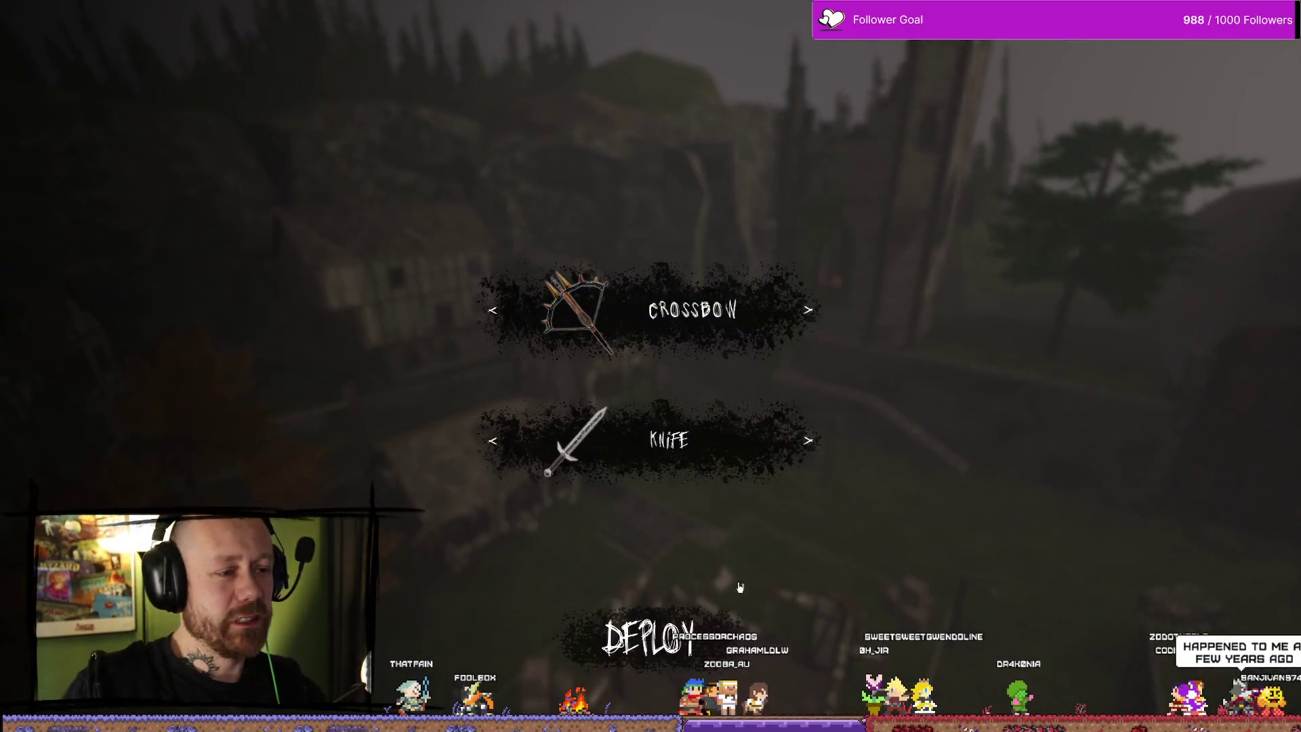
Deploy into the castle courtyard with the Crossbow and Knife loadout
click(649, 638)
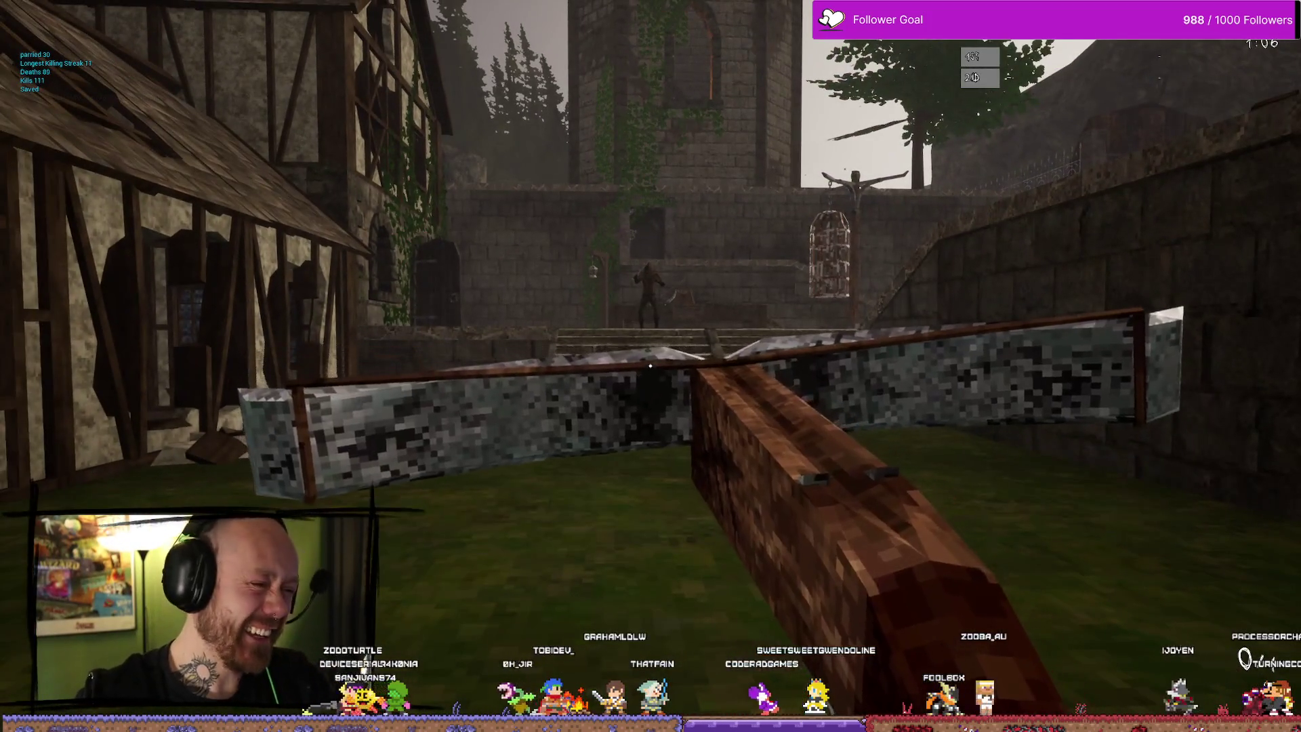
Walk across the courtyard toward the tower stairs and raise the crossbow
key(w)
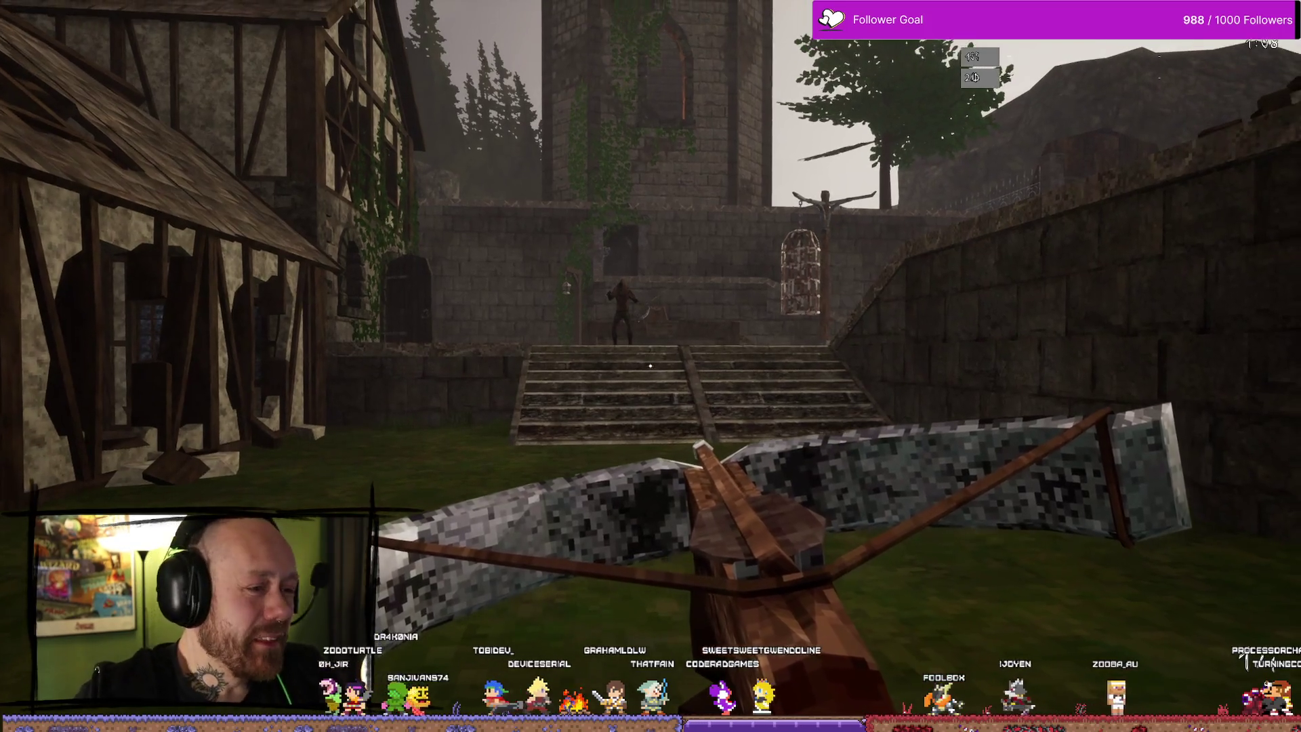
key(w)
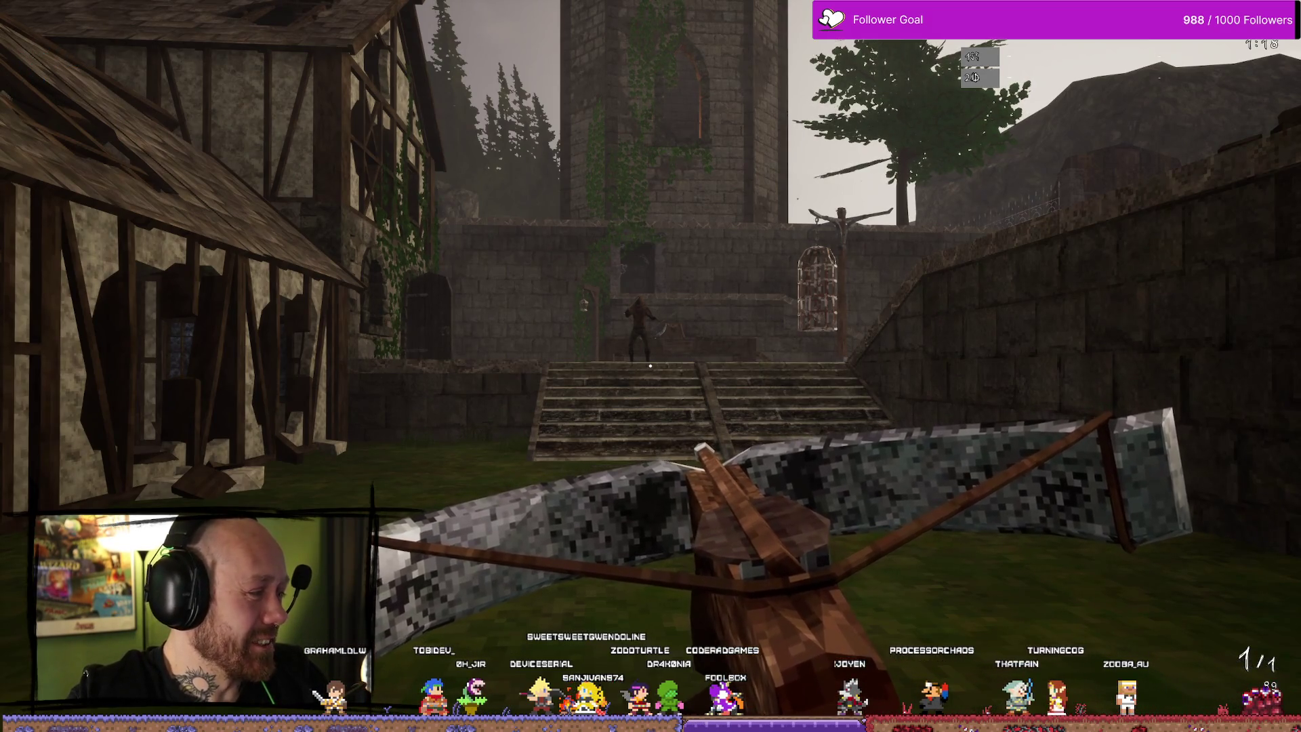
key(w)
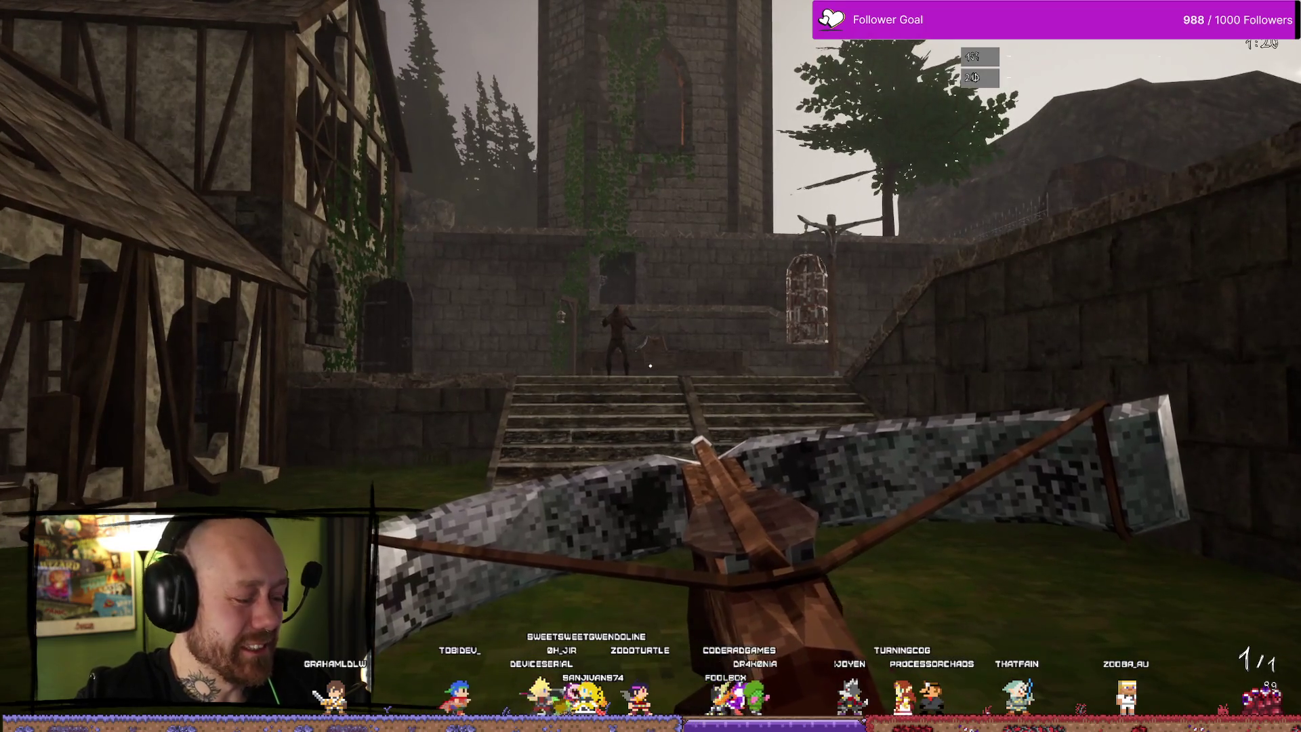
key(w)
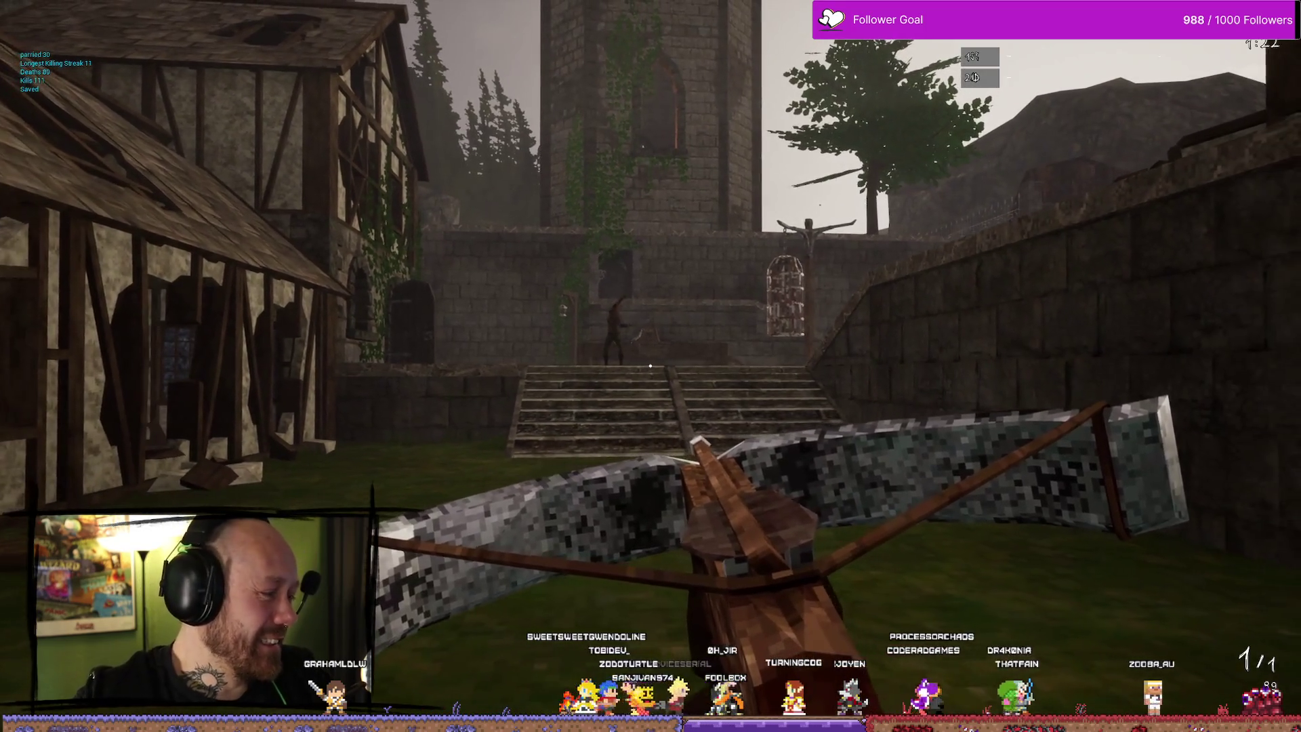
key(s)
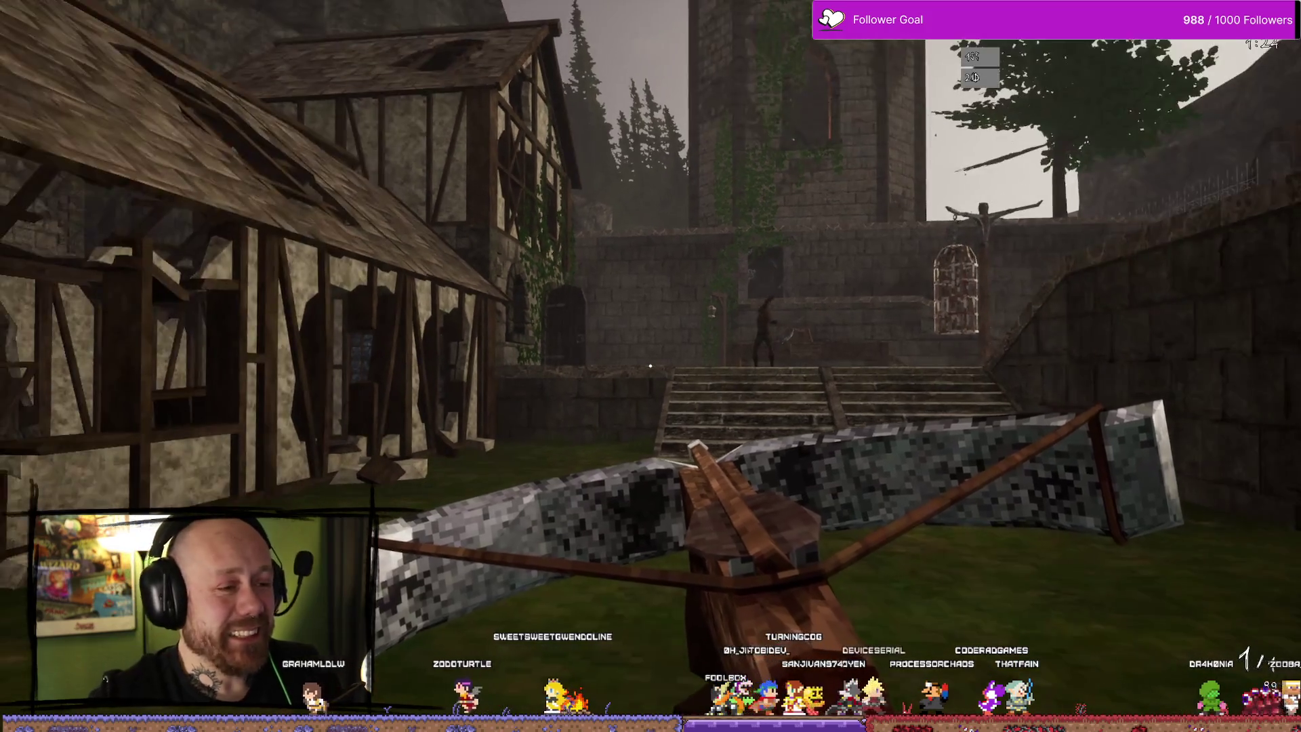
key(w)
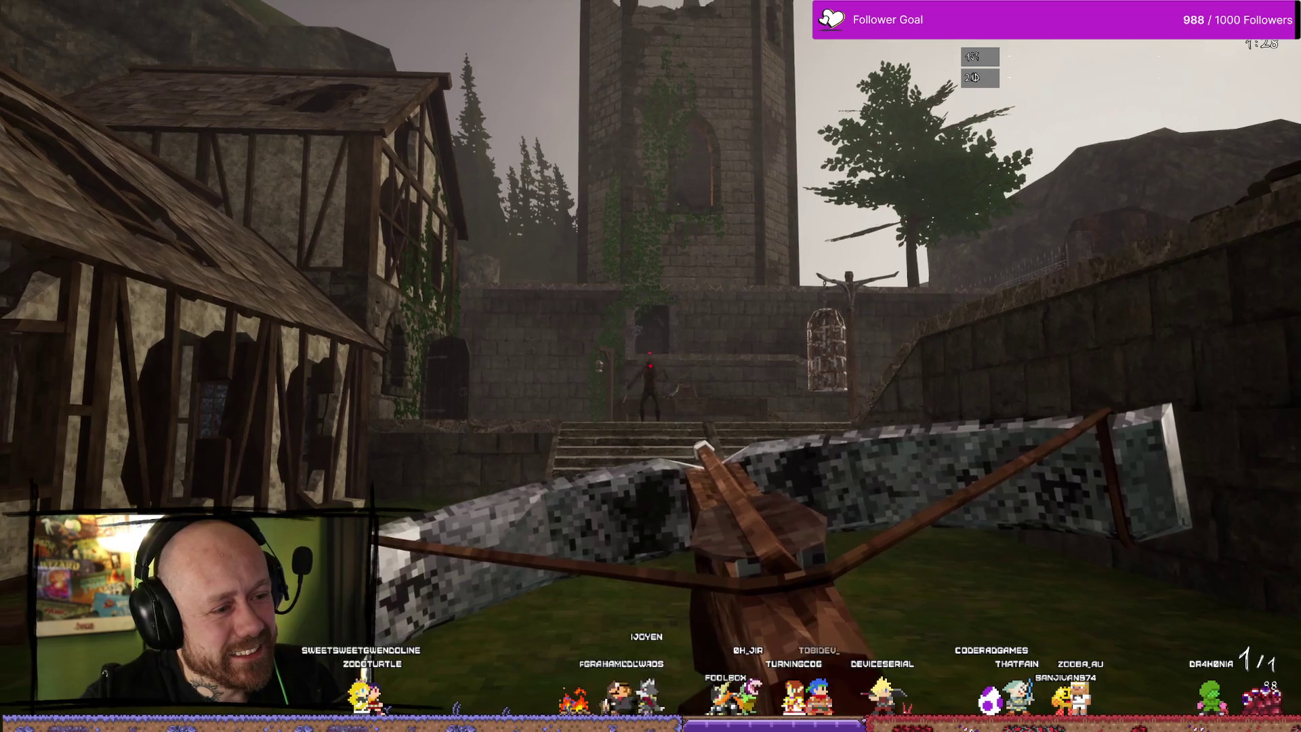
Shoot the stairs enemy twice with the crossbow, then advance swinging the sword
click(651, 366)
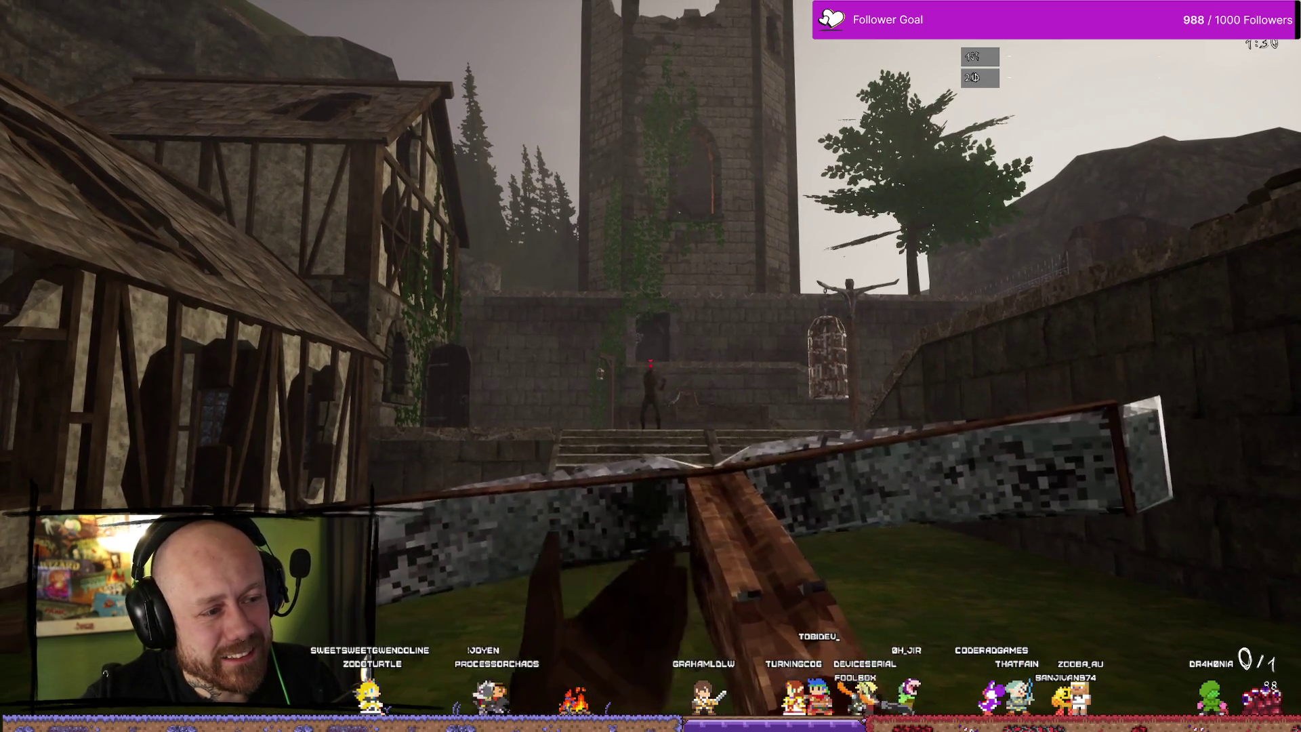
click(650, 366)
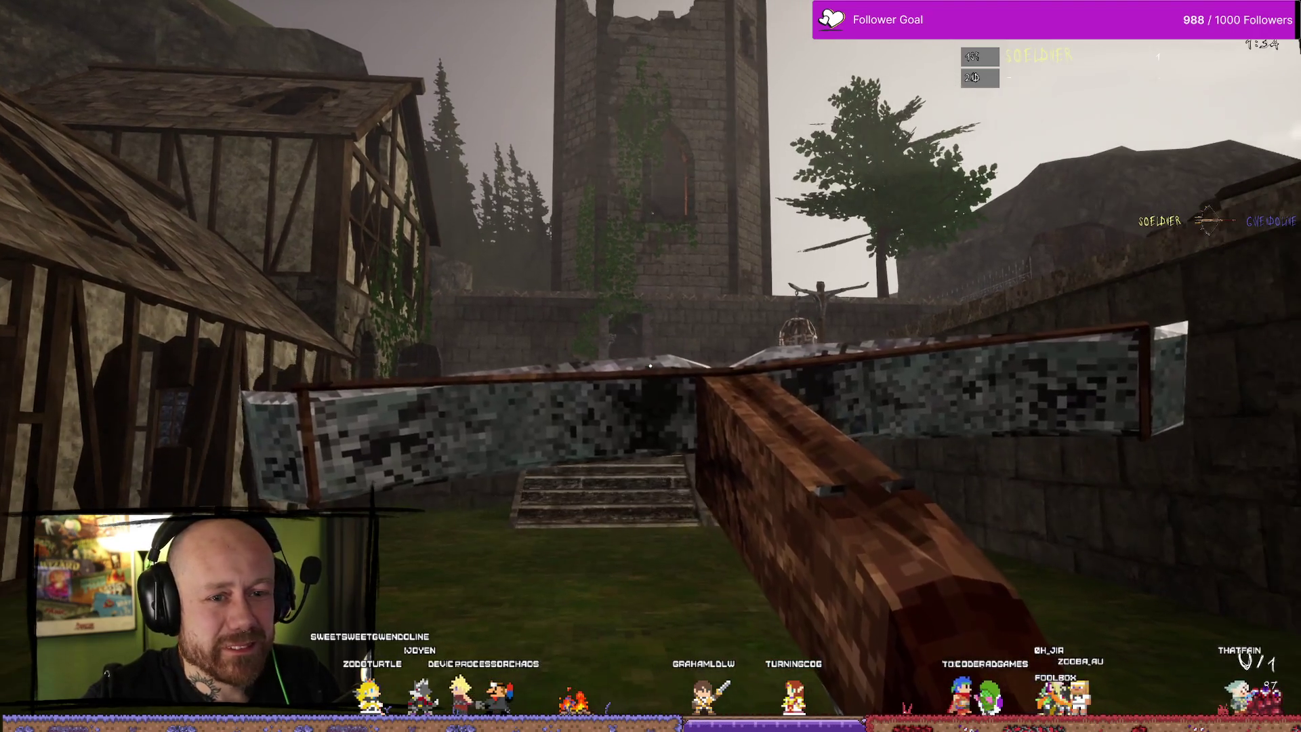
key(w)
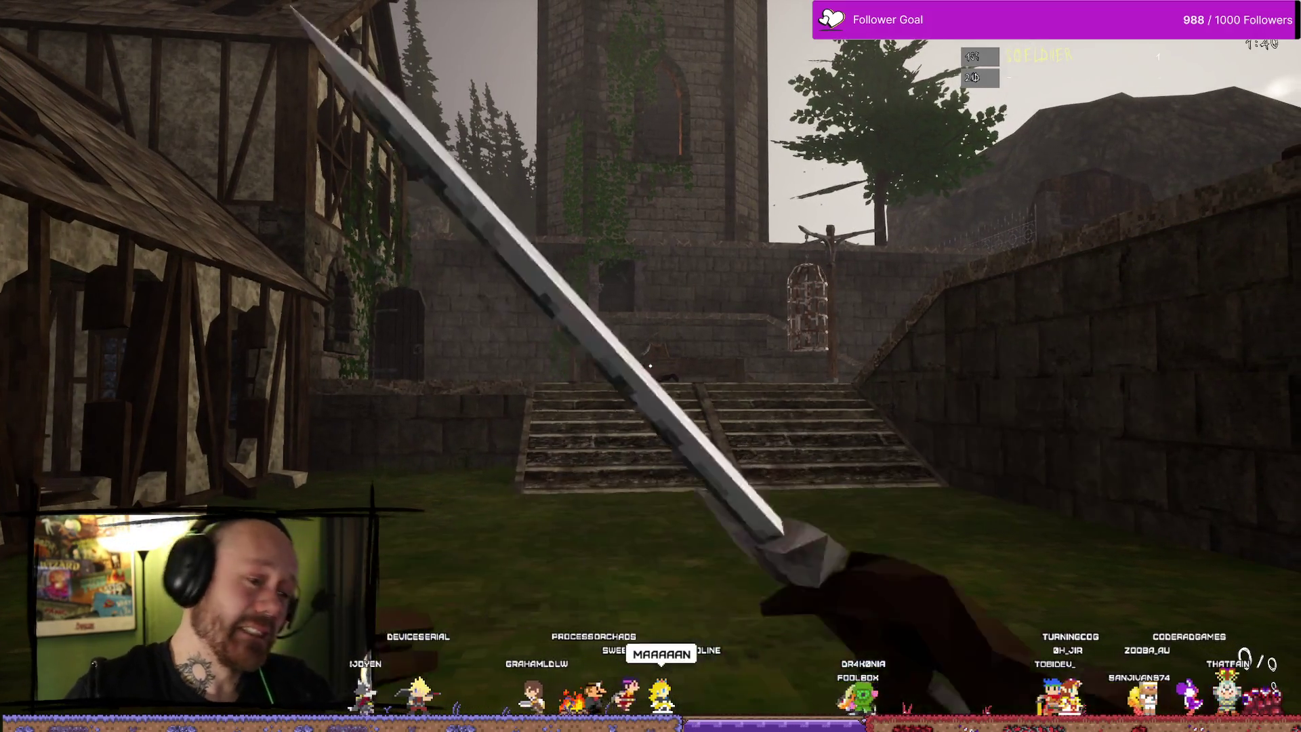
key(w)
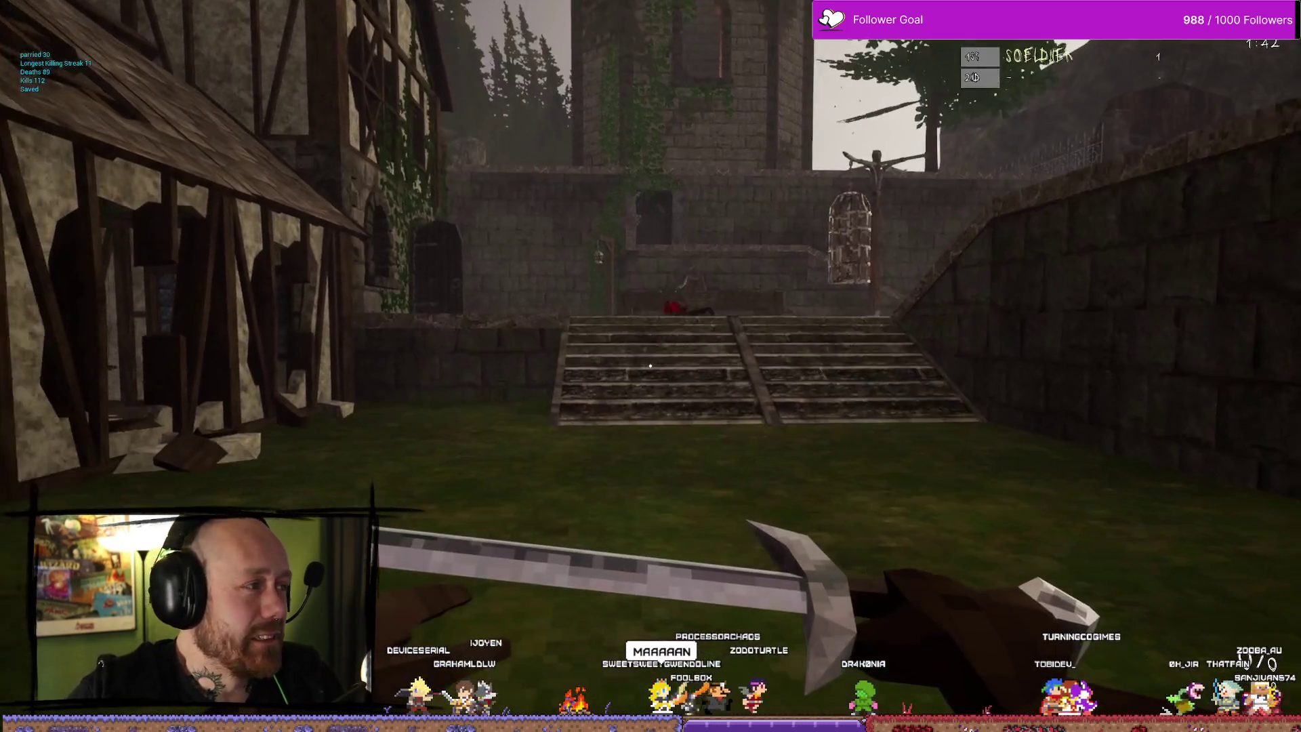
click(650, 366)
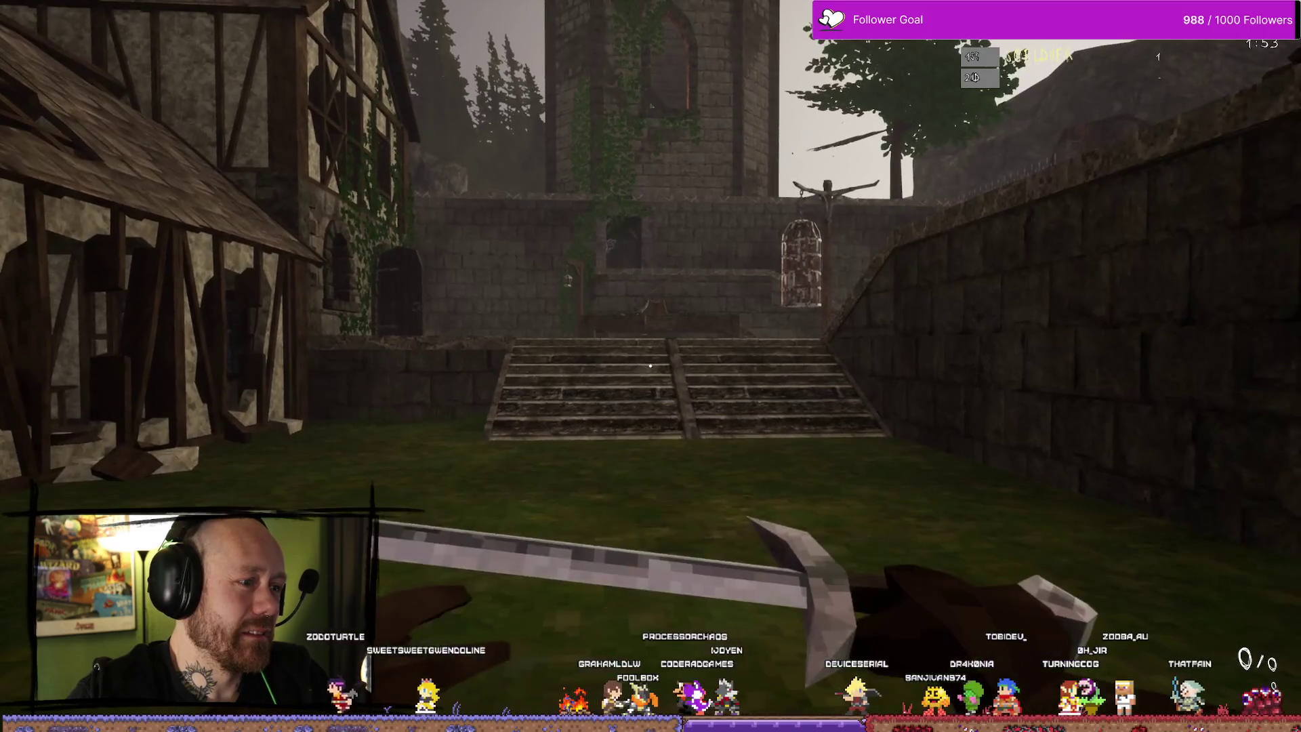
Swing the sword before being killed by the enemy's crossbow bolt
click(650, 366)
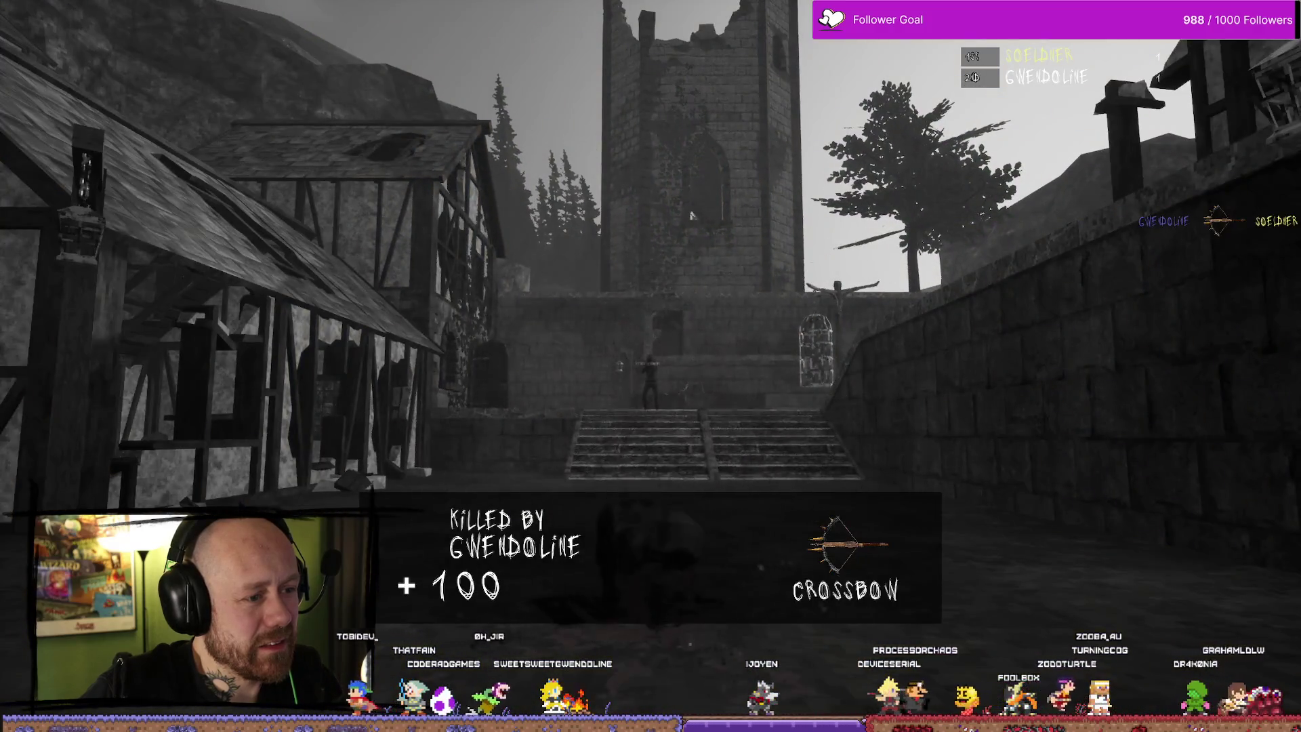
Respawn and walk through the village past the orange tree toward the stone stairs
key(1)
key(w)
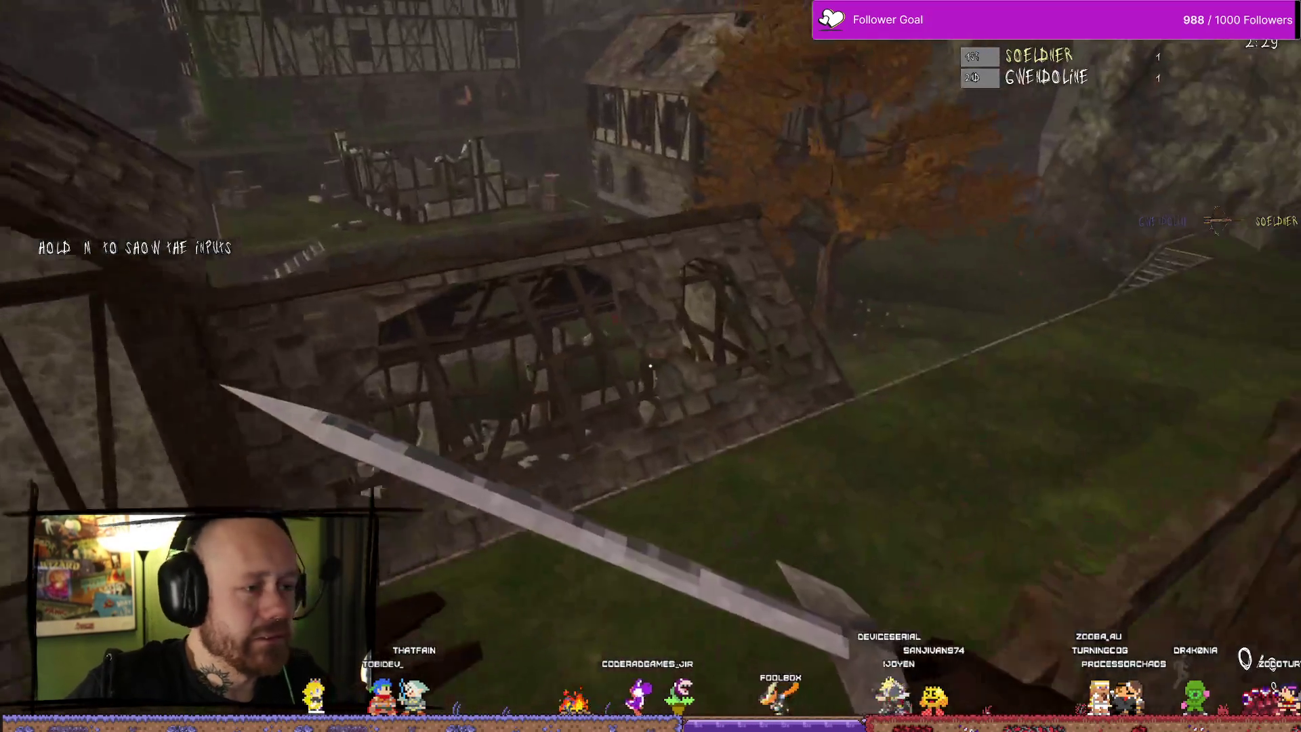
key(w)
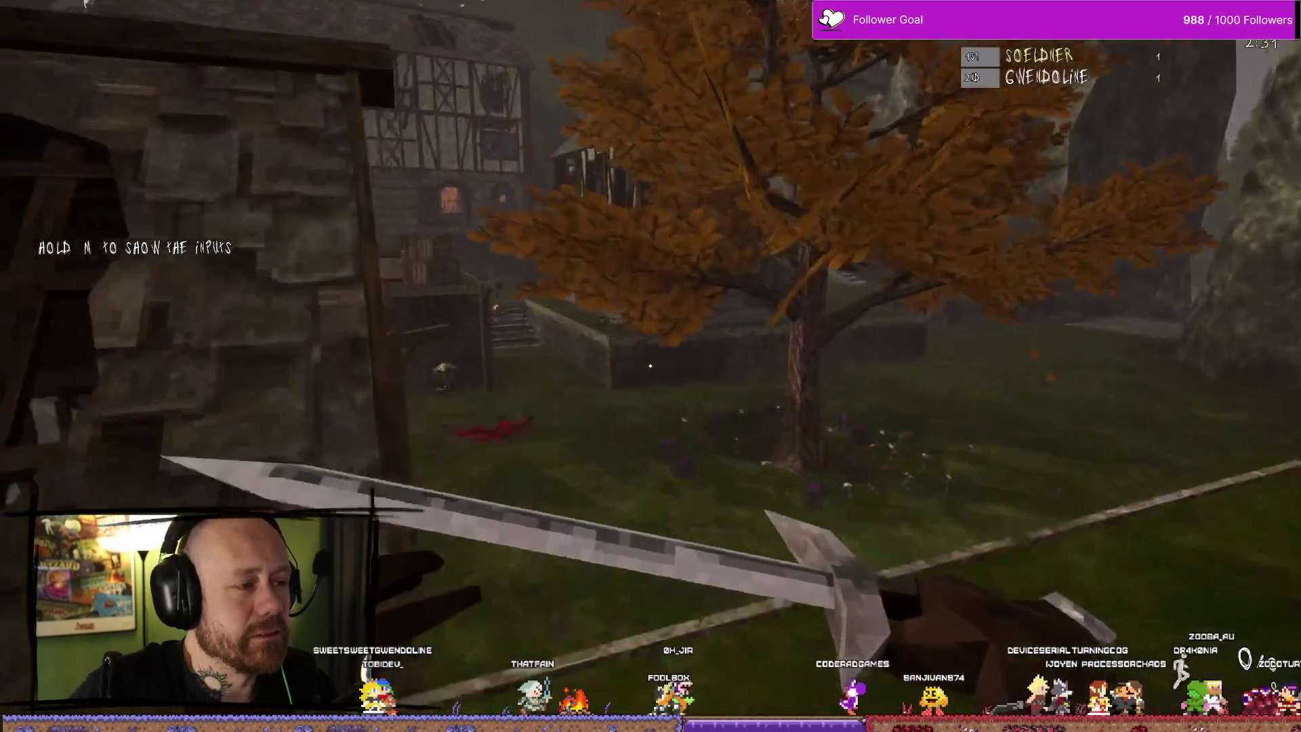
key(w)
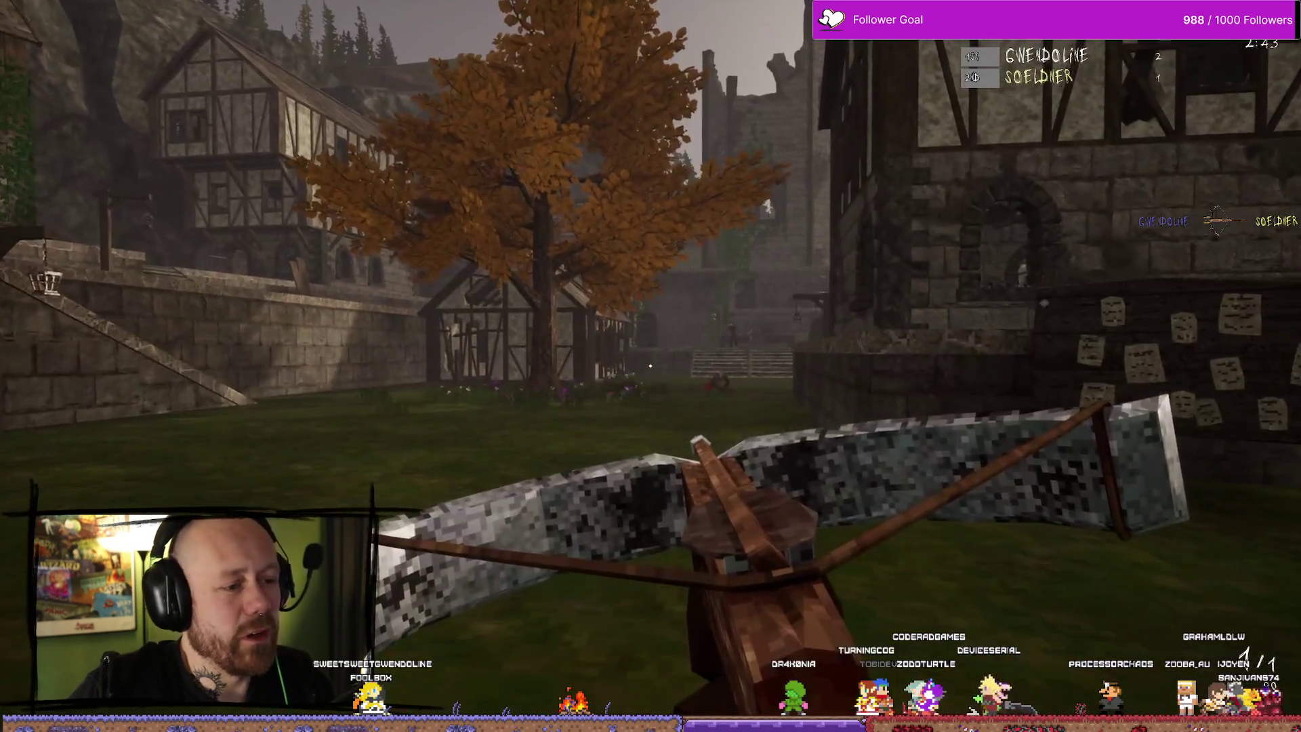
Switch to the blade and attack the enemy near the stairs
key(1)
click(651, 366)
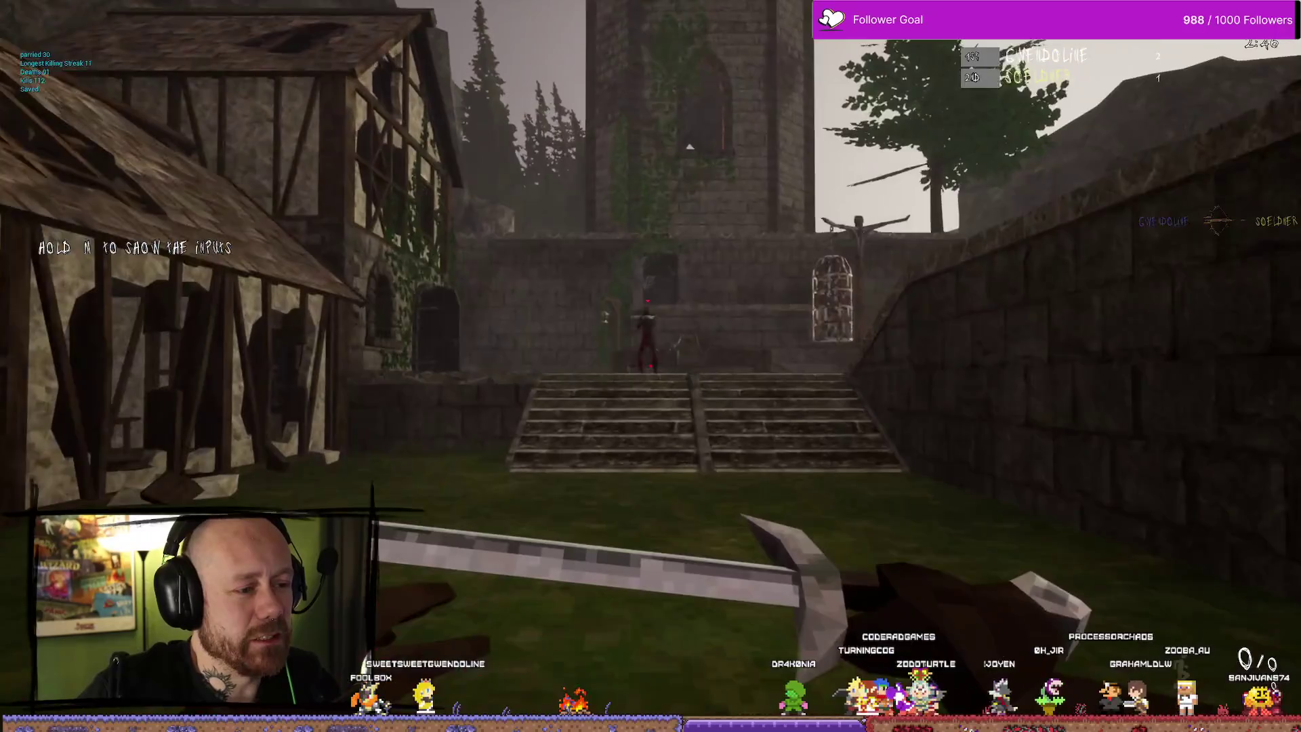
click(651, 366)
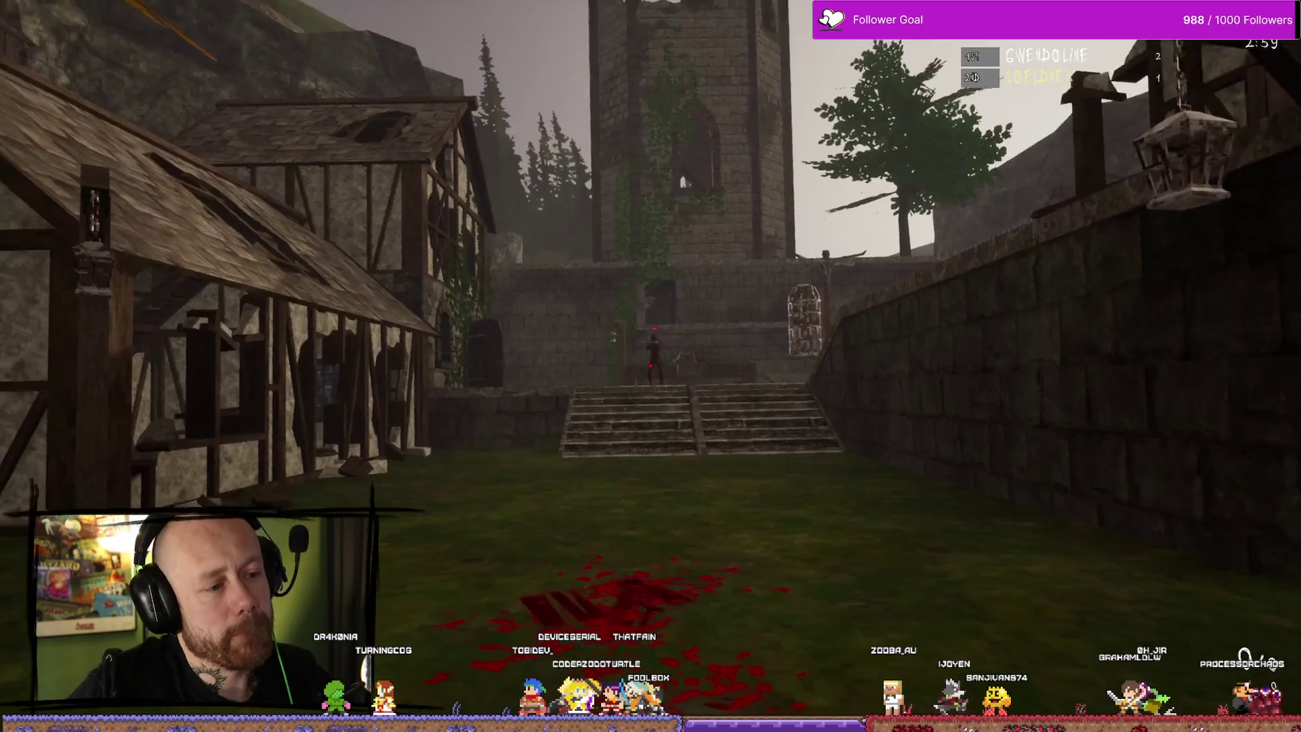
click(650, 366)
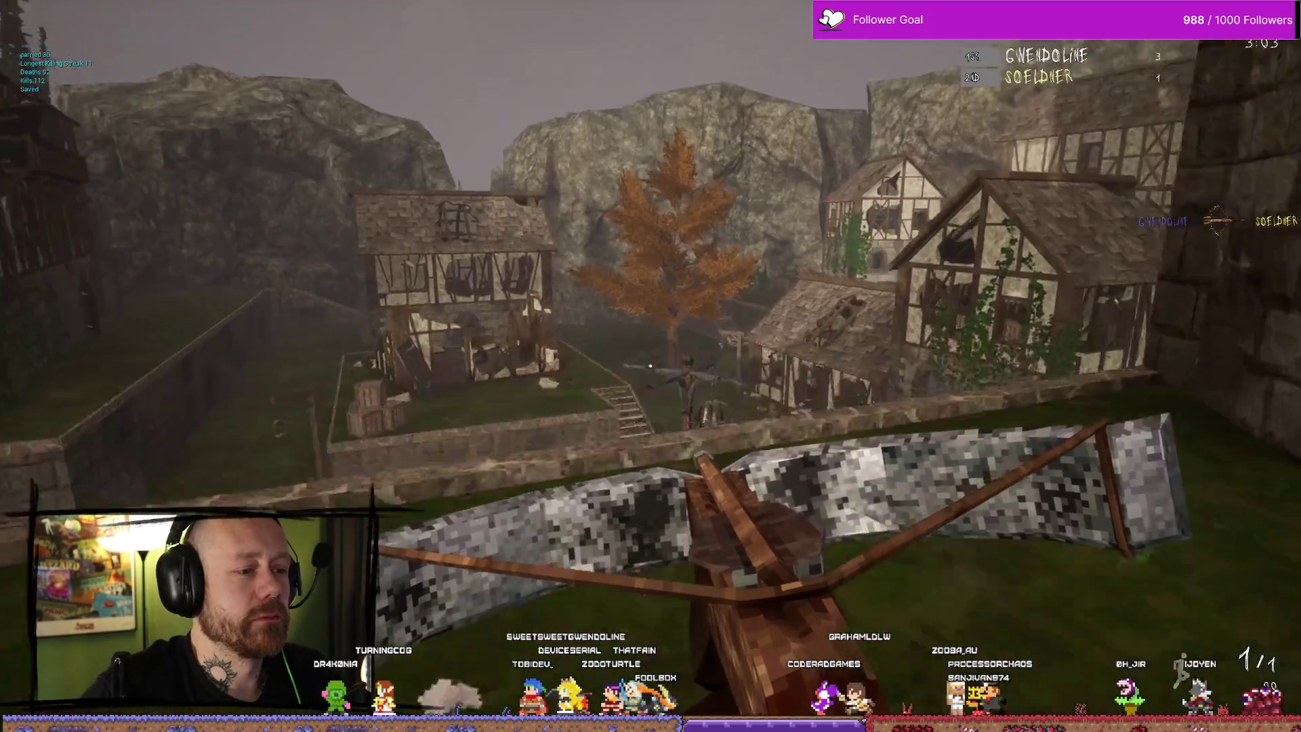
click(650, 366)
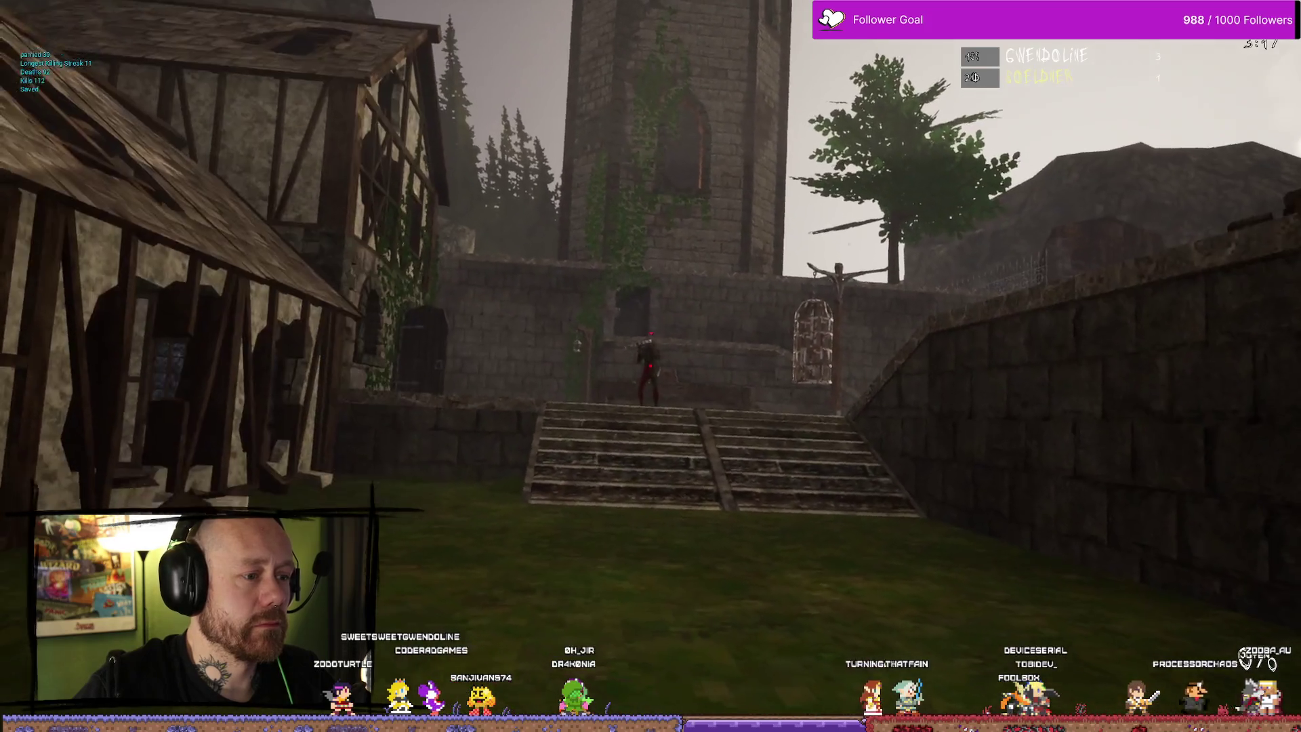
Slash repeatedly at the stairs enemy until a sword strike lands
click(650, 366)
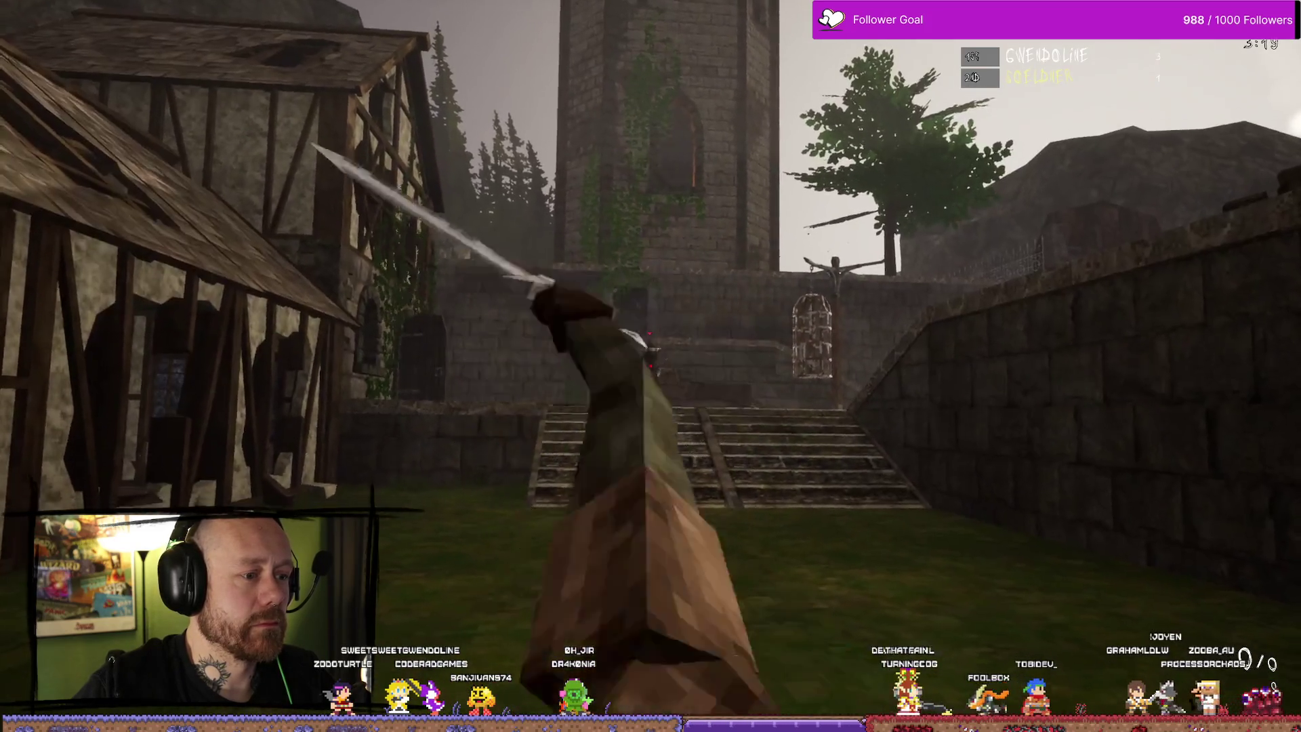
click(650, 366)
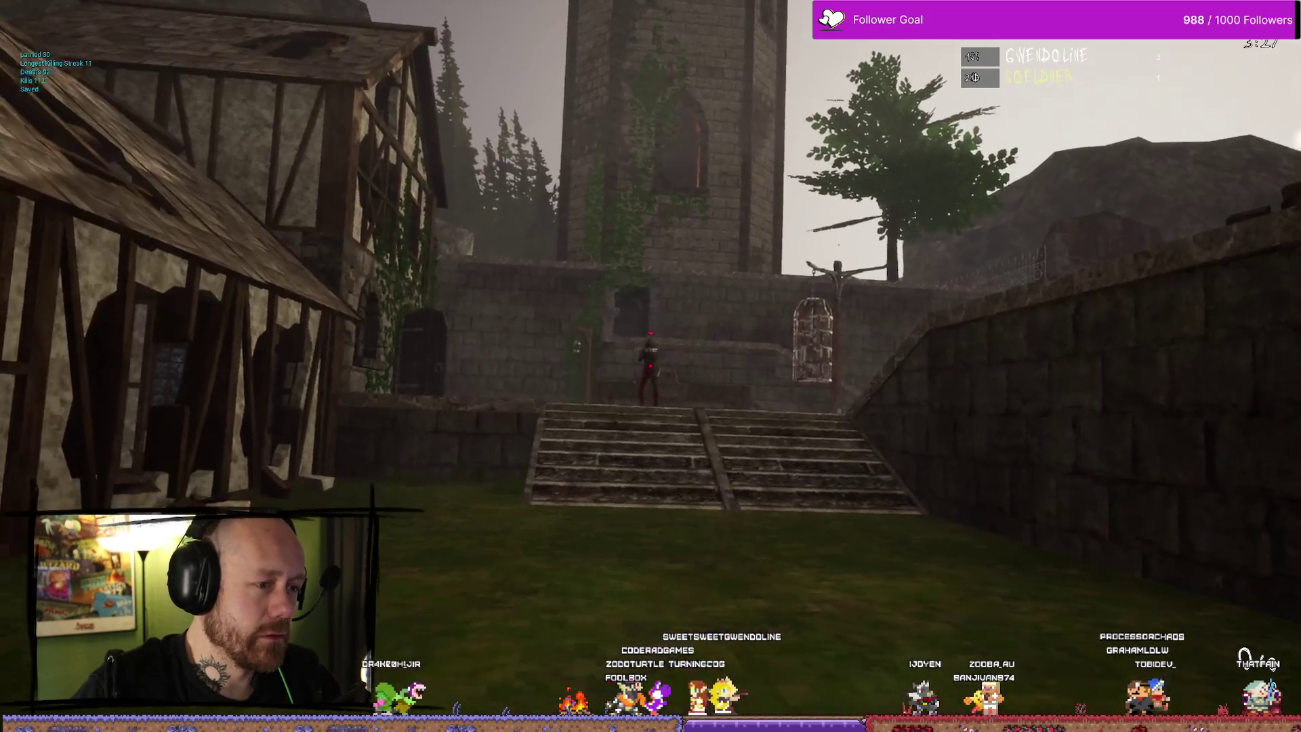
click(651, 366)
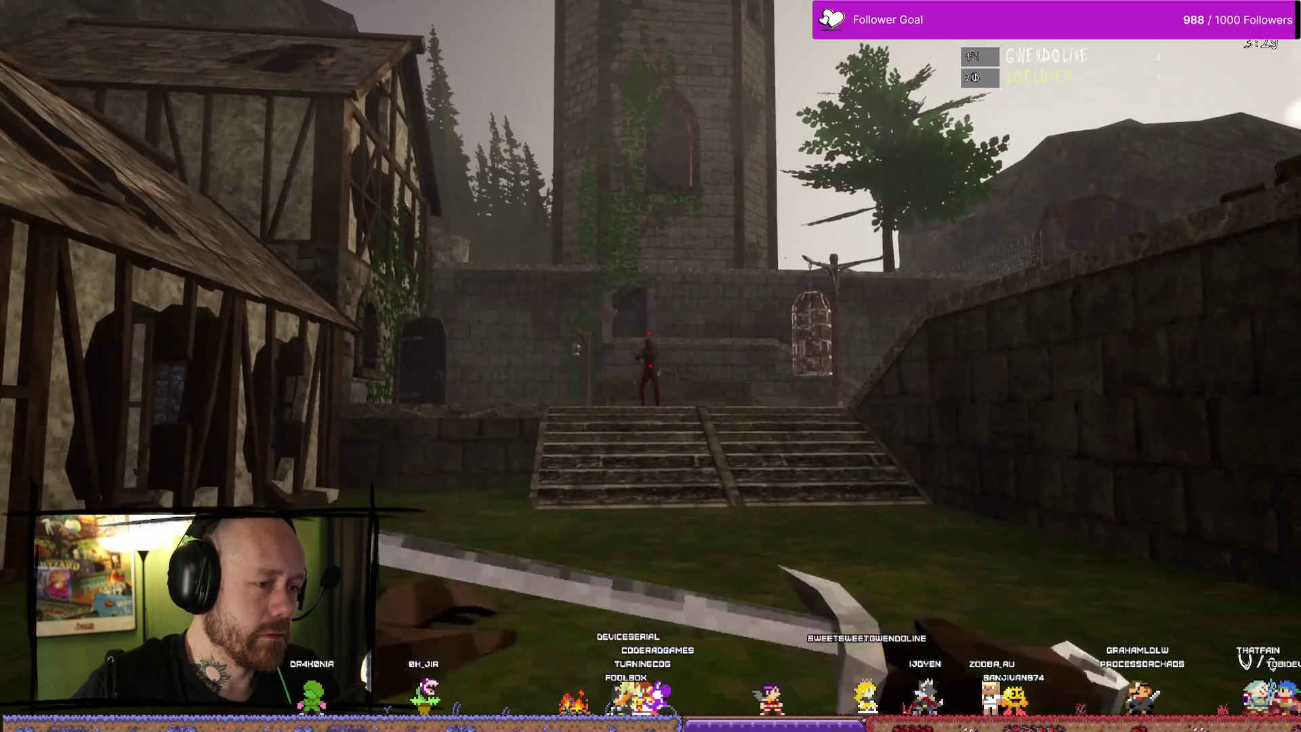
click(650, 366)
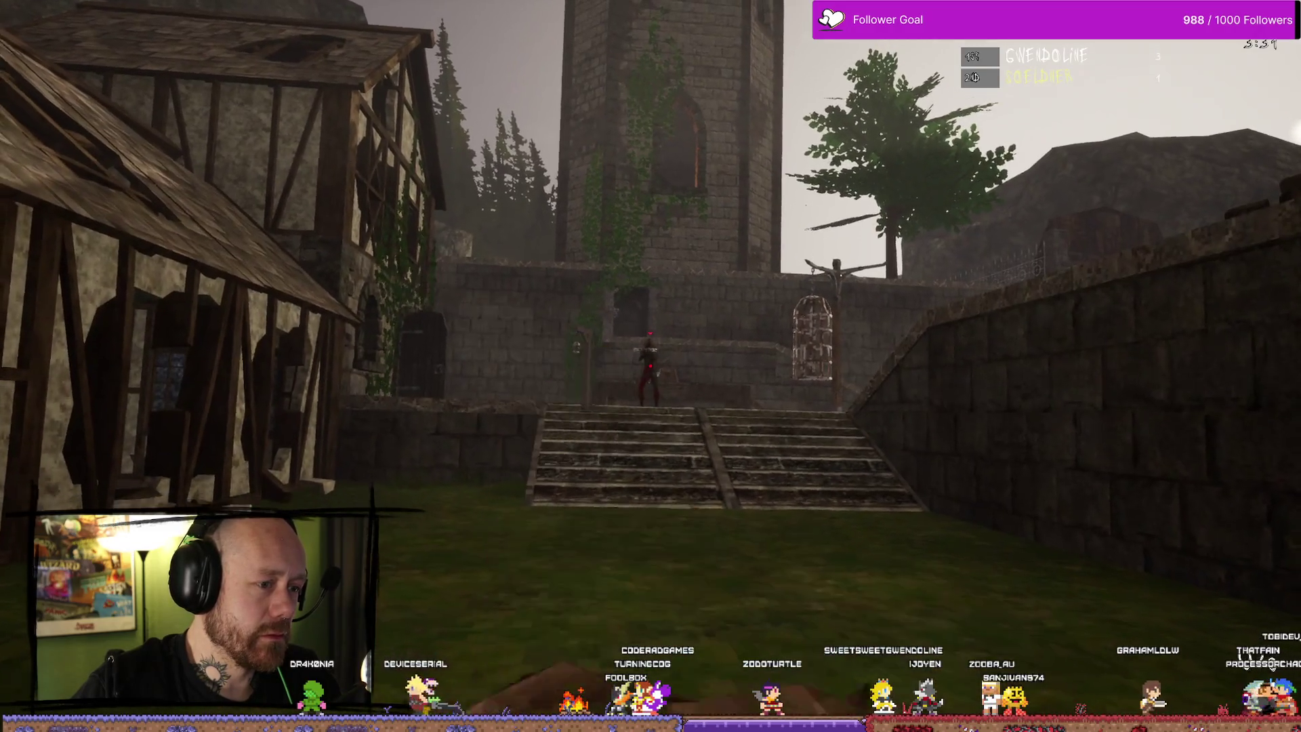
click(651, 366)
click(651, 366)
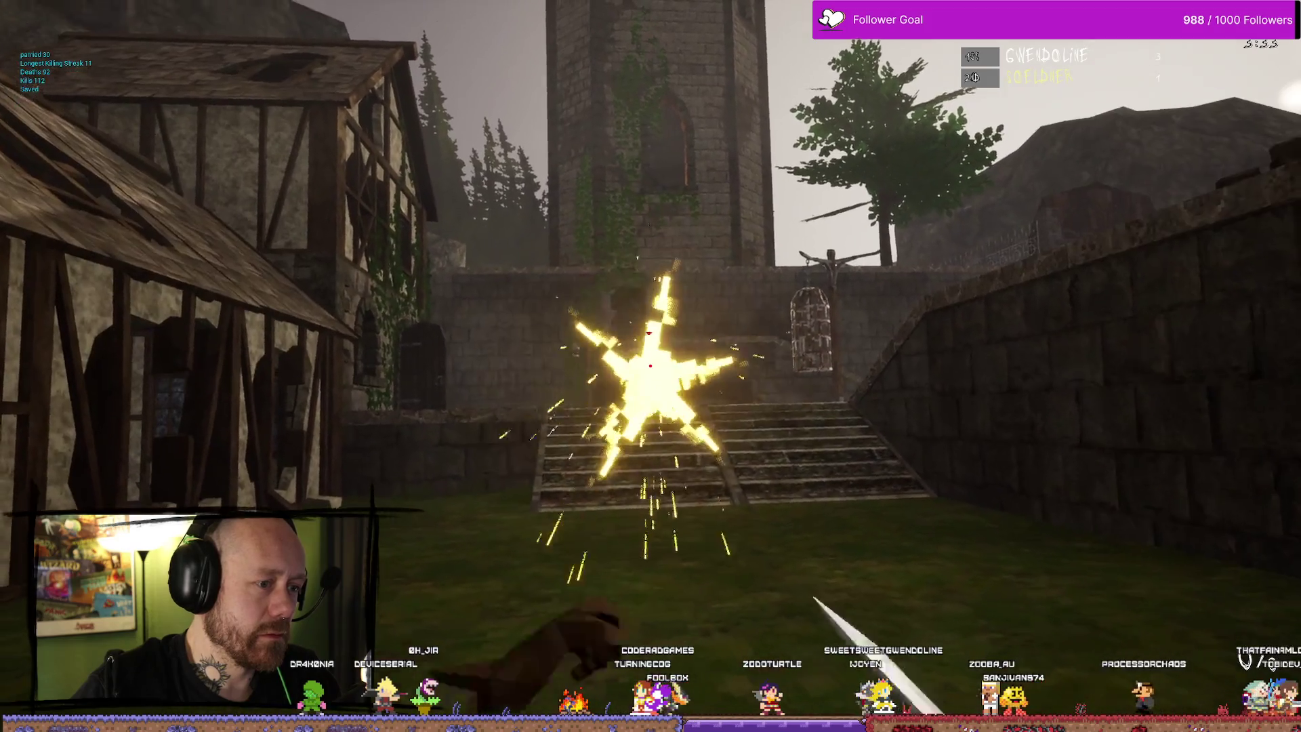
click(651, 366)
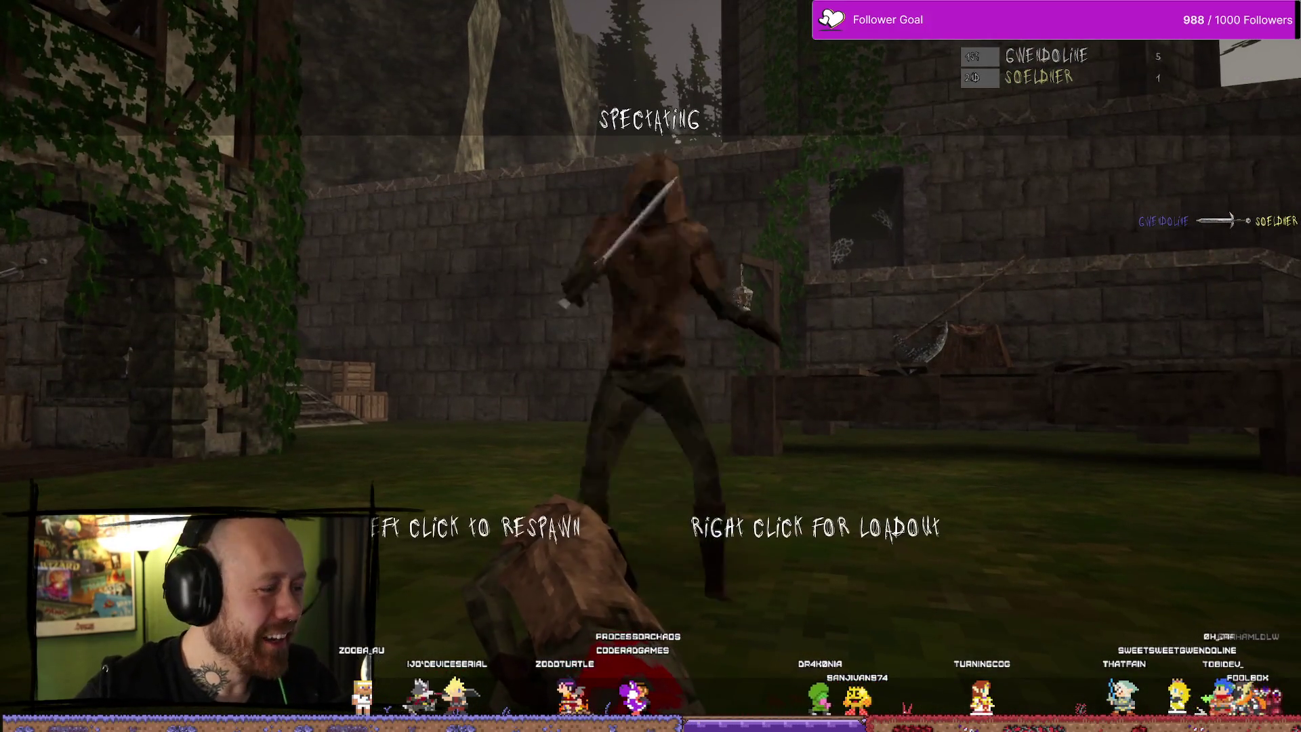
Respawn from the spectator view inside a ruined house, holding the crossbow
click(650, 366)
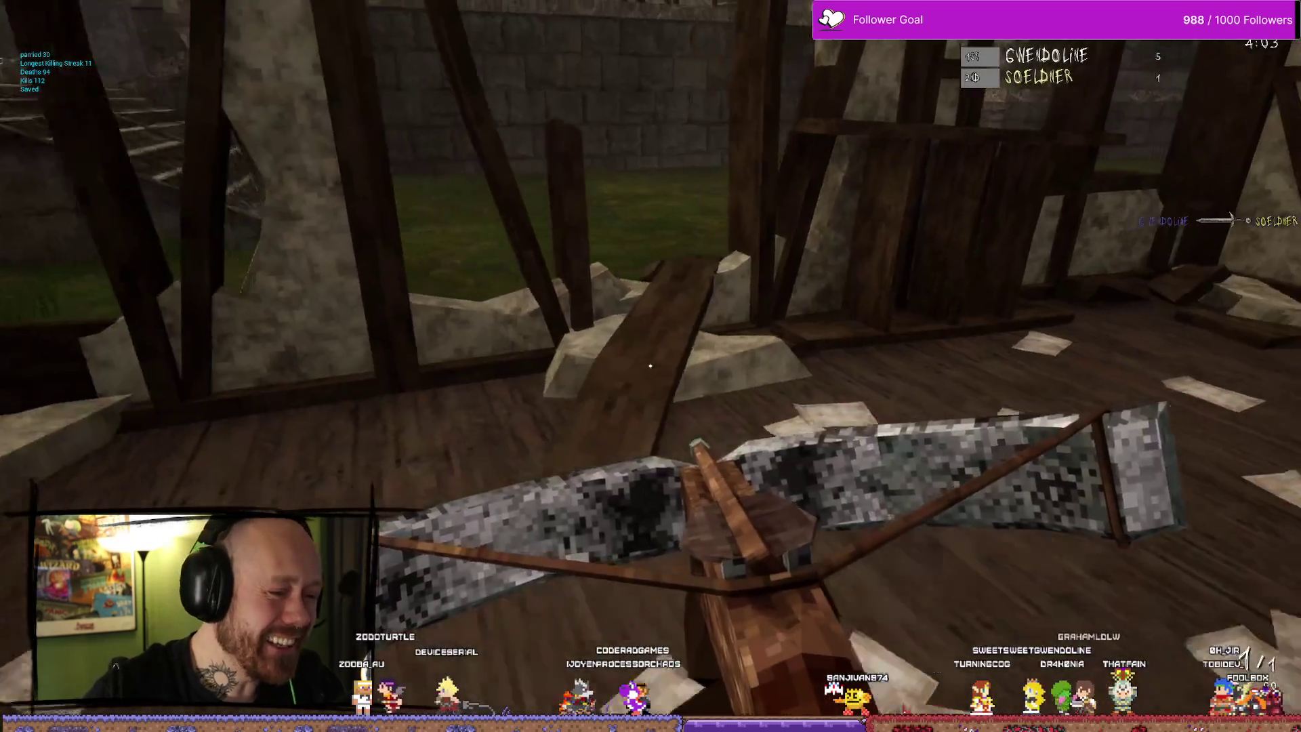
Advance toward the tower stairs and strike the enemy there with the sword
scroll(650, 366, up, 1)
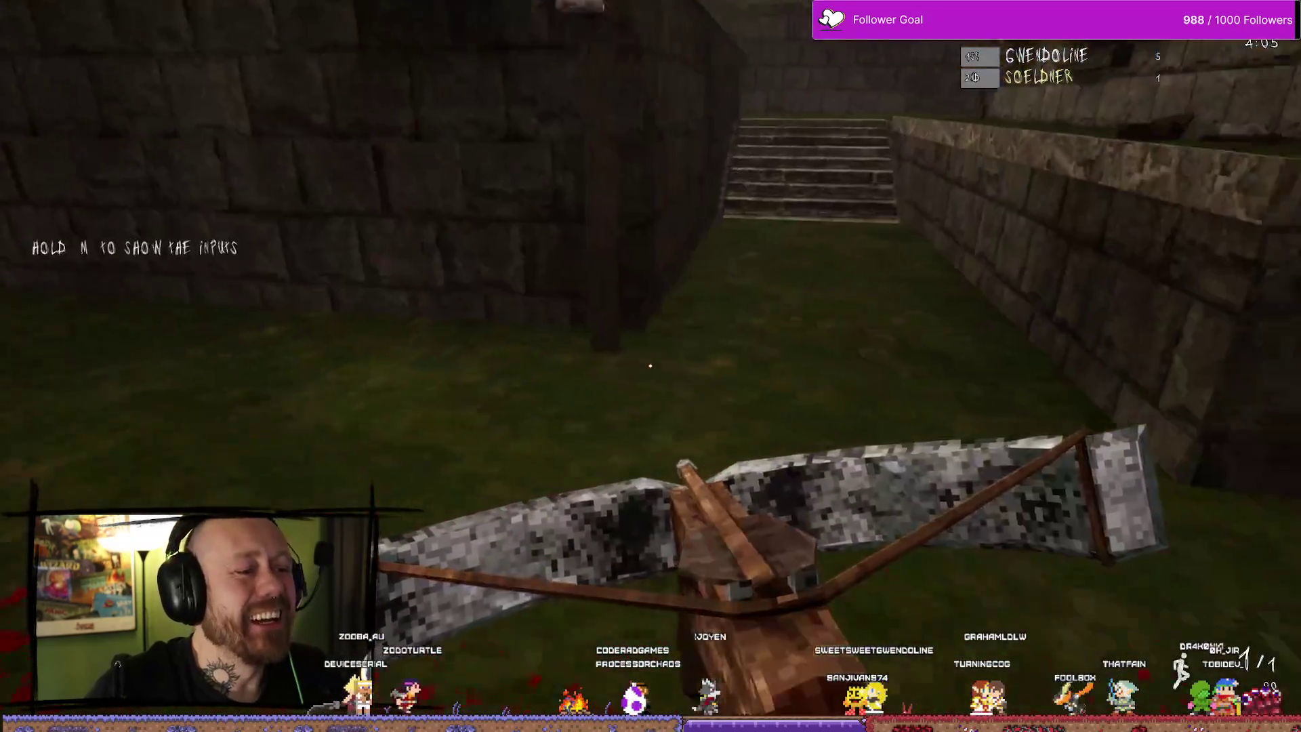
key(s)
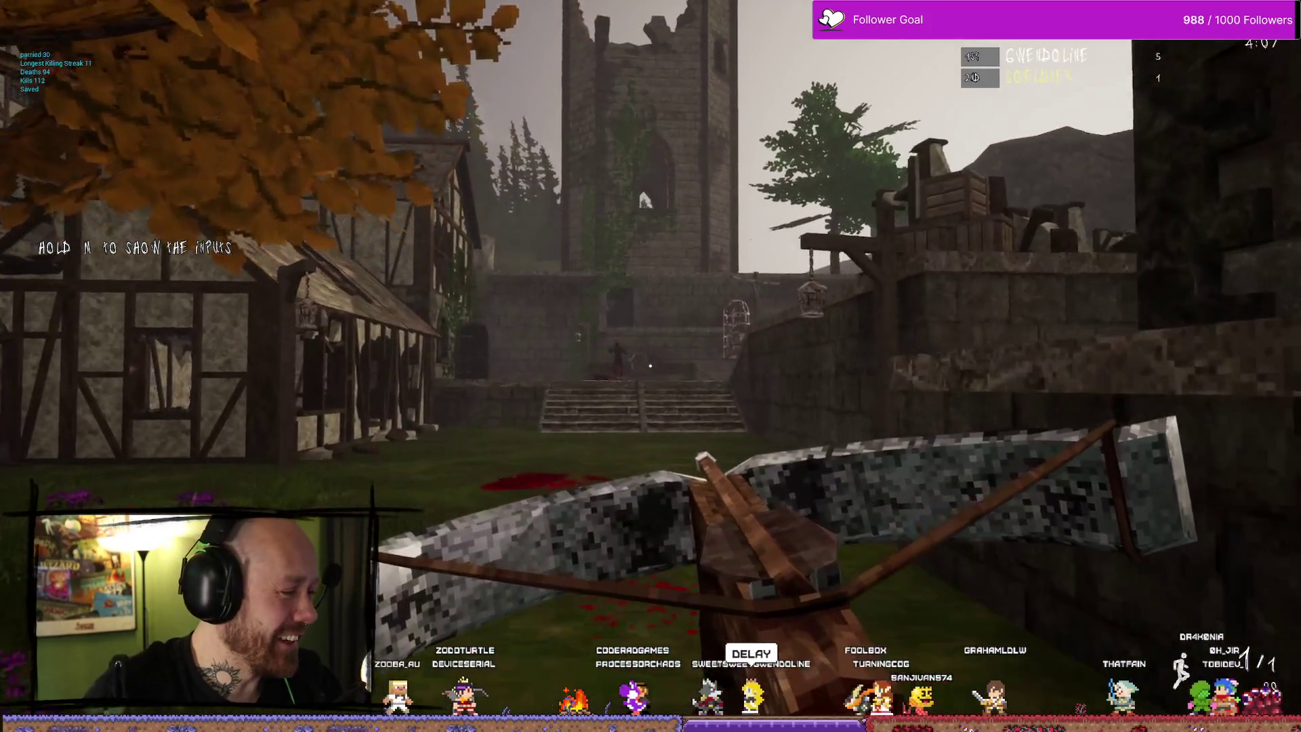
key(w)
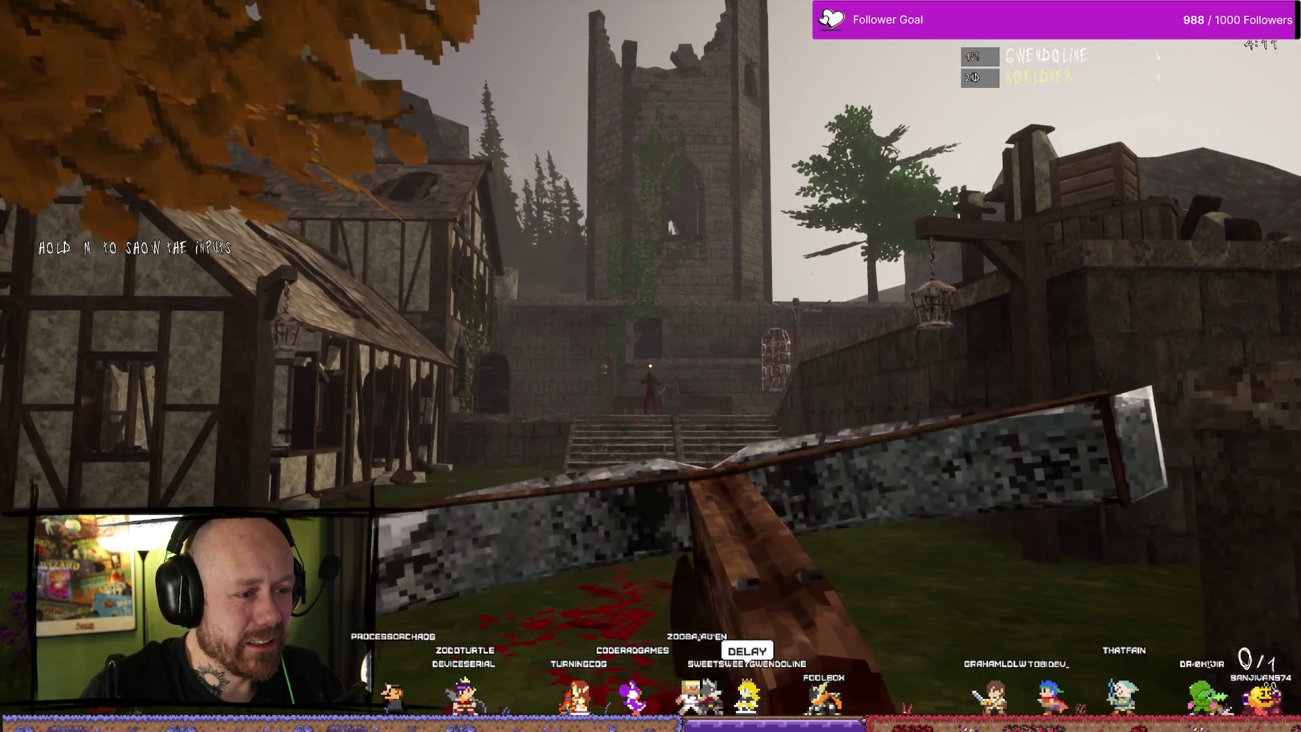
key(w)
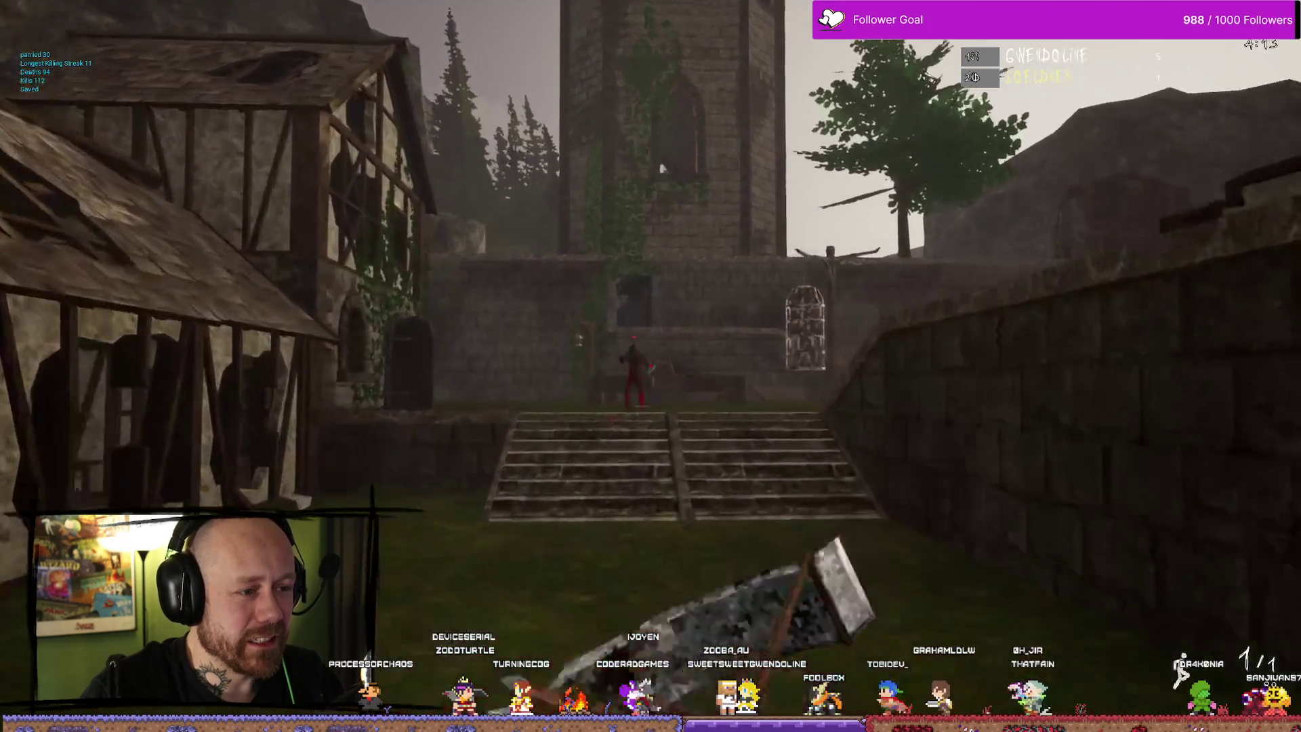
key(w)
click(650, 366)
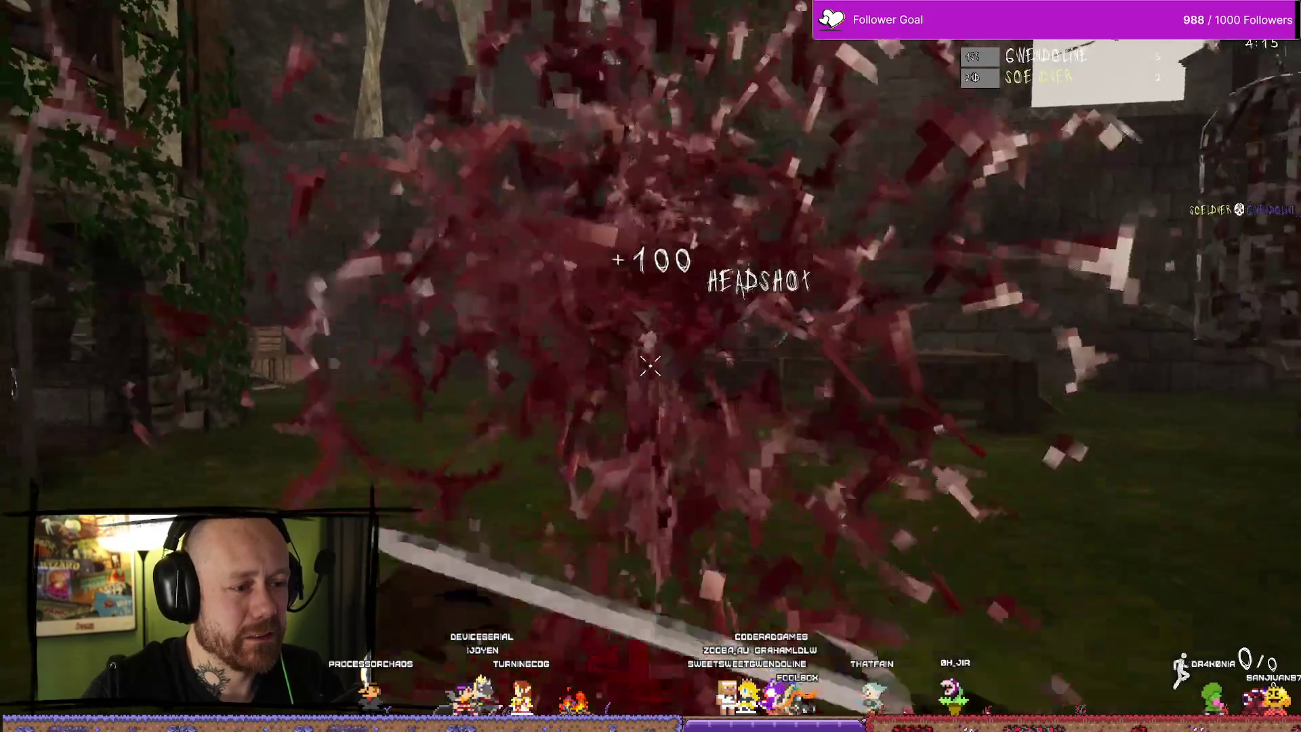
Turn back to face the courtyard stairs and switch to the loaded crossbow
key(w)
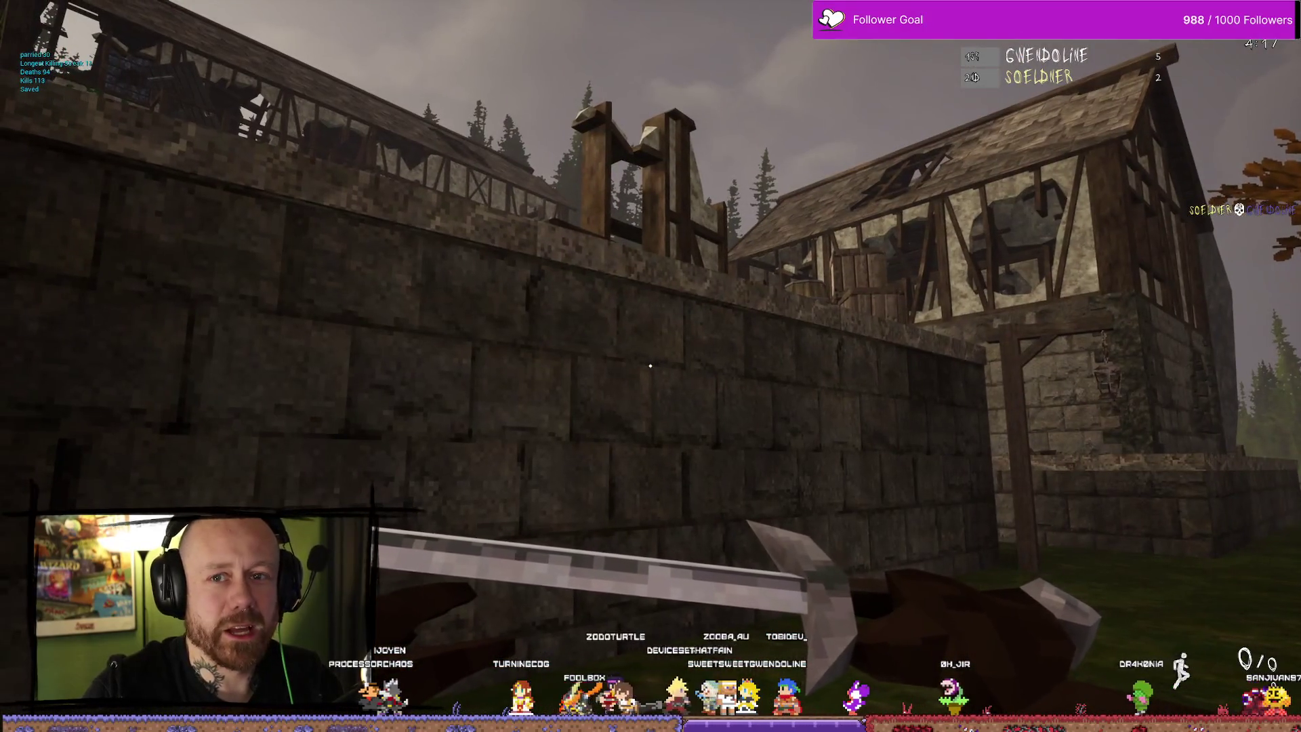
key(w)
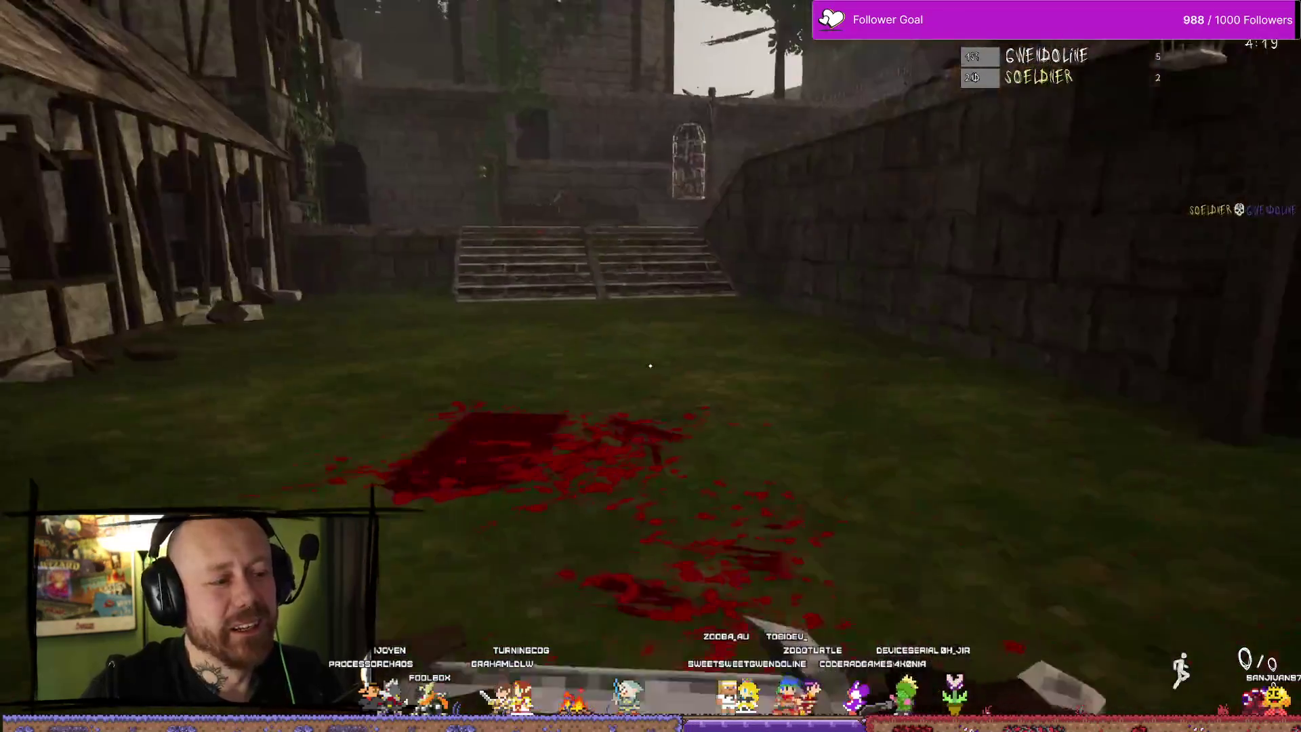
key(s)
key(2)
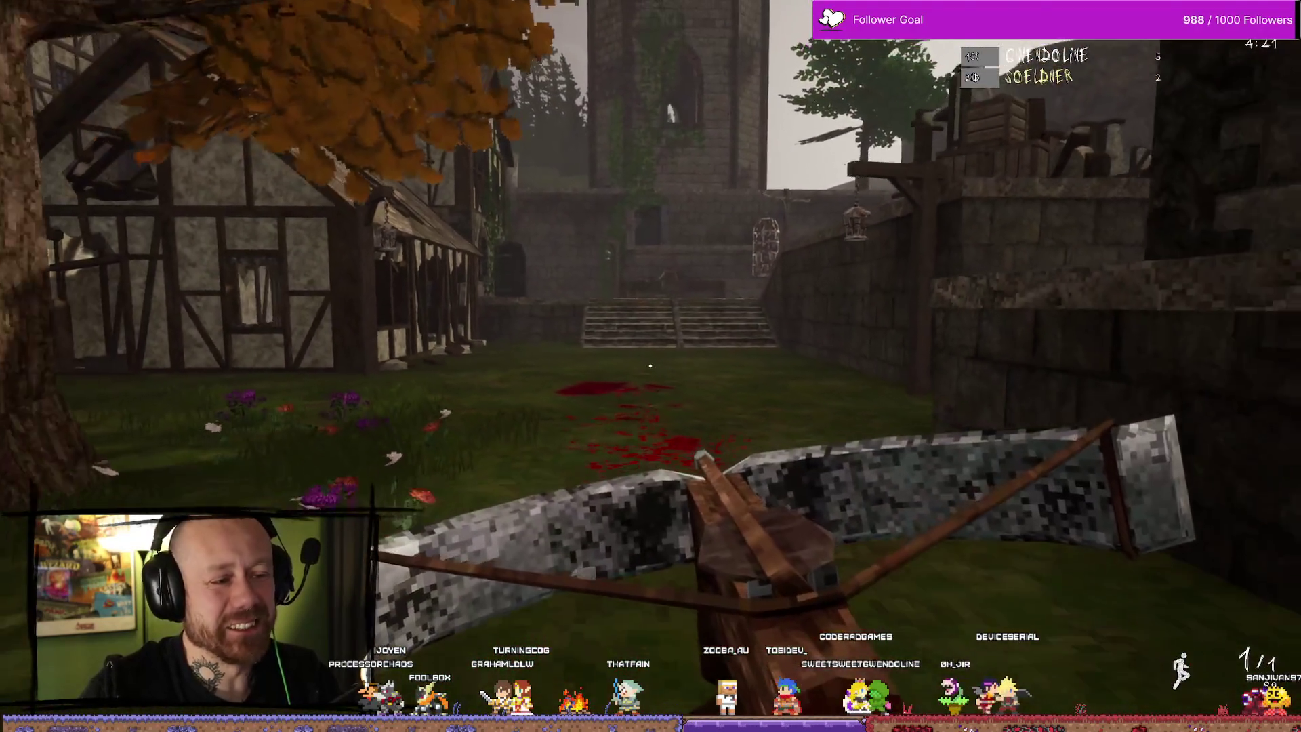
Cross the courtyard to the tower stairs and shoot the red enemy in the head
key(w)
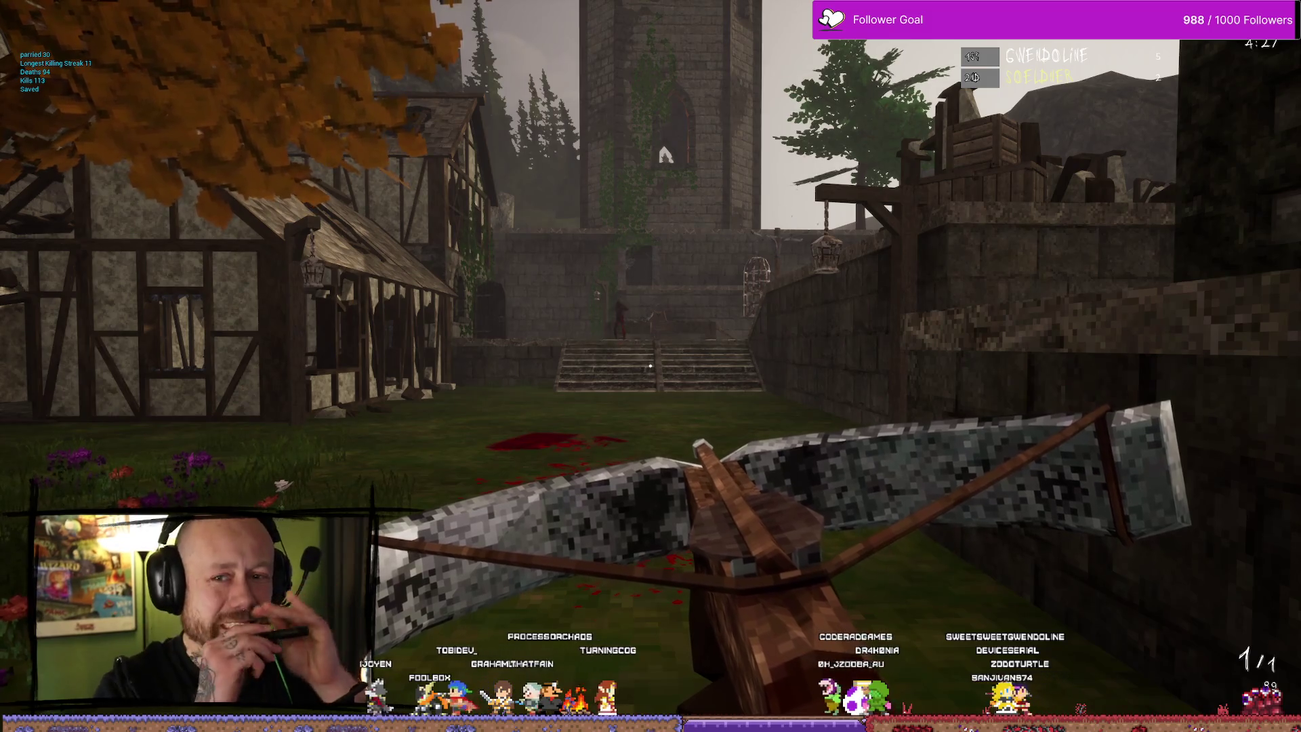
key(w)
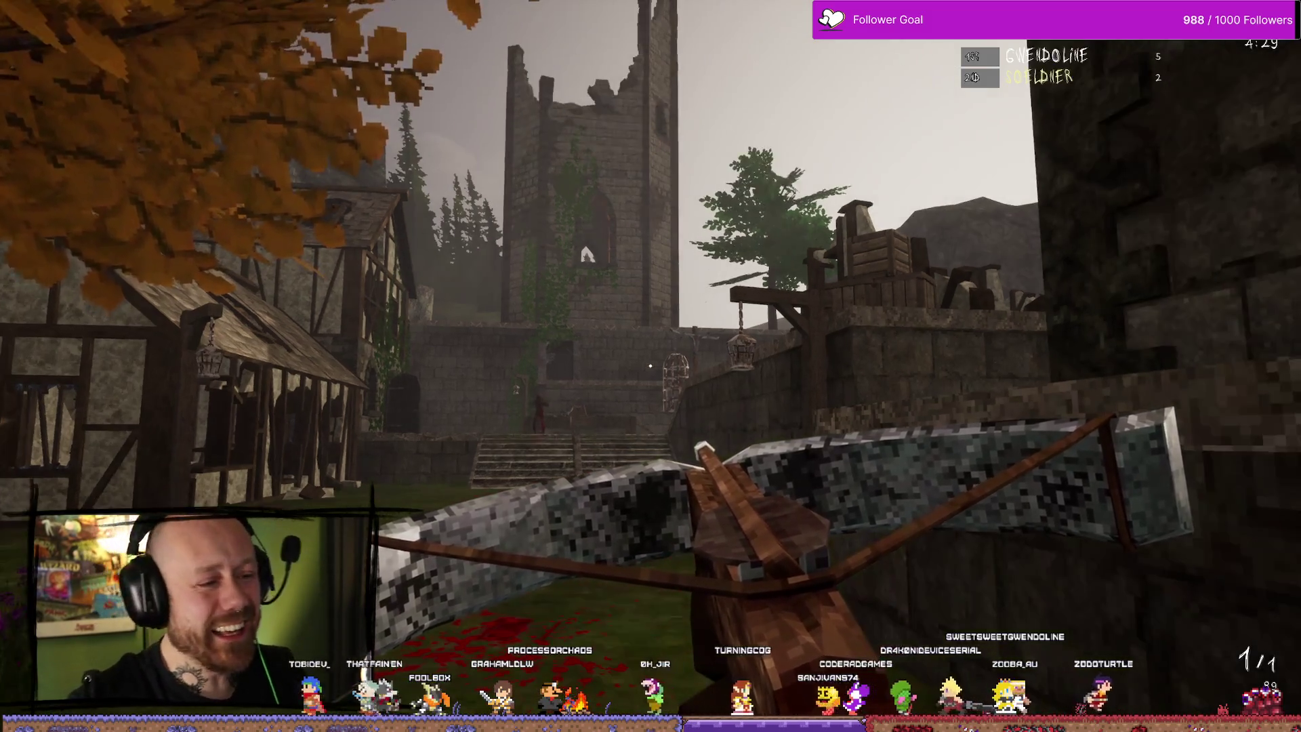
key(a)
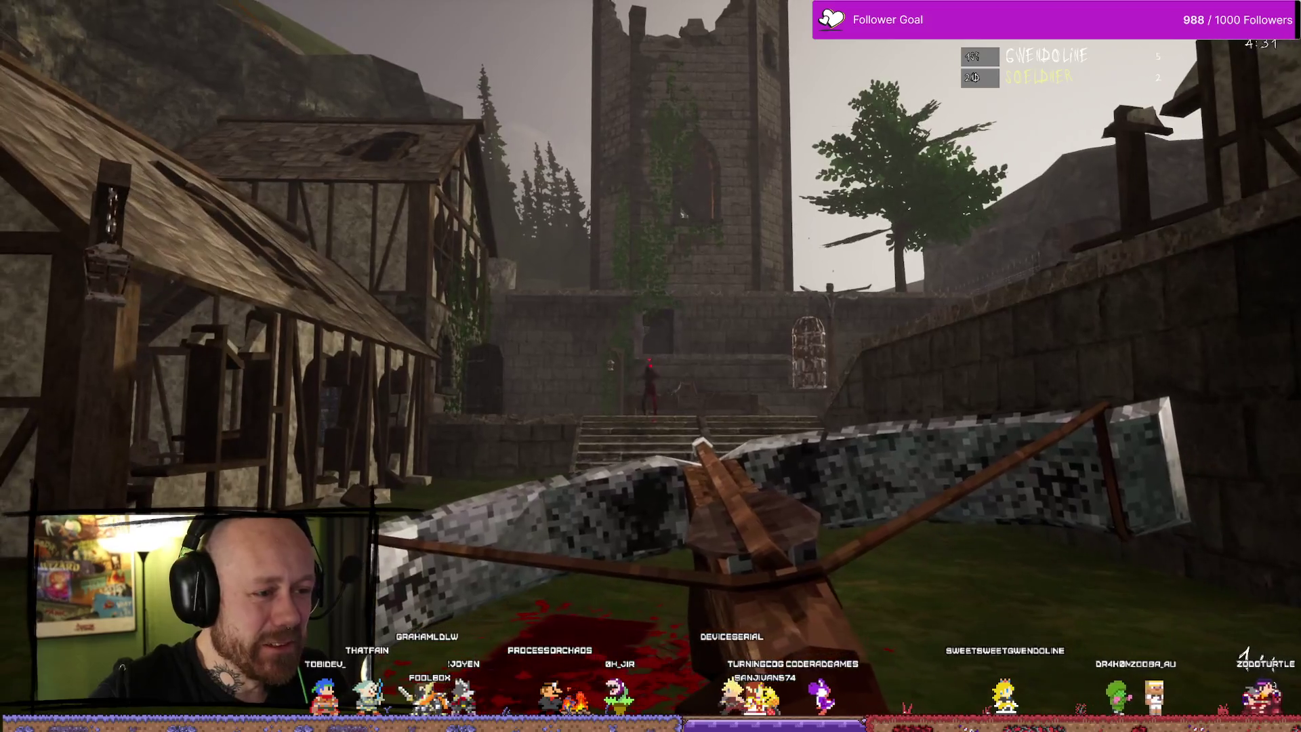
key(w)
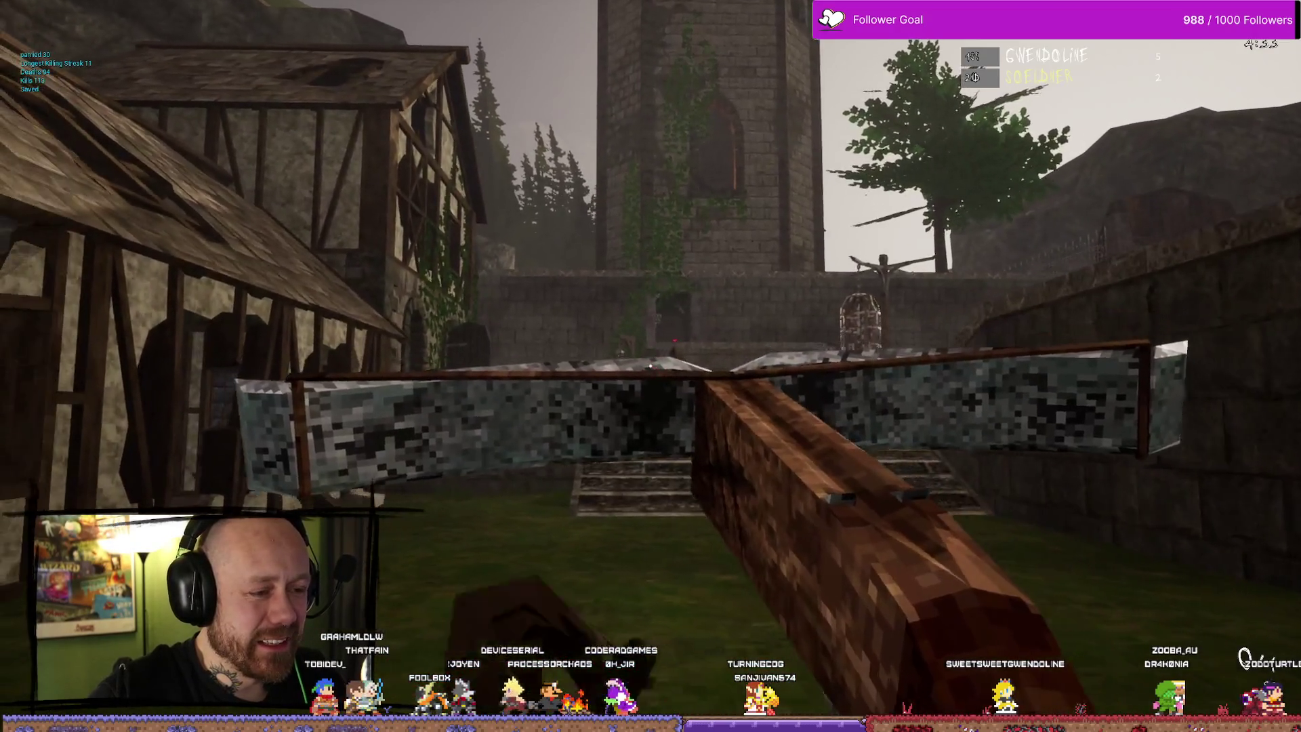
key(w)
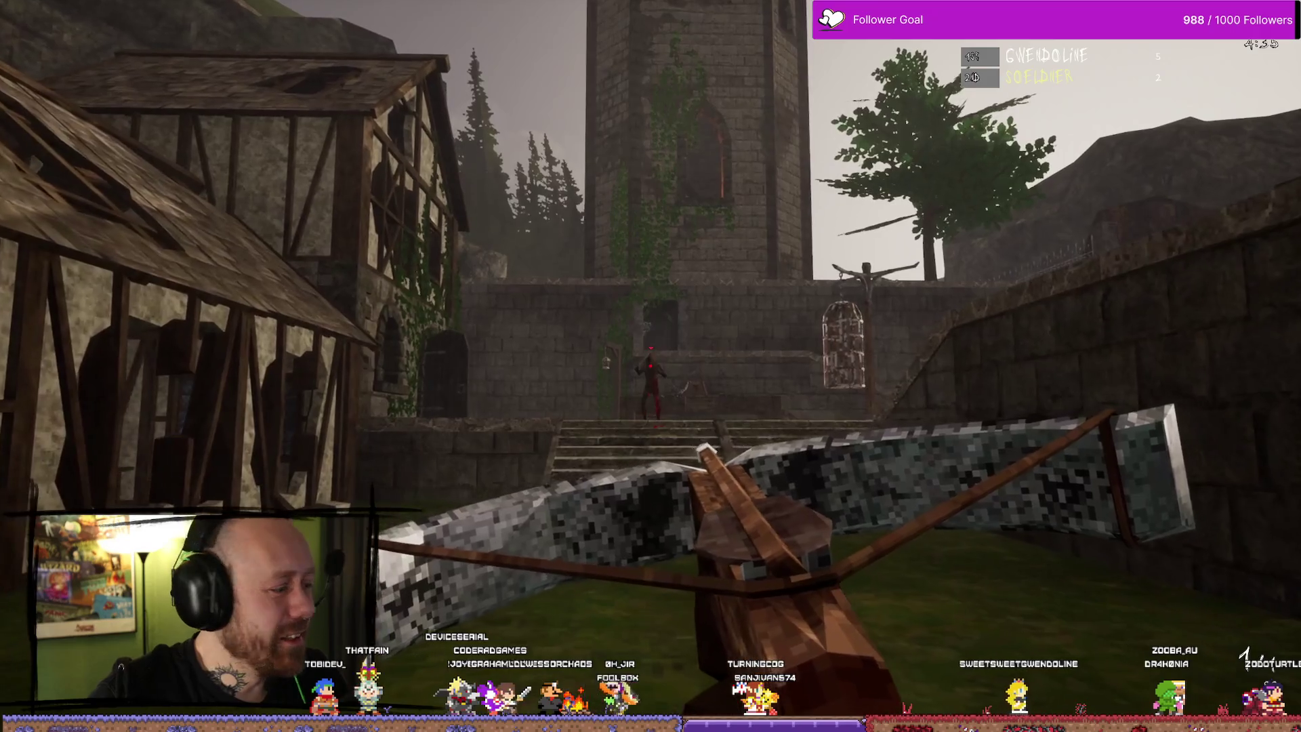
right_click(650, 366)
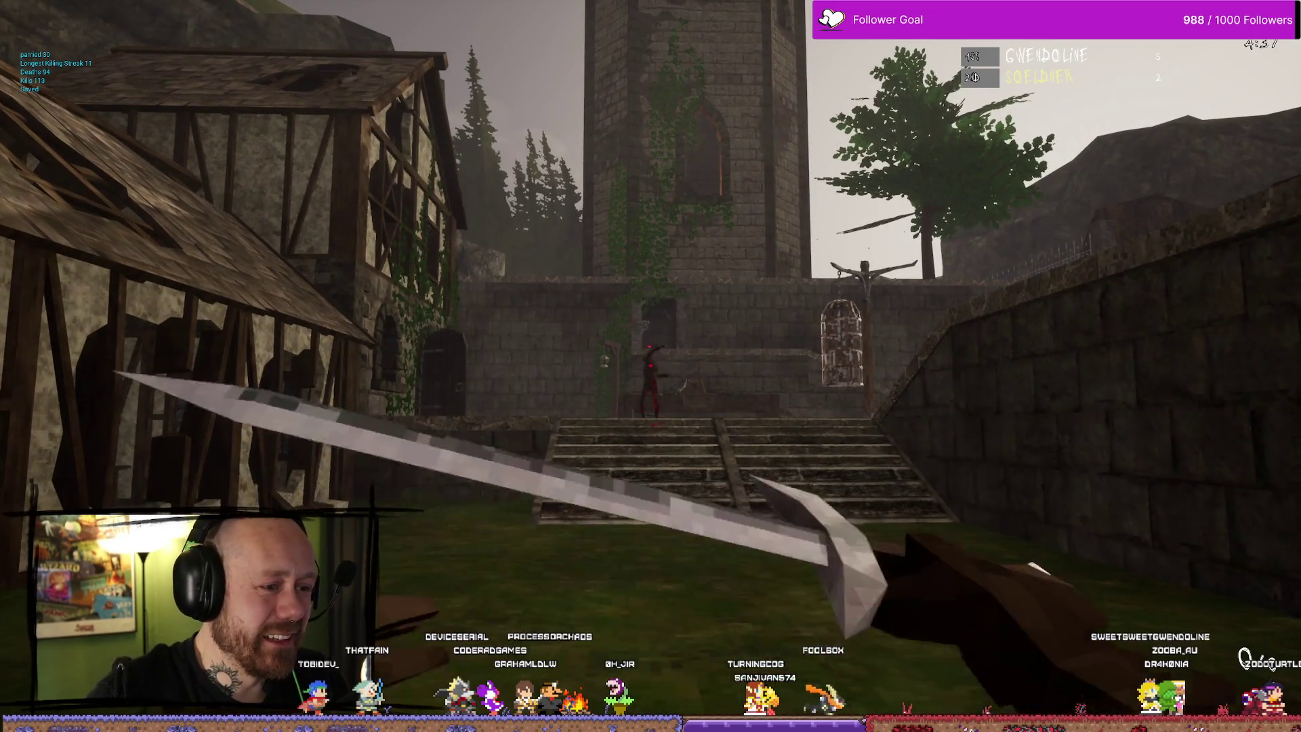
key(w)
click(651, 366)
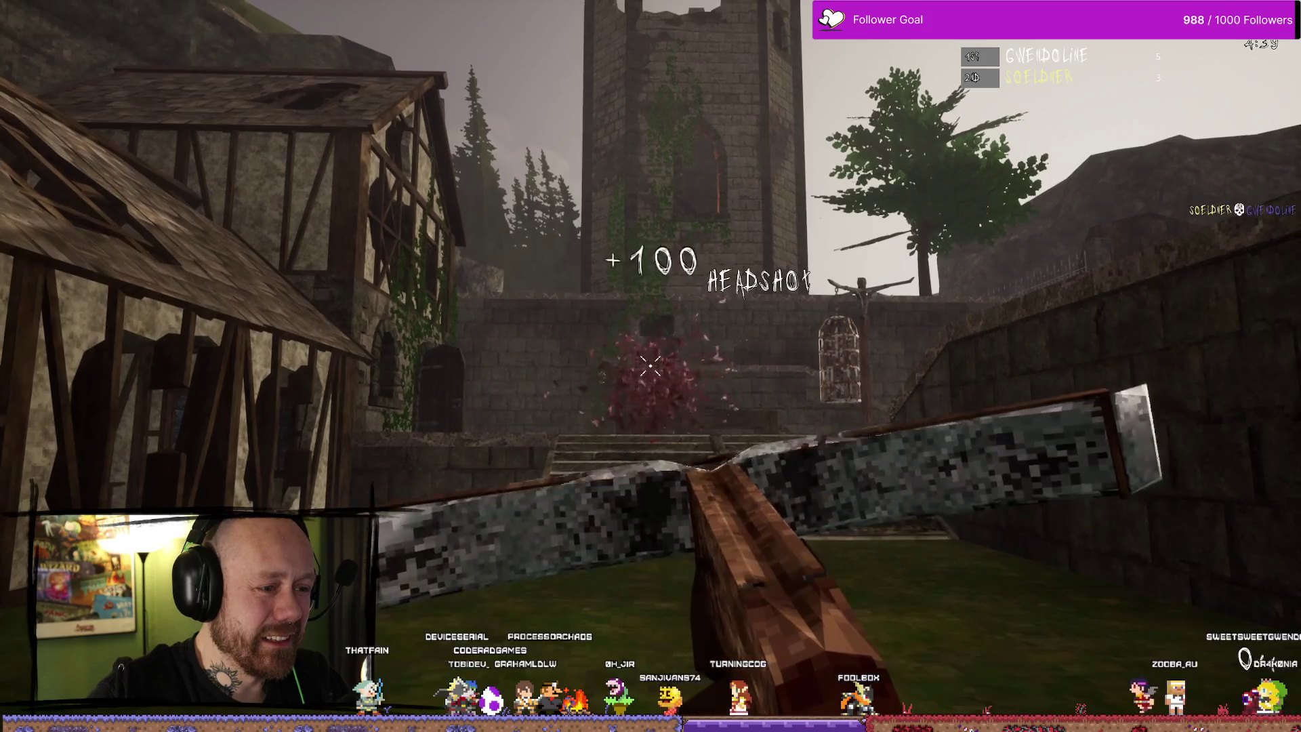
Climb the stairs and fire crossbow bolts at the distant enemy for a headshot kill
key(w)
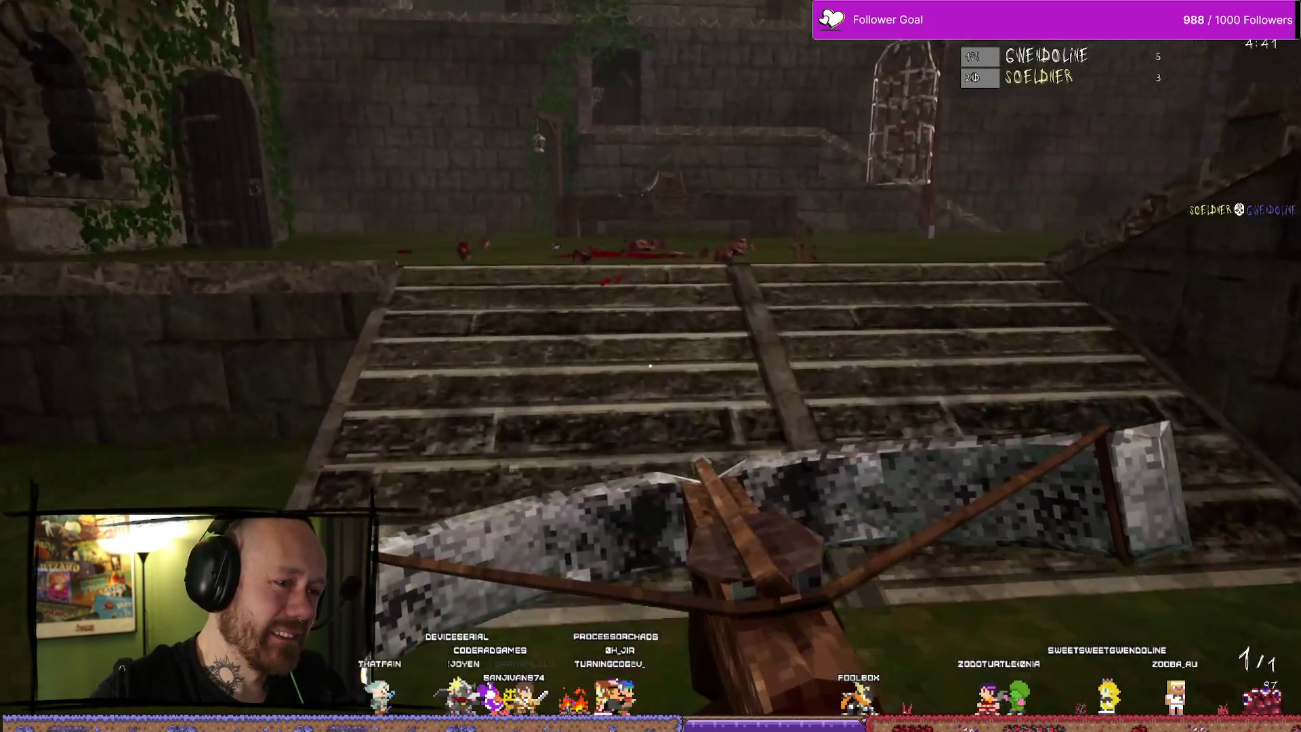
key(w)
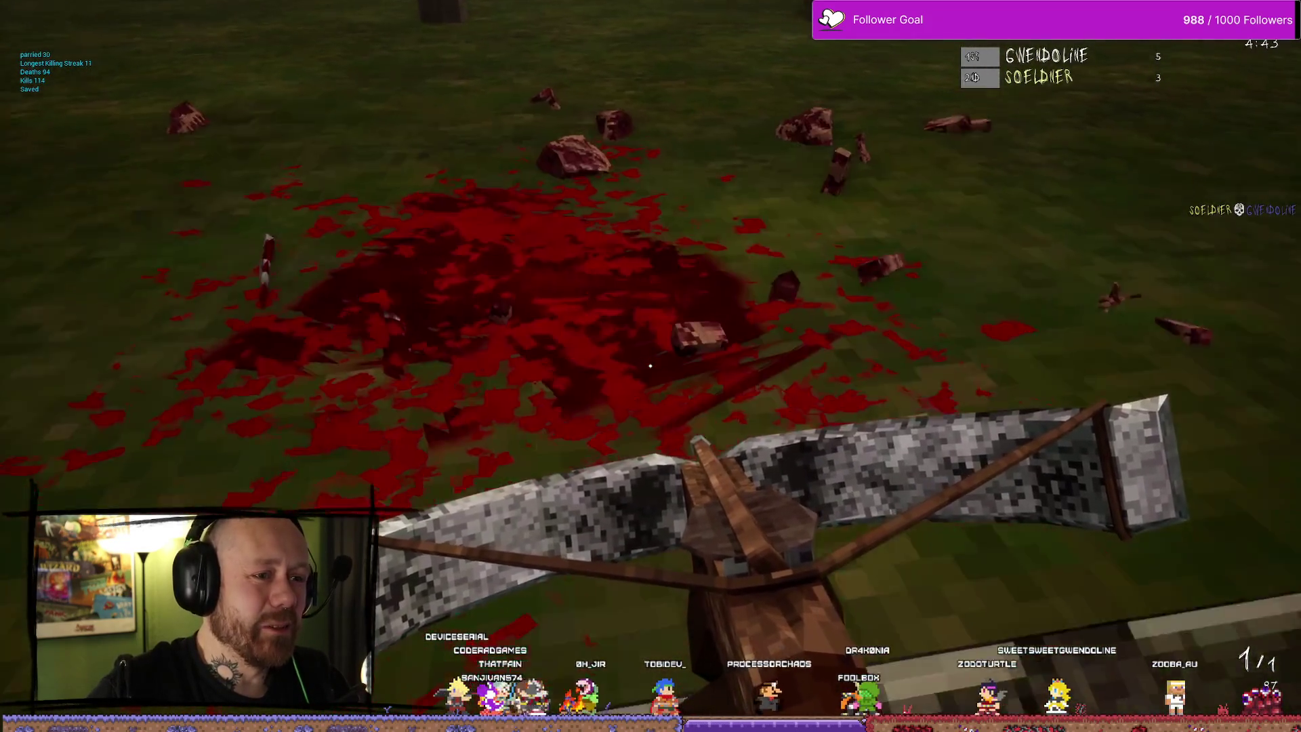
key(w)
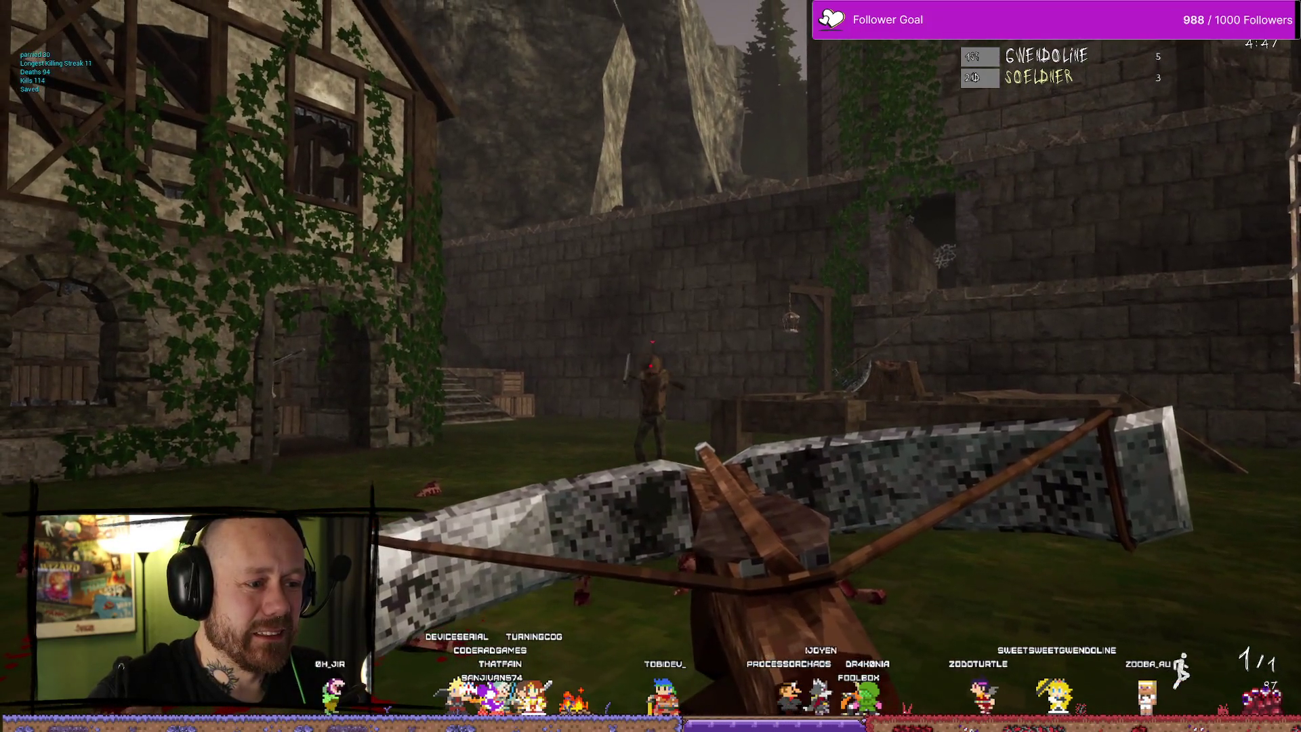
click(651, 366)
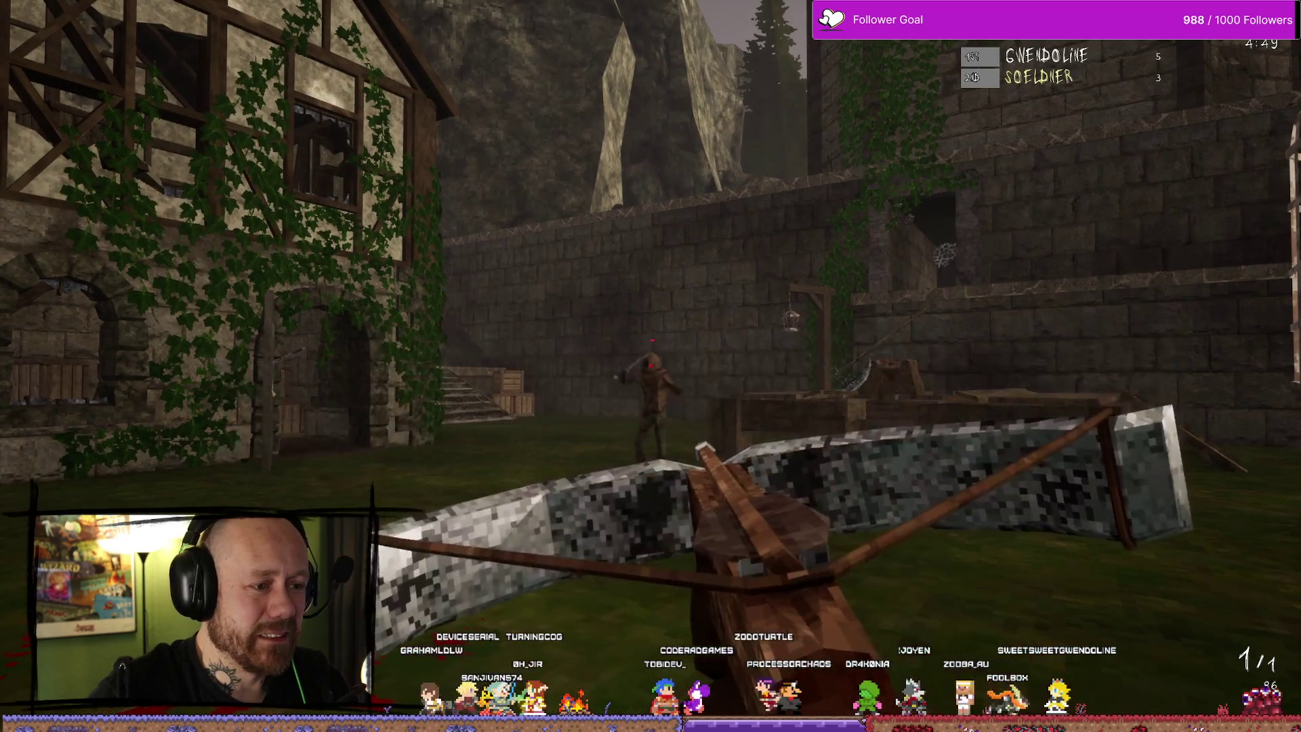
right_click(651, 366)
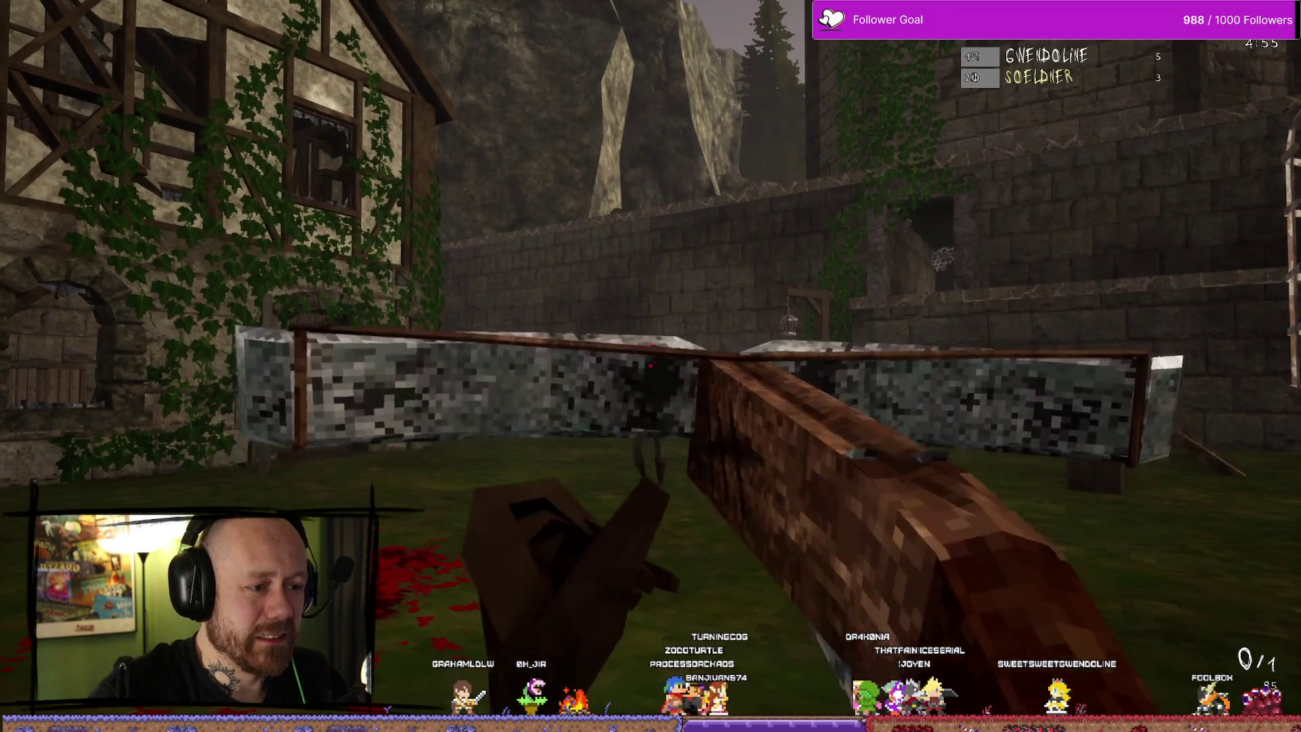
click(651, 366)
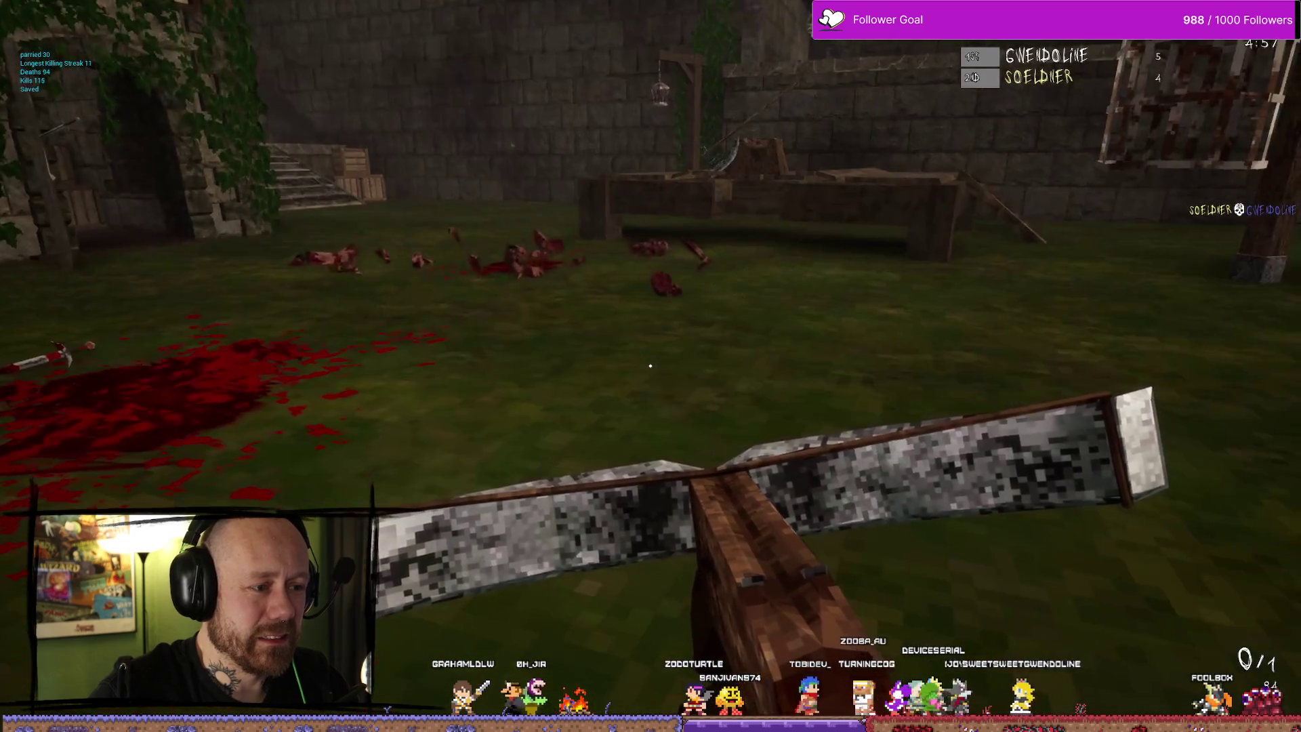
Advance on the hooded opponent and attack with the sword
key(w)
key(w)
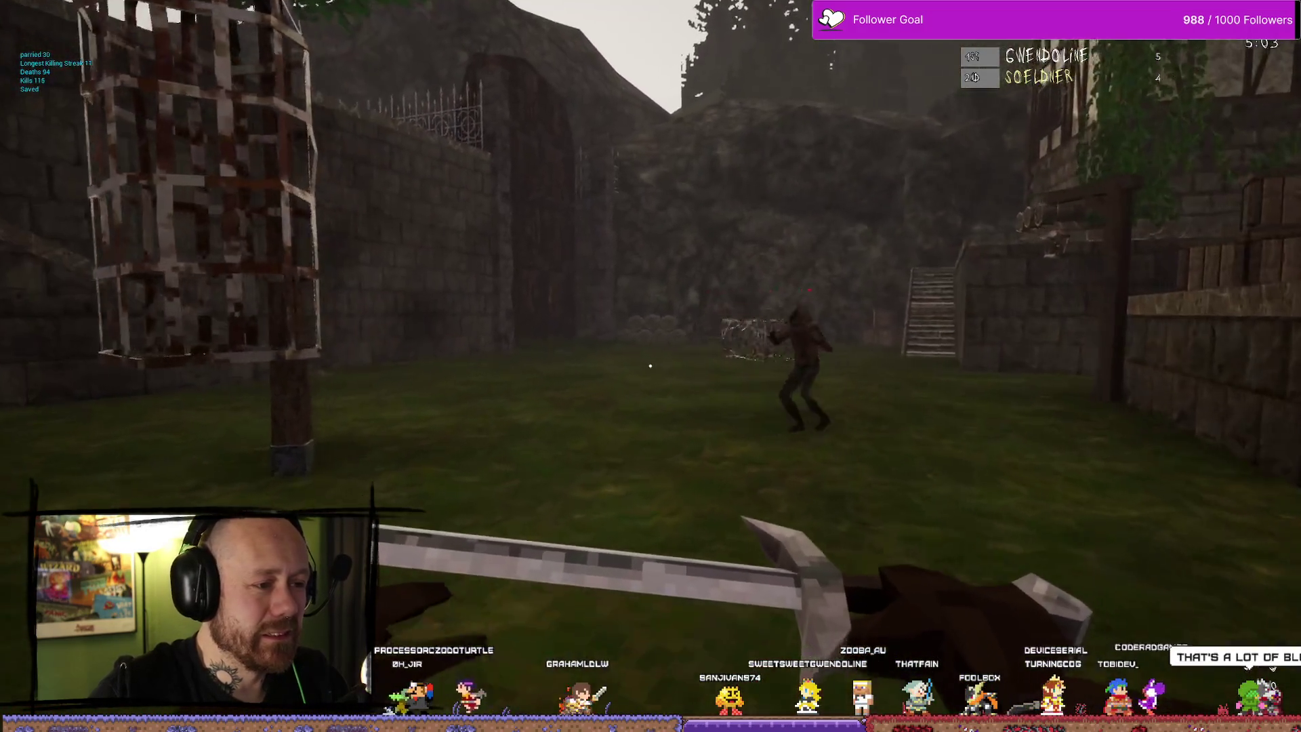
key(w)
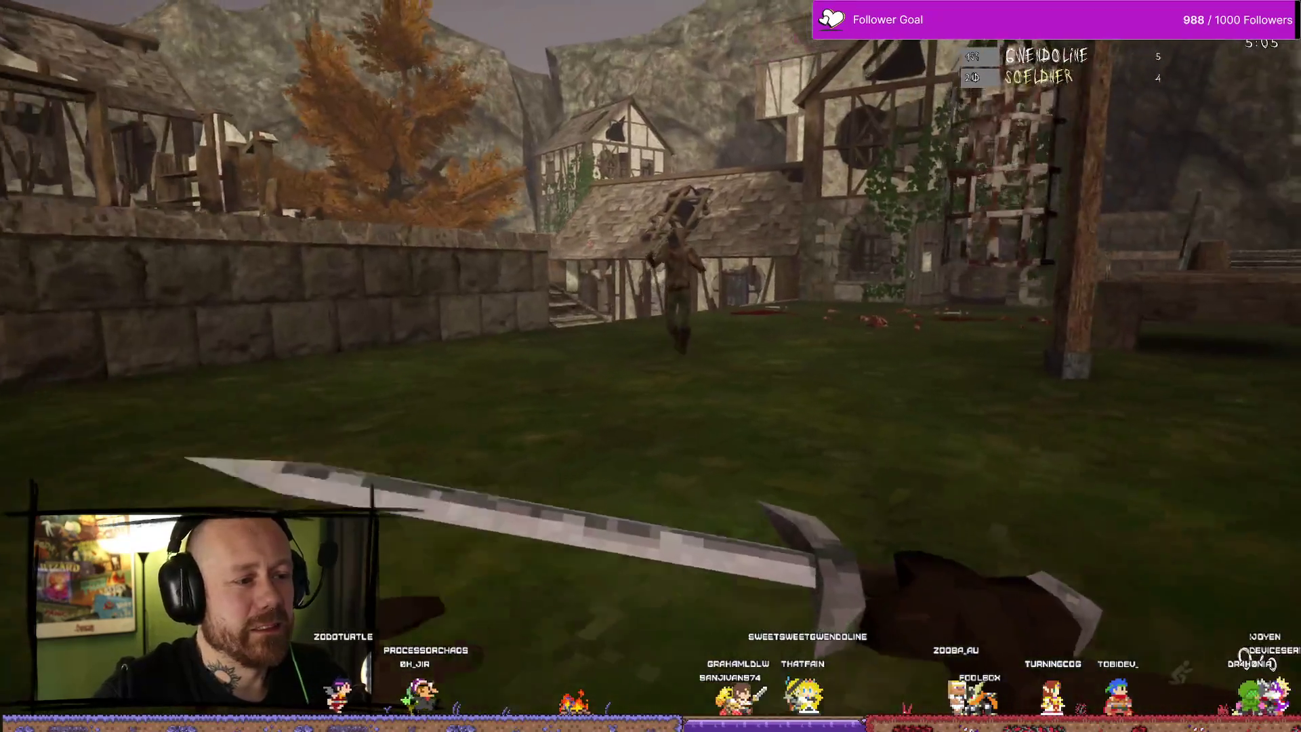
click(651, 366)
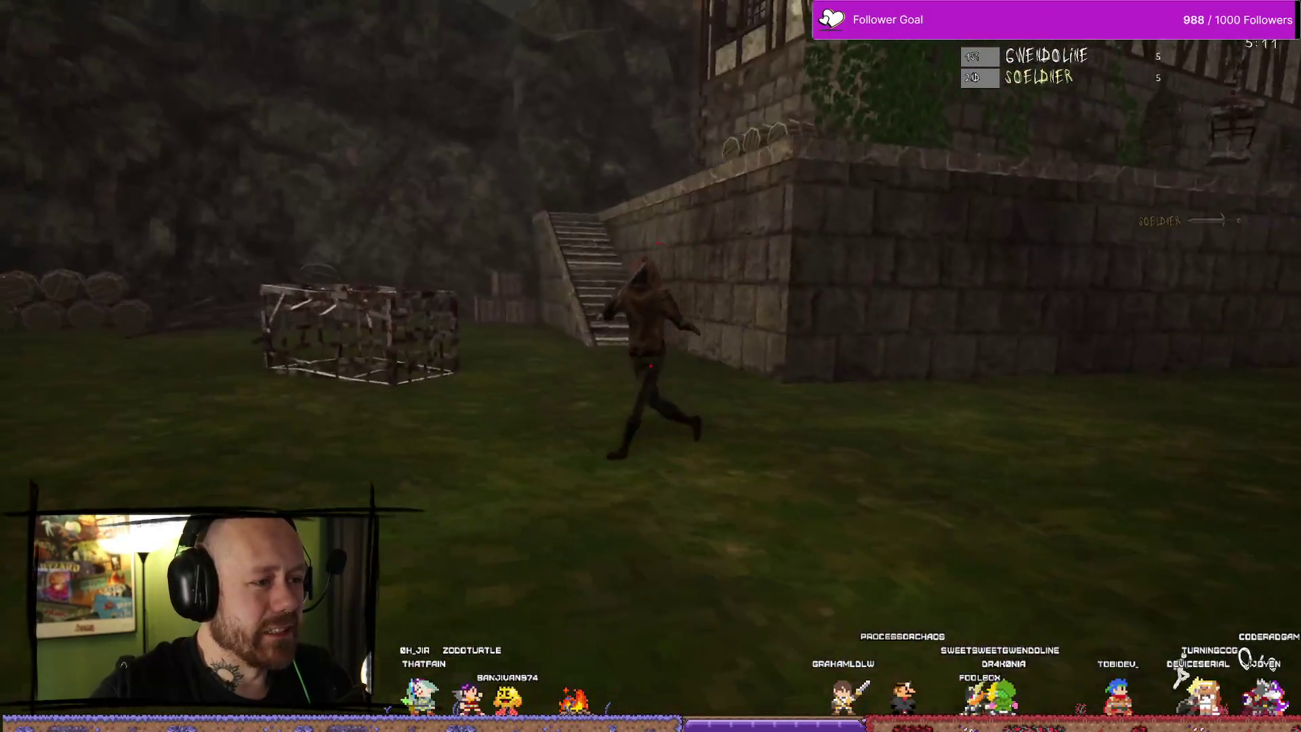
click(651, 366)
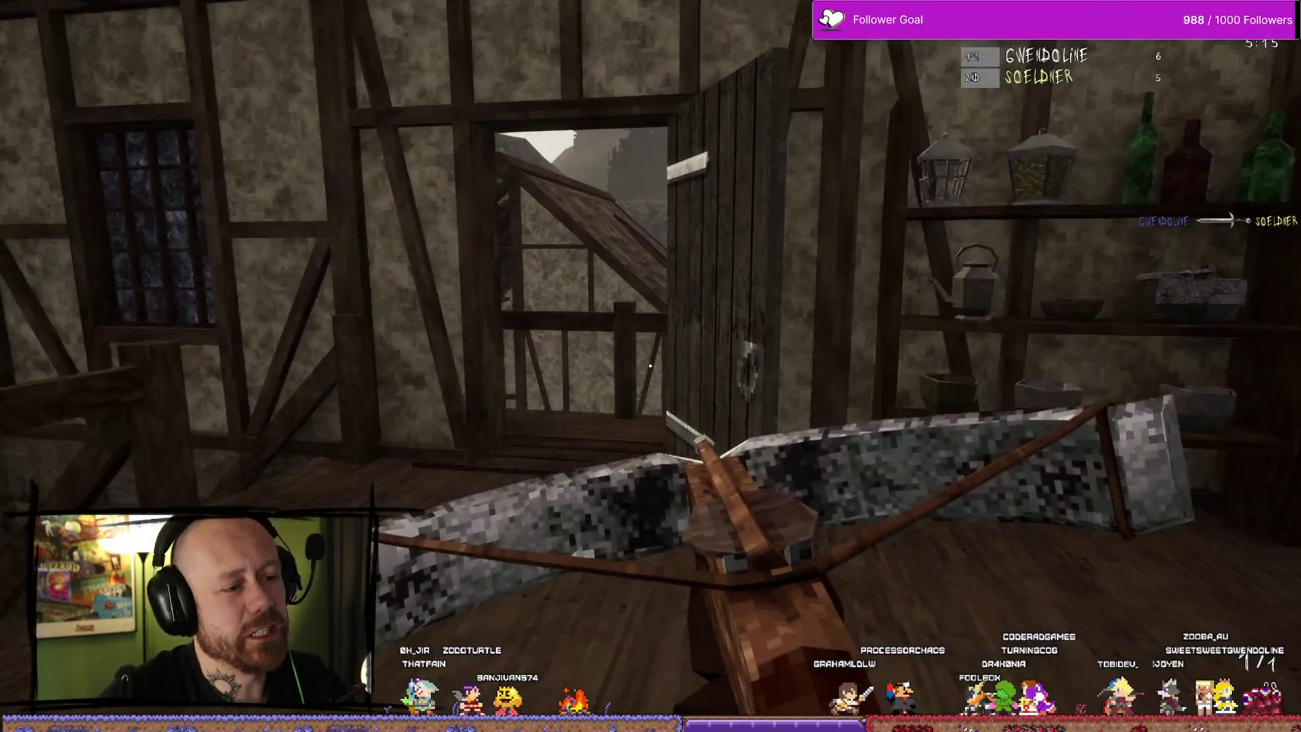
Respawn and walk out of the house, down into the courtyard toward the hanging cage
click(650, 366)
key(w)
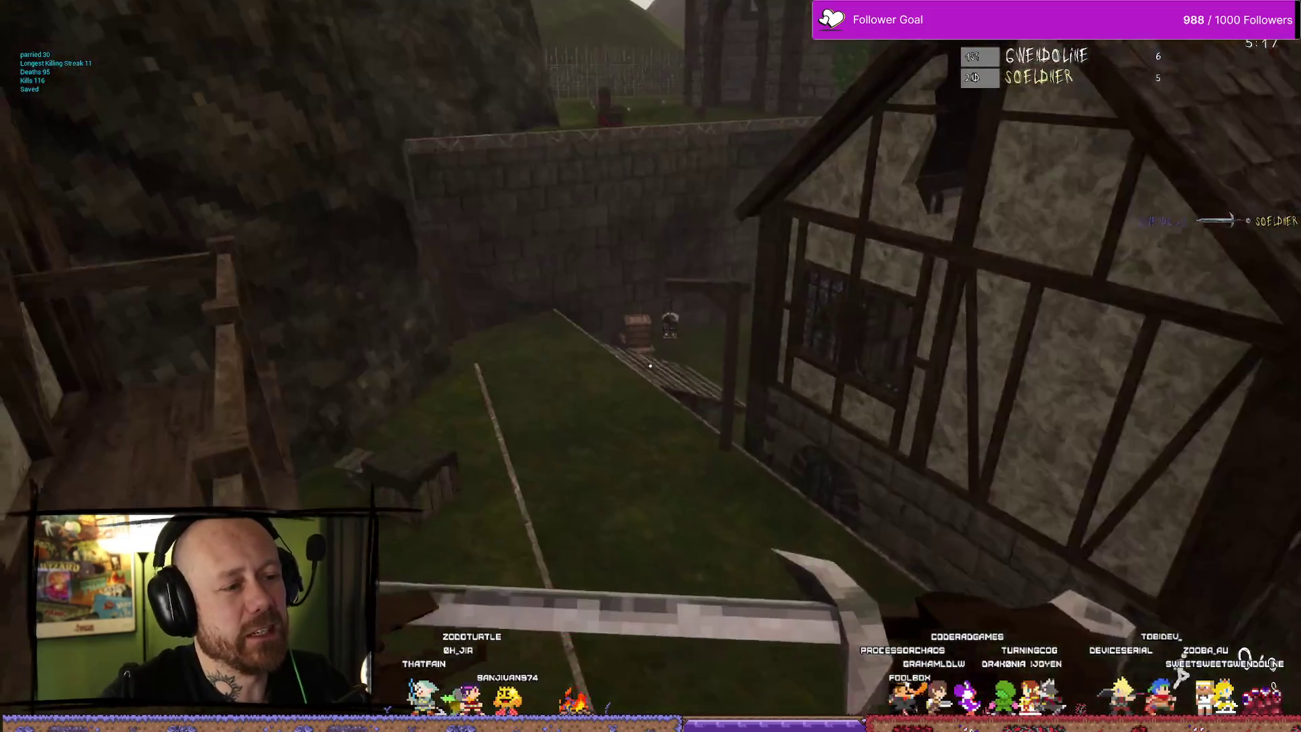
key(w)
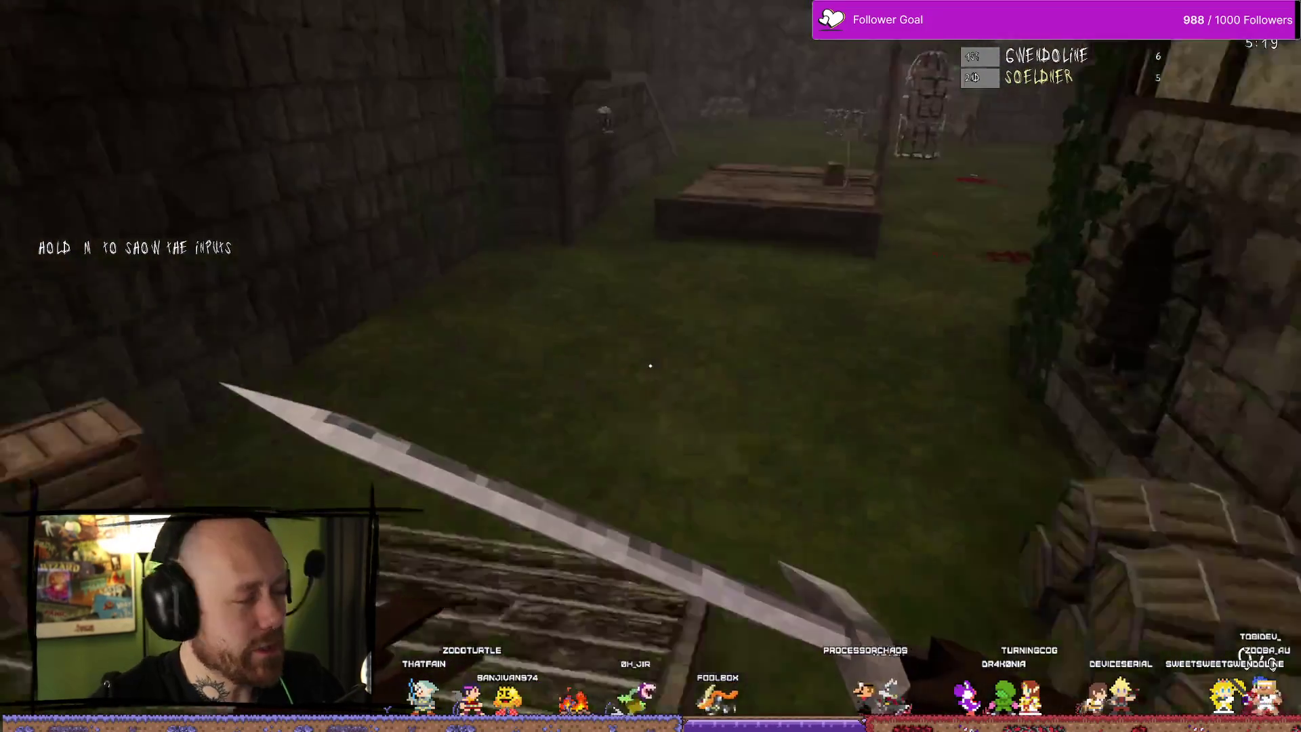
key(w)
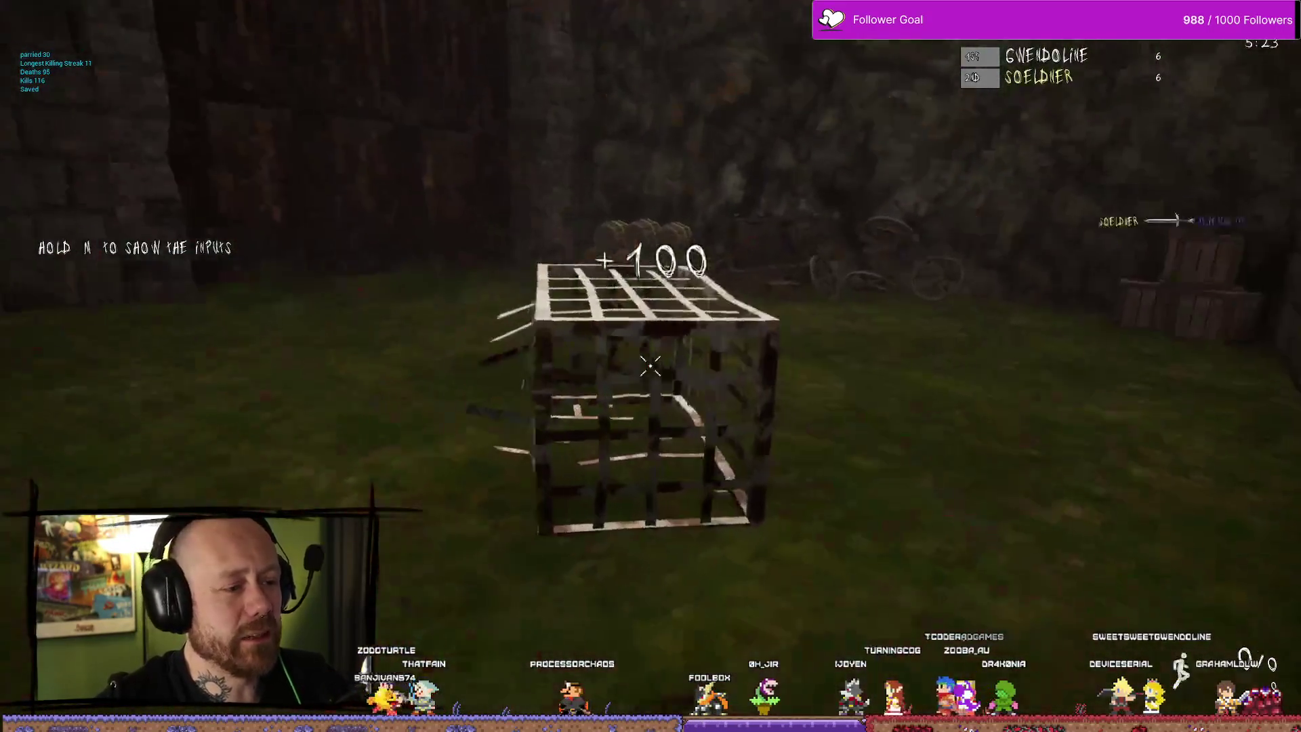
Keep swinging the sword at nearby enemies until killed and left spectating
click(650, 366)
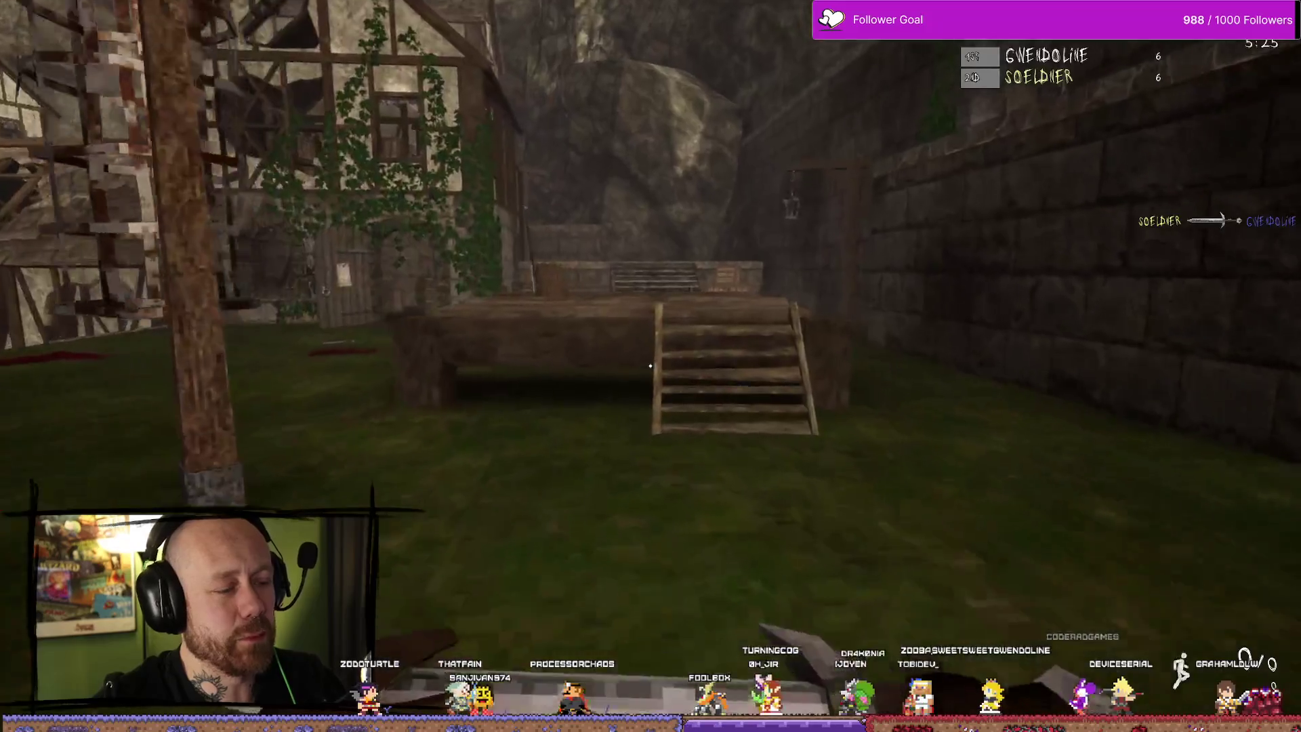
click(650, 366)
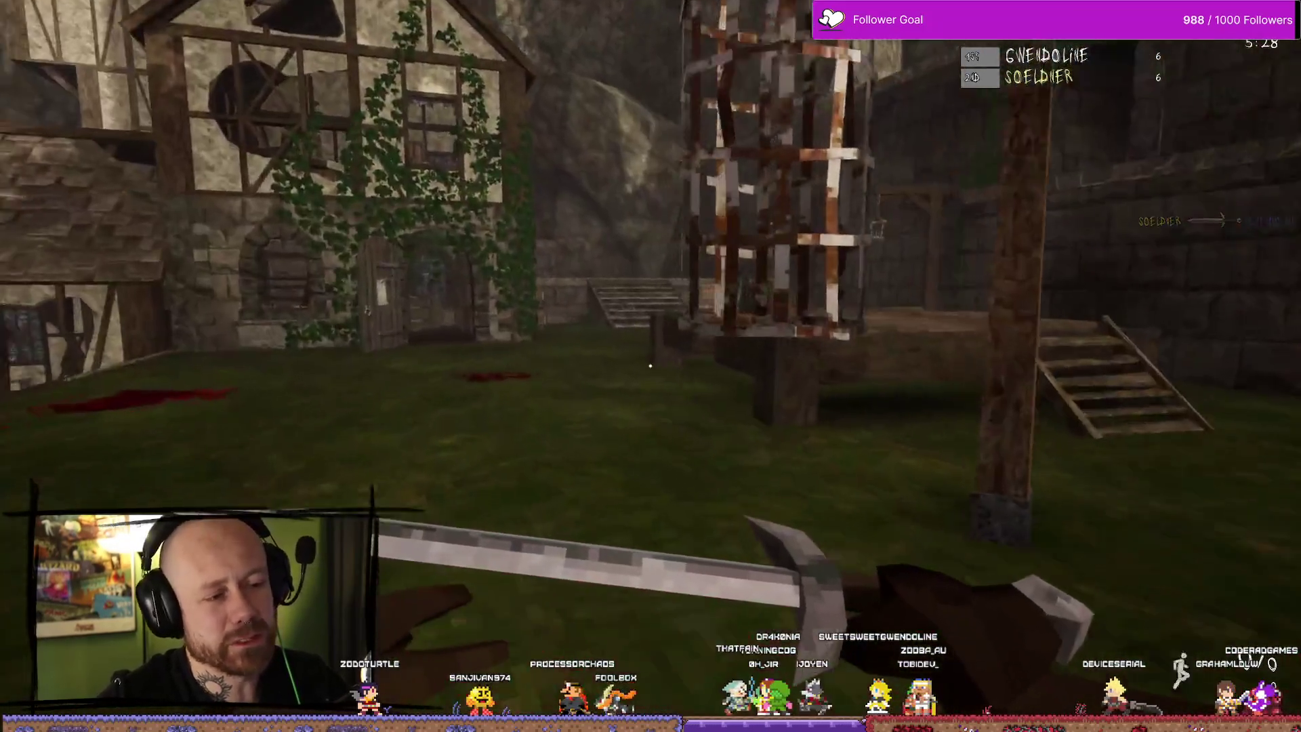
click(650, 366)
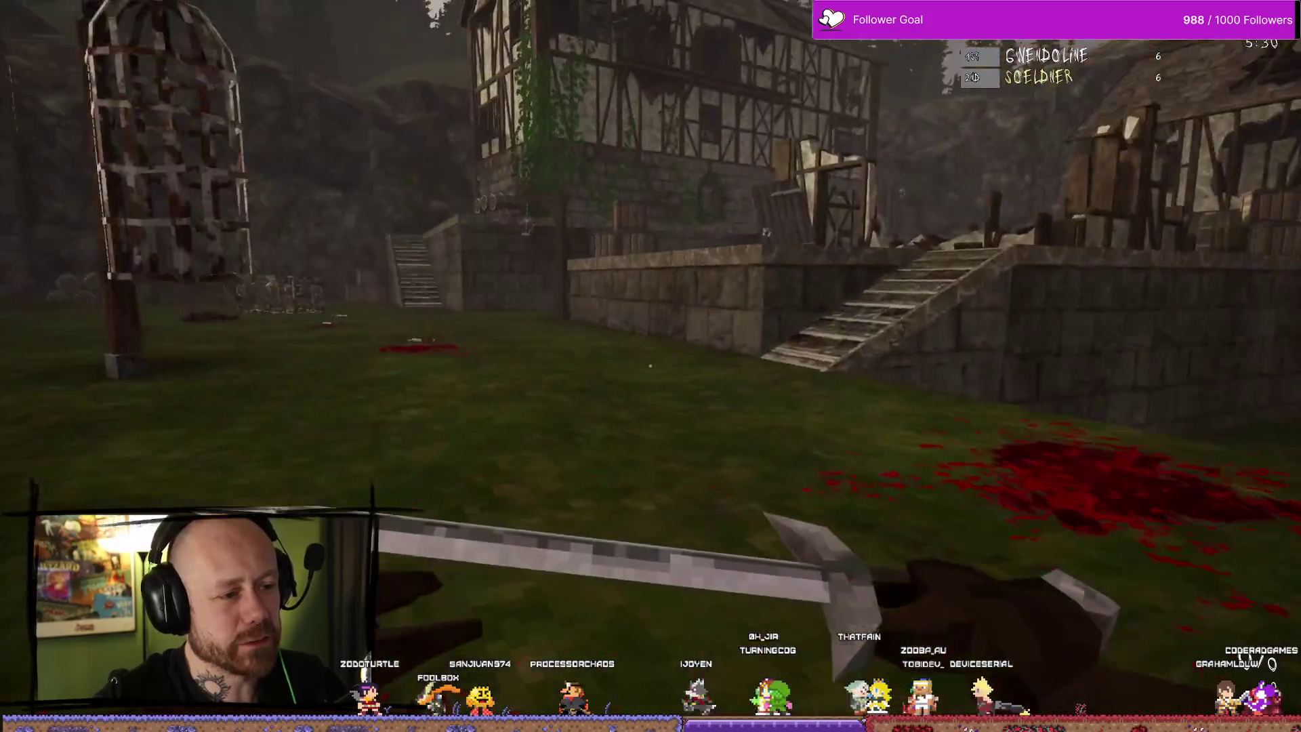
click(650, 366)
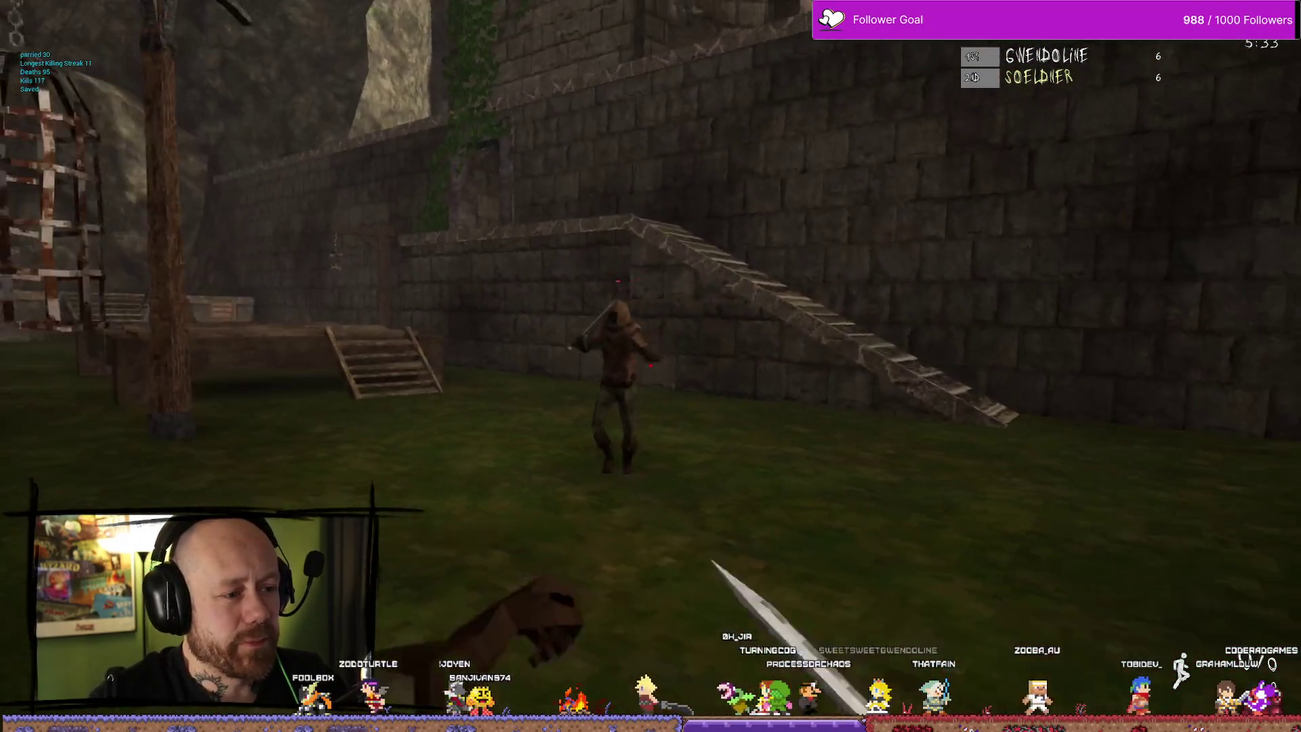
click(650, 366)
click(650, 366)
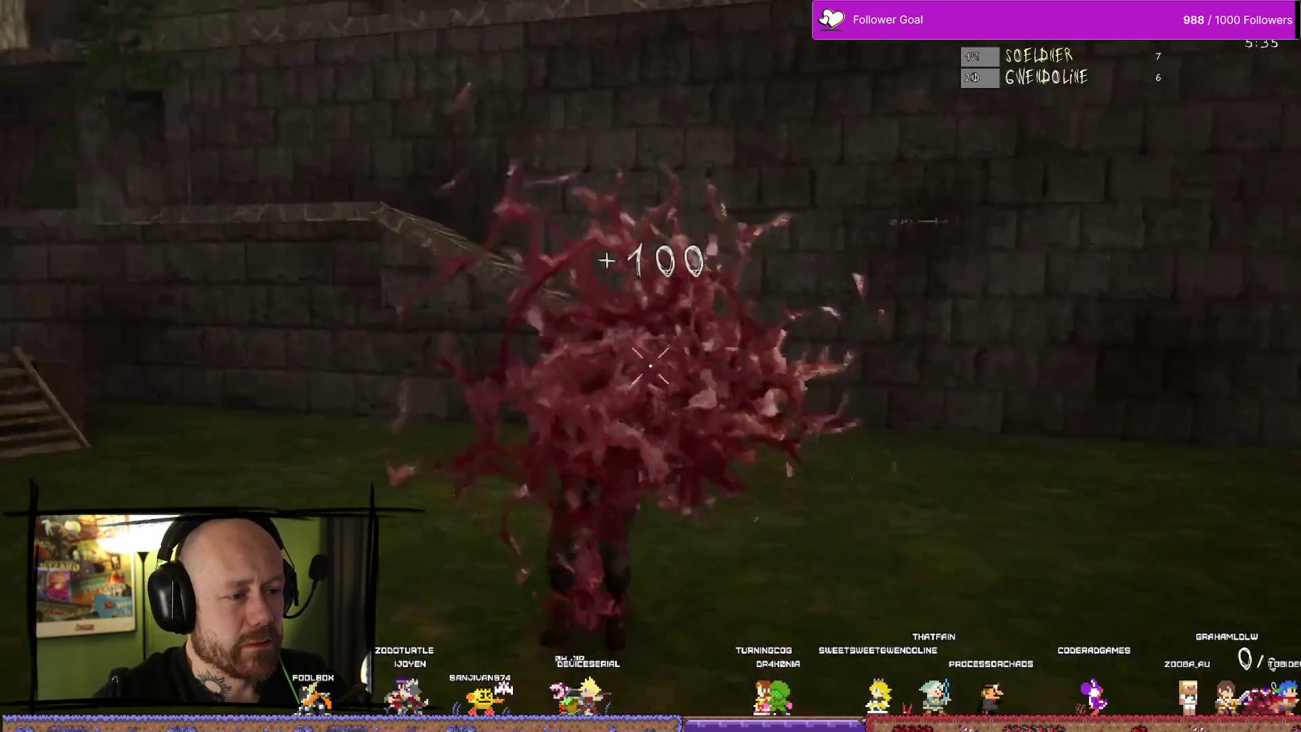
click(650, 366)
click(650, 366)
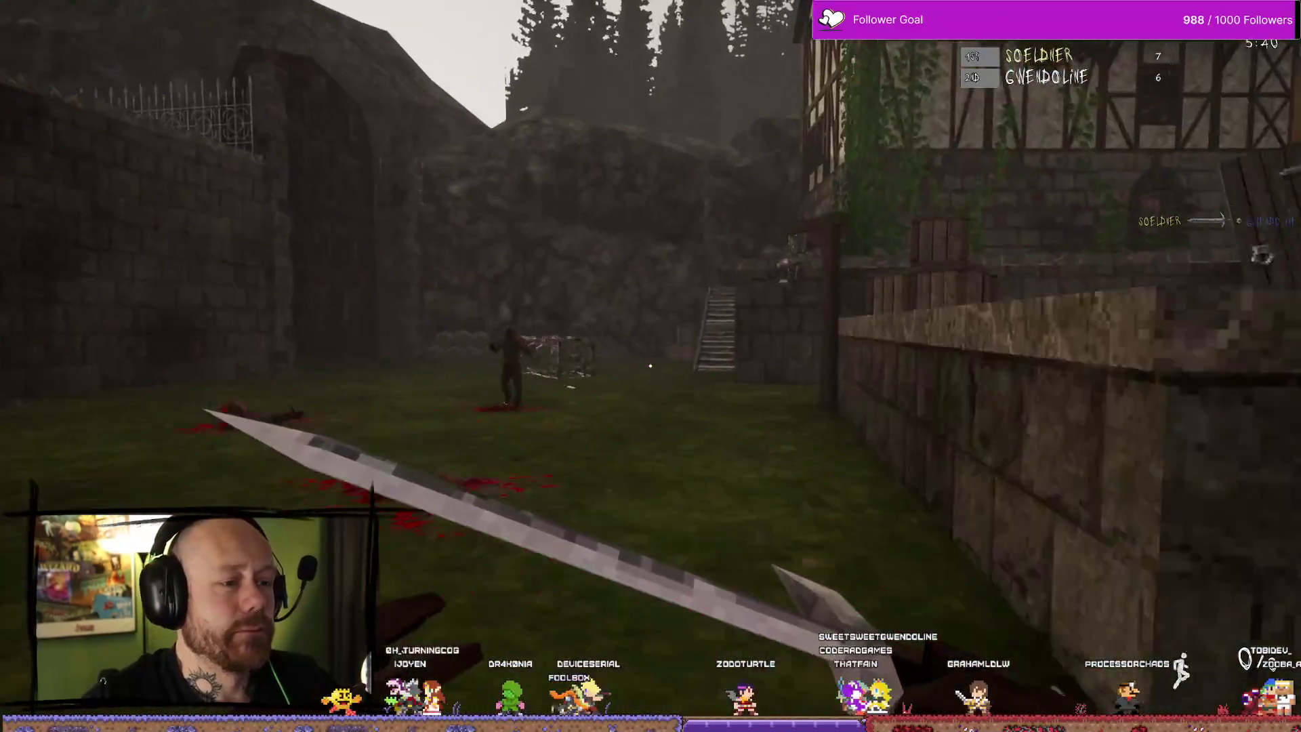
click(650, 366)
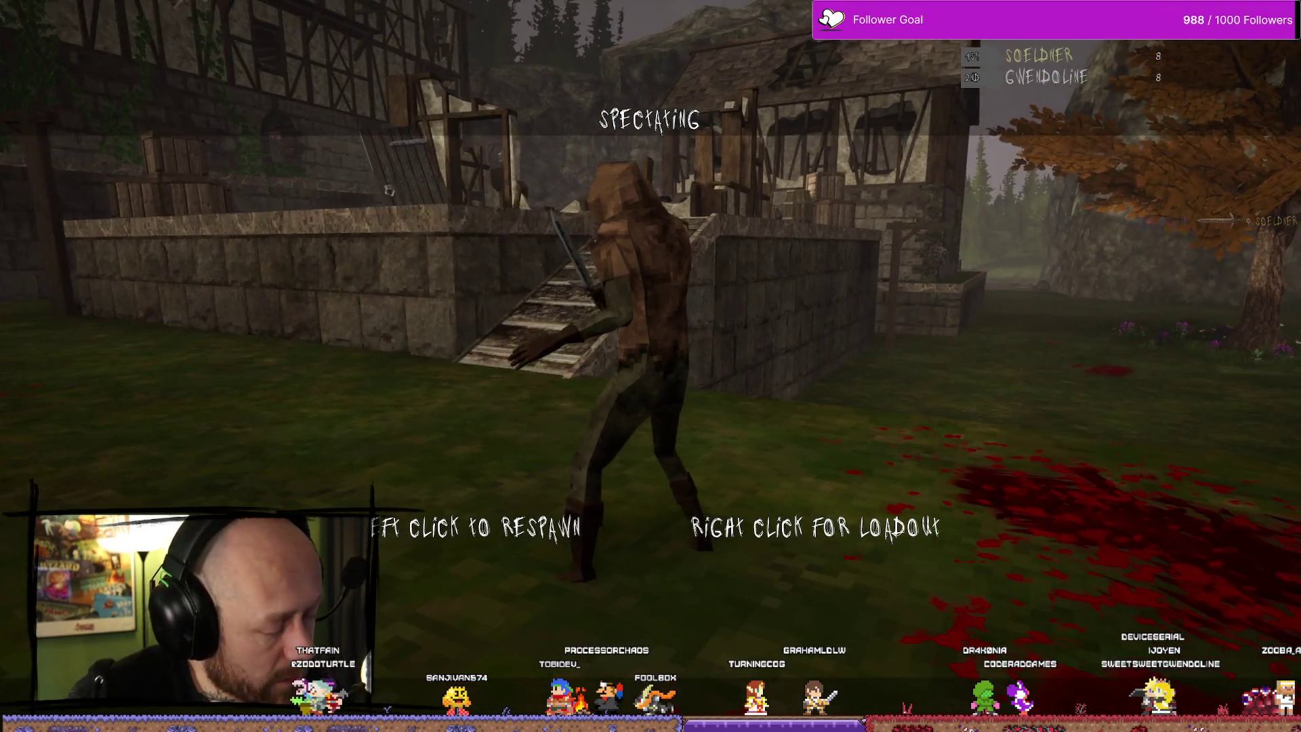
Deploy with the Crossbow loadout, then quit the match, confirm, and close the game
right_click(650, 366)
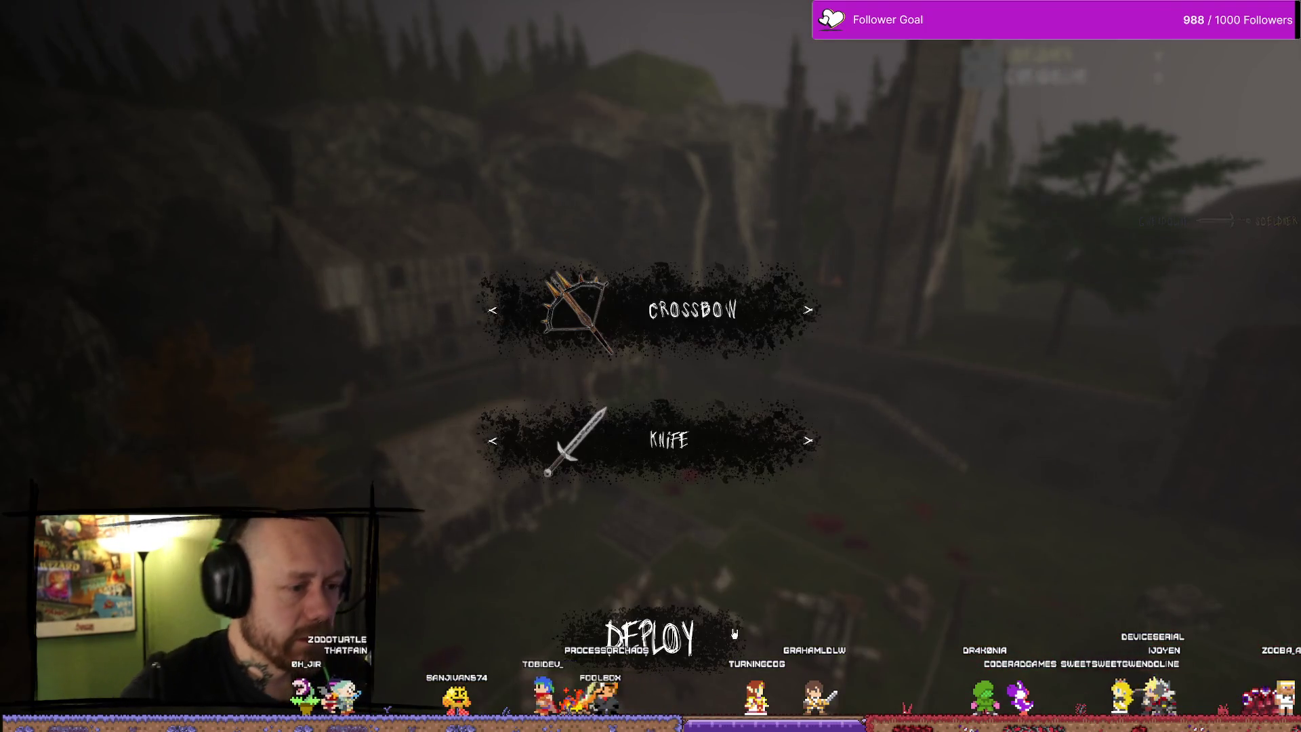
click(718, 621)
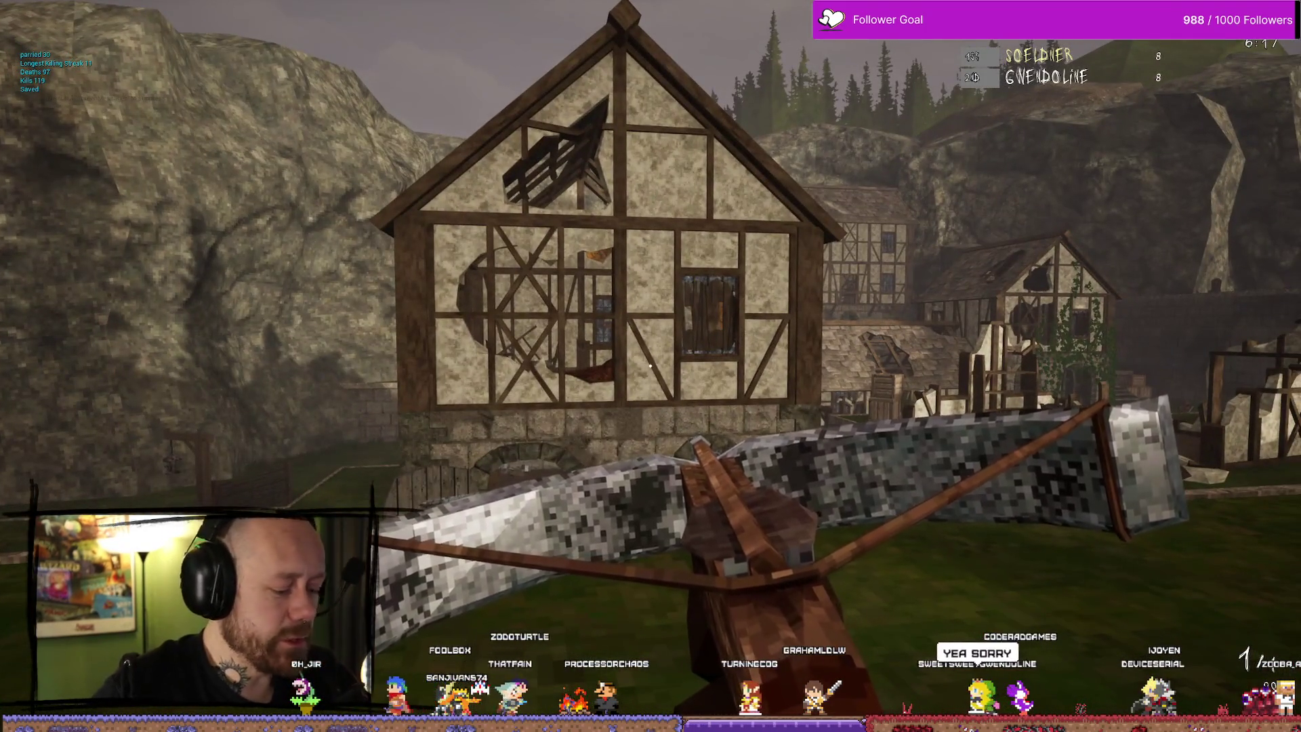
key(Escape)
click(233, 247)
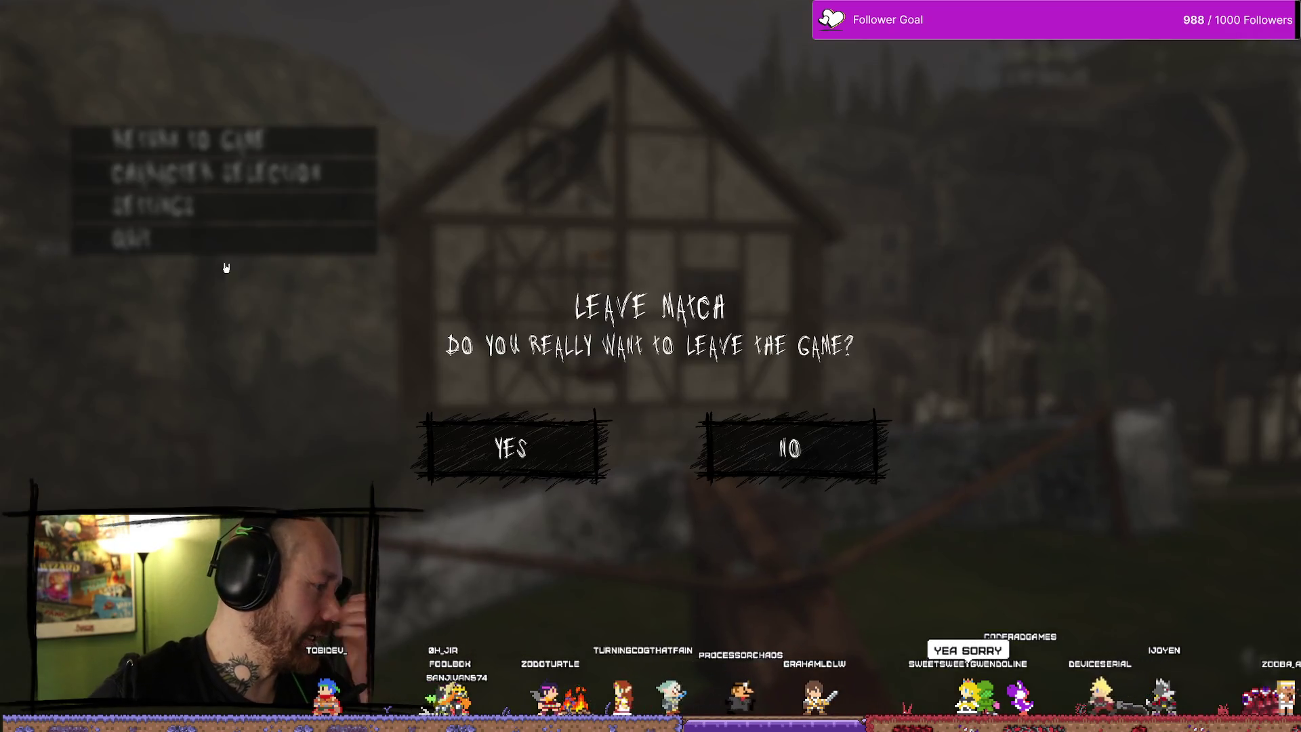
click(475, 483)
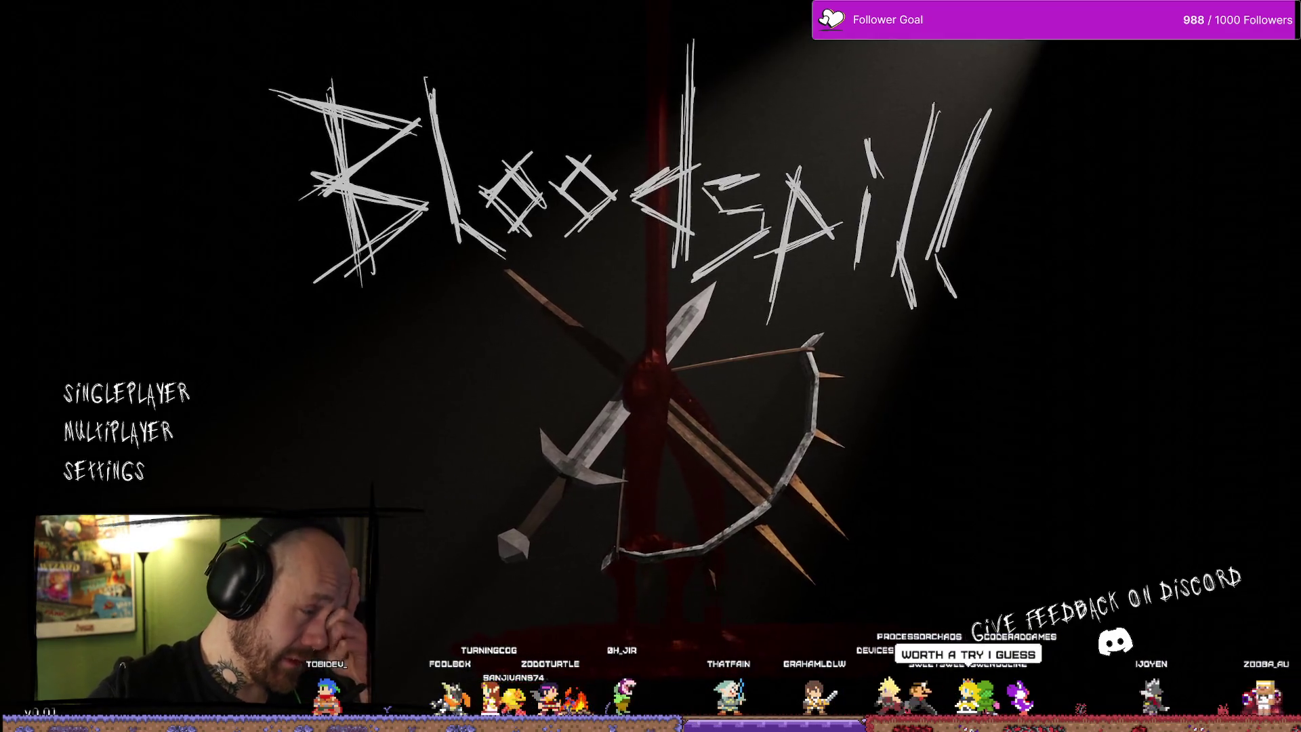
key(alt+F4)
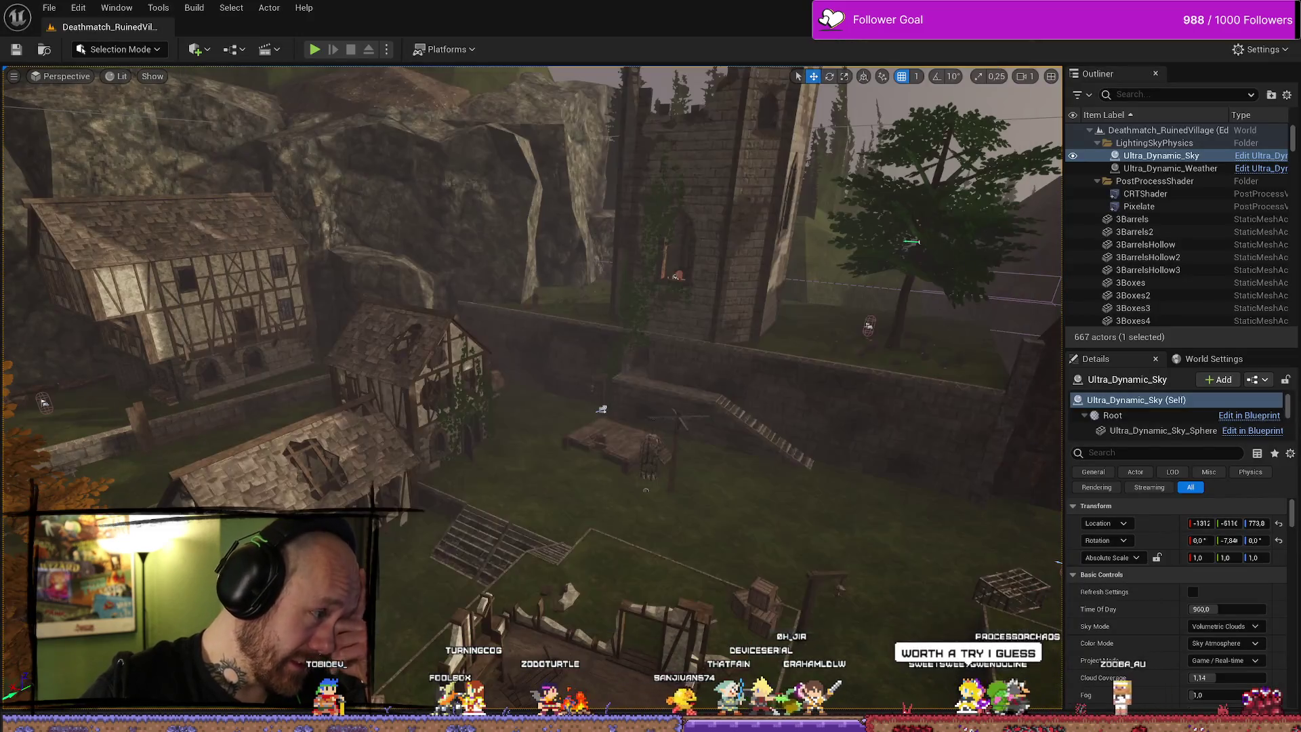
key(alt+Tab)
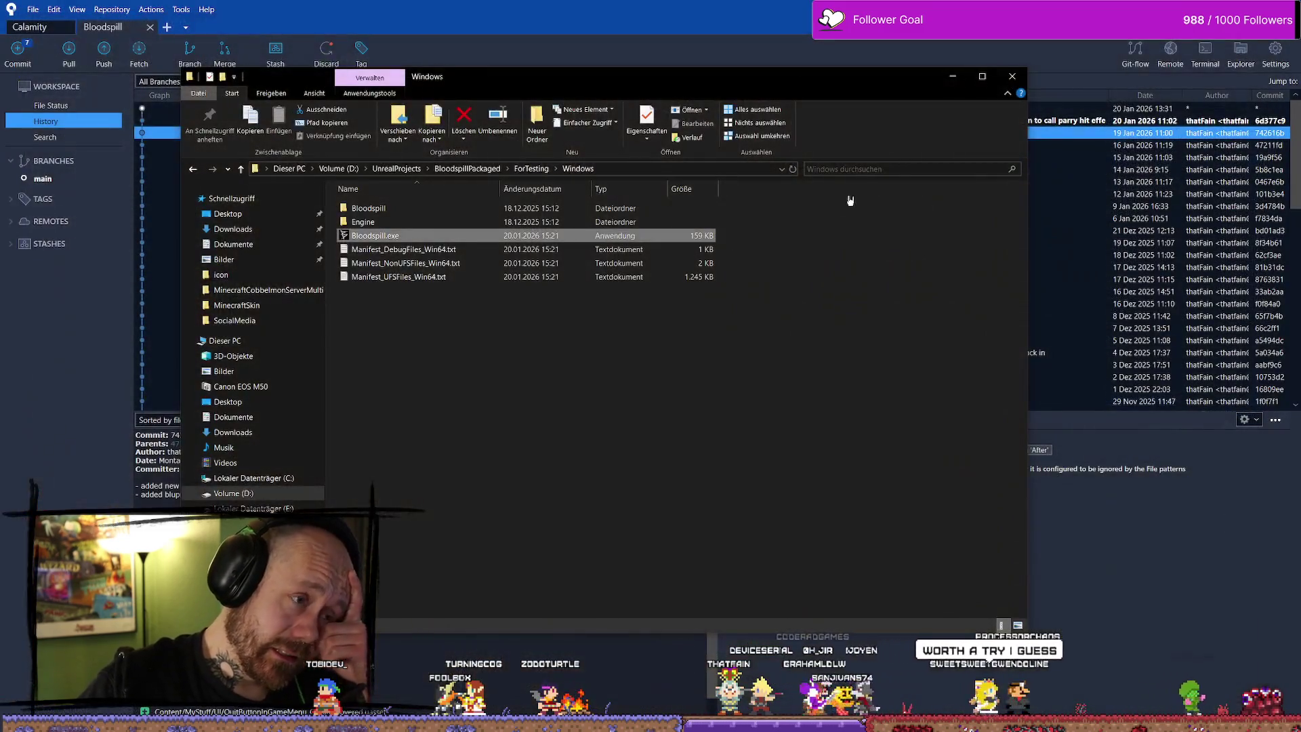
Close Explorer and revert all unstaged uncommitted changes in Fork, including BP_Bullet.uasset
click(1013, 79)
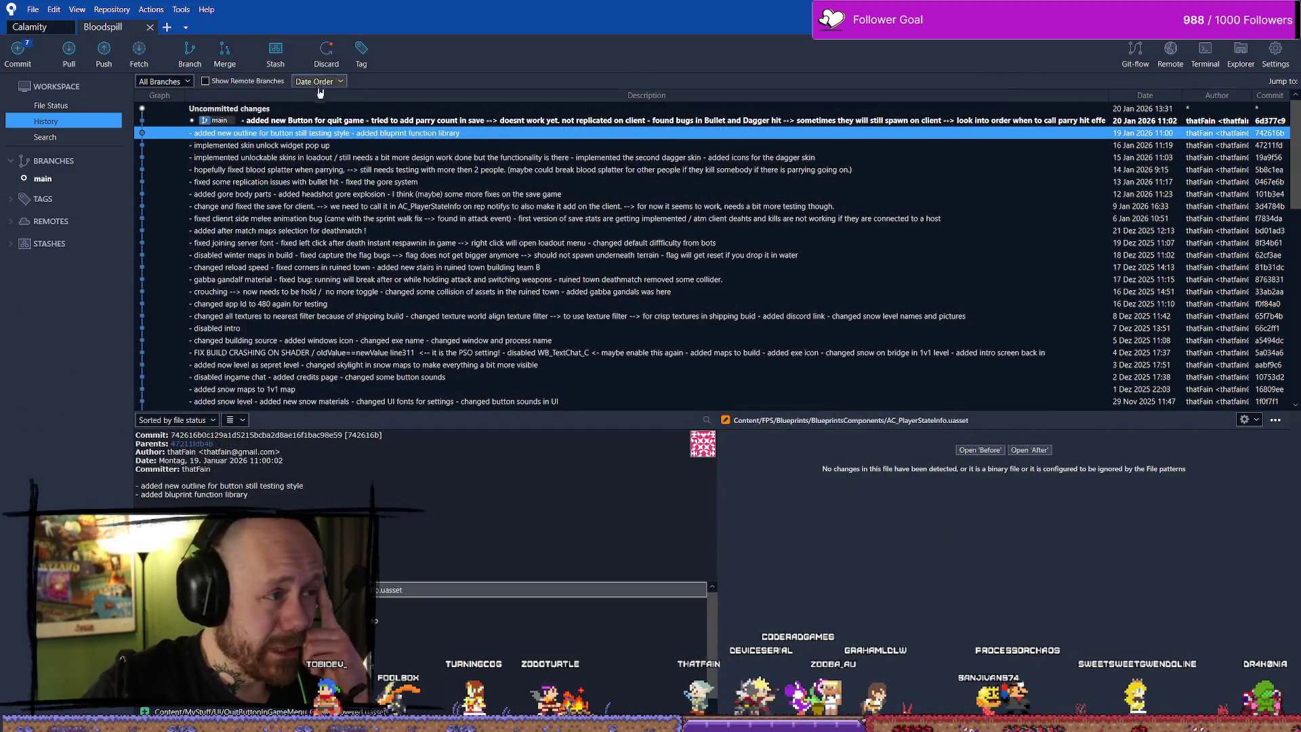
click(270, 110)
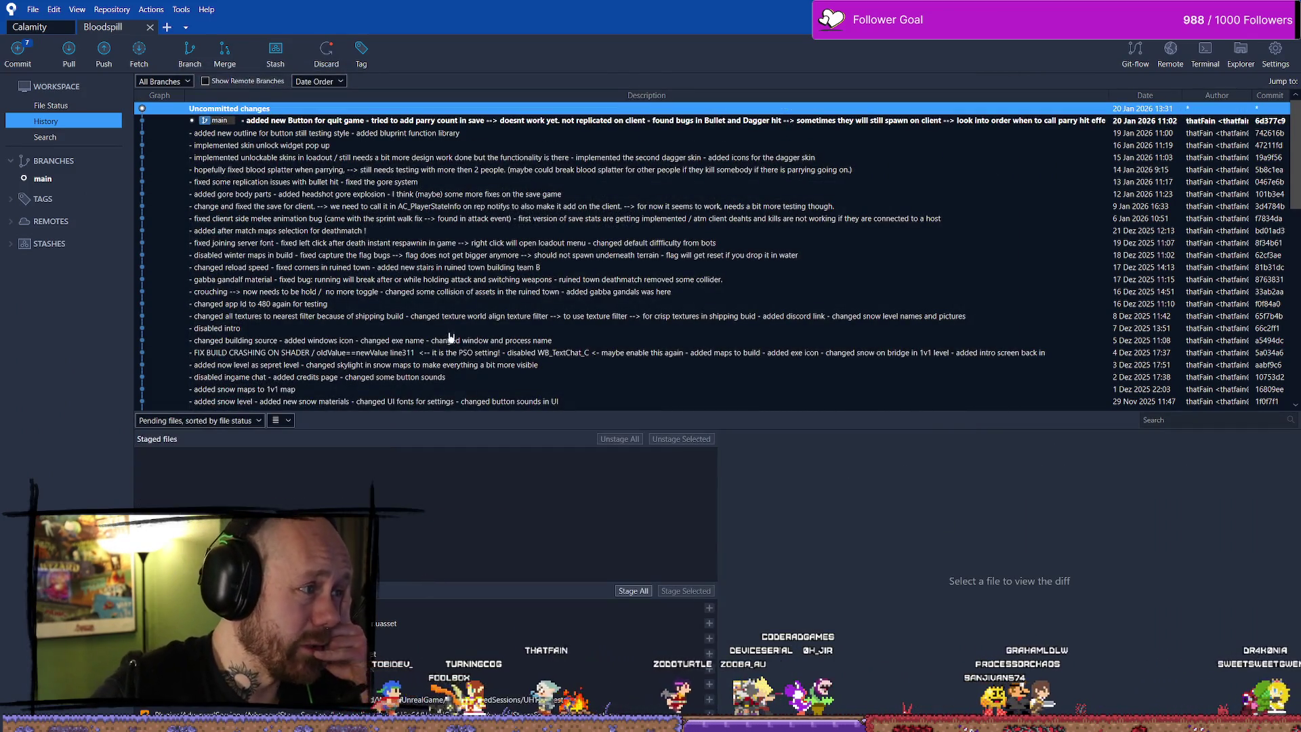
key(Down)
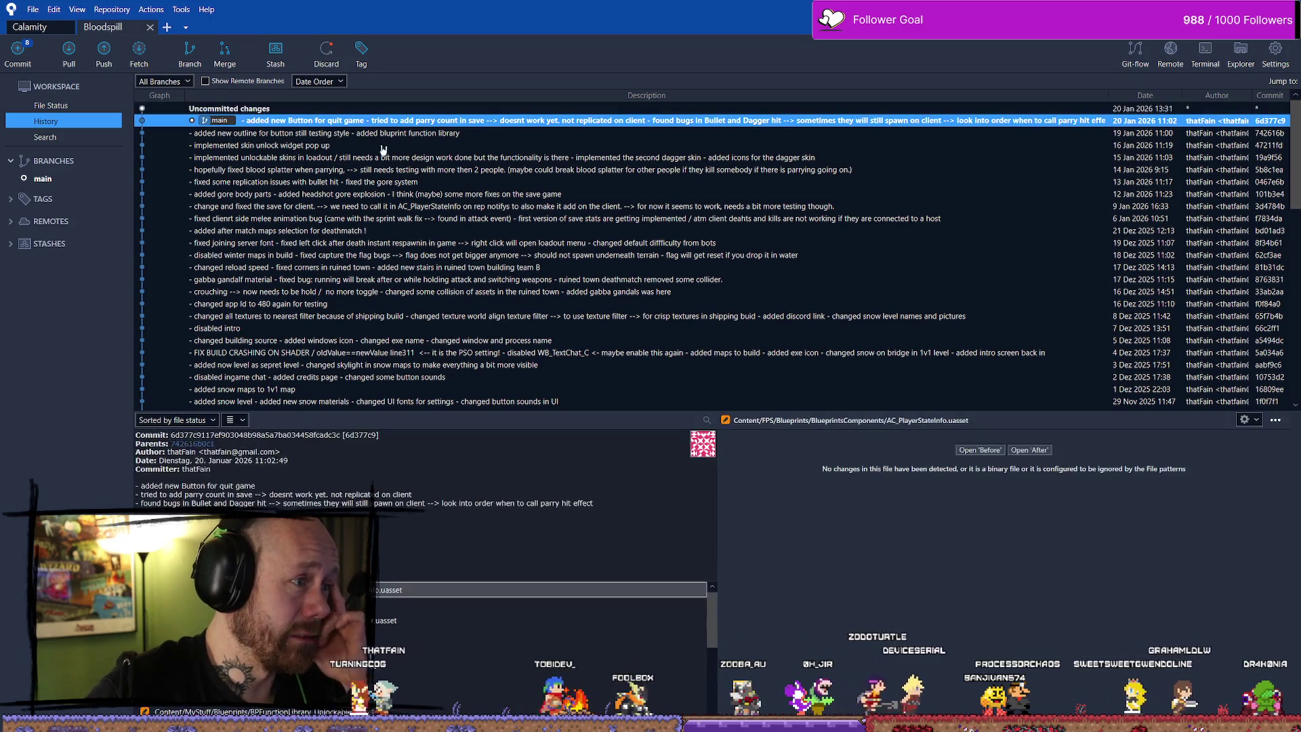
click(285, 111)
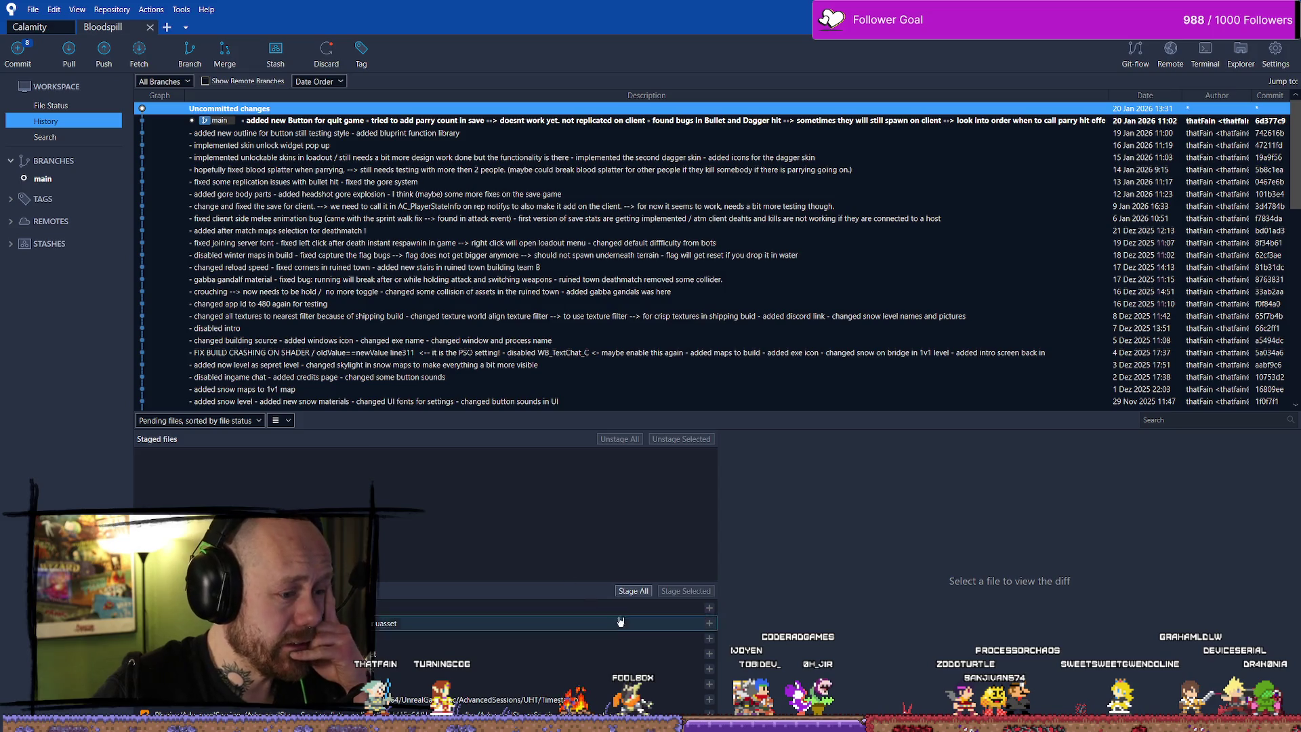
click(393, 622)
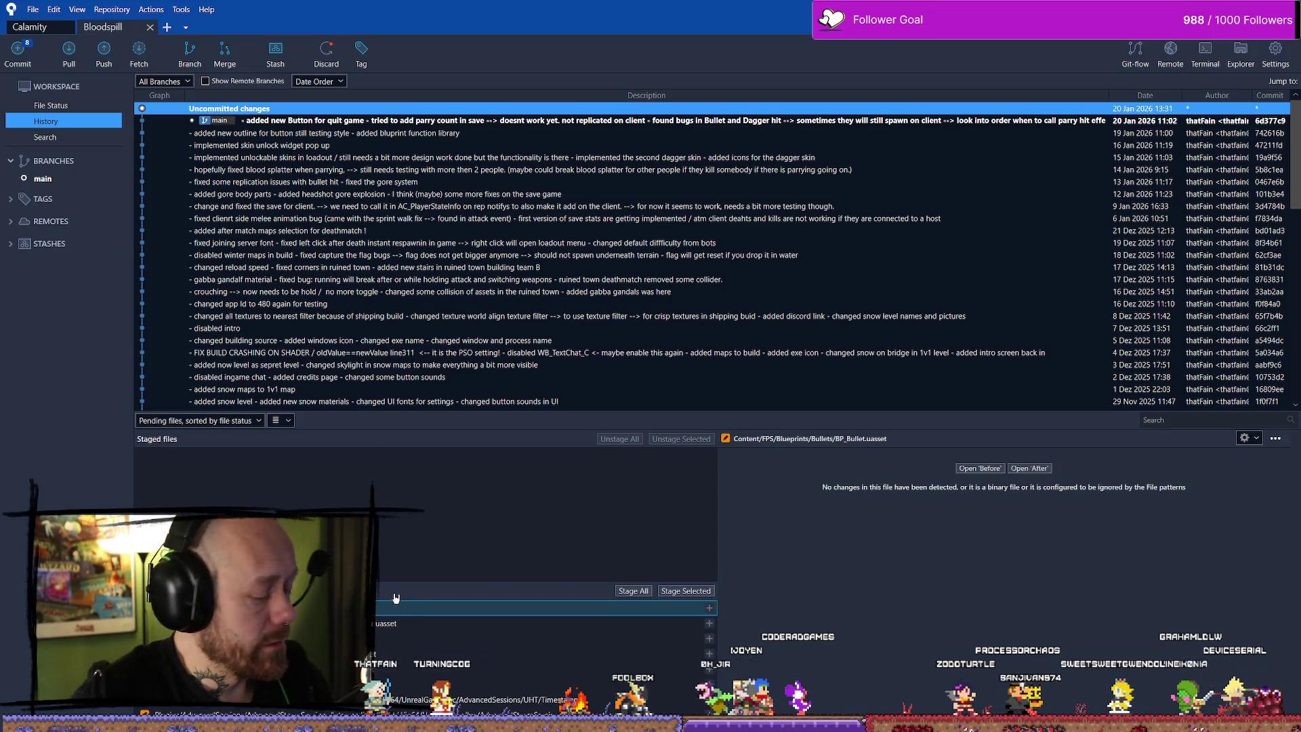
key(ctrl+a)
right_click(545, 645)
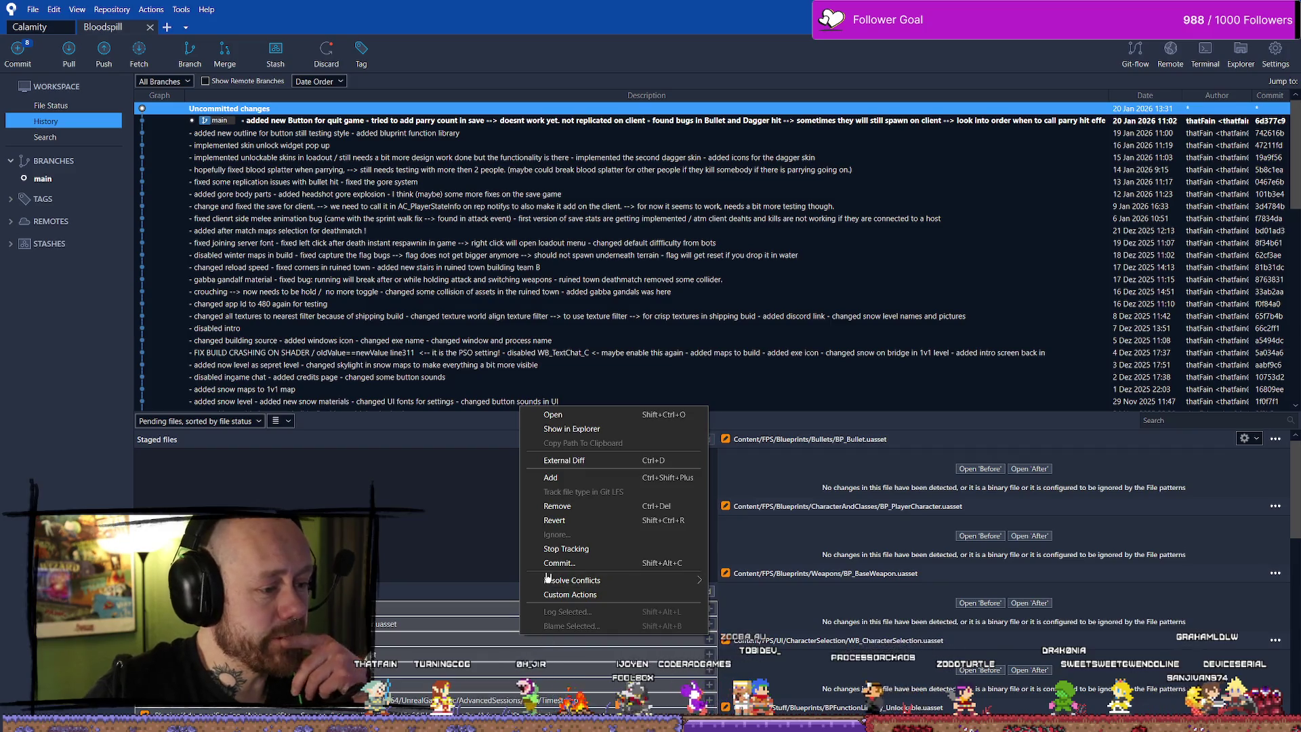
click(571, 526)
key(Return)
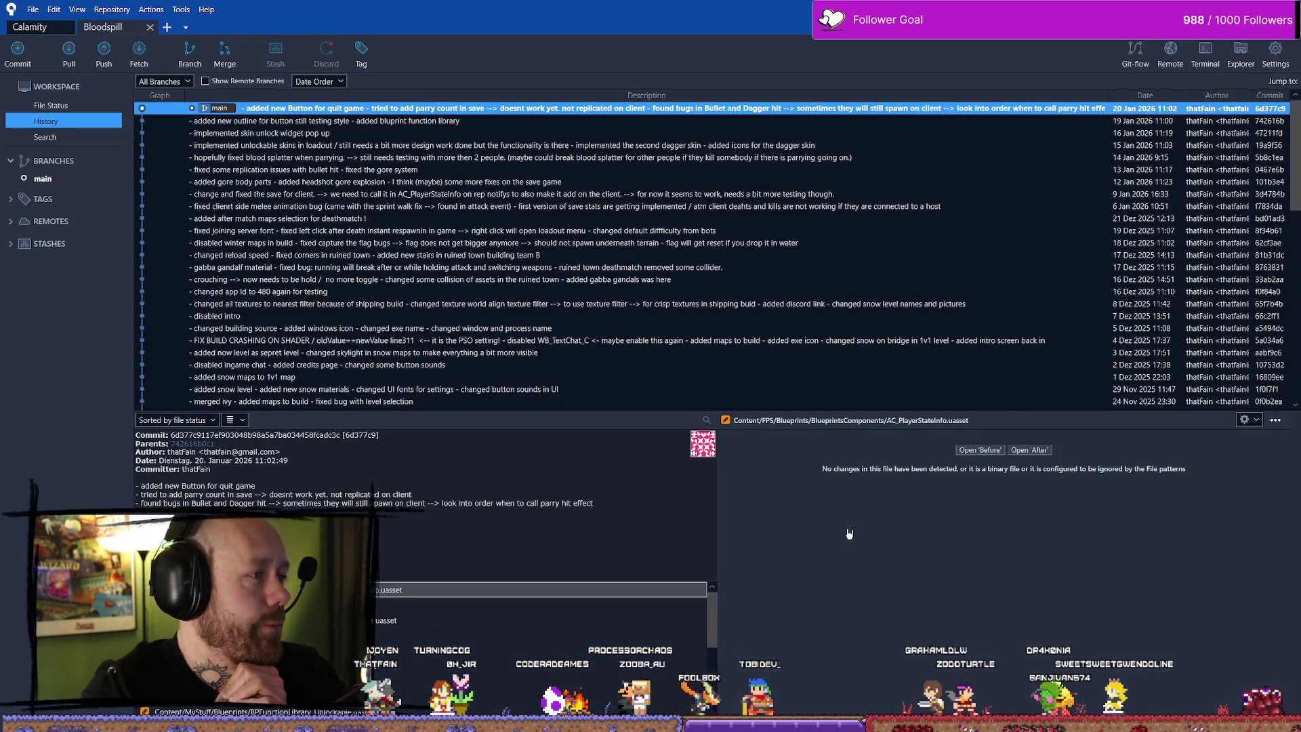
Return to the latest commit, then launch Bloodspill from the Epic Games Launcher
key(Down)
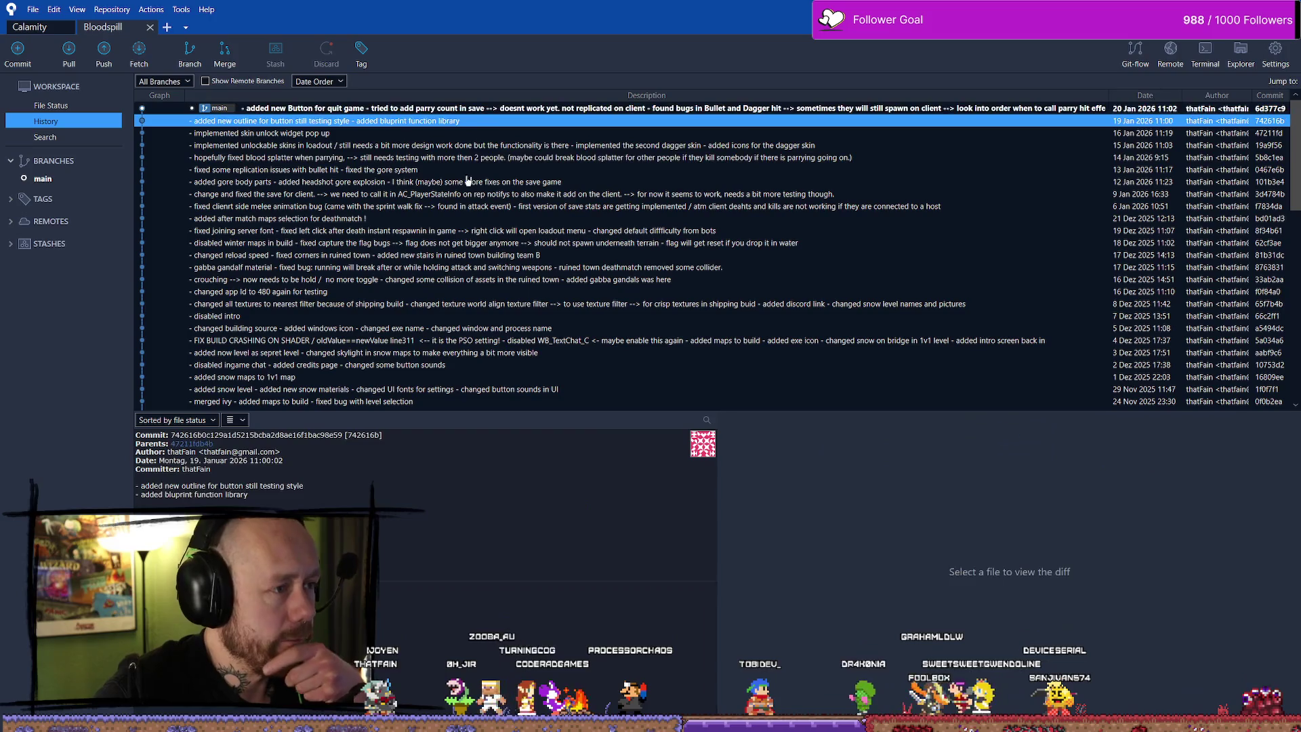
click(467, 108)
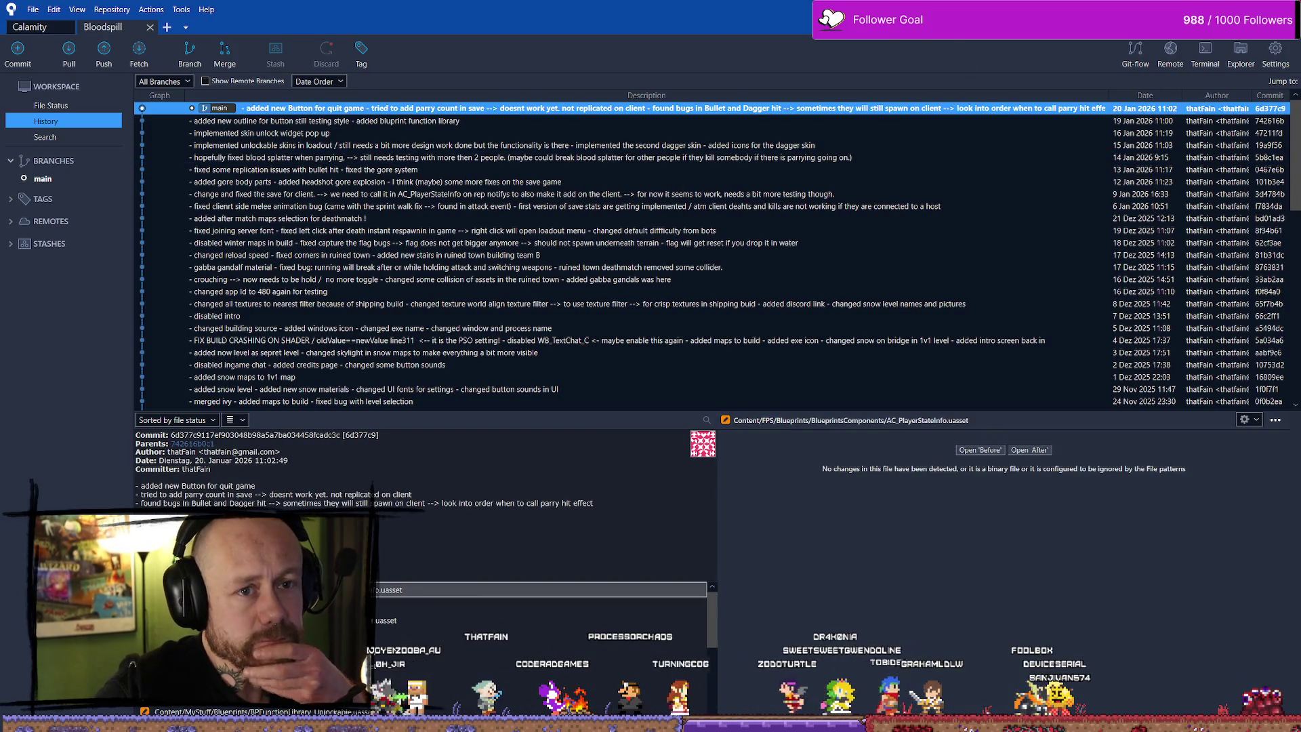
key(alt+Tab)
double_click(691, 418)
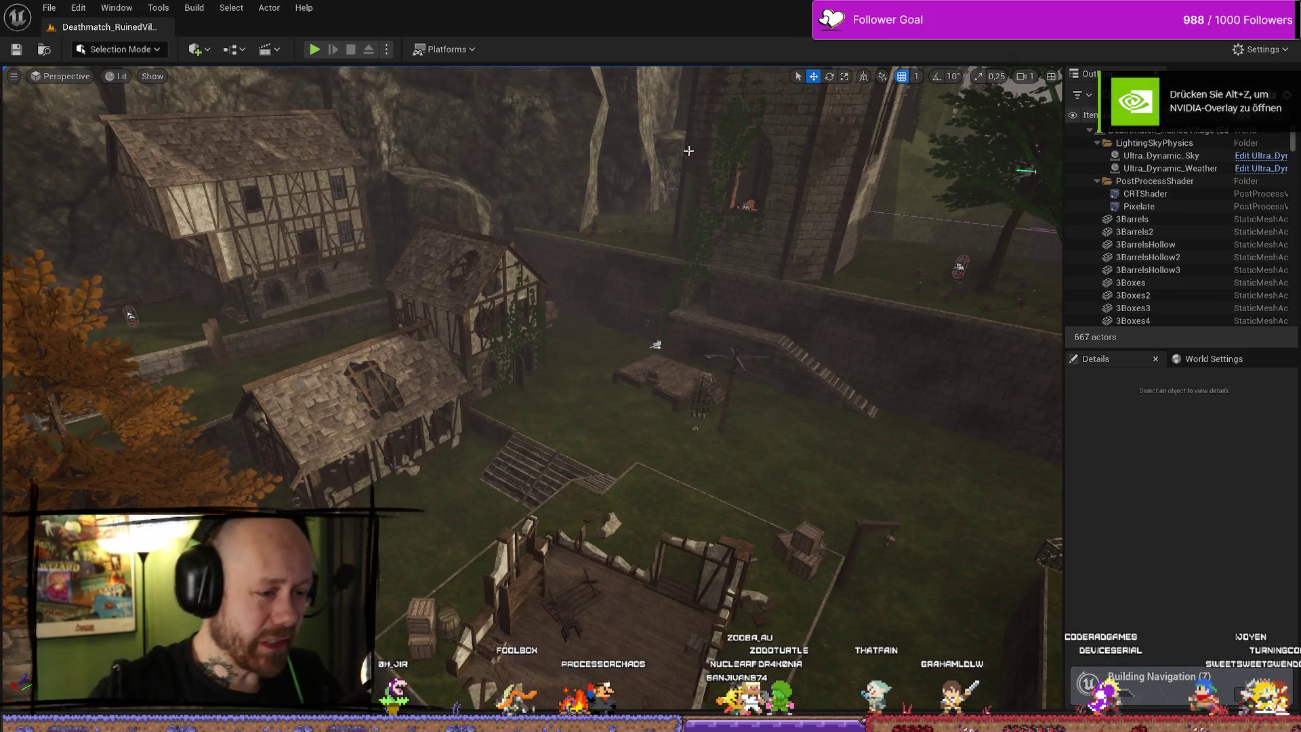
In the Content Drawer, search the top-level Content folder for 'bullet' to find BP_Bullet
mouse_move(688, 151)
mouse_down()
mouse_move(740, 311)
mouse_move(738, 271)
mouse_up()
key(ctrl+space)
key(ctrl+space)
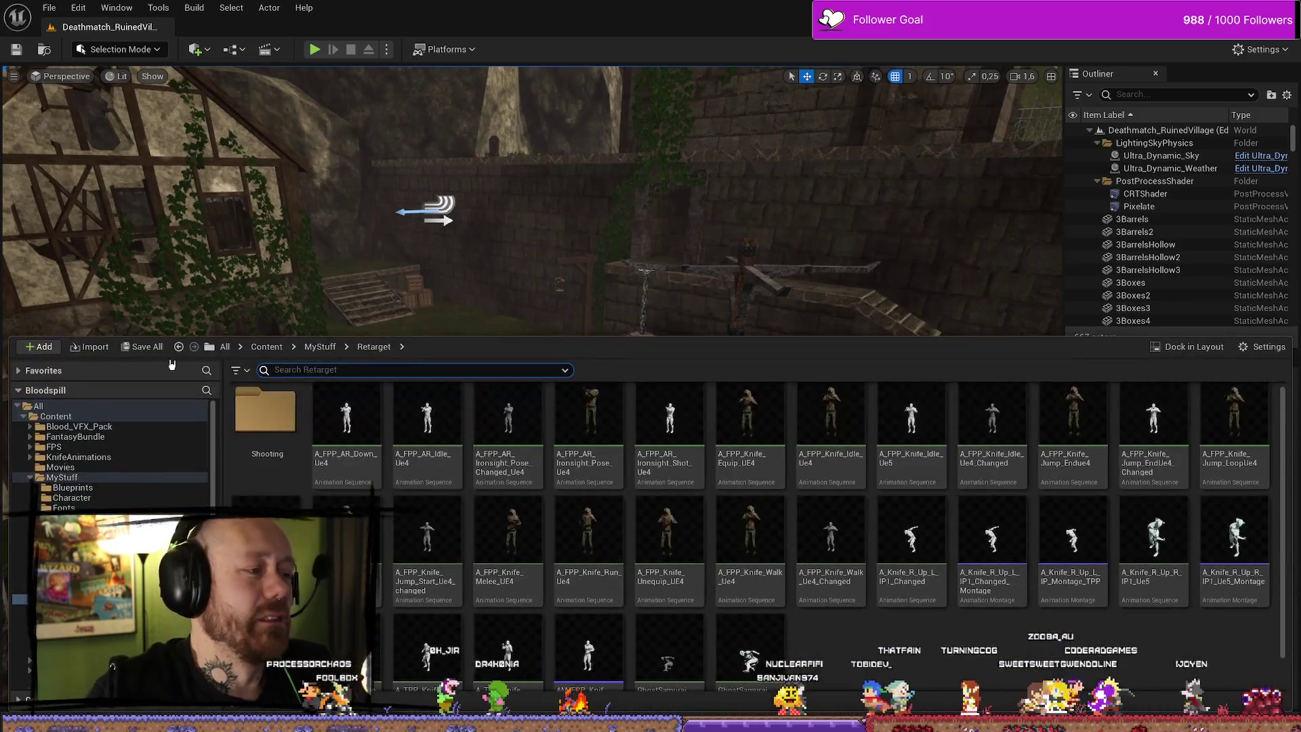
double_click(48, 478)
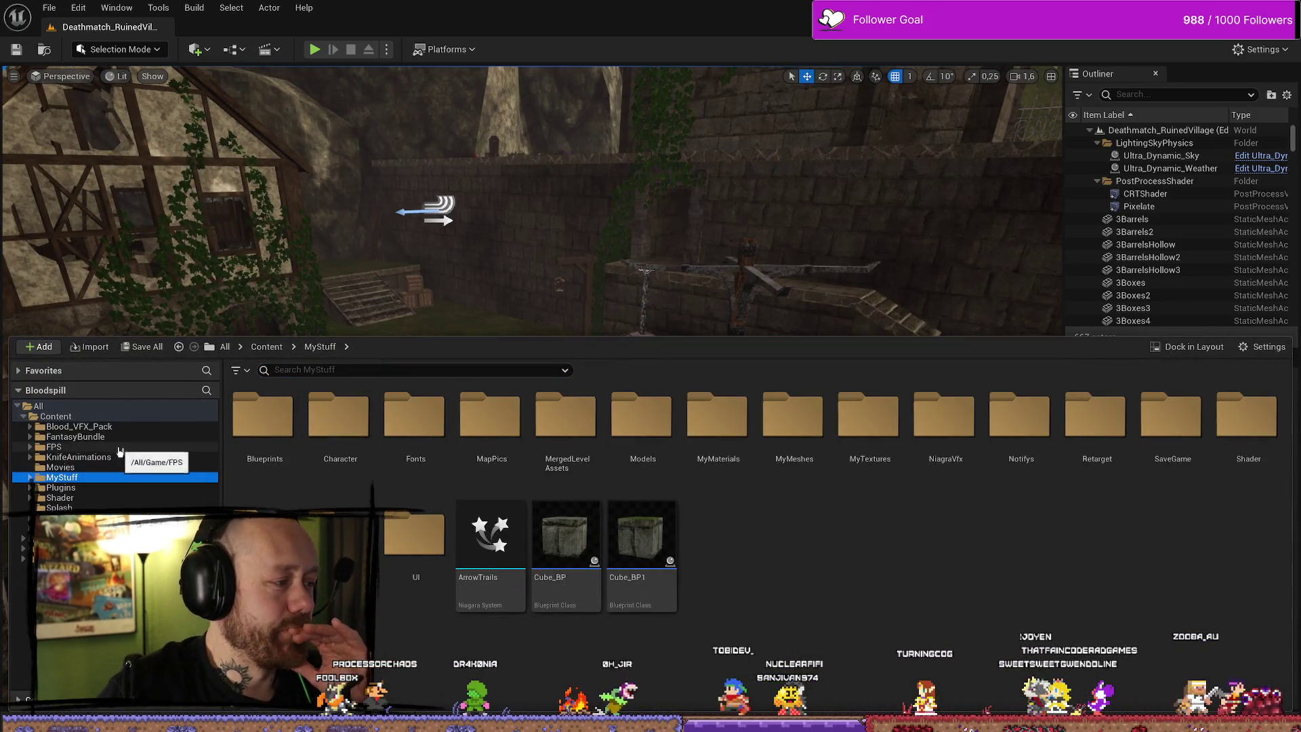
click(116, 417)
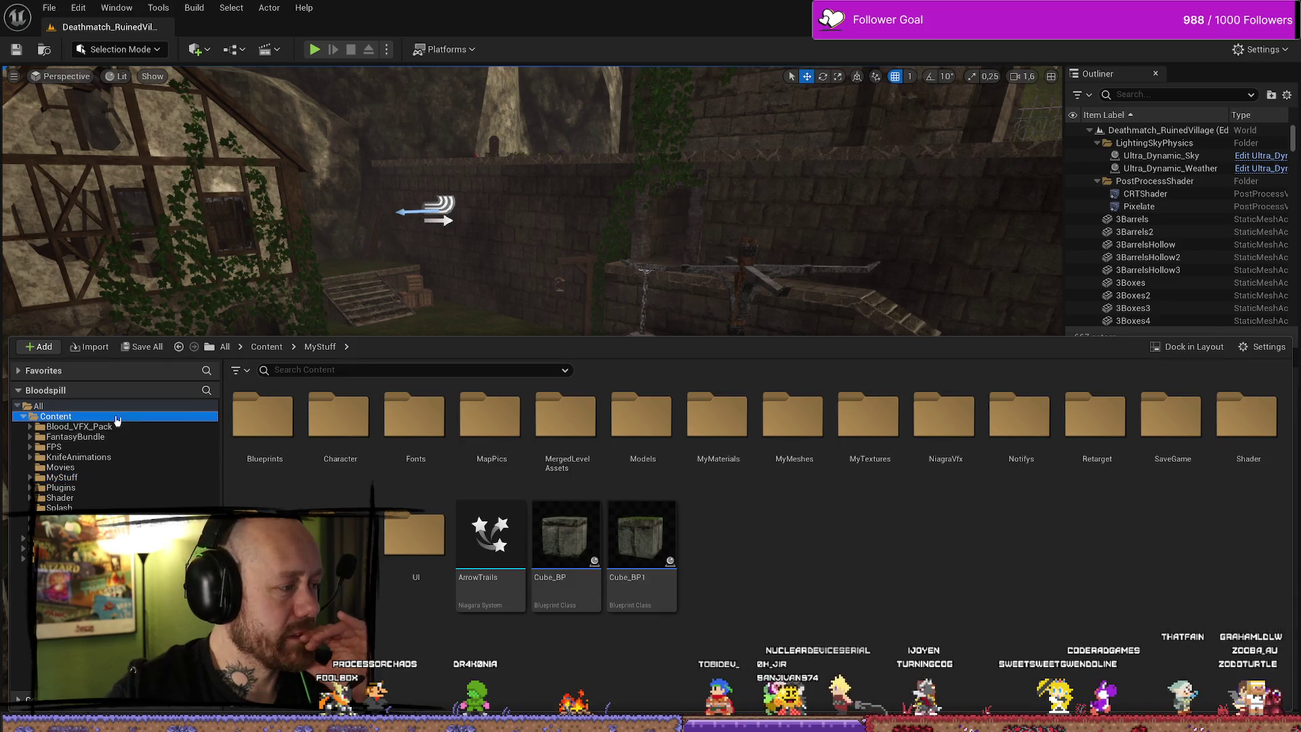
click(317, 369)
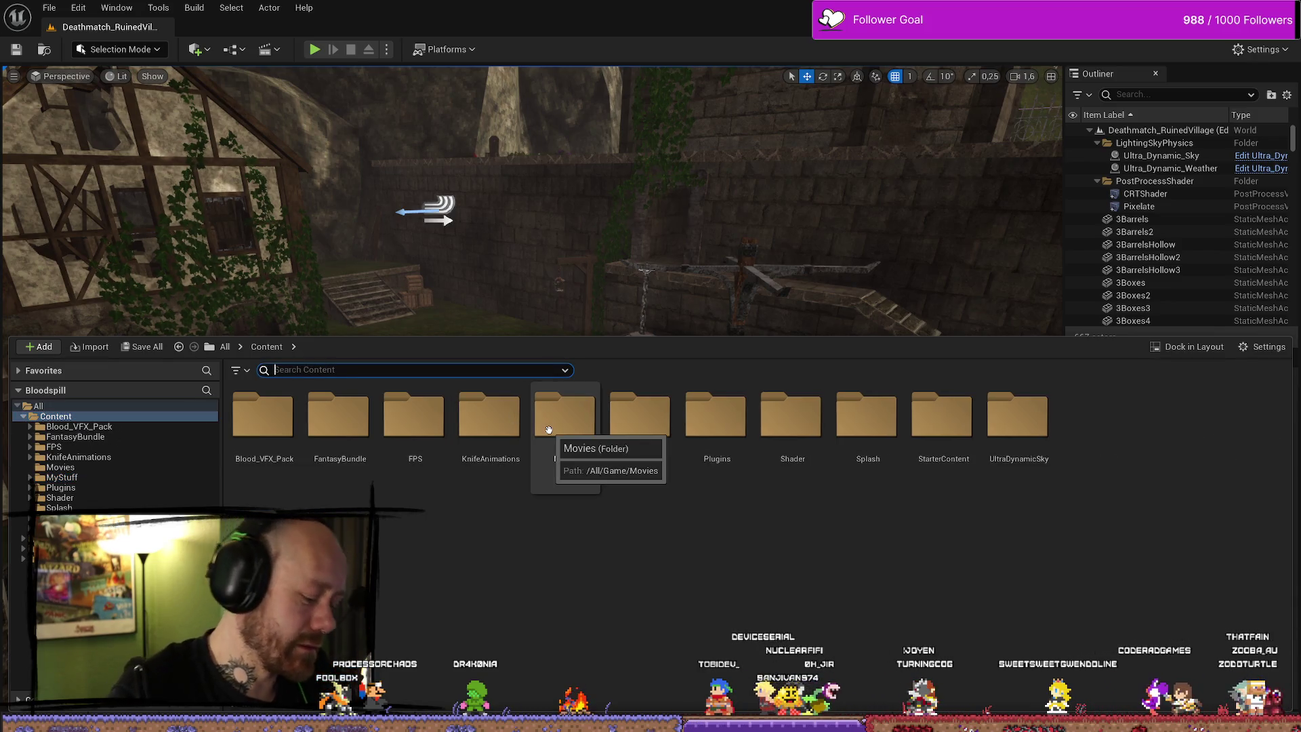
text(bulte)
key(BackSpace)
text(et)
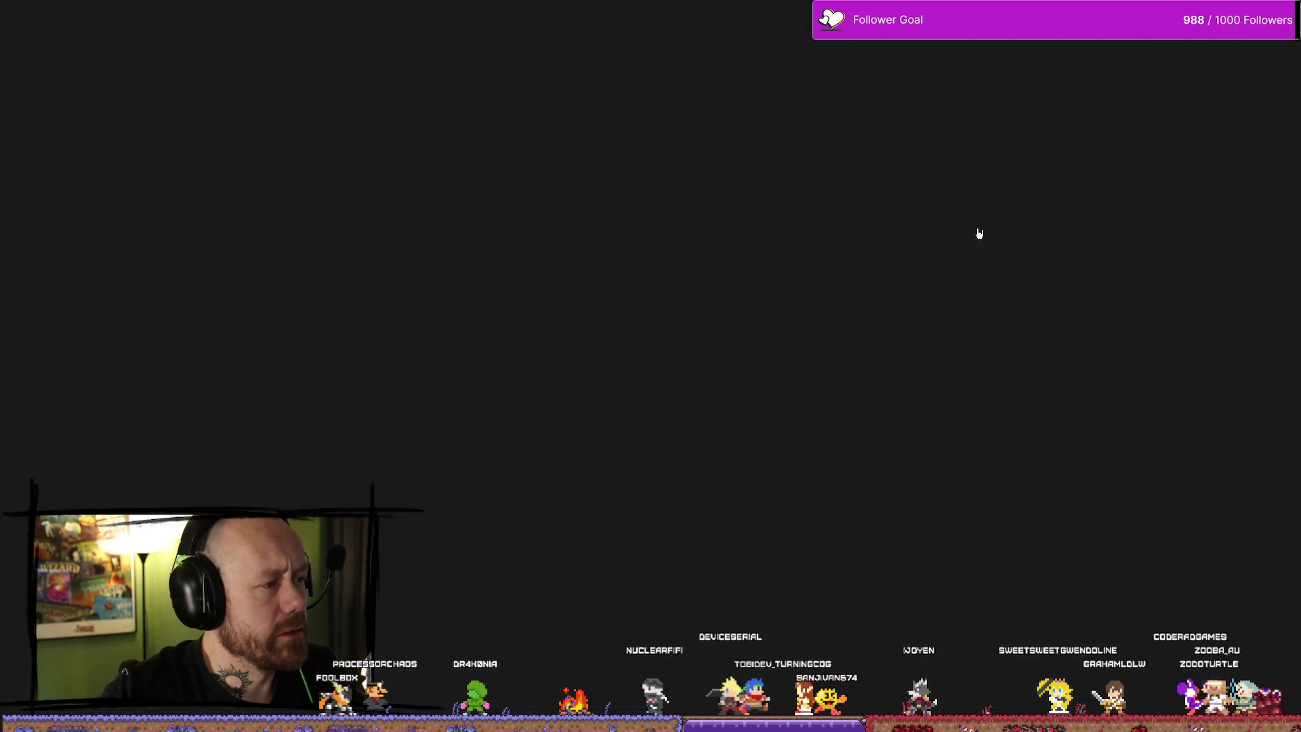
key(ctrl+space)
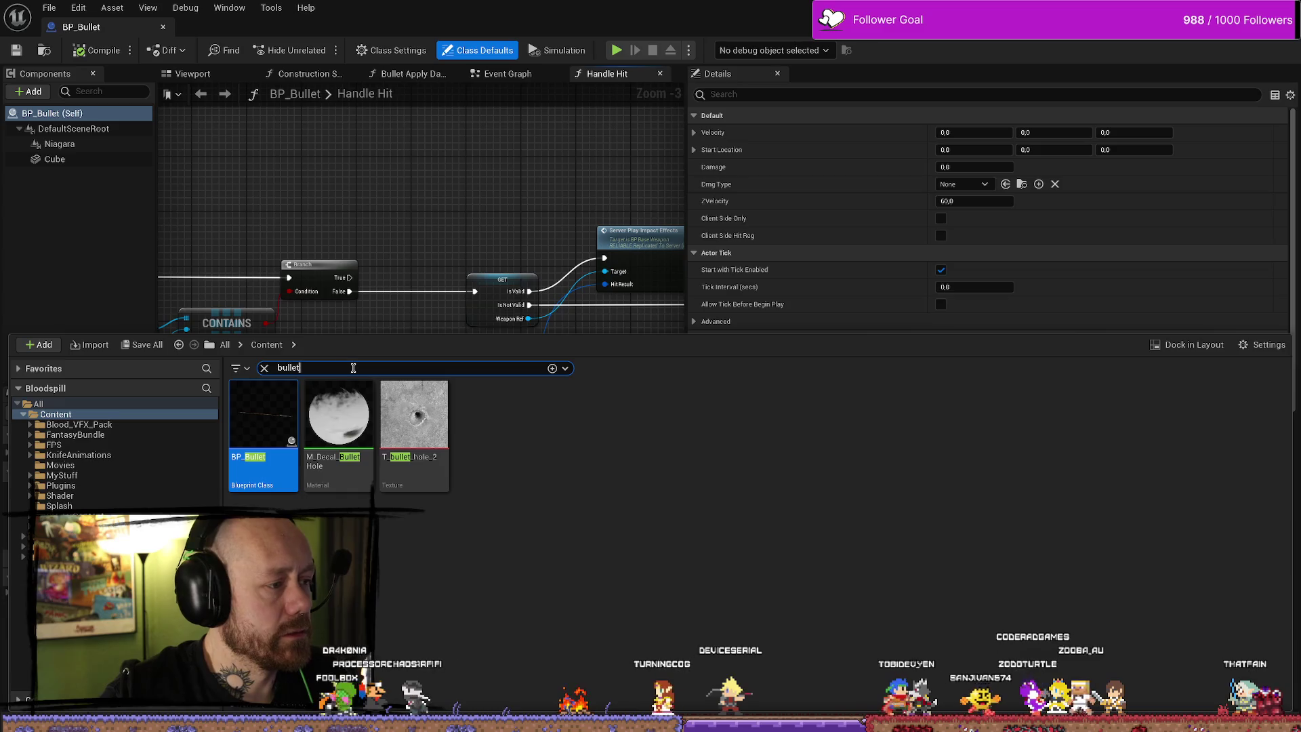
Search for 'character', open BP_PlayerCharacter, and bring the Event AnyDamage nodes into view
text(character)
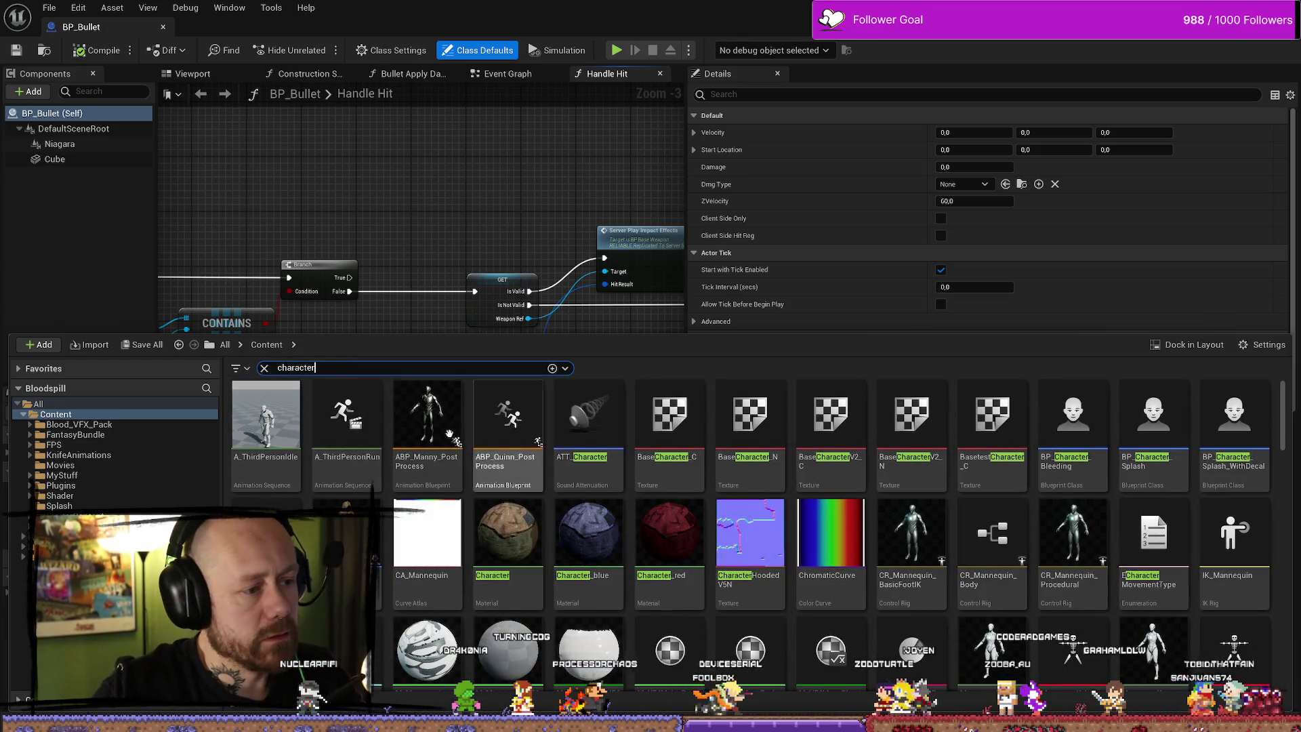
double_click(407, 548)
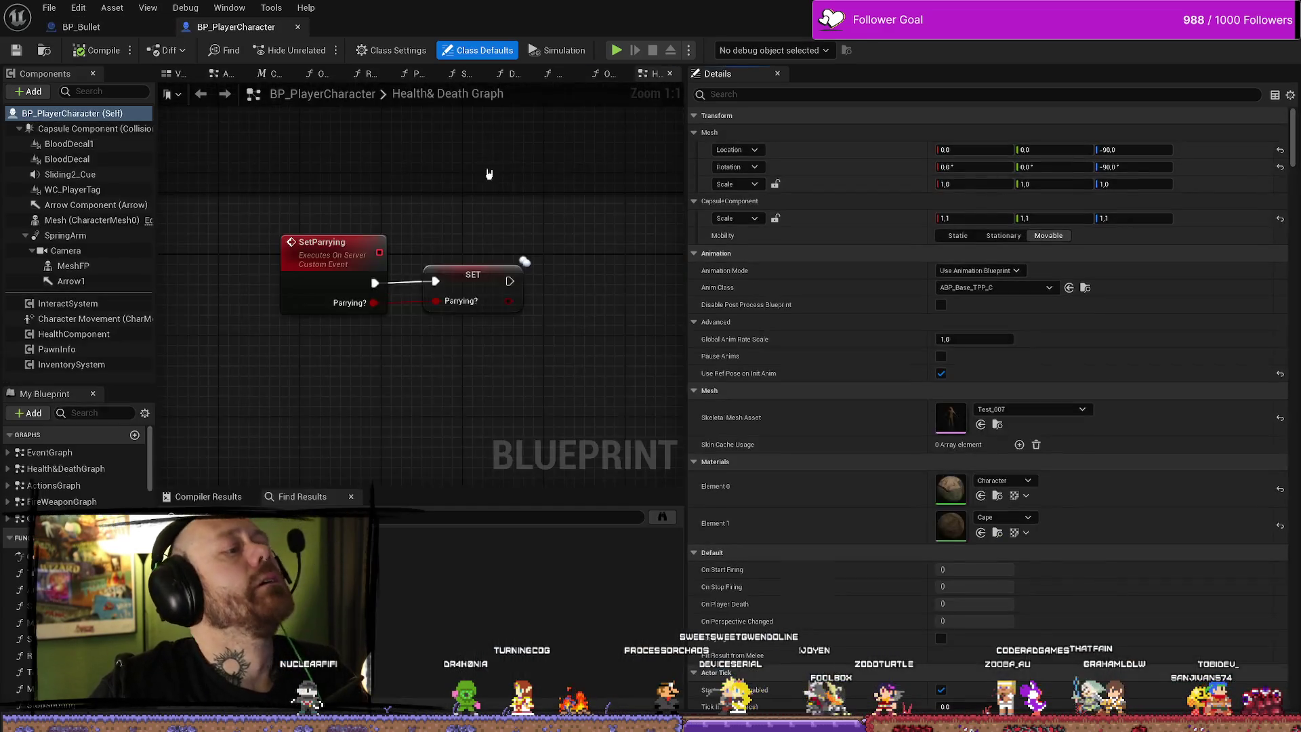
scroll(594, 286, down, 7)
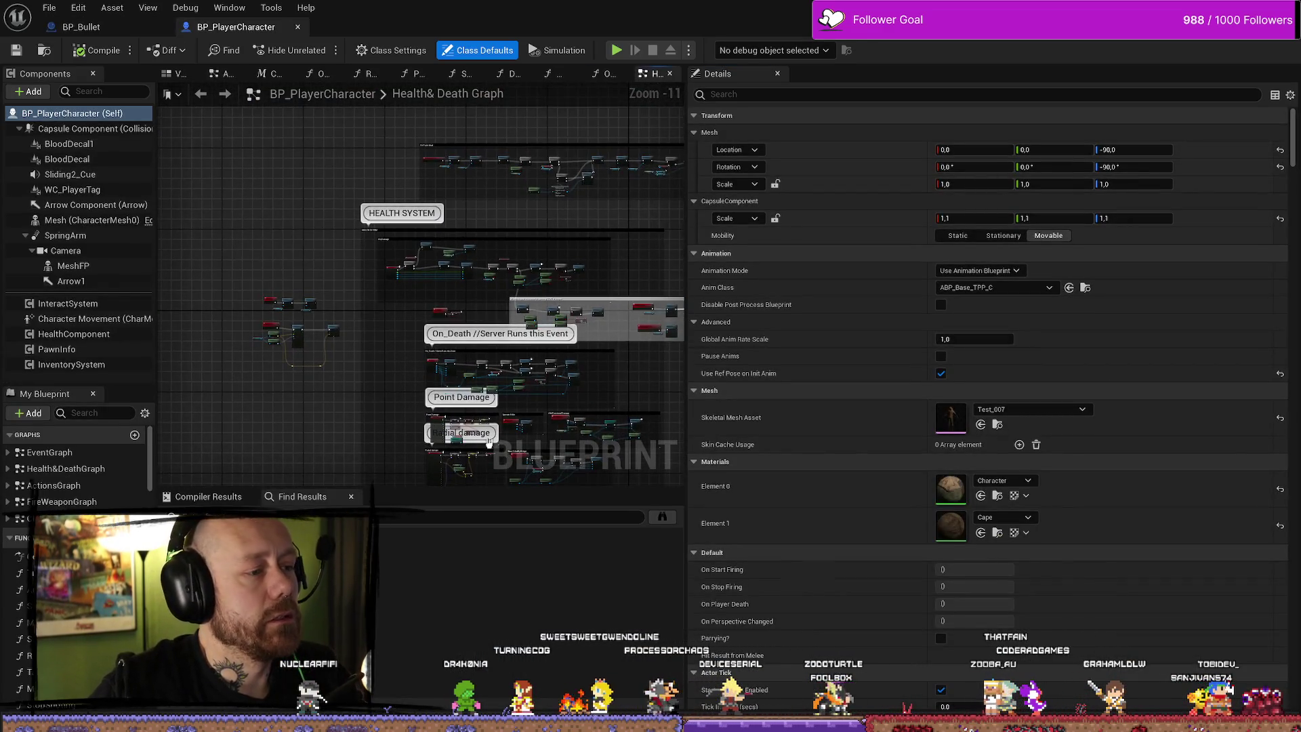
scroll(456, 364, up, 4)
scroll(455, 364, down, 2)
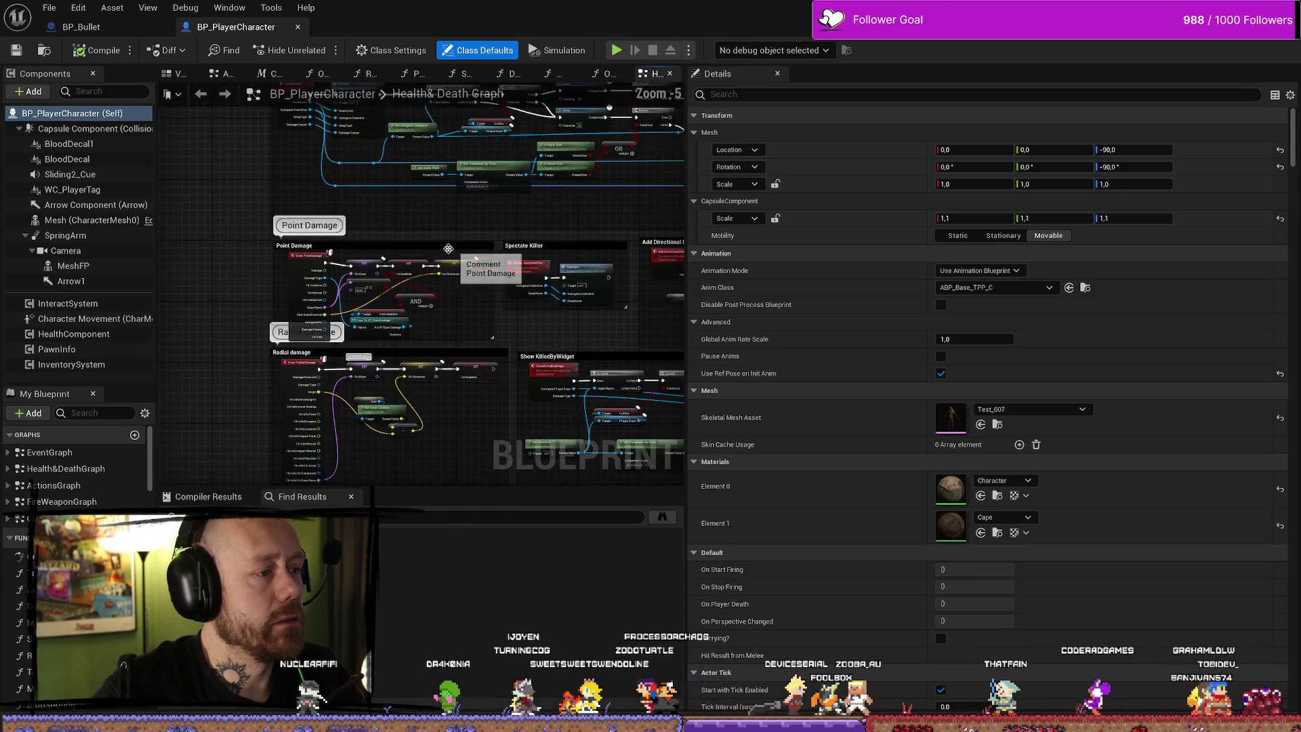
drag(381, 366, 368, 283)
Move the Get Save State, Parry Add One and Self nodes up and save BP_PlayerCharacter
scroll(368, 283, up, 1)
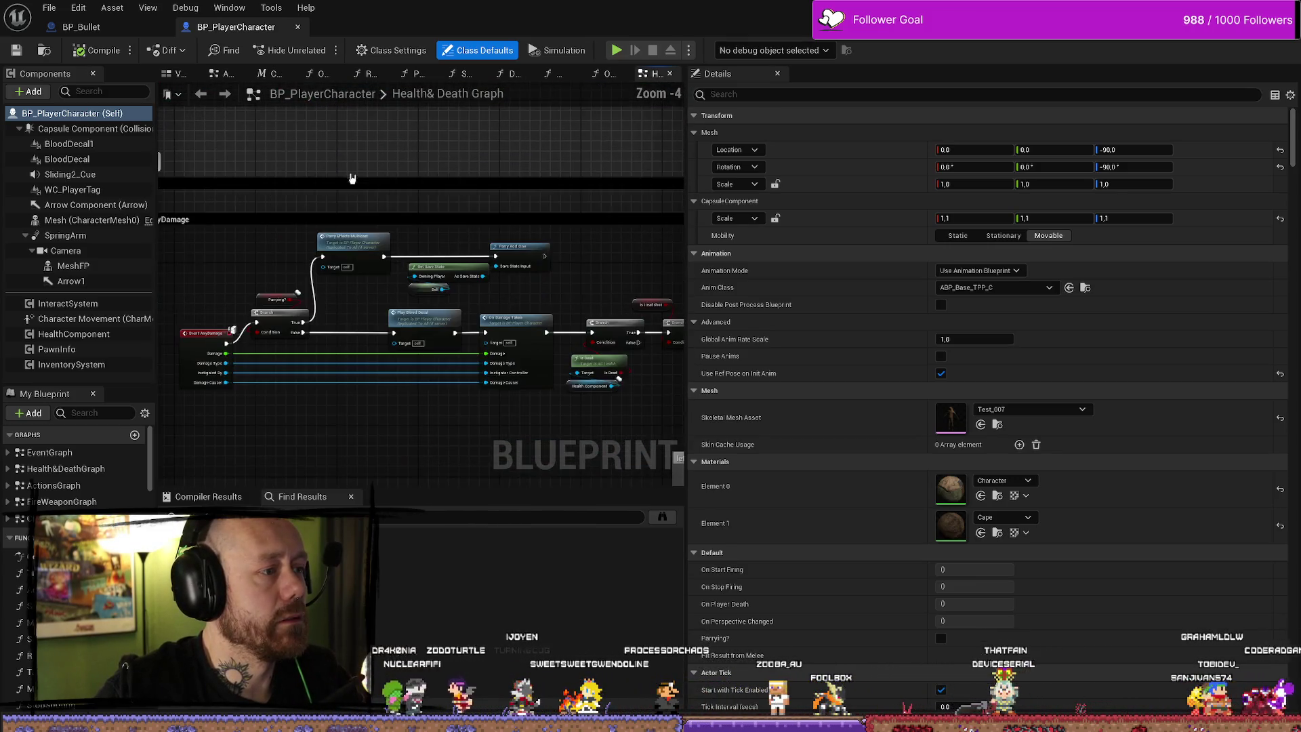
scroll(368, 284, up, 2)
drag(610, 256, 527, 205)
drag(667, 281, 455, 190)
drag(613, 203, 614, 196)
drag(296, 167, 389, 170)
click(16, 50)
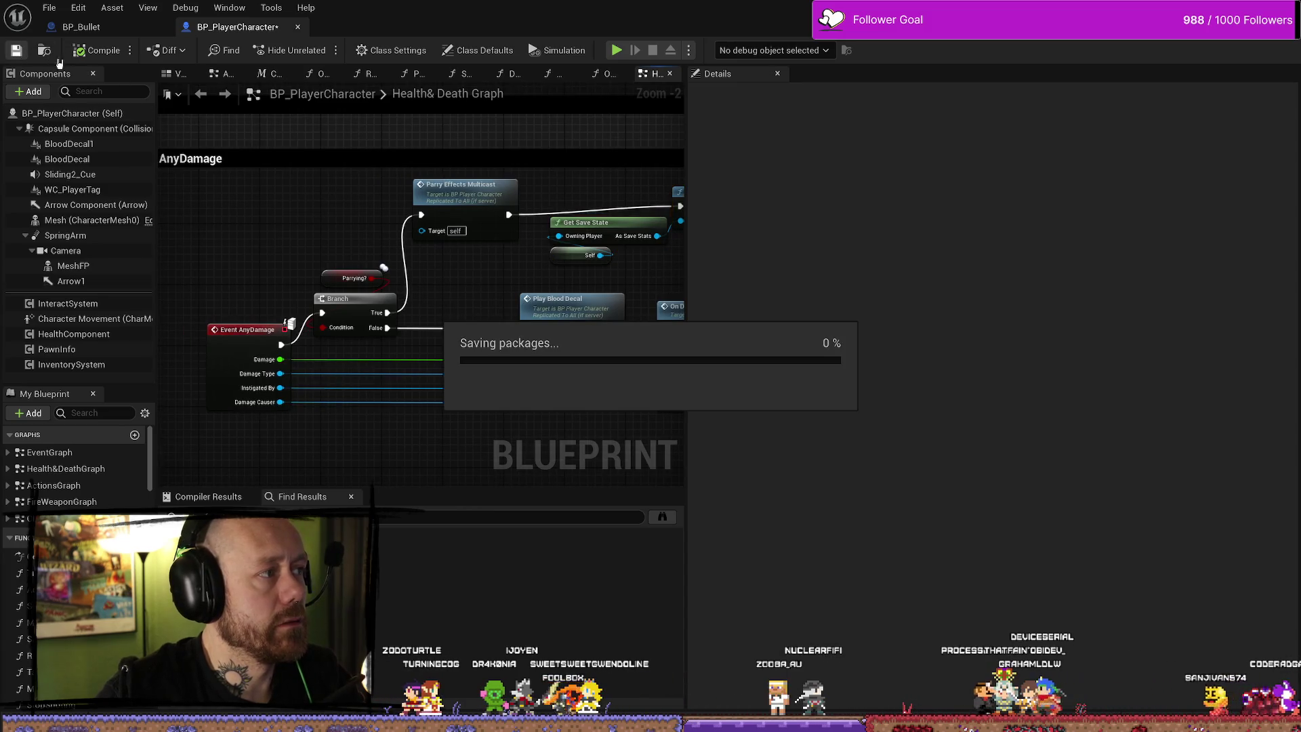
drag(216, 148, 184, 152)
In BP_Bullet's Handle Hit graph, open the Server Play Impact Effects implementation in BP_BaseWeapon
key(ctrl+space)
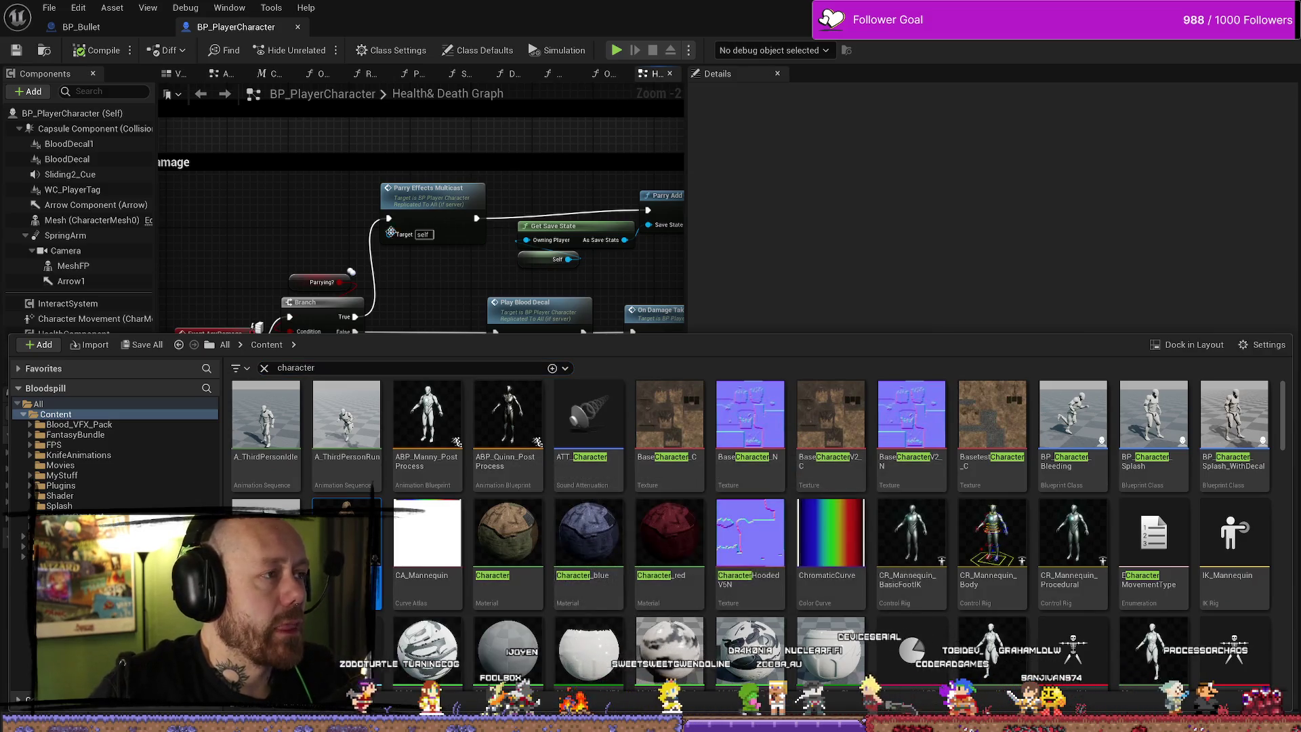
click(320, 179)
click(82, 27)
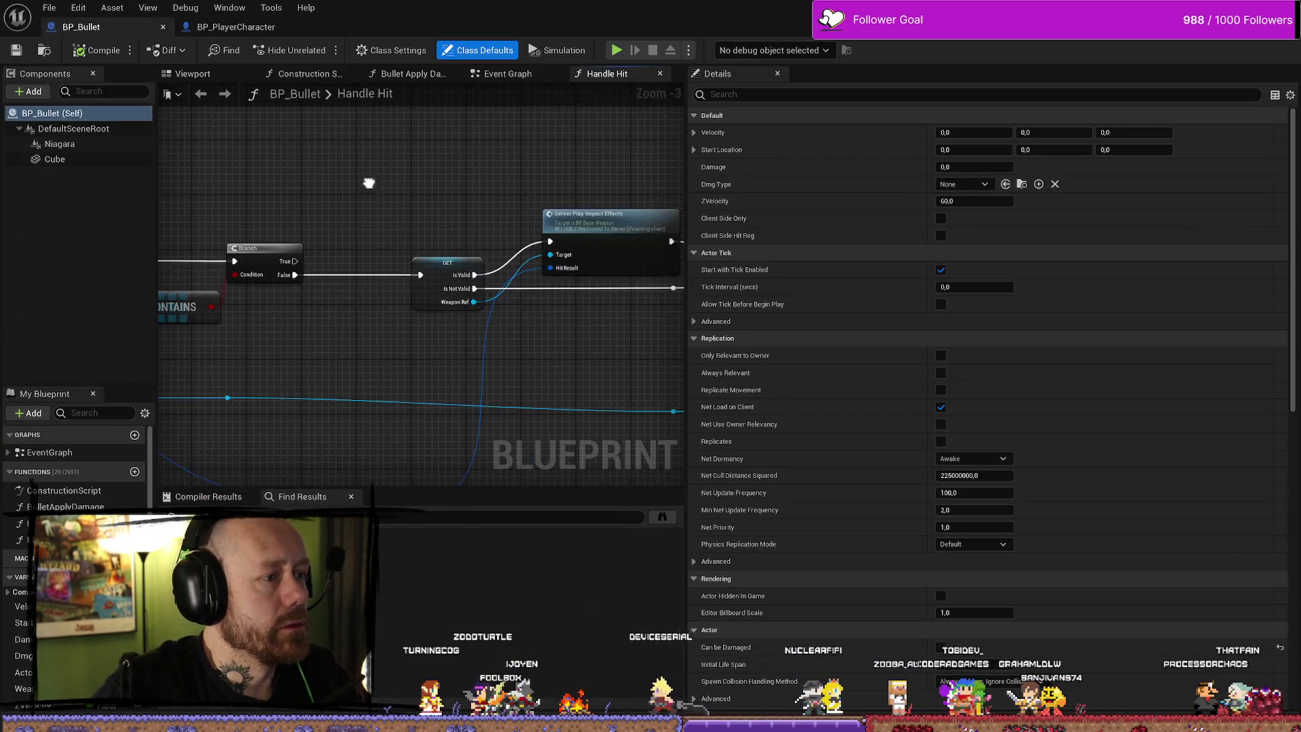
drag(687, 159, 1001, 160)
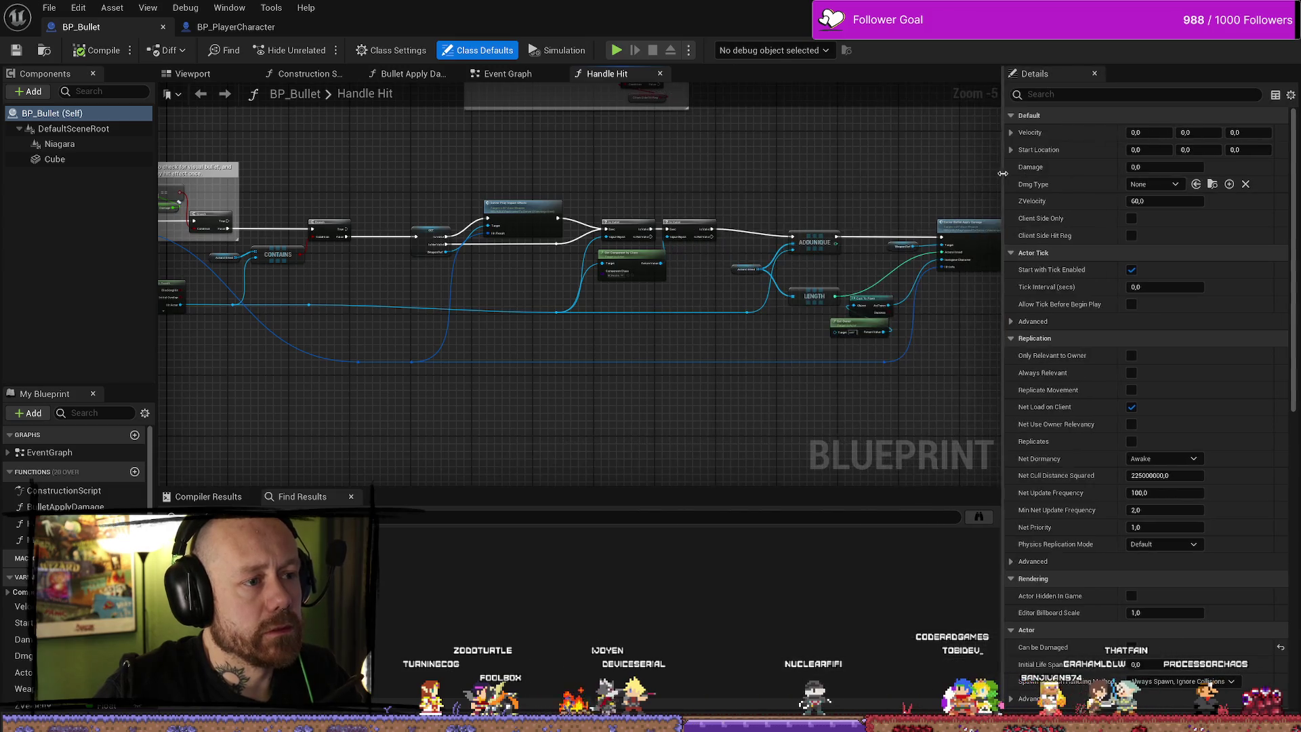
scroll(830, 189, up, 6)
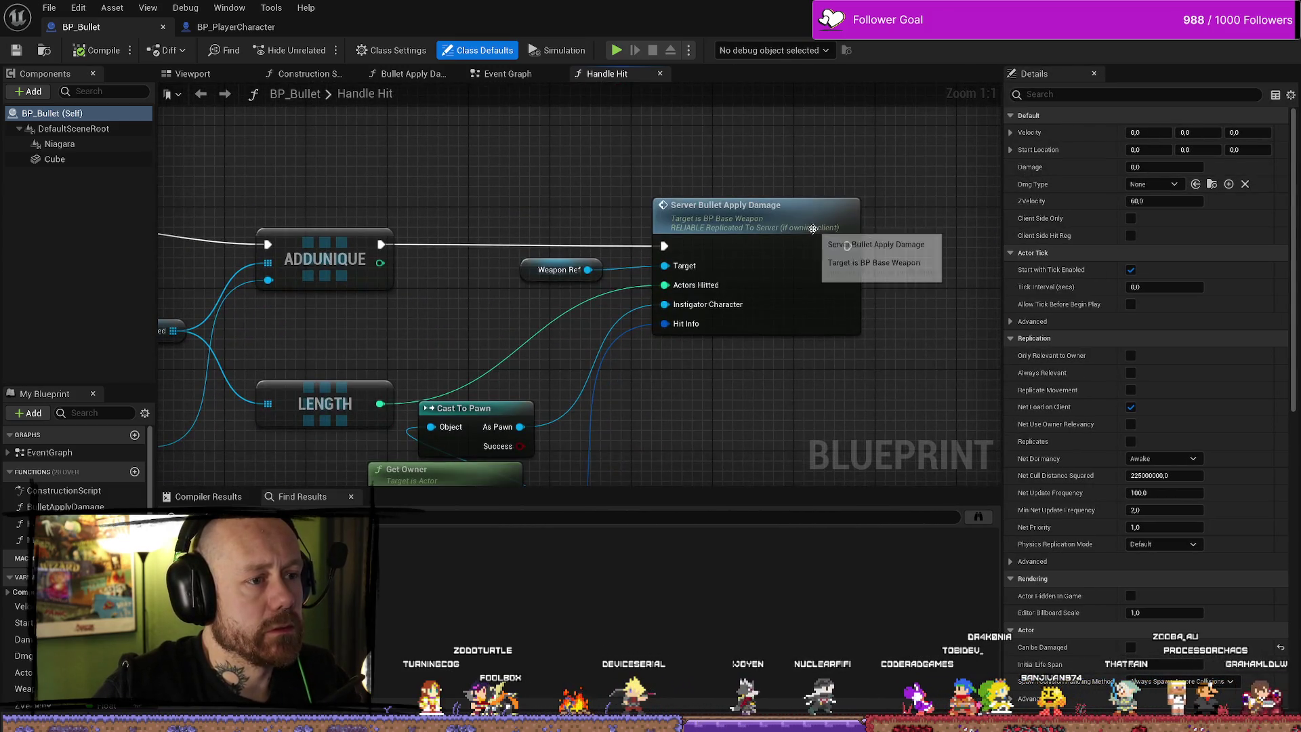
scroll(427, 213, down, 8)
scroll(575, 199, up, 6)
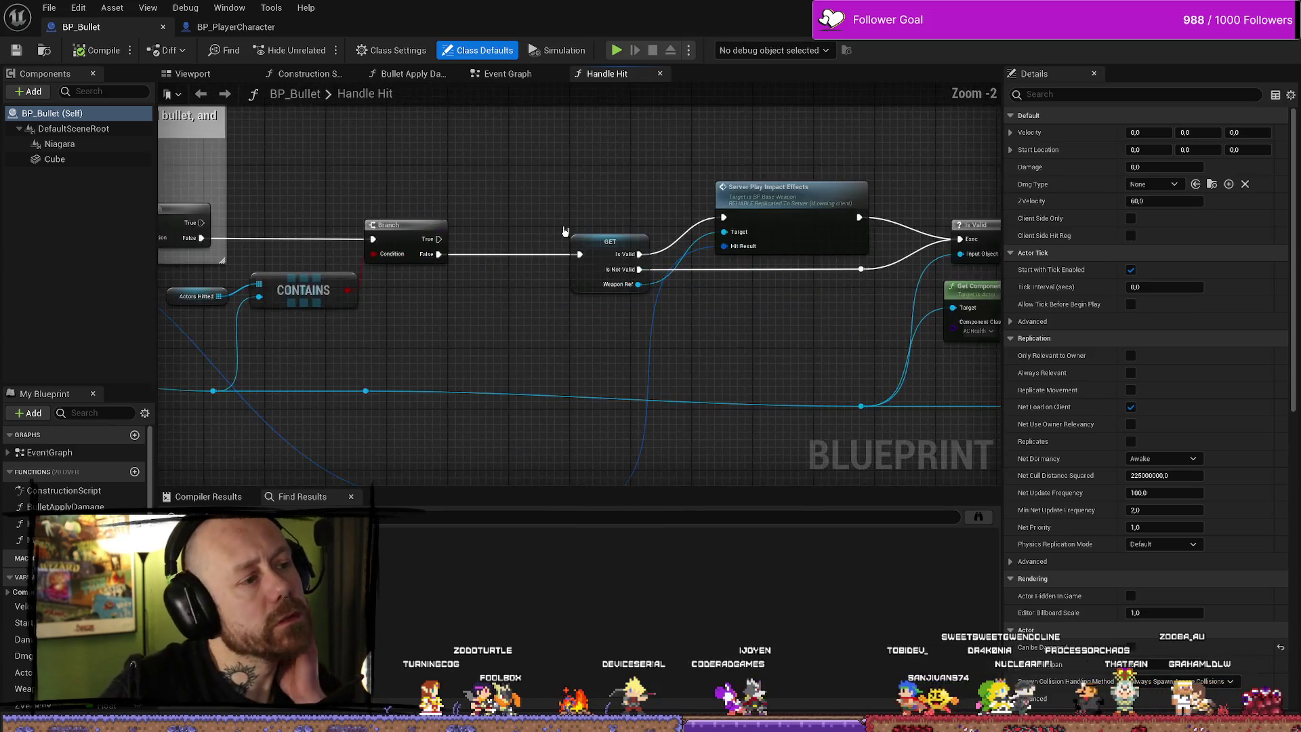
scroll(532, 213, down, 2)
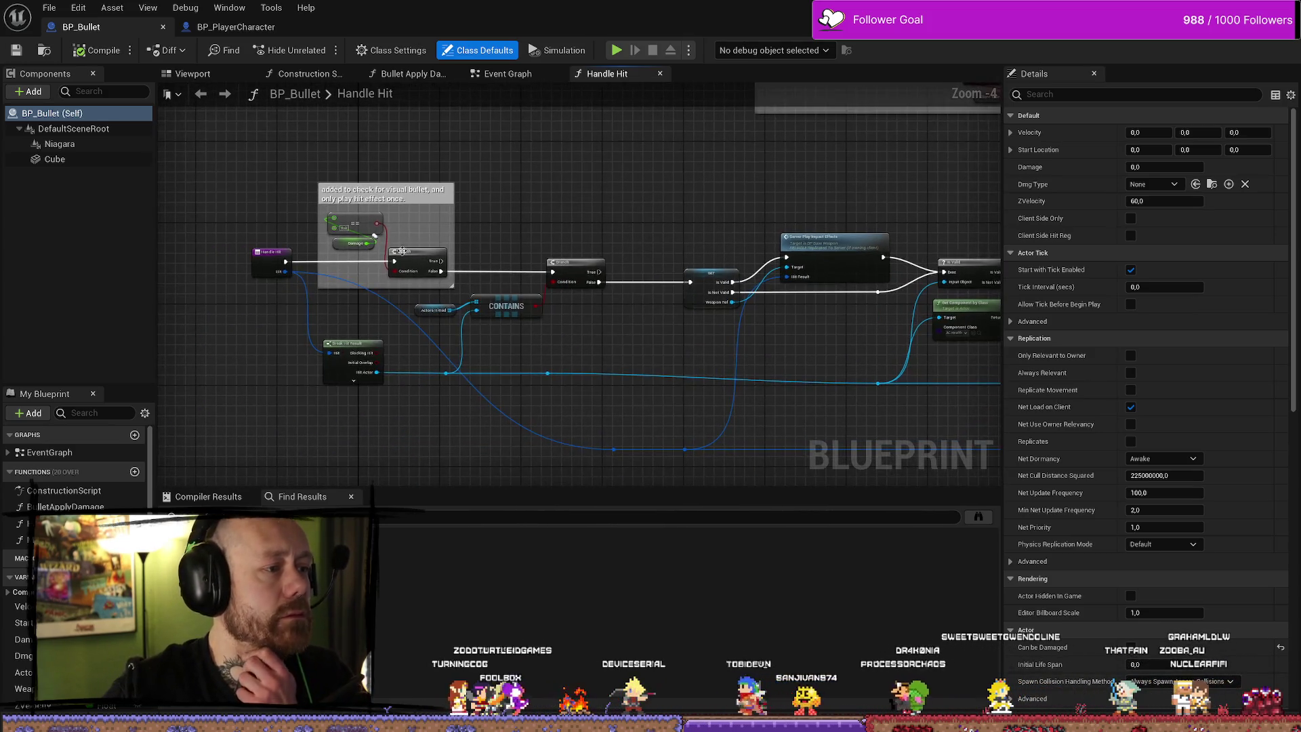
scroll(604, 204, up, 3)
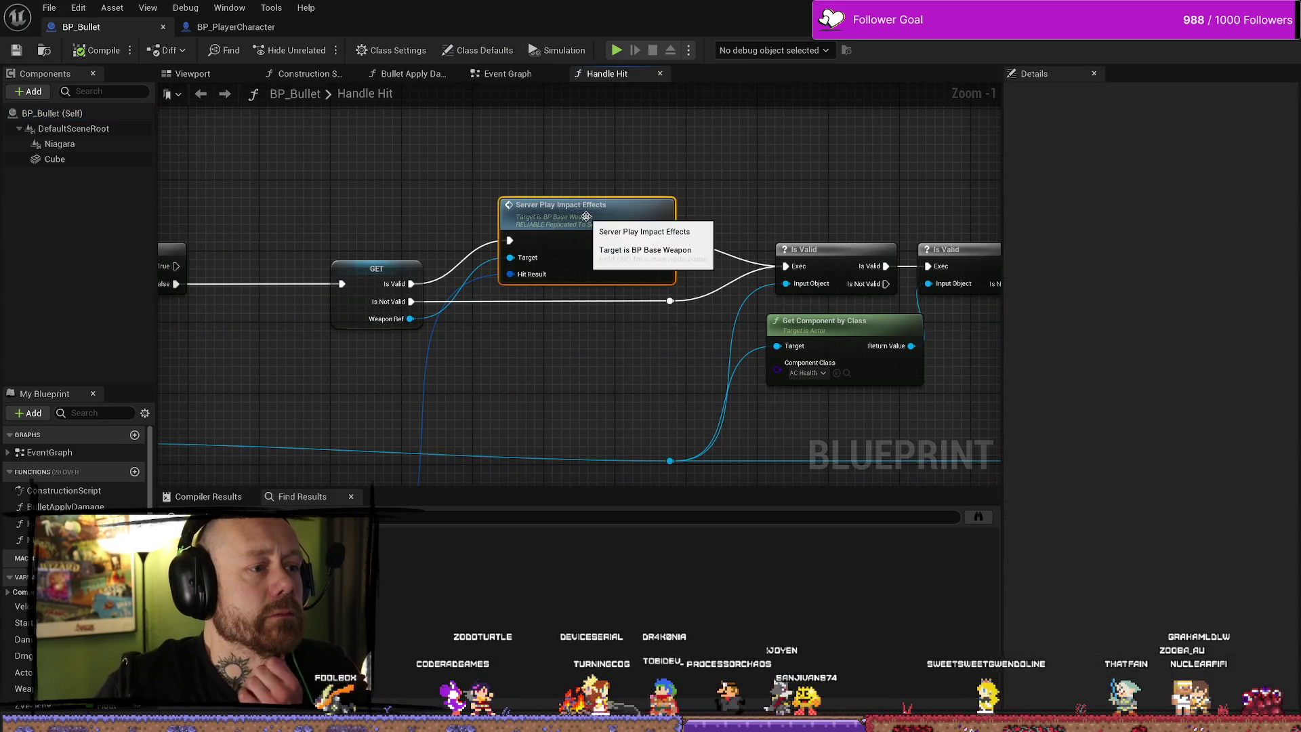
double_click(583, 207)
scroll(665, 245, up, 2)
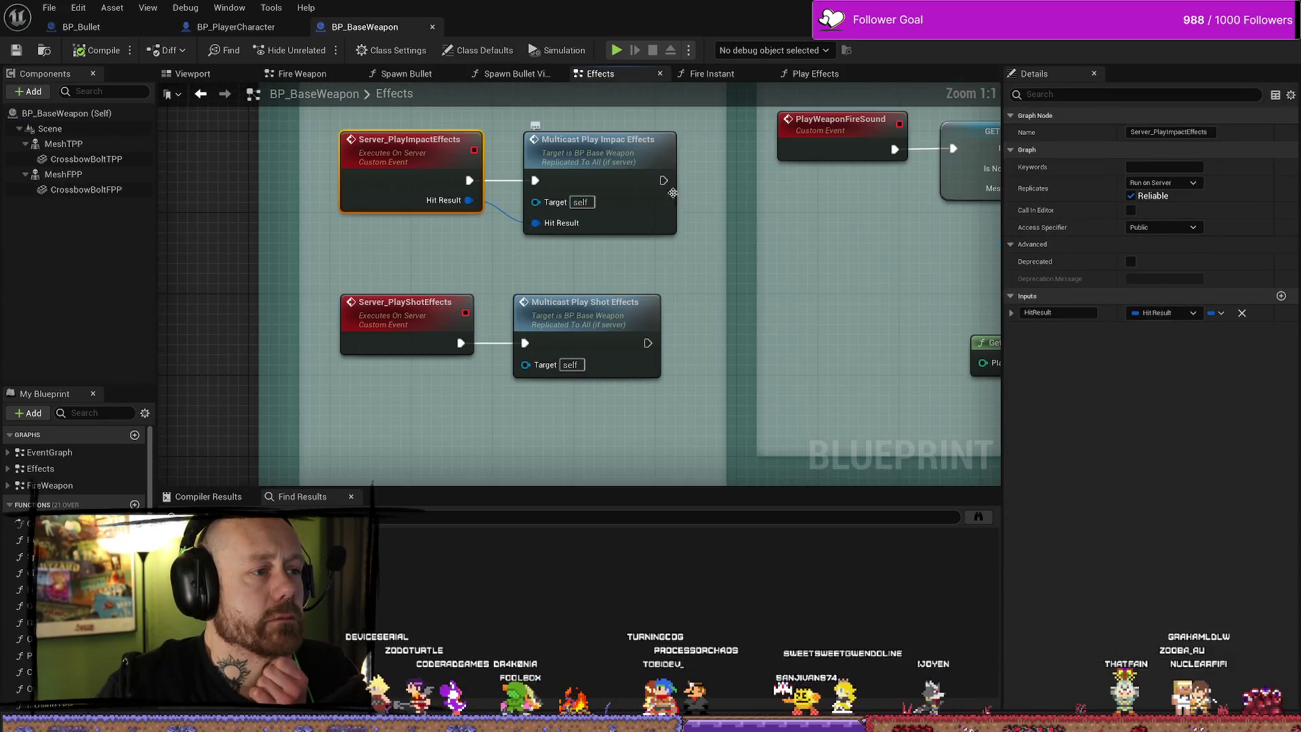
Pan BP_BaseWeapon's Effects graph across the Server, Fire Sound and Play Impact Effects sections
scroll(639, 198, up, 1)
drag(932, 263, 309, 236)
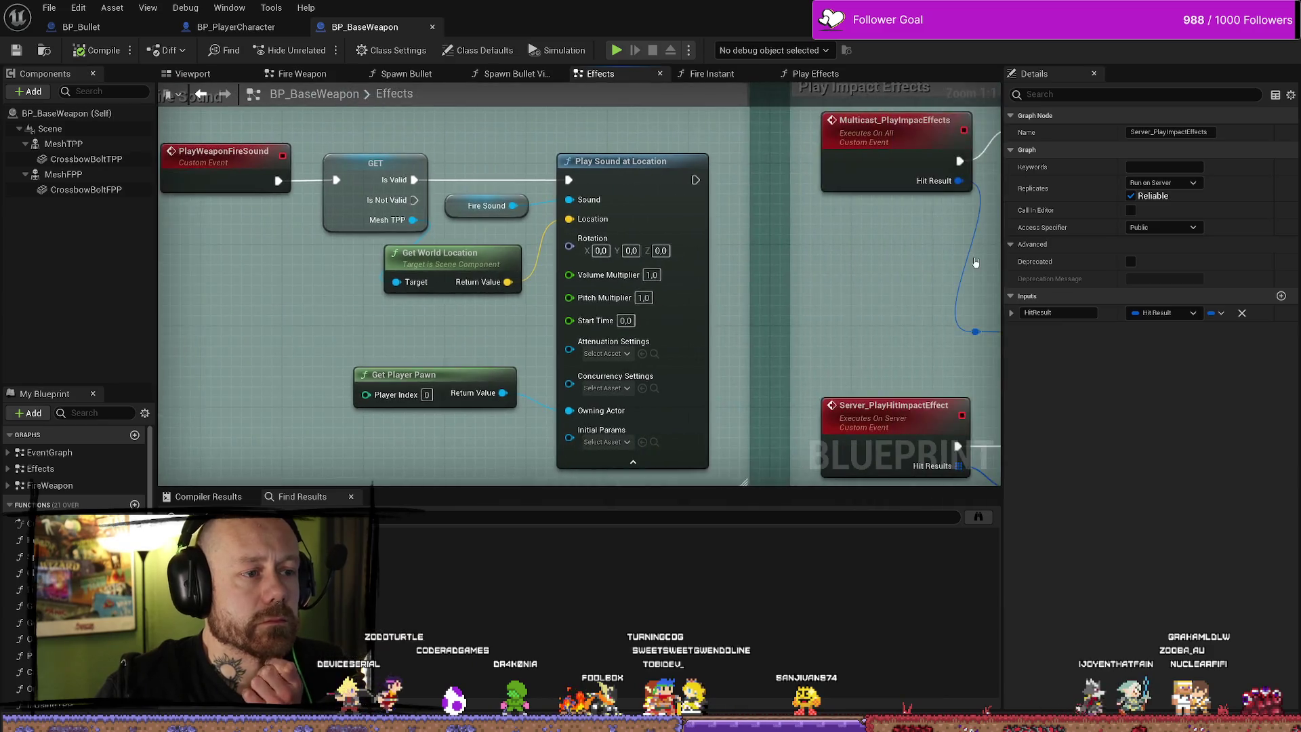
scroll(932, 263, down, 7)
mouse_move(932, 263)
mouse_down()
mouse_move(498, 265)
mouse_move(656, 241)
mouse_up()
scroll(655, 240, up, 7)
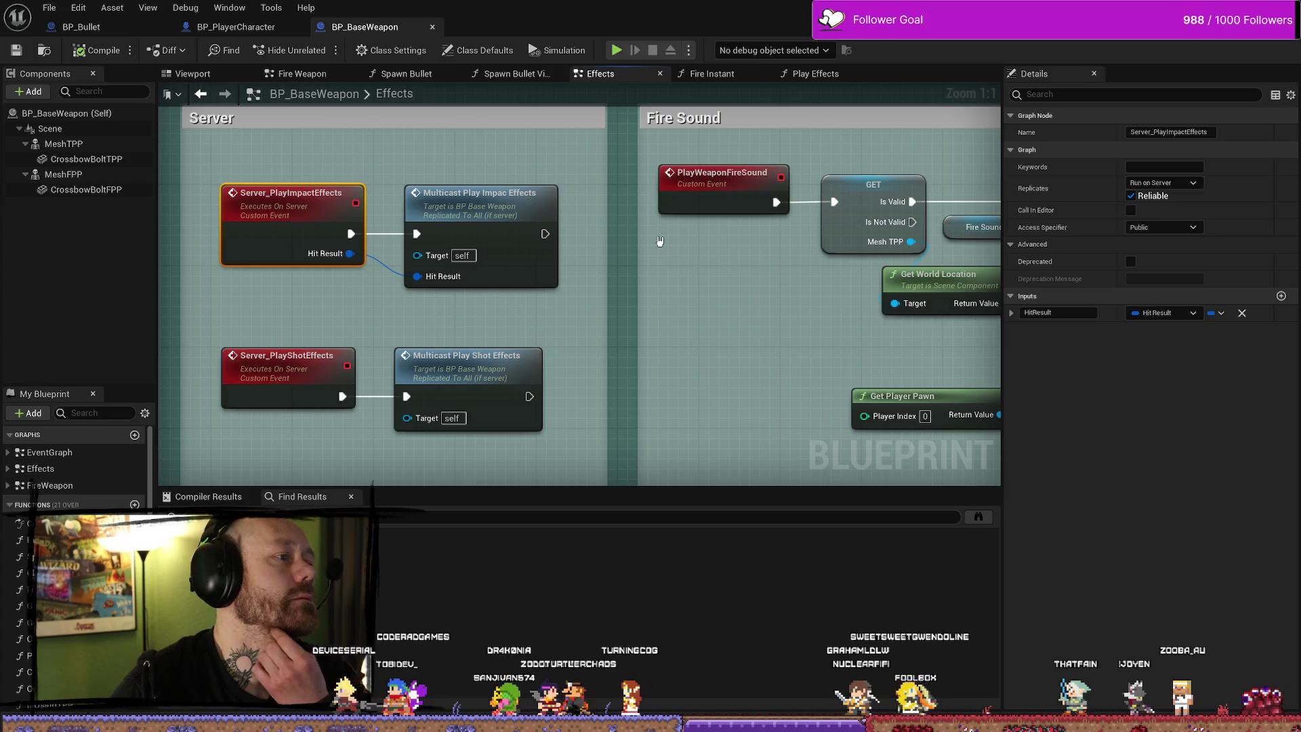
scroll(656, 271, down, 5)
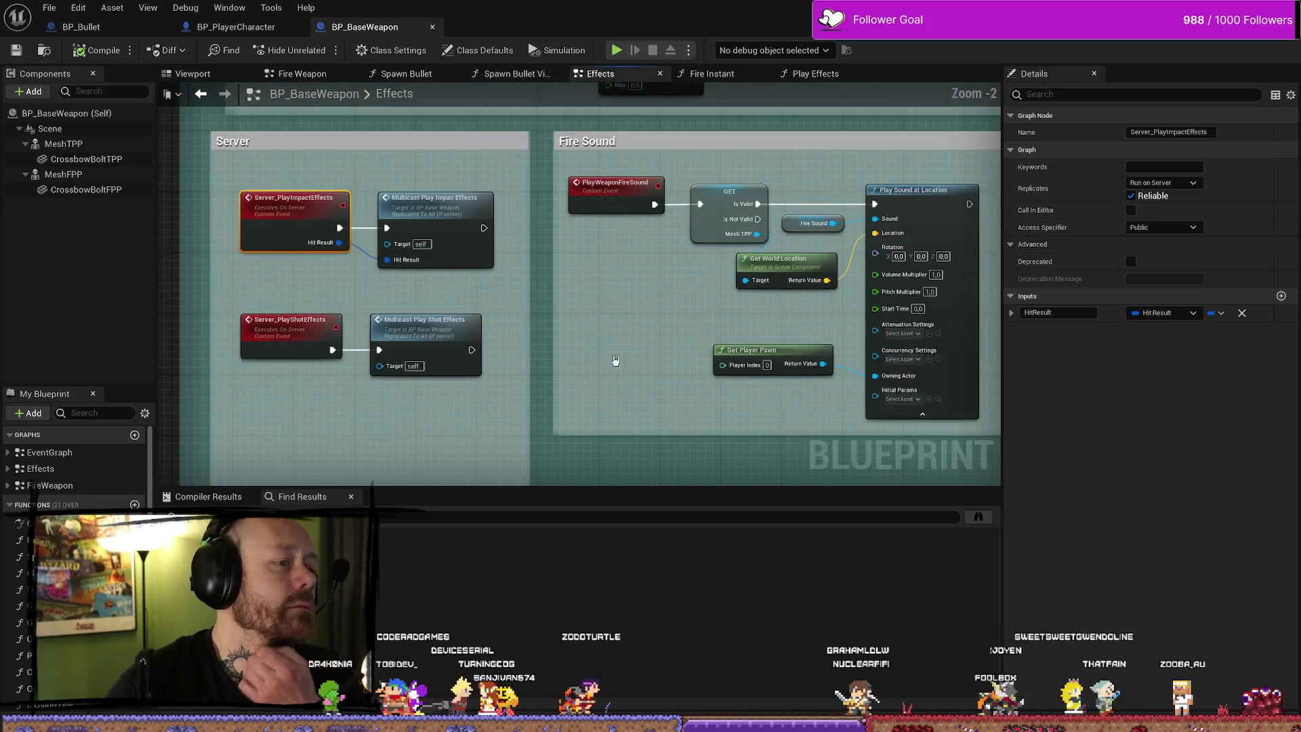
scroll(633, 303, up, 3)
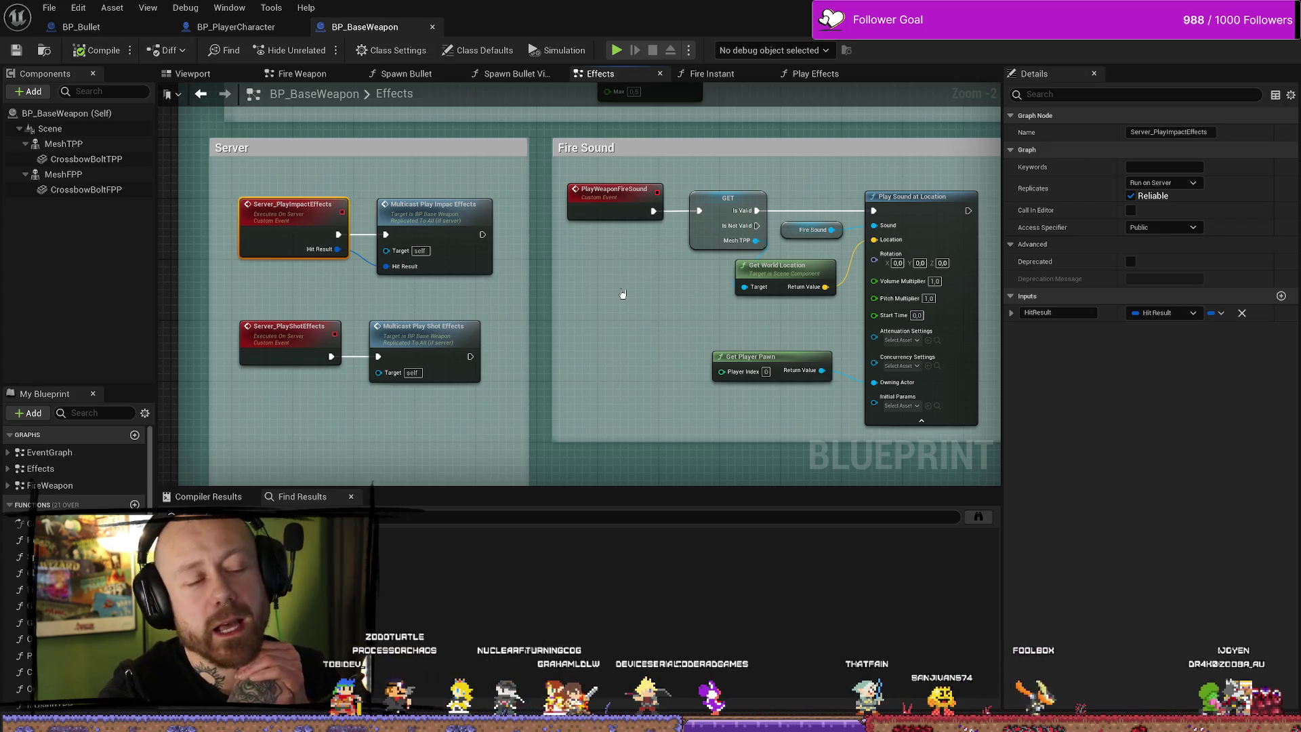
drag(634, 255, 458, 255)
scroll(727, 320, up, 2)
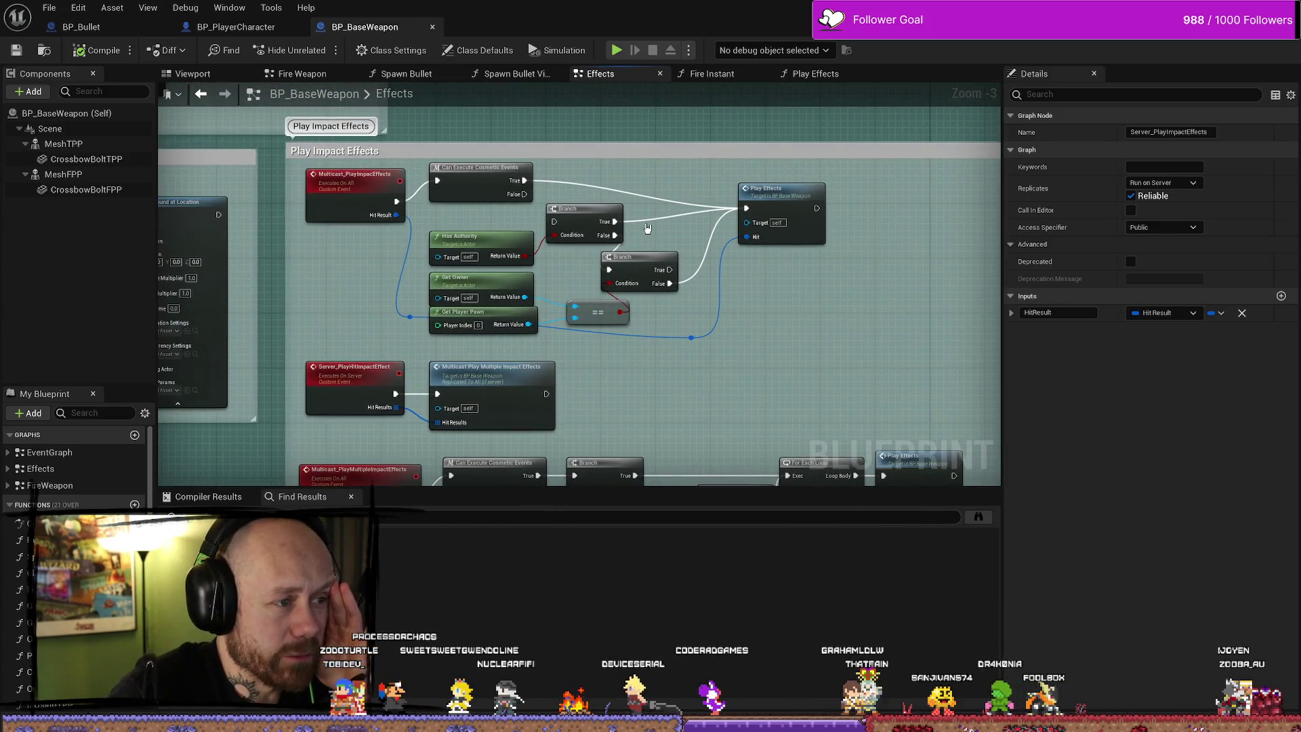
Select the authority and owner check nodes, save BP_BaseWeapon, and return to BP_PlayerCharacter
drag(678, 304, 486, 230)
drag(732, 296, 704, 279)
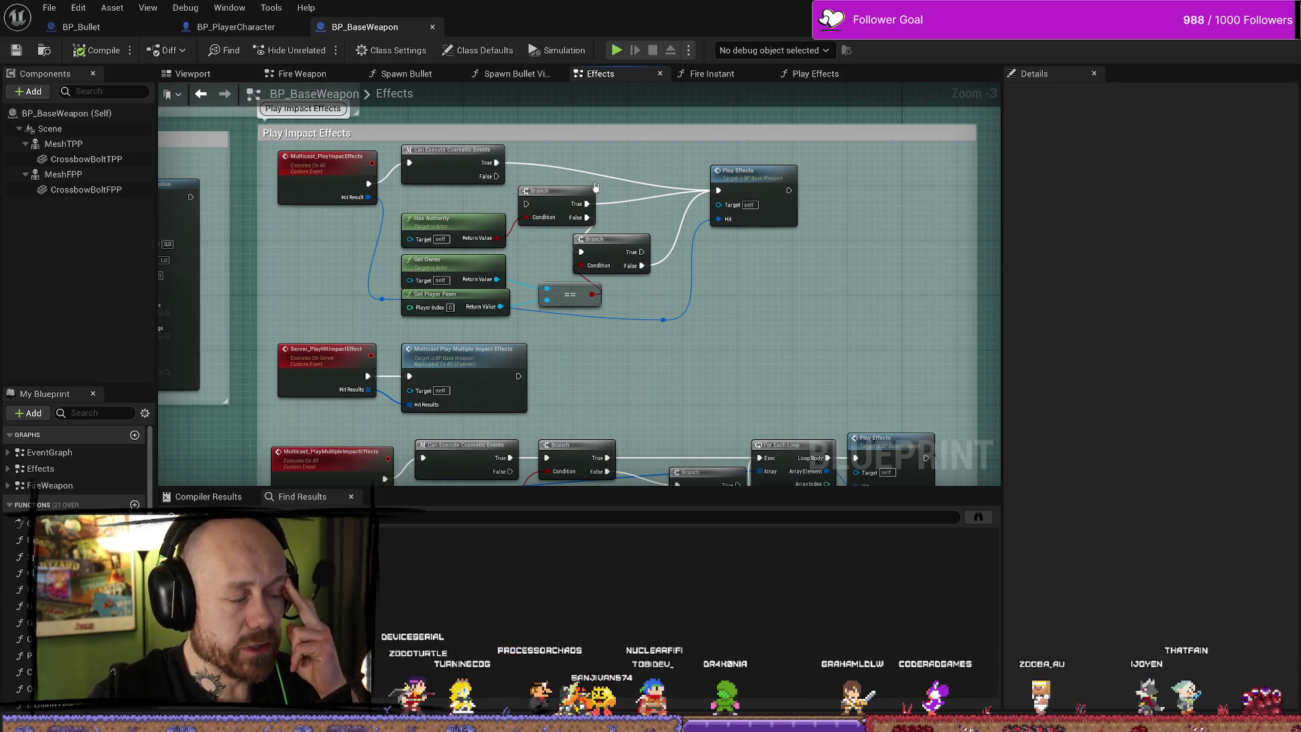
key(ctrl+s)
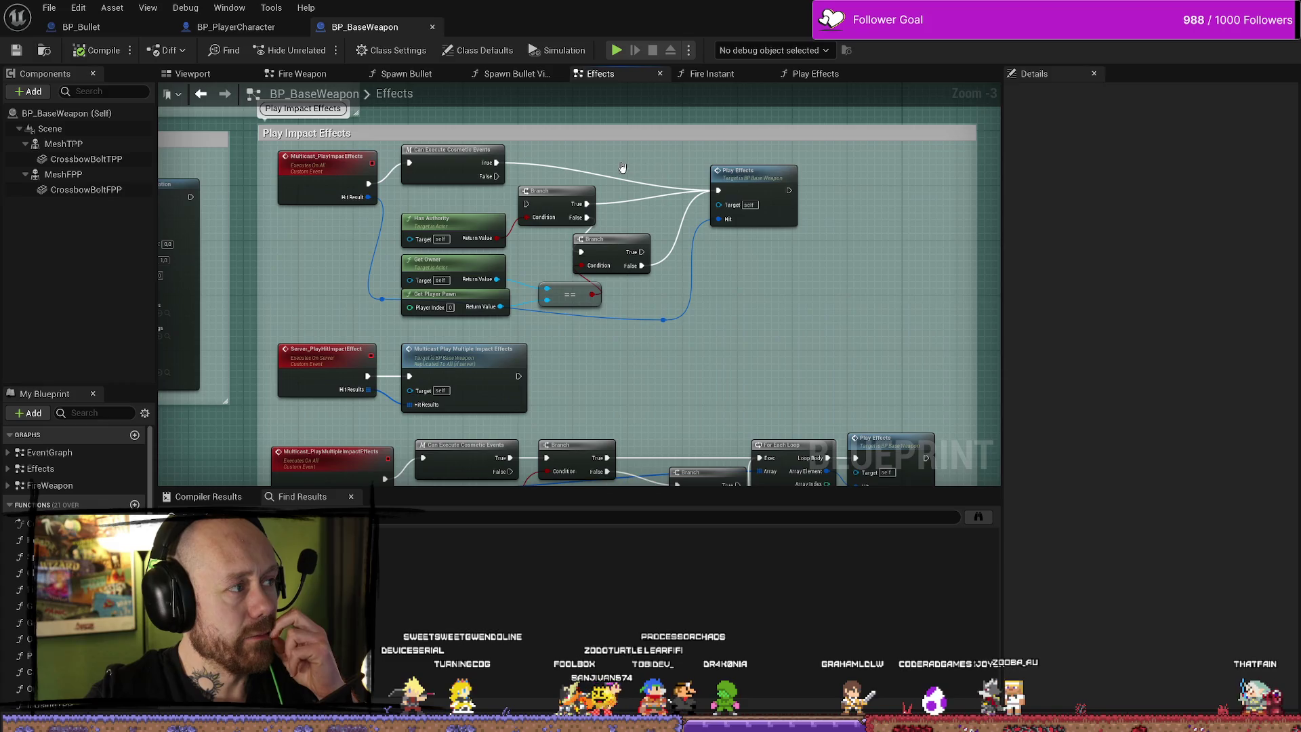
drag(447, 162, 447, 169)
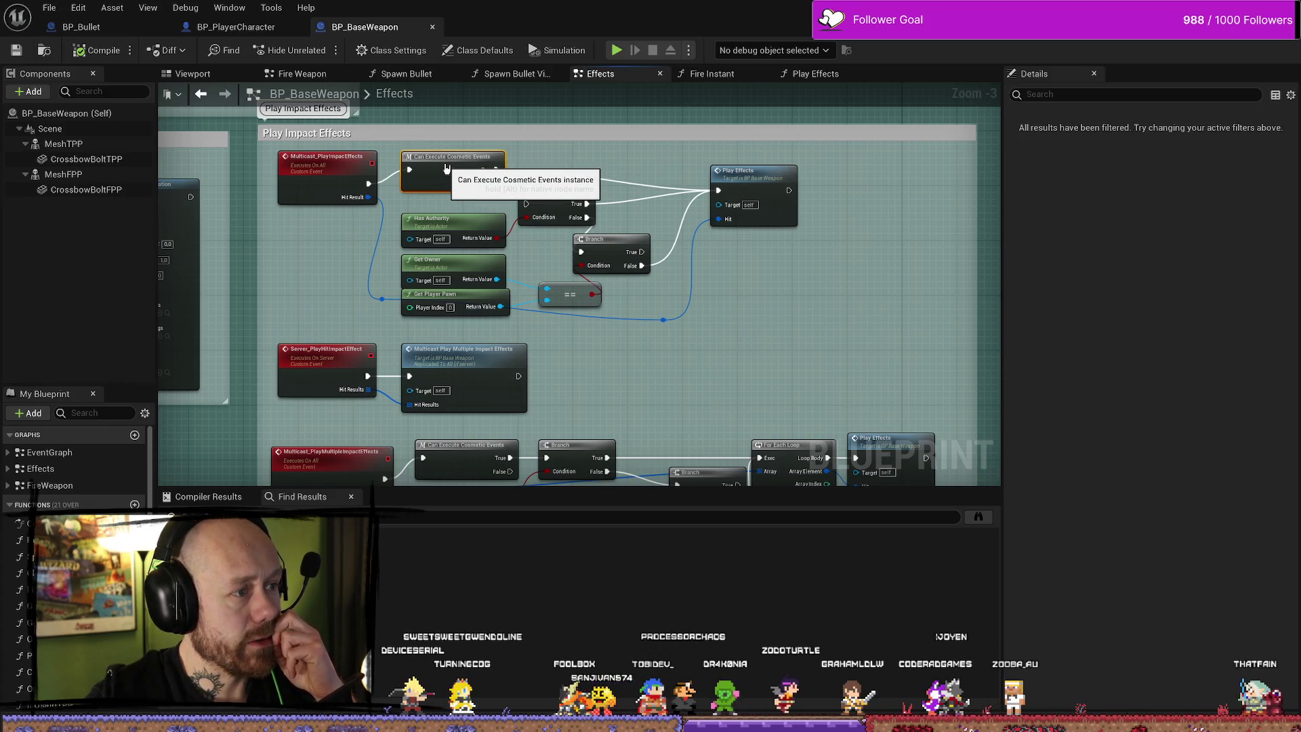
drag(592, 128, 713, 127)
click(17, 50)
click(242, 27)
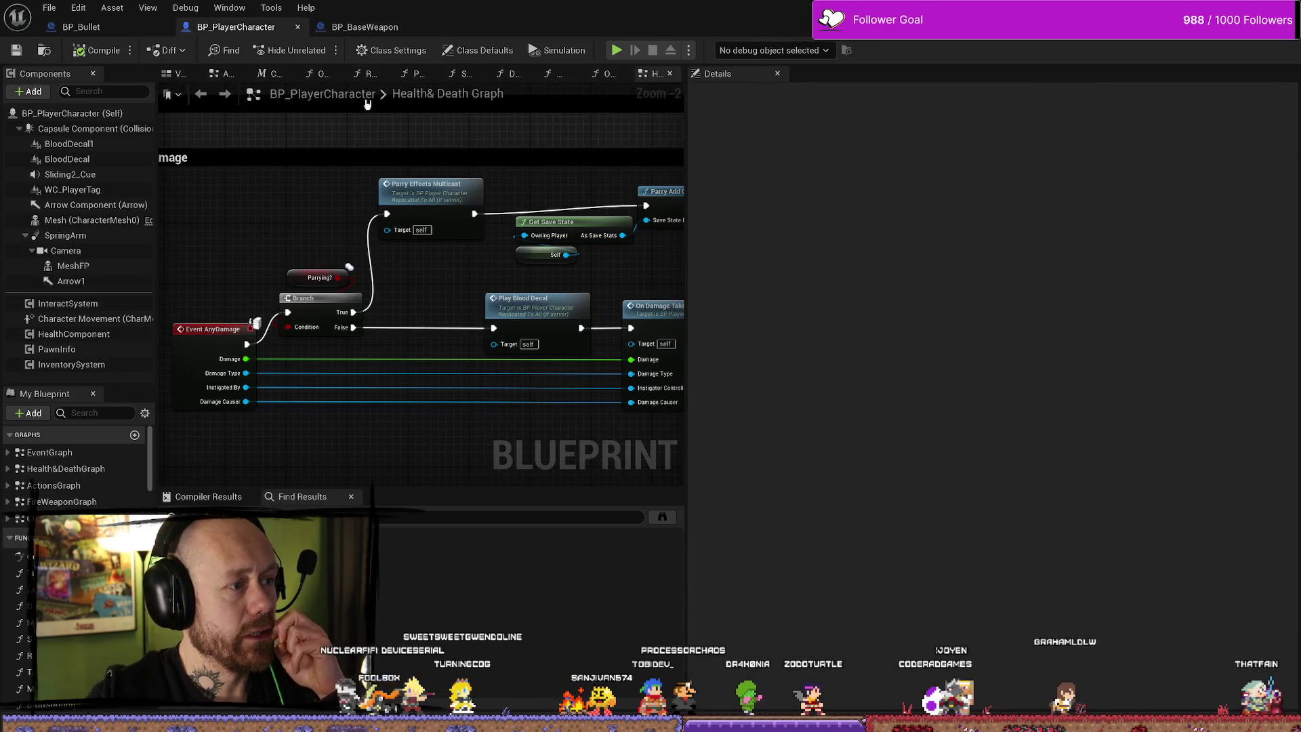
Inspect the Parry Effects Multicast node in the damage graph and save BP_PlayerCharacter
drag(461, 257, 415, 242)
scroll(415, 243, up, 2)
scroll(415, 243, down, 2)
scroll(415, 243, down, 2)
scroll(420, 254, up, 2)
click(399, 217)
scroll(399, 223, up, 1)
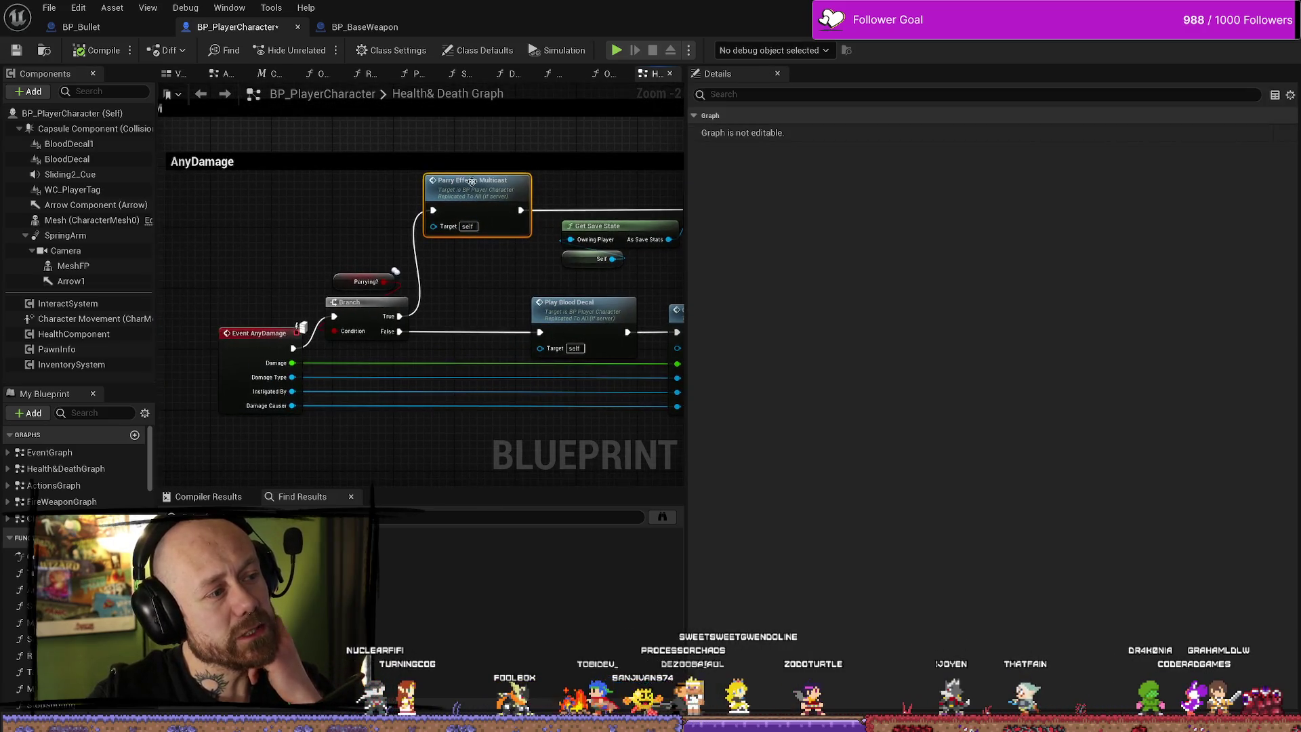
scroll(439, 248, down, 1)
click(440, 248)
drag(224, 175, 284, 179)
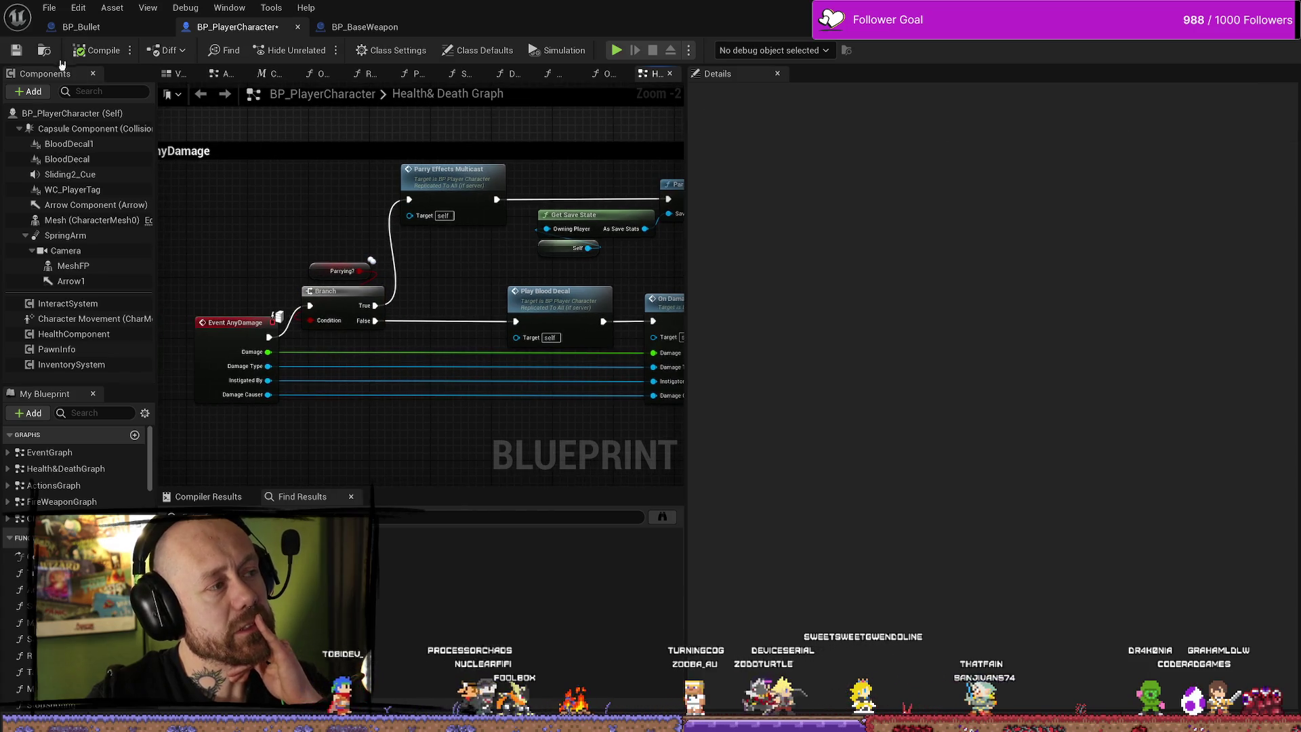
click(20, 52)
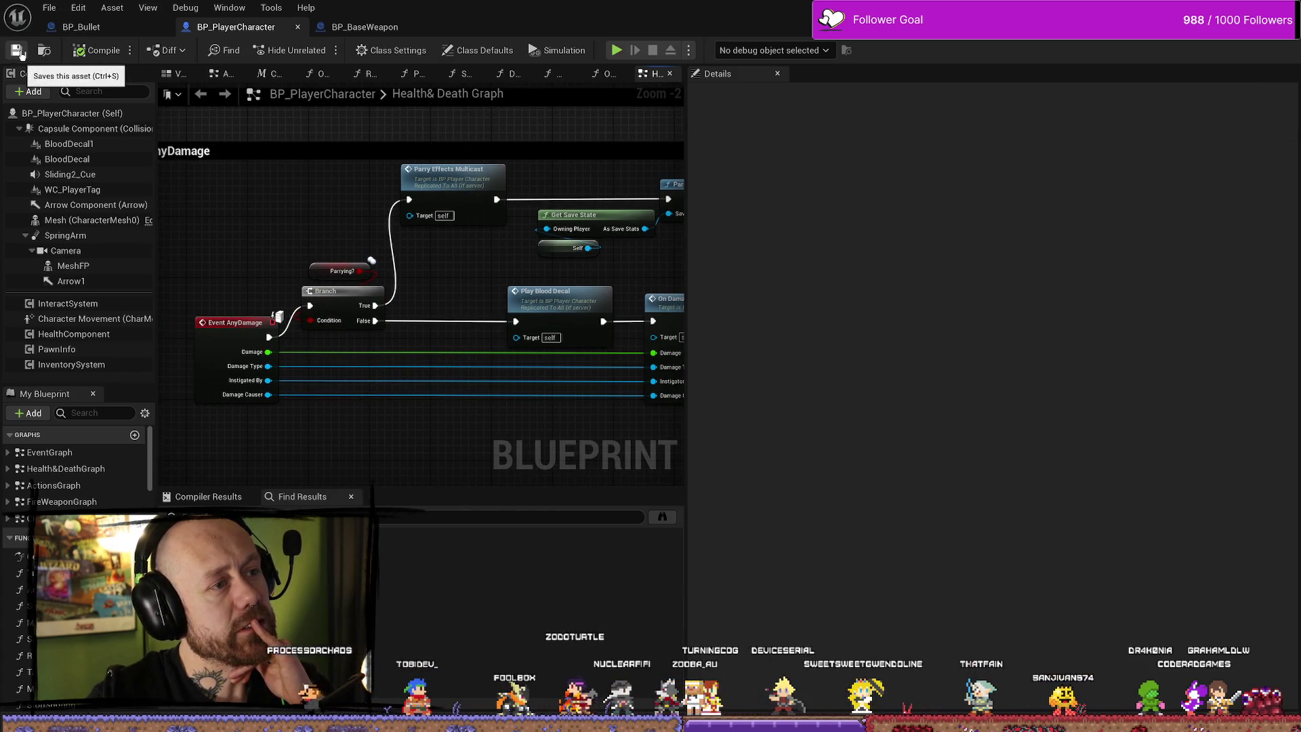
Open and dismiss the File menu, then widen the Health&Death graph area
click(49, 7)
click(92, 84)
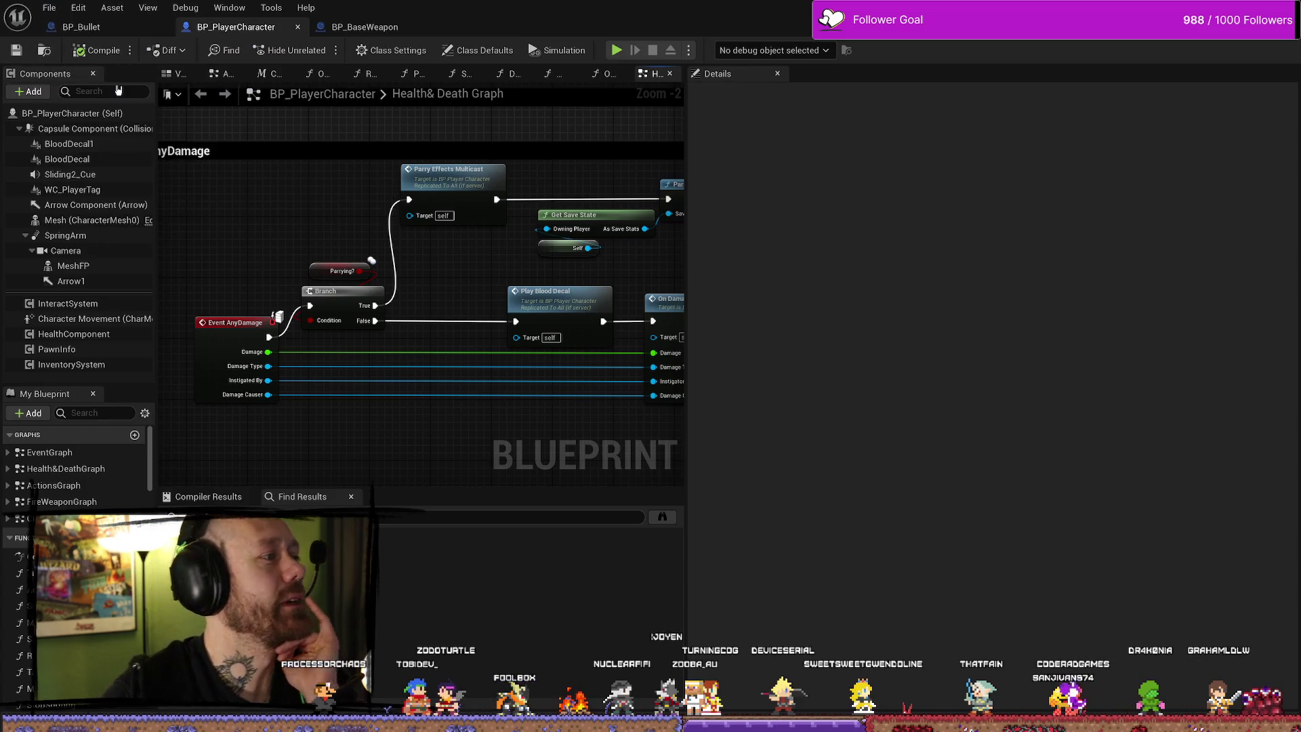
scroll(479, 203, down, 4)
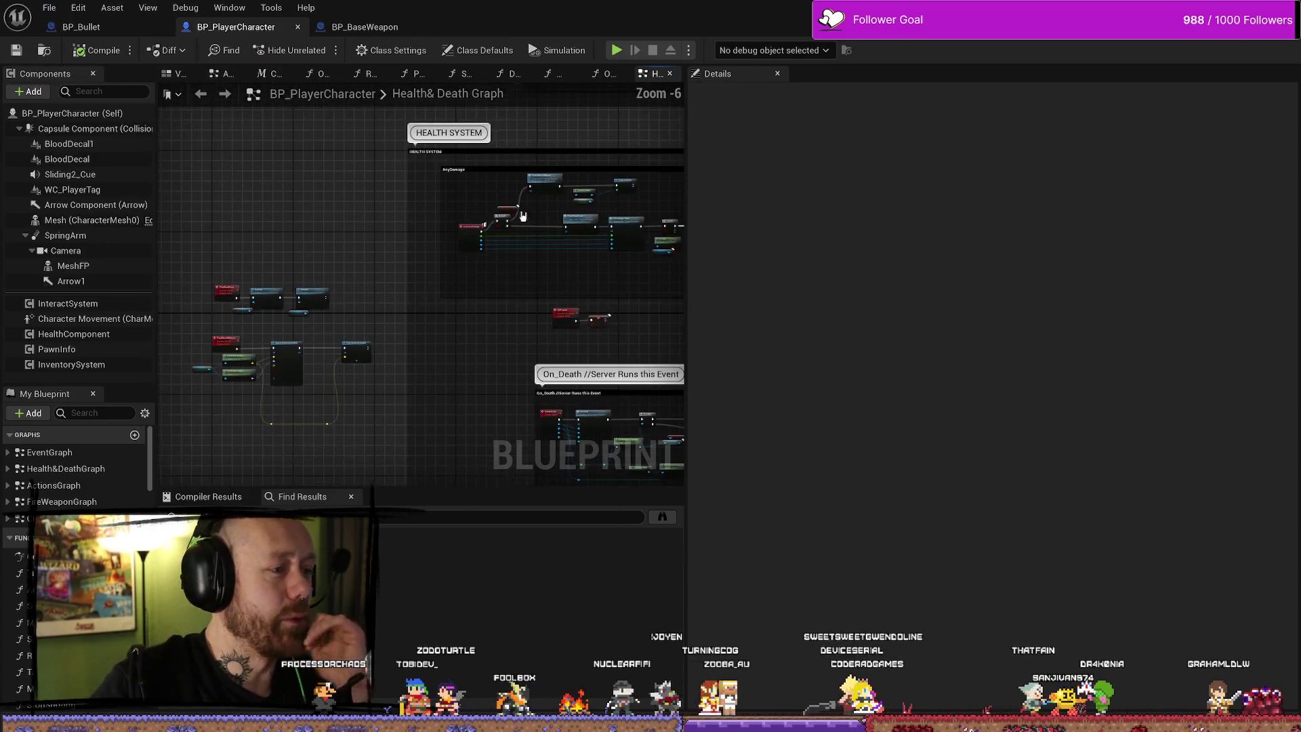
drag(699, 176, 1031, 176)
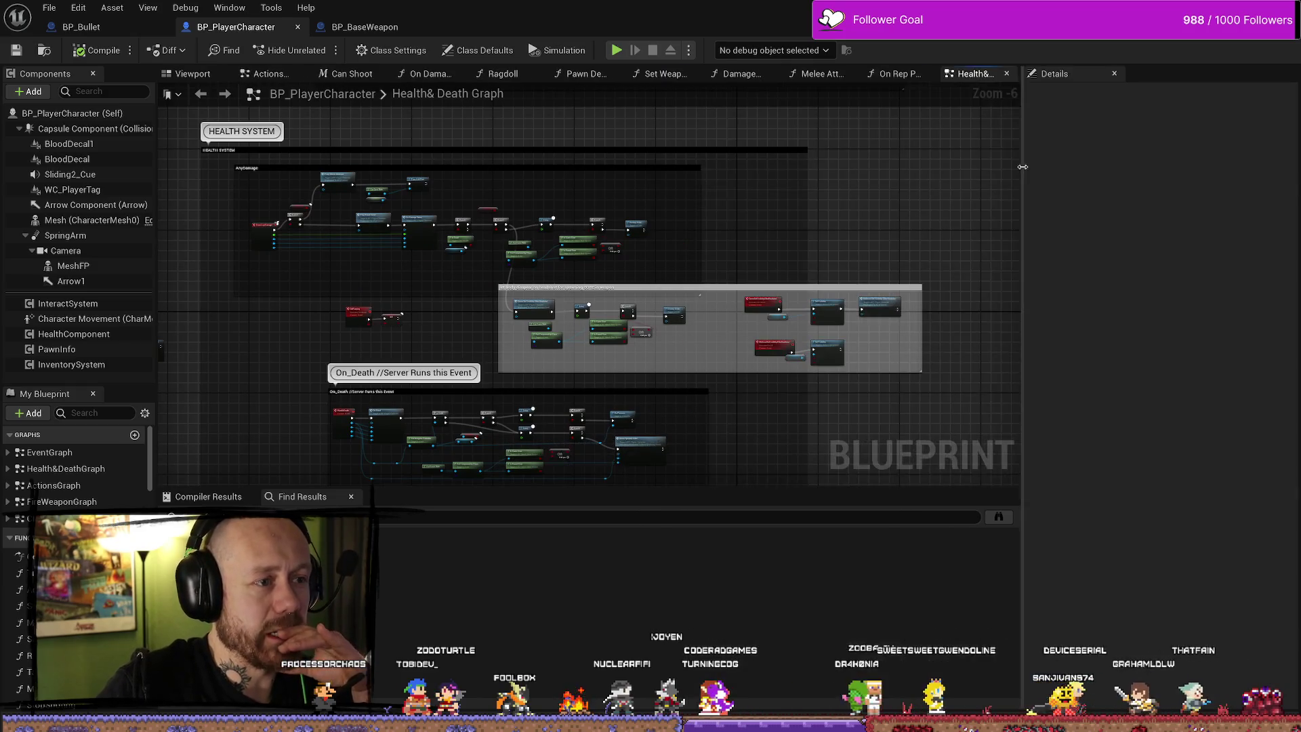
scroll(551, 174, up, 4)
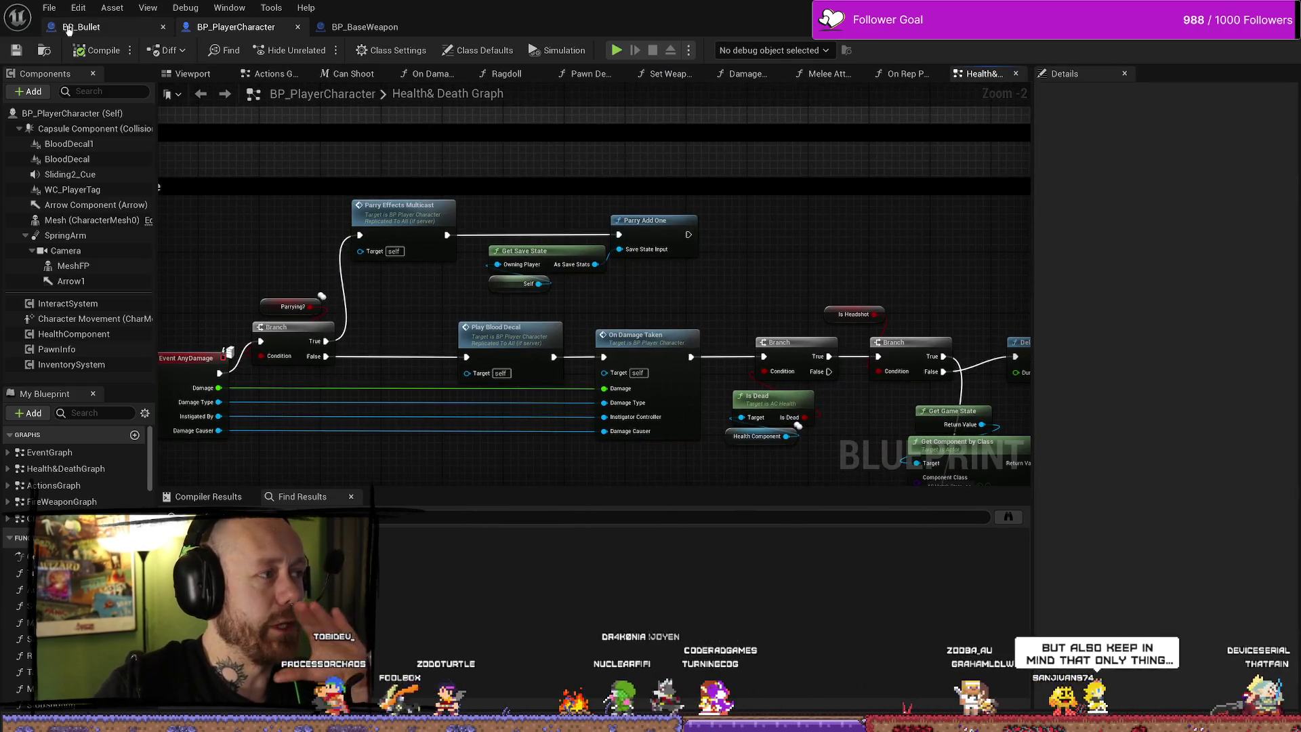
From BP_Bullet's Handle Hit graph, jump to Server Play Impact Effects and center on its nodes
click(81, 27)
mouse_move(775, 206)
mouse_down()
mouse_move(616, 179)
mouse_move(383, 271)
mouse_move(587, 233)
mouse_move(424, 244)
mouse_move(575, 238)
mouse_move(250, 256)
mouse_move(424, 252)
mouse_move(555, 227)
mouse_up()
scroll(621, 218, down, 2)
scroll(384, 271, down, 1)
scroll(447, 248, up, 1)
scroll(441, 174, up, 3)
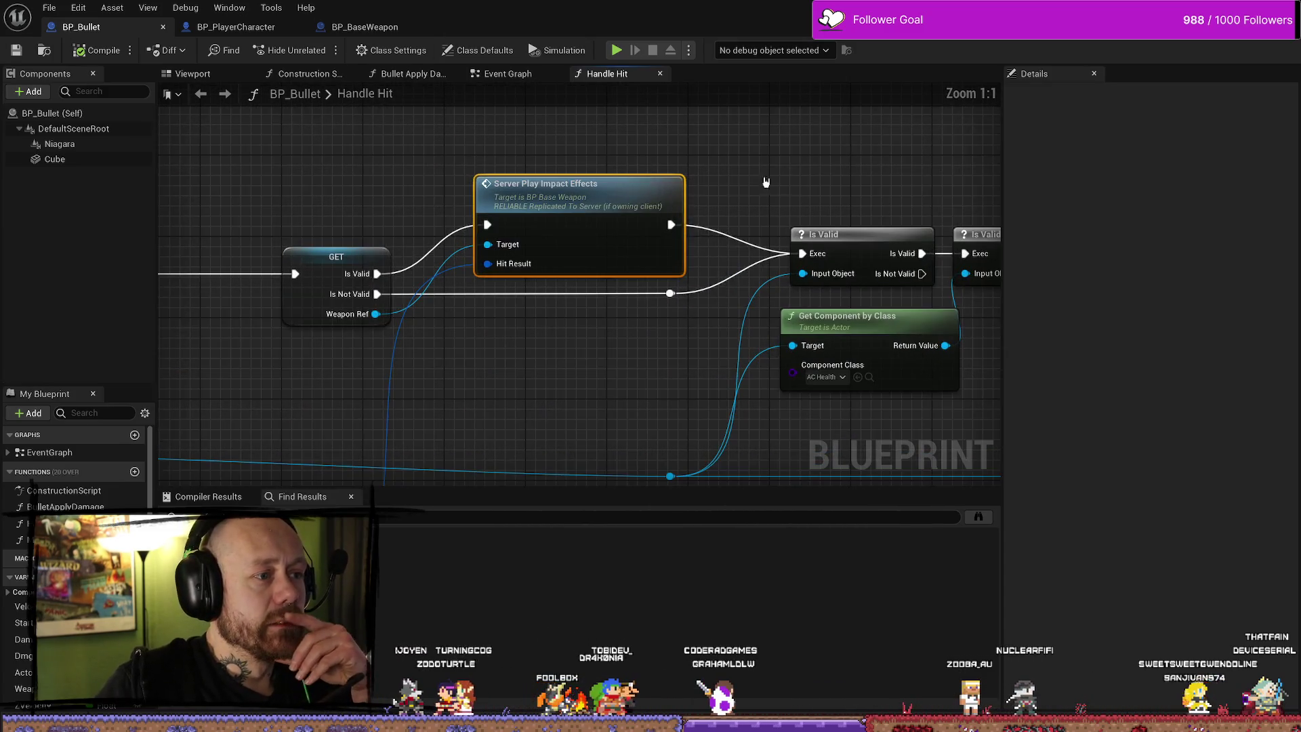
drag(738, 183, 577, 184)
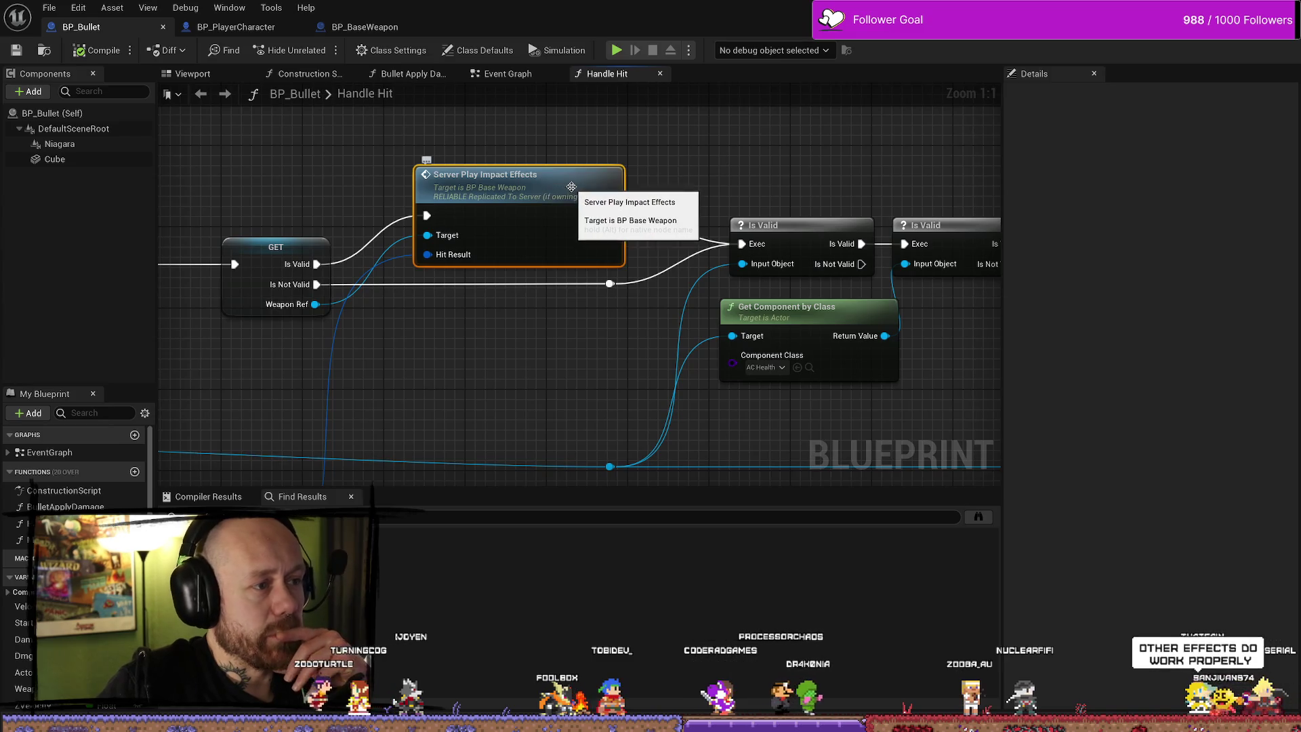
double_click(572, 187)
drag(555, 238, 333, 238)
scroll(610, 190, up, 3)
drag(602, 185, 669, 166)
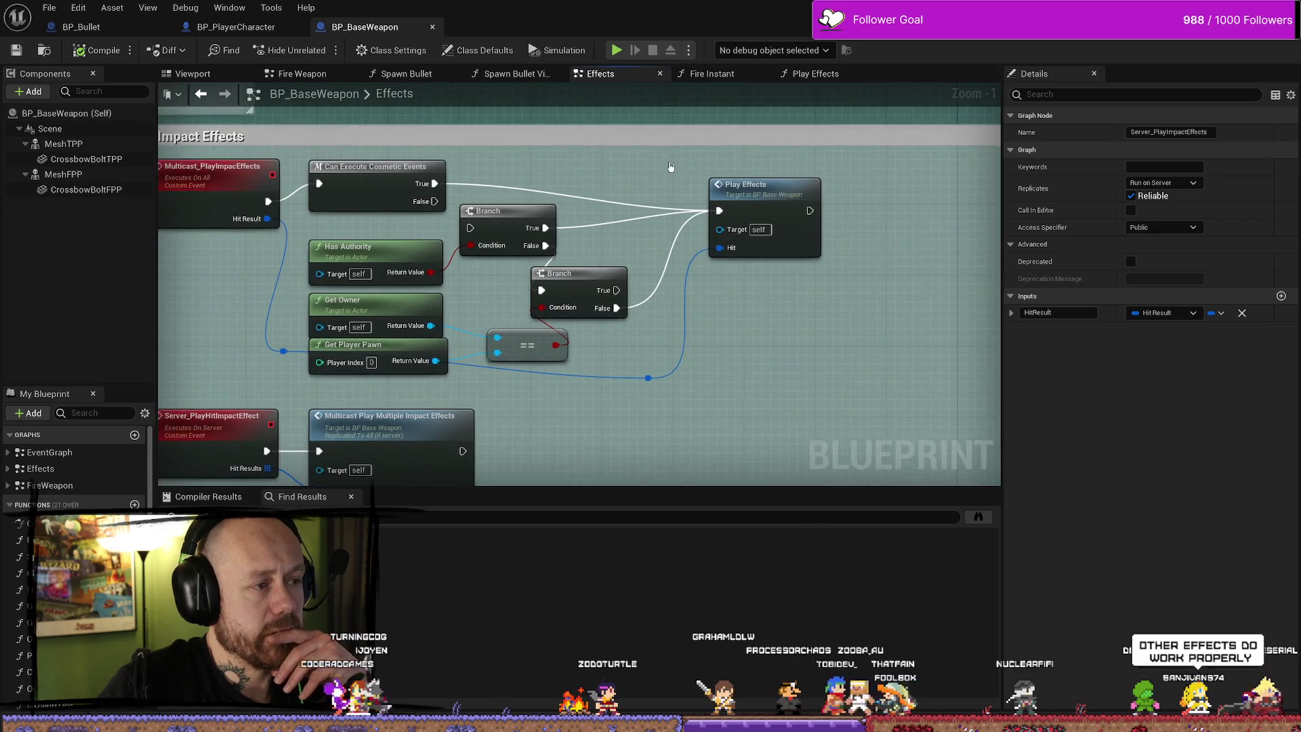
Open BP_BaseWeapon's Play Effects function, select its two player-character Cast nodes, then switch to BP_PlayerCharacter
double_click(749, 215)
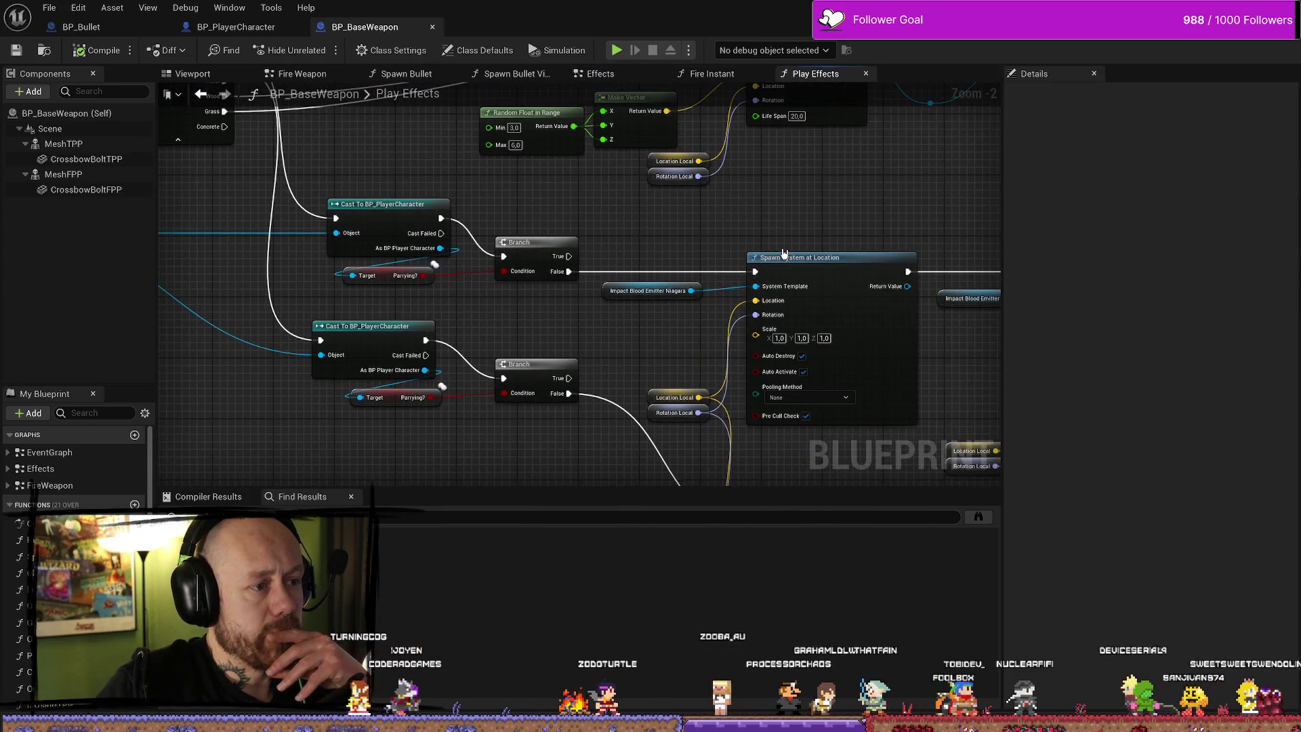
scroll(781, 251, down, 2)
drag(502, 200, 558, 415)
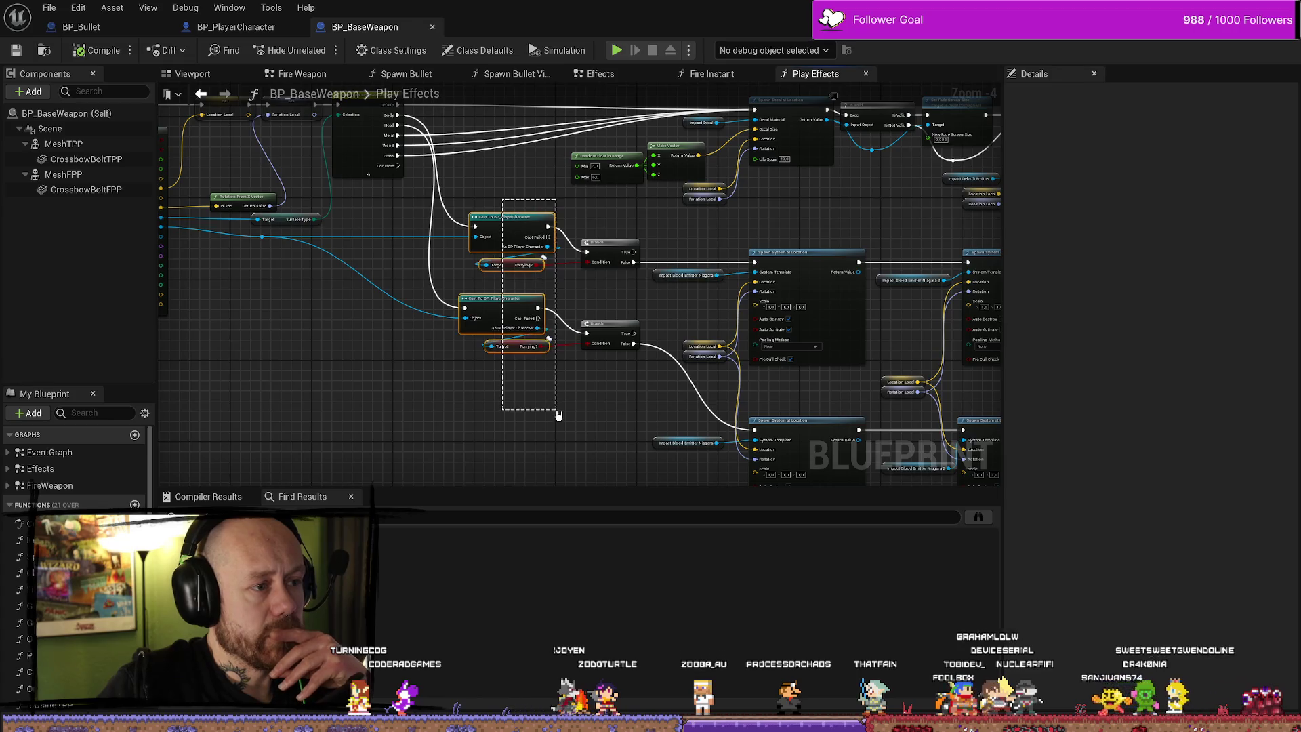
scroll(596, 415, up, 4)
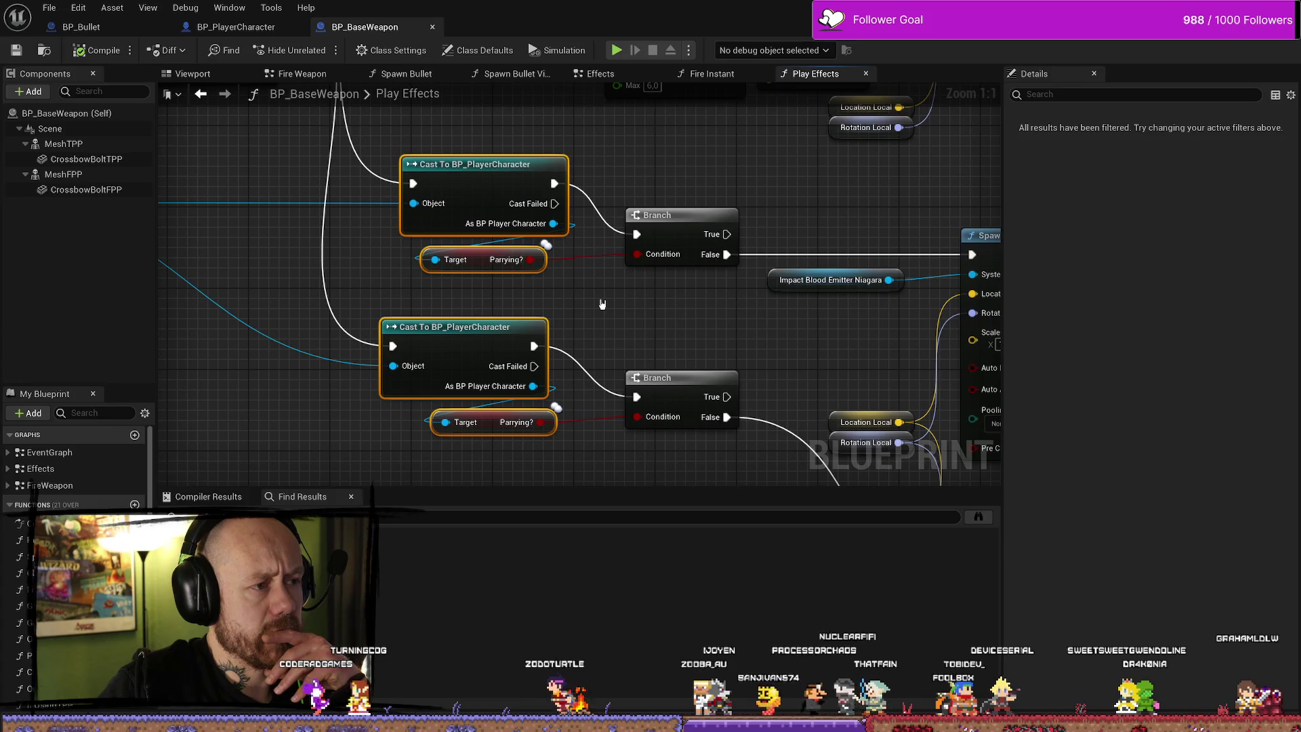
scroll(604, 291, down, 4)
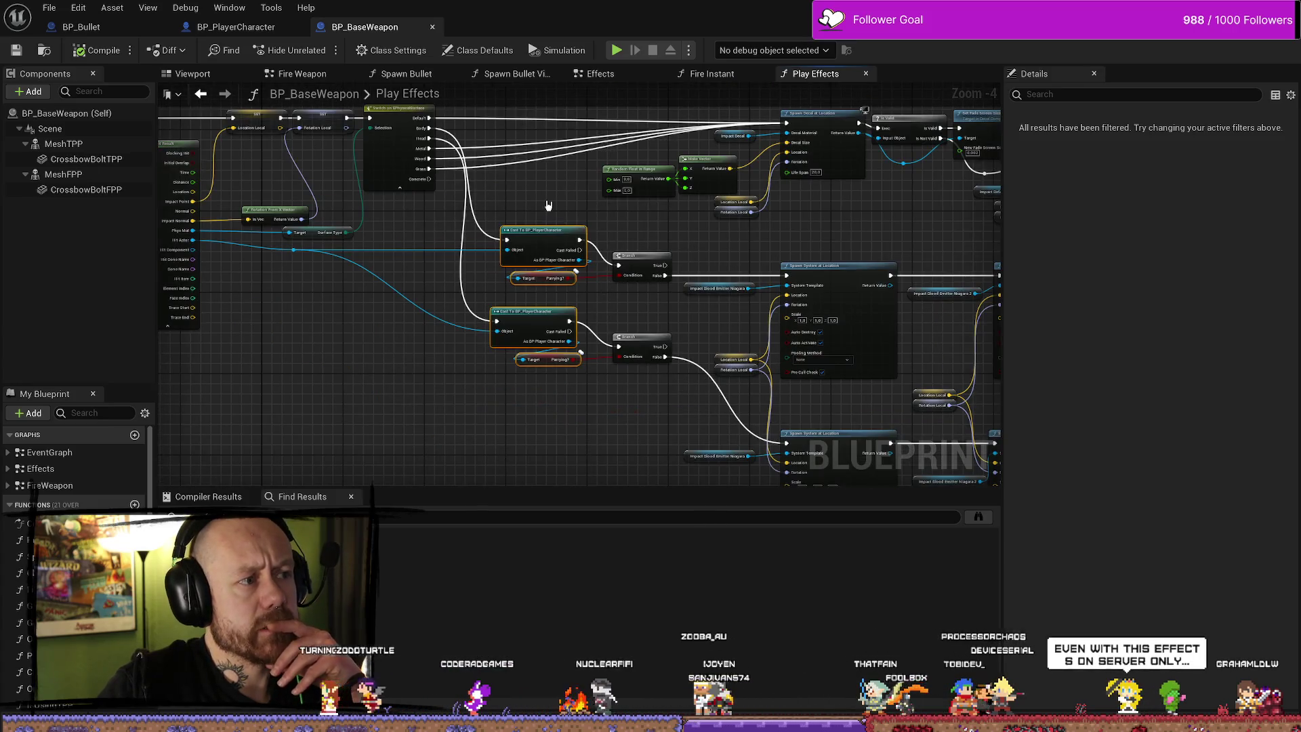
scroll(576, 230, up, 1)
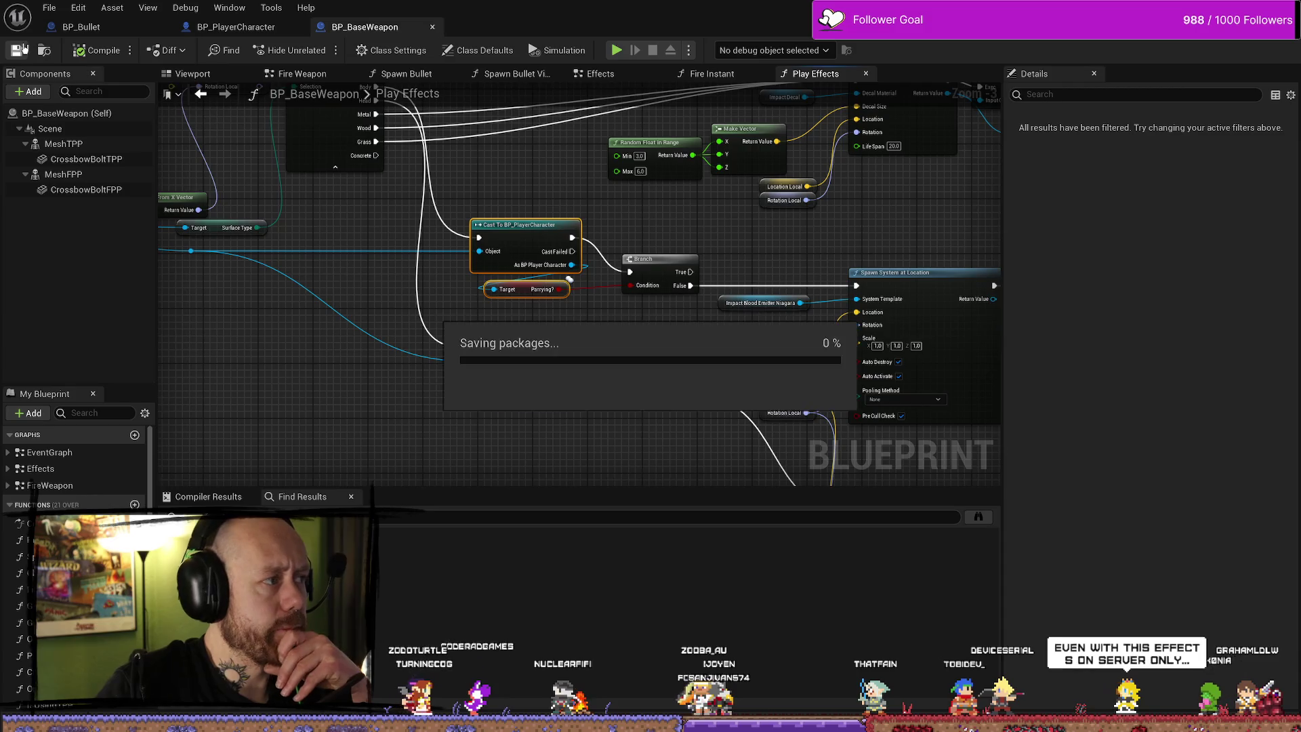
click(237, 27)
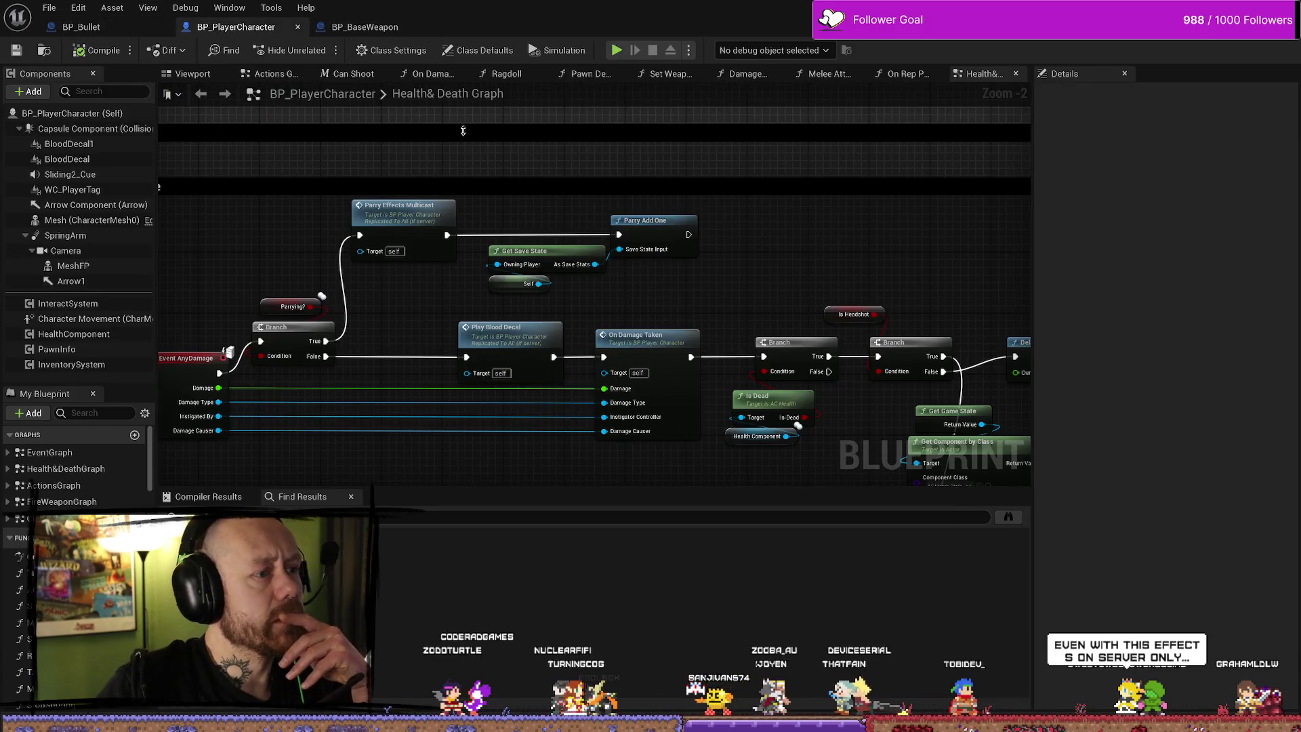
Scroll through the Health & Death graph, then return to the BP_BaseWeapon blueprint
scroll(644, 236, down, 1)
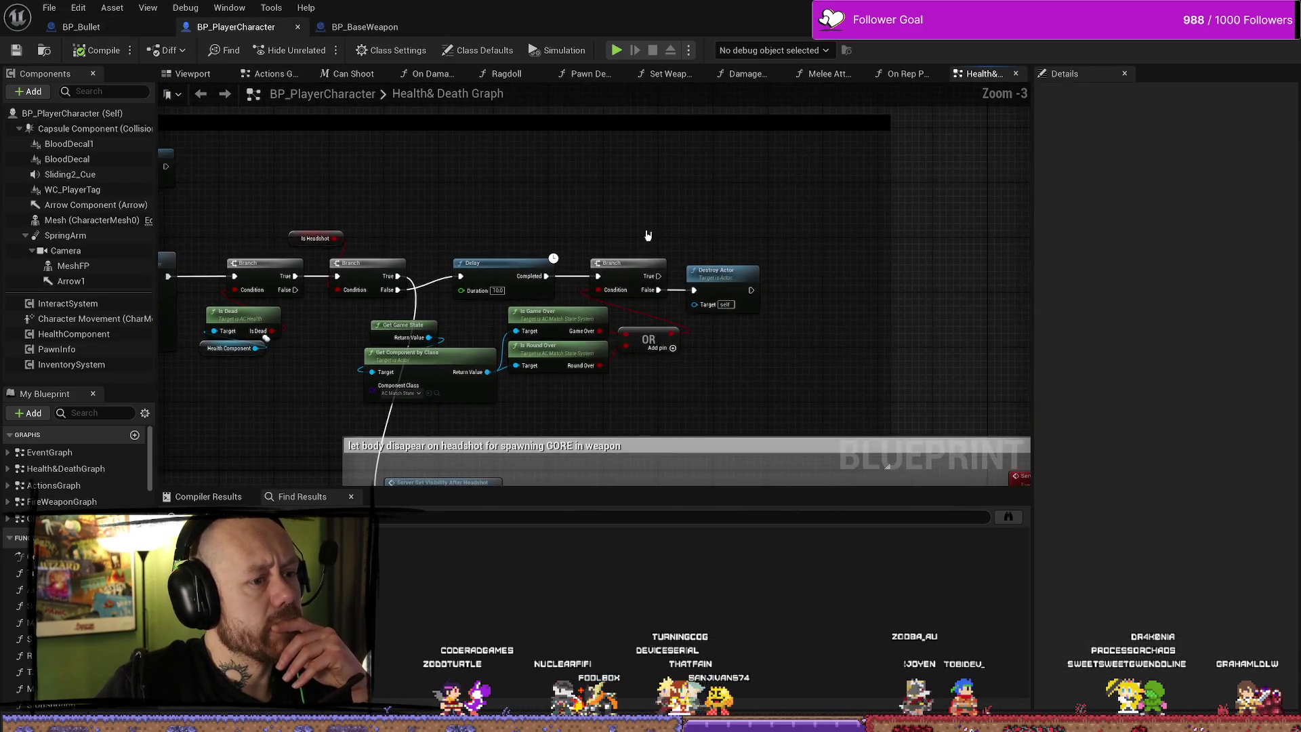
scroll(779, 256, down, 2)
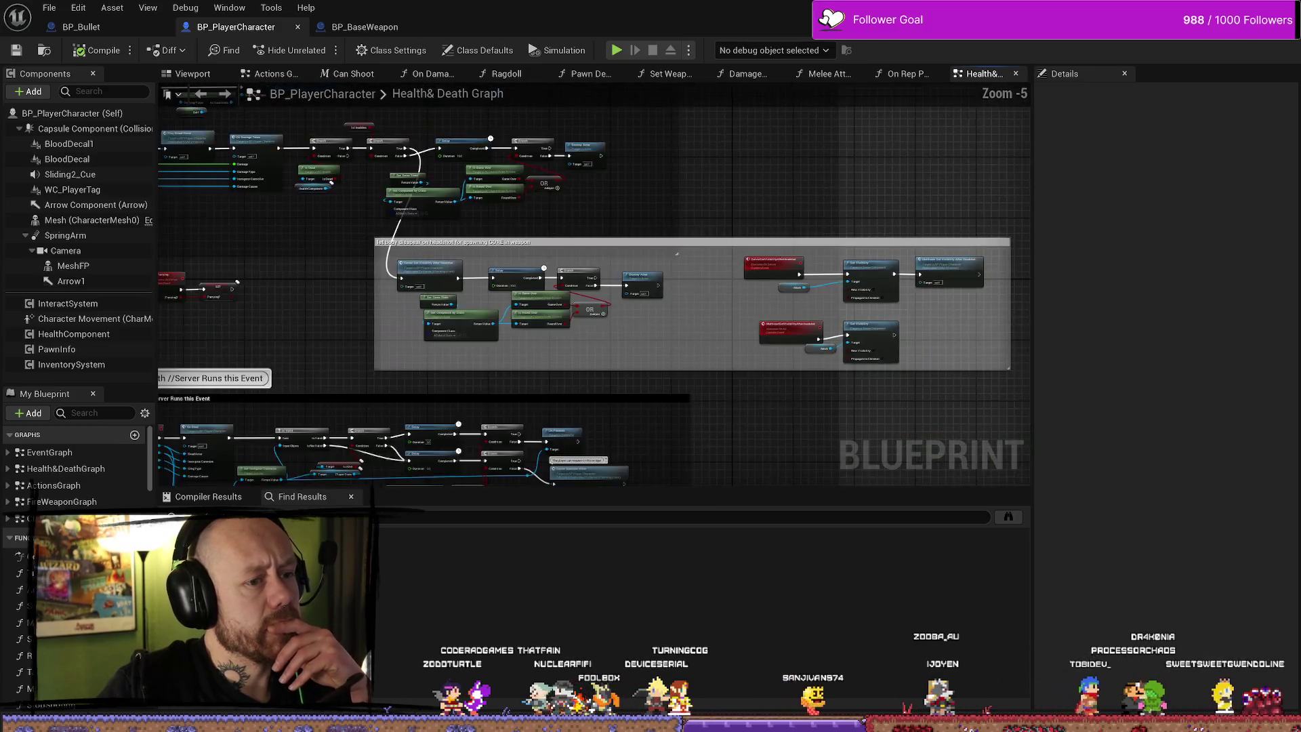
scroll(779, 256, up, 1)
scroll(452, 243, up, 1)
scroll(479, 247, down, 3)
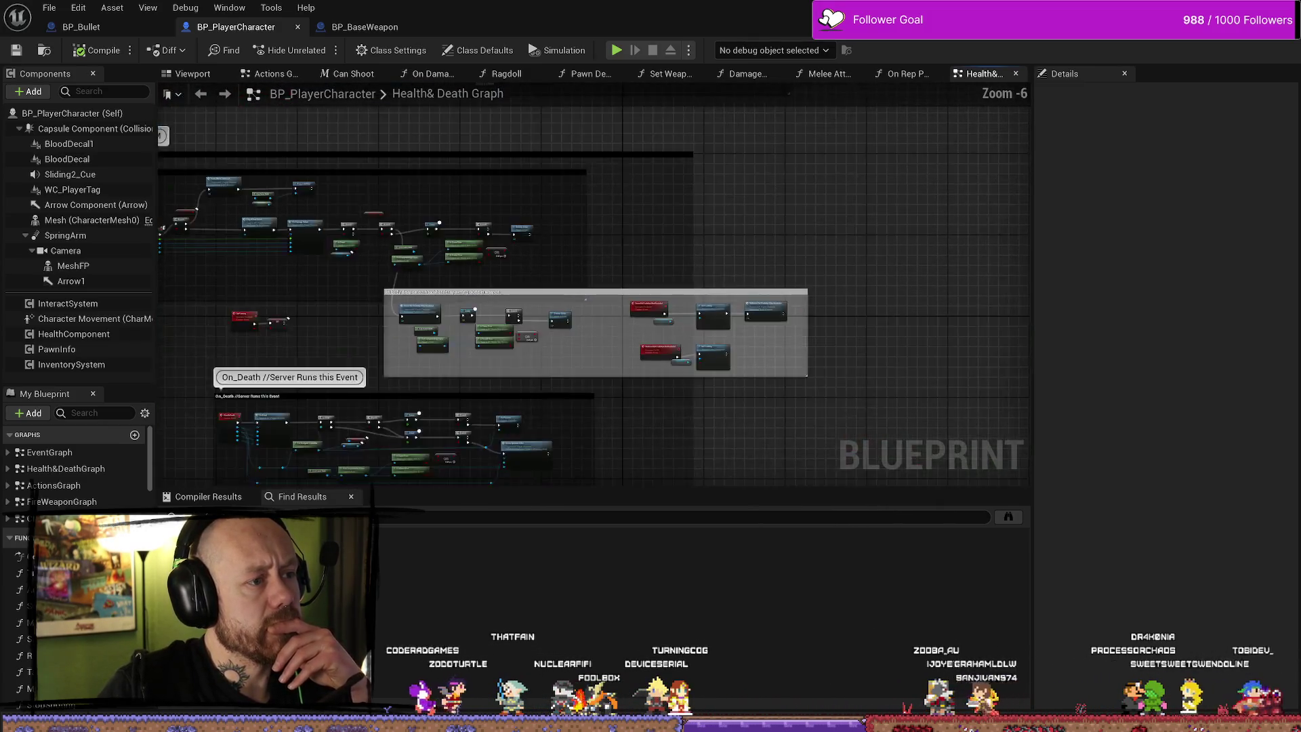
scroll(517, 256, up, 2)
click(365, 27)
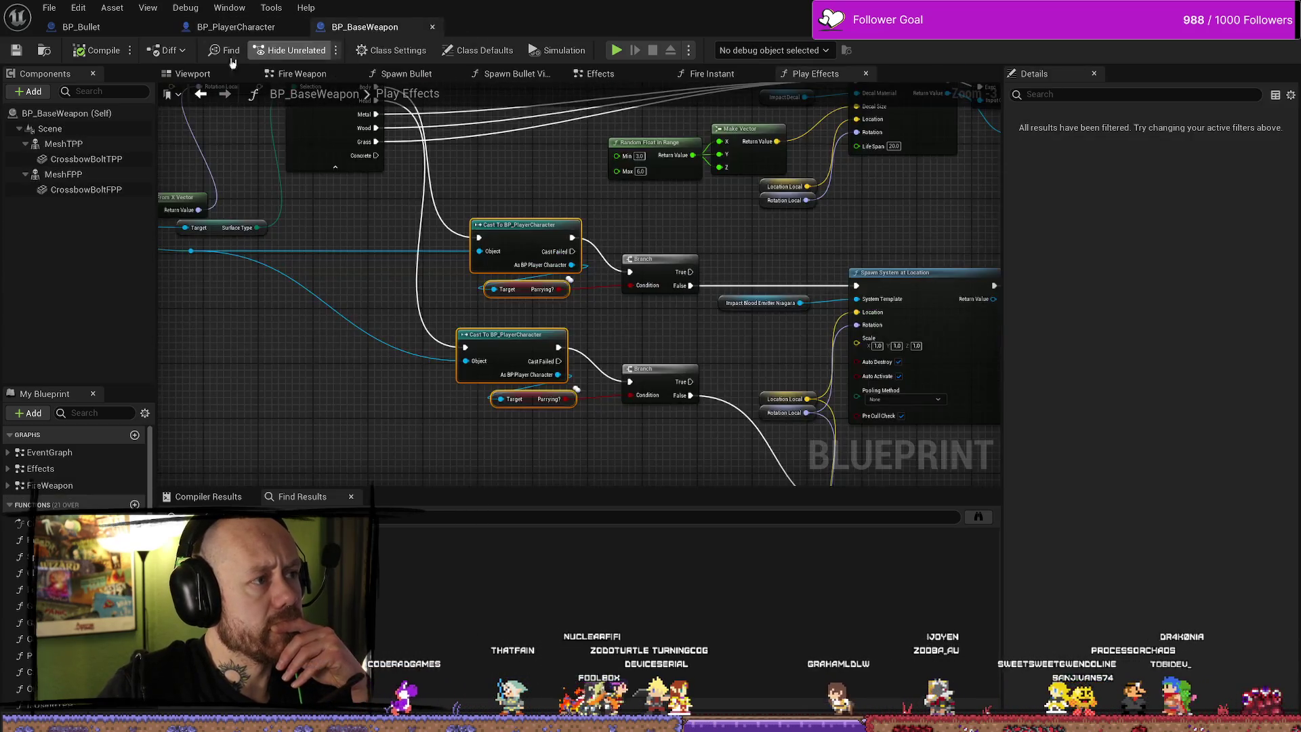
Review BP_BaseWeapon's Fire Weapon and Spawn Bullet graphs, viewport, and bUseClientHitReg variable settings
scroll(584, 253, down, 4)
drag(583, 252, 598, 216)
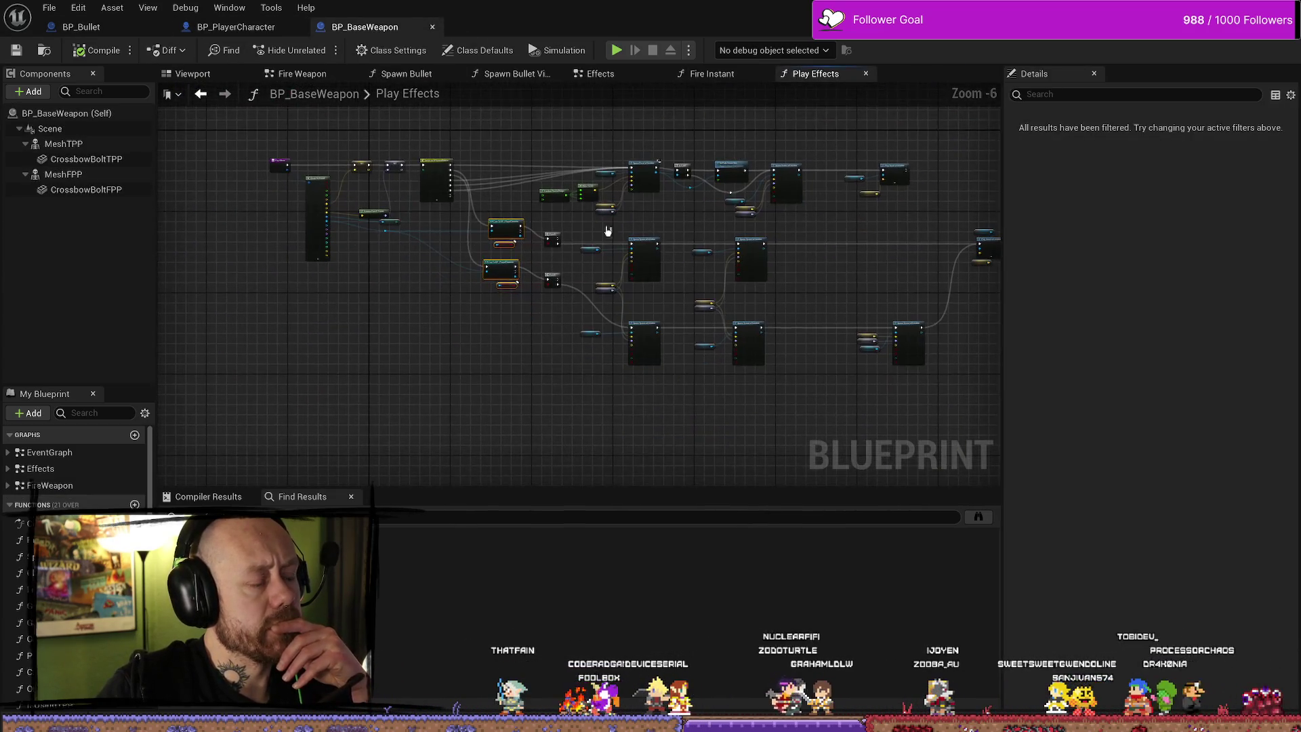
click(712, 75)
click(405, 74)
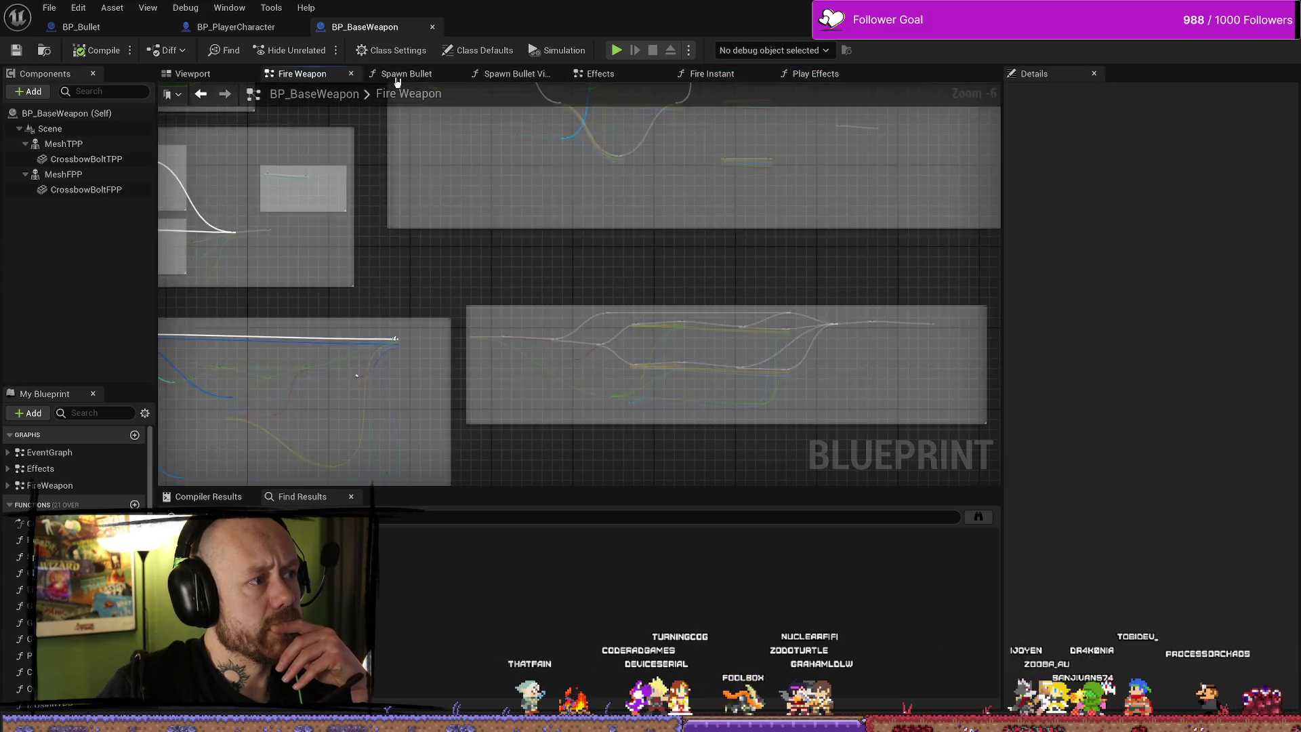
scroll(638, 196, up, 3)
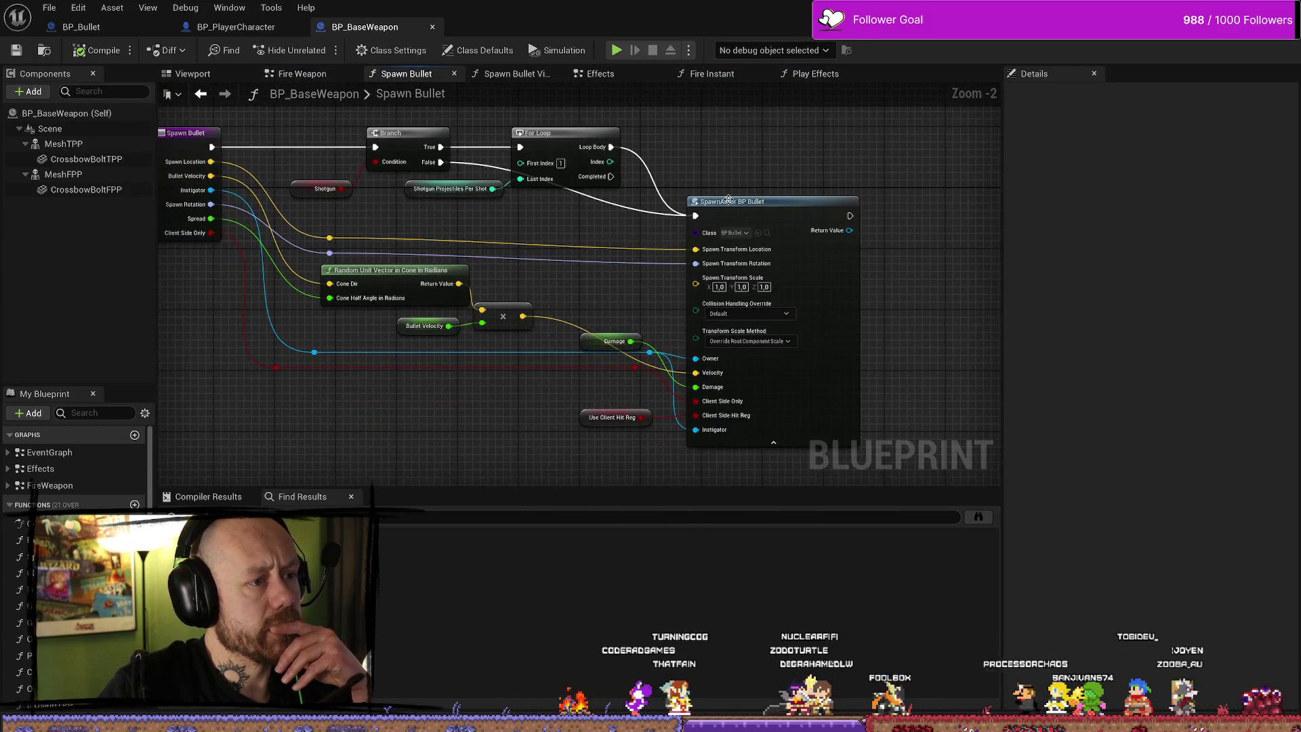
click(192, 73)
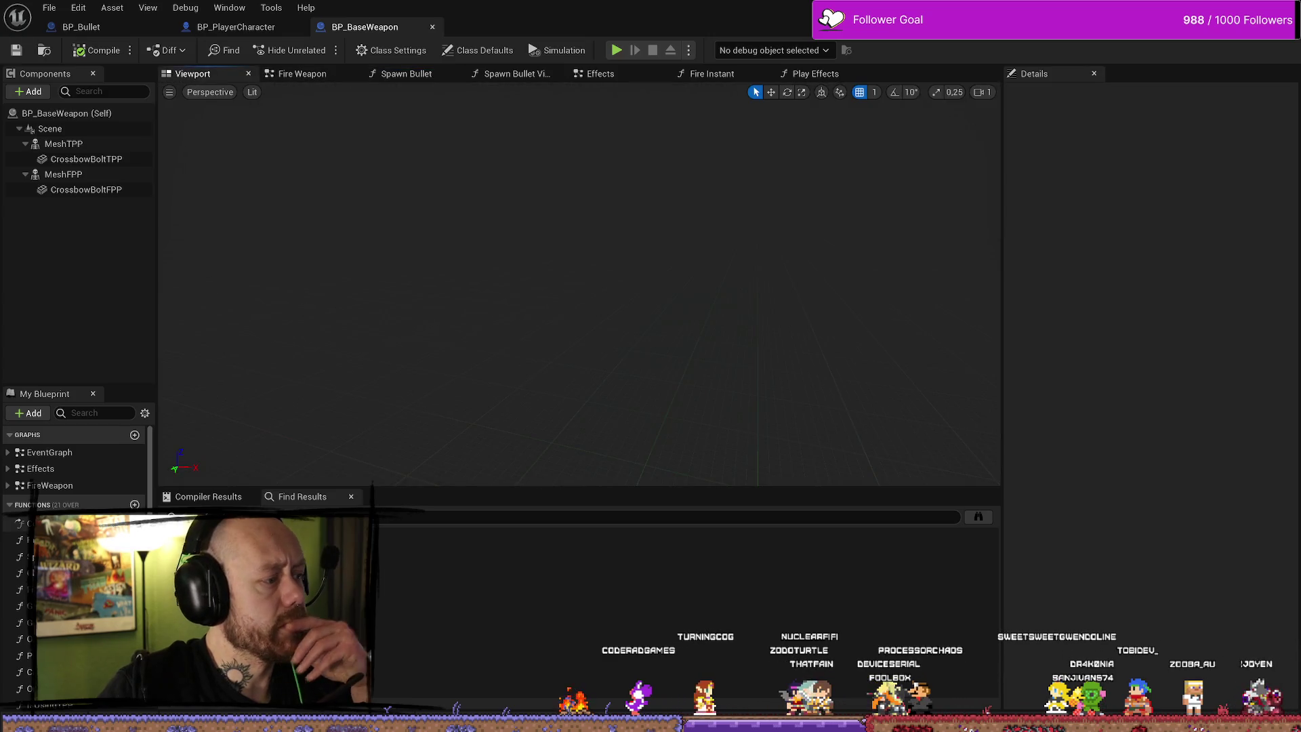
scroll(74, 474, down, 10)
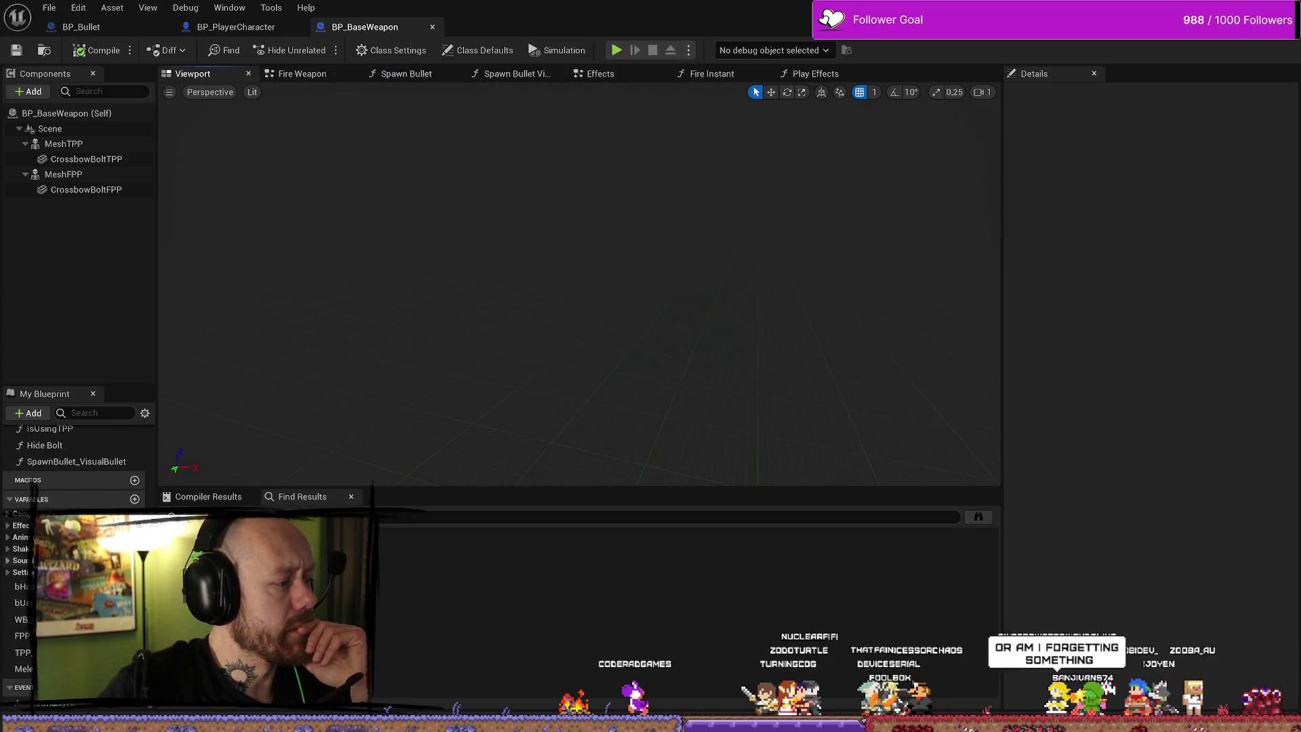
scroll(89, 489, up, 10)
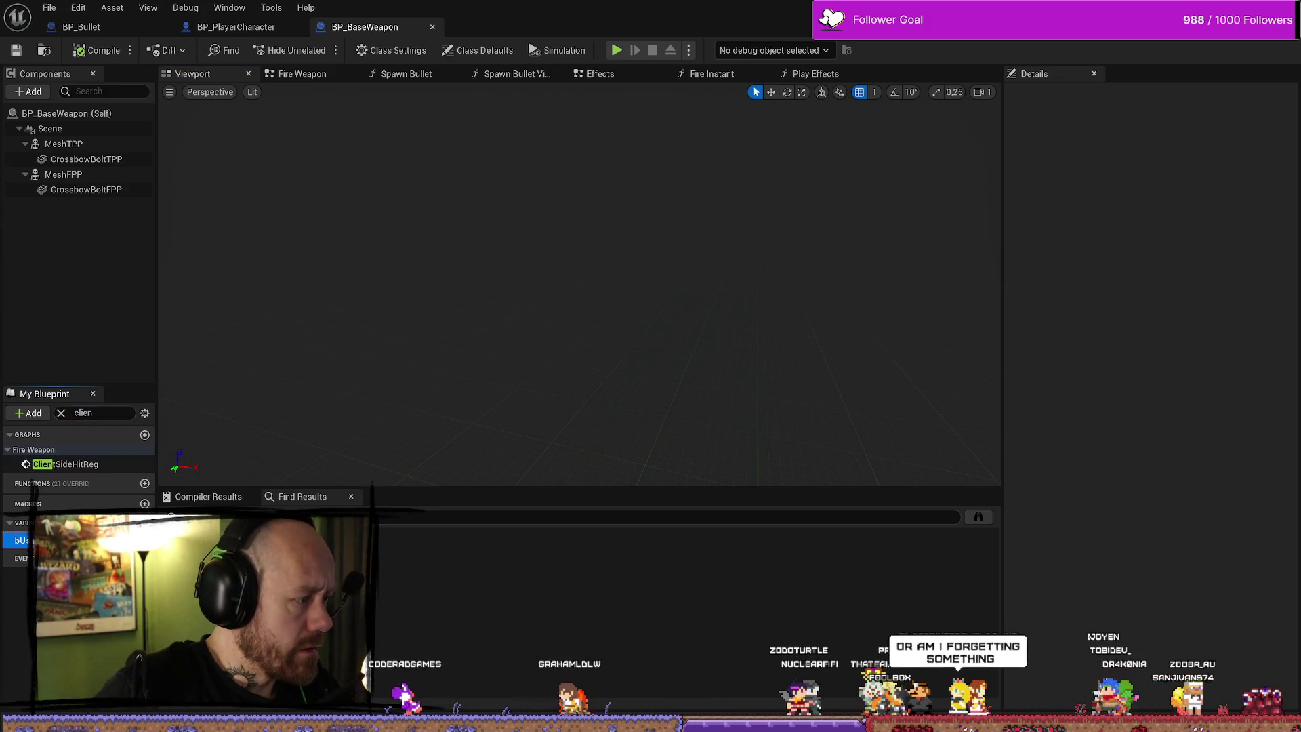
click(23, 540)
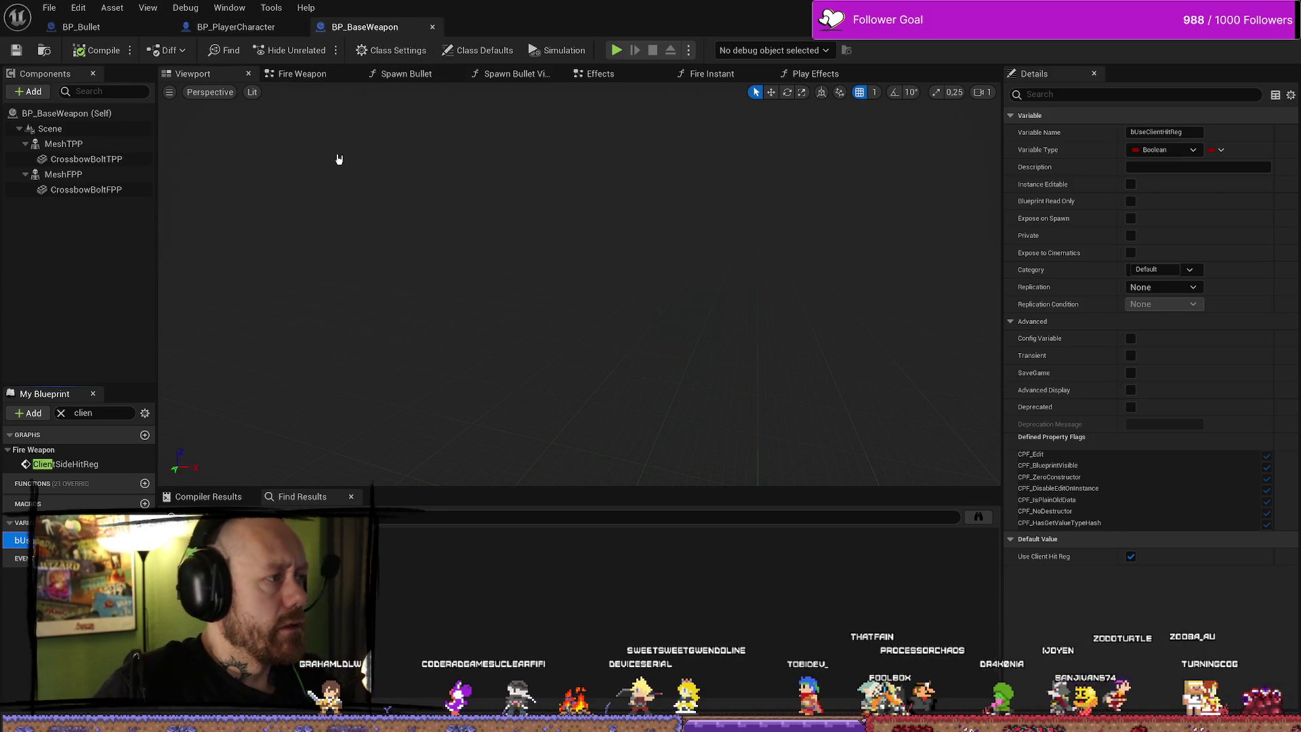
Close BP_BaseWeapon, check BP_Bullet's Handle Hit graph and BP_PlayerCharacter's Melee Attack function
click(434, 27)
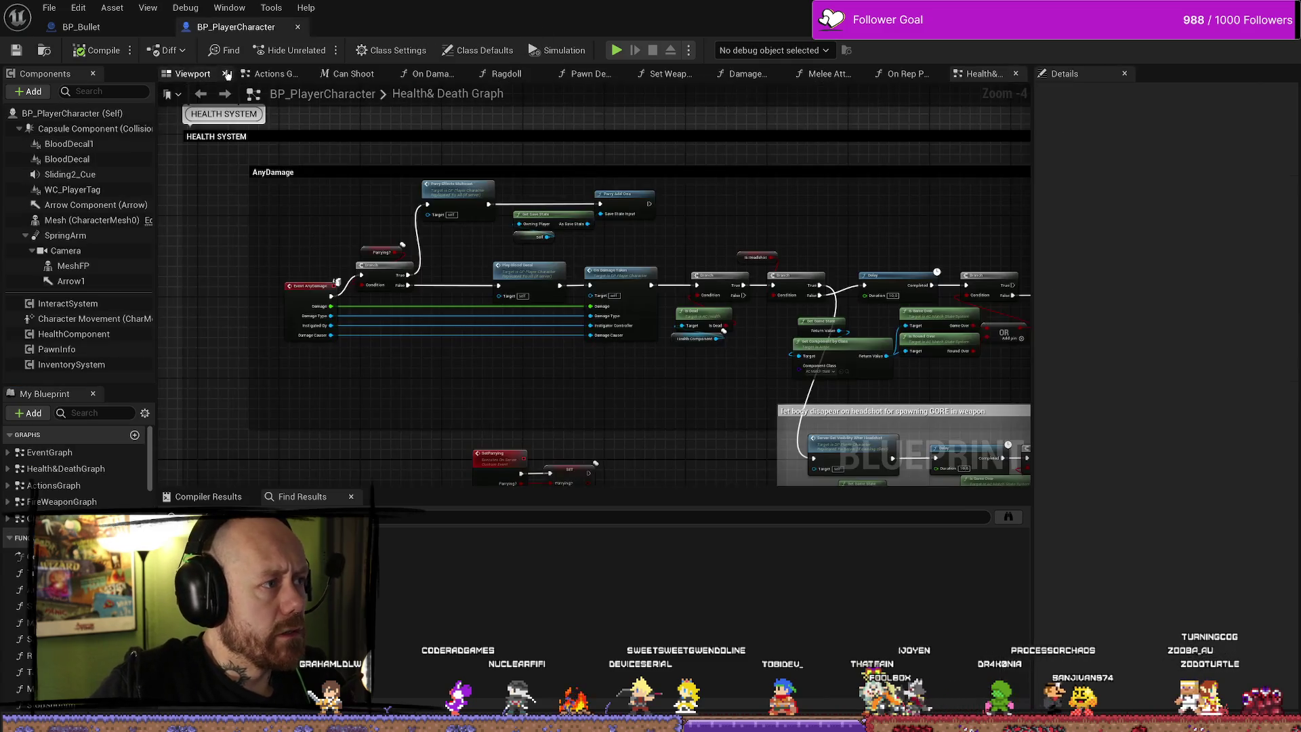
click(114, 31)
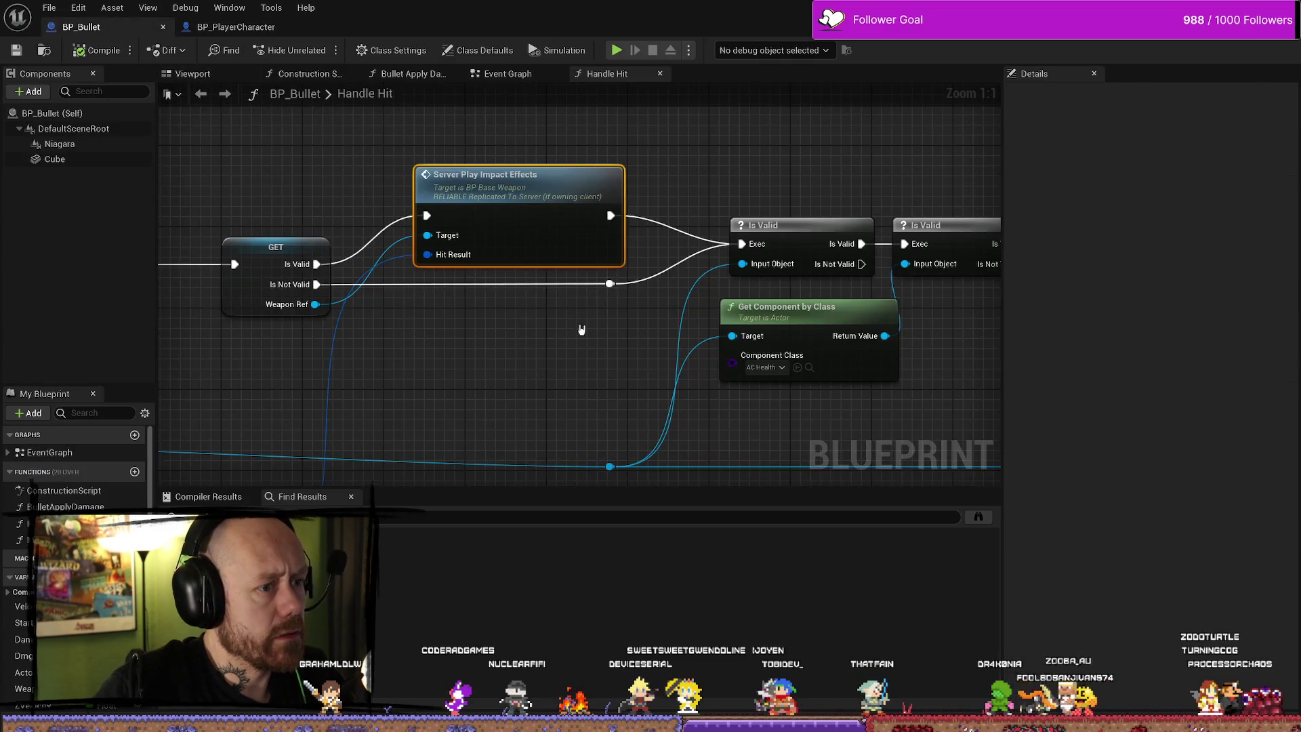
scroll(600, 308, down, 5)
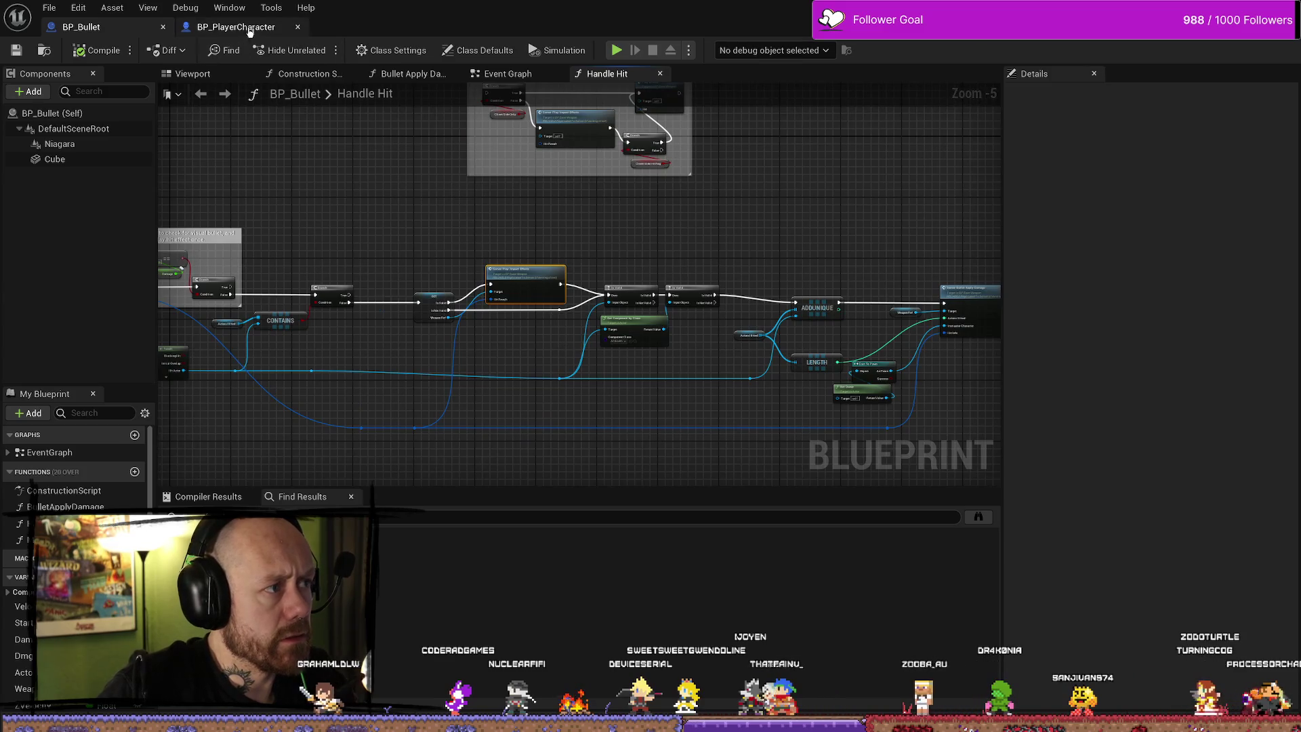
click(249, 29)
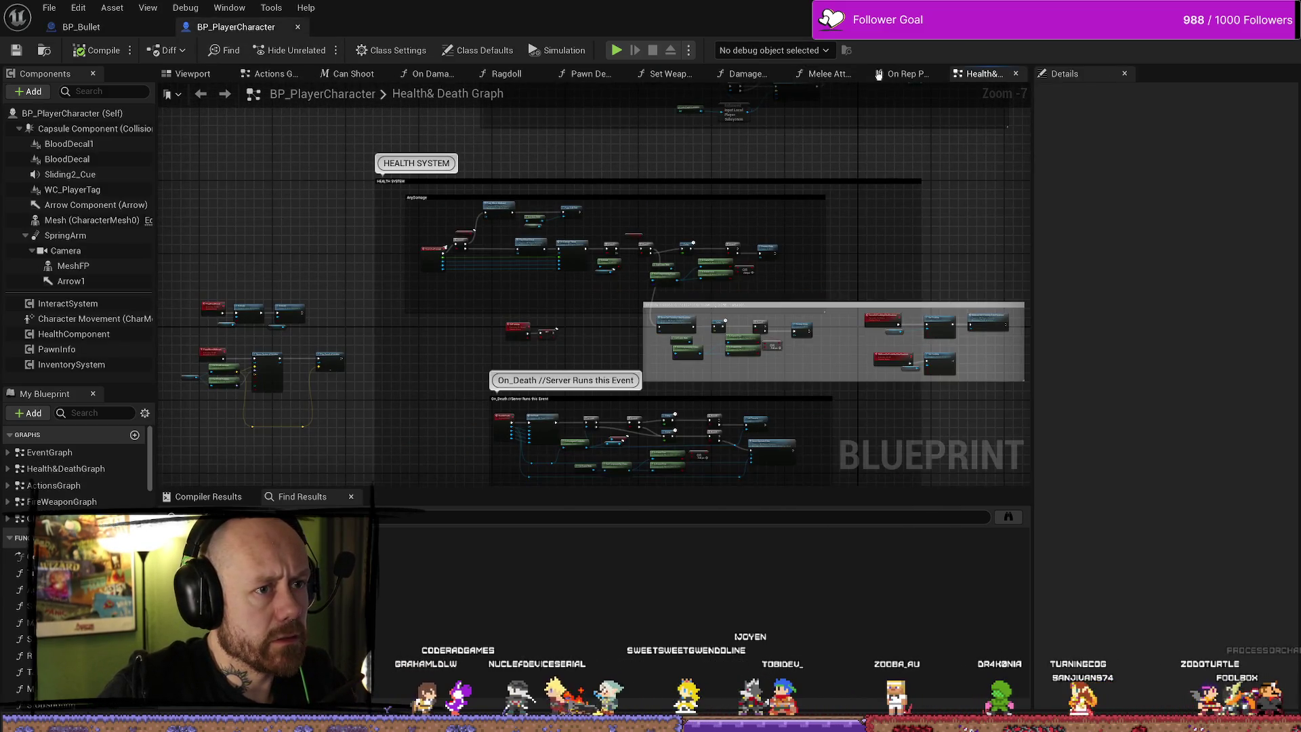
click(828, 73)
scroll(787, 227, down, 2)
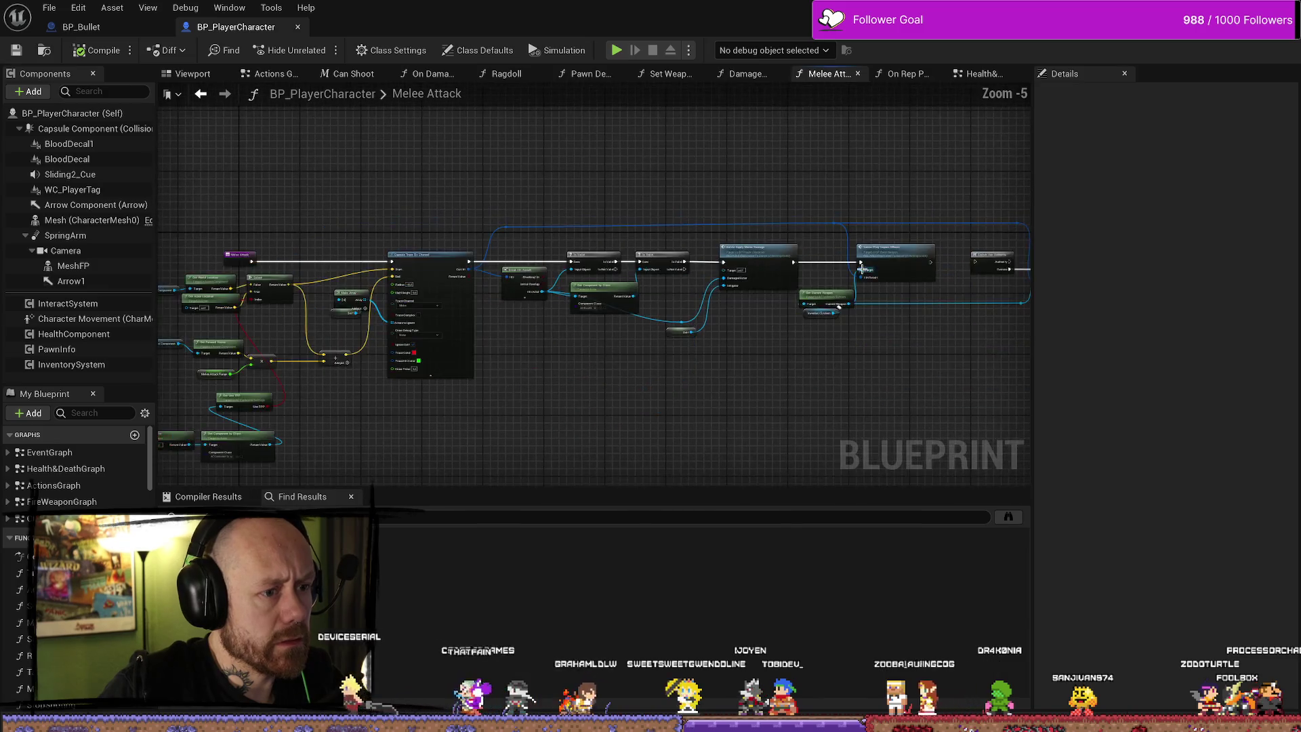
scroll(734, 303, up, 5)
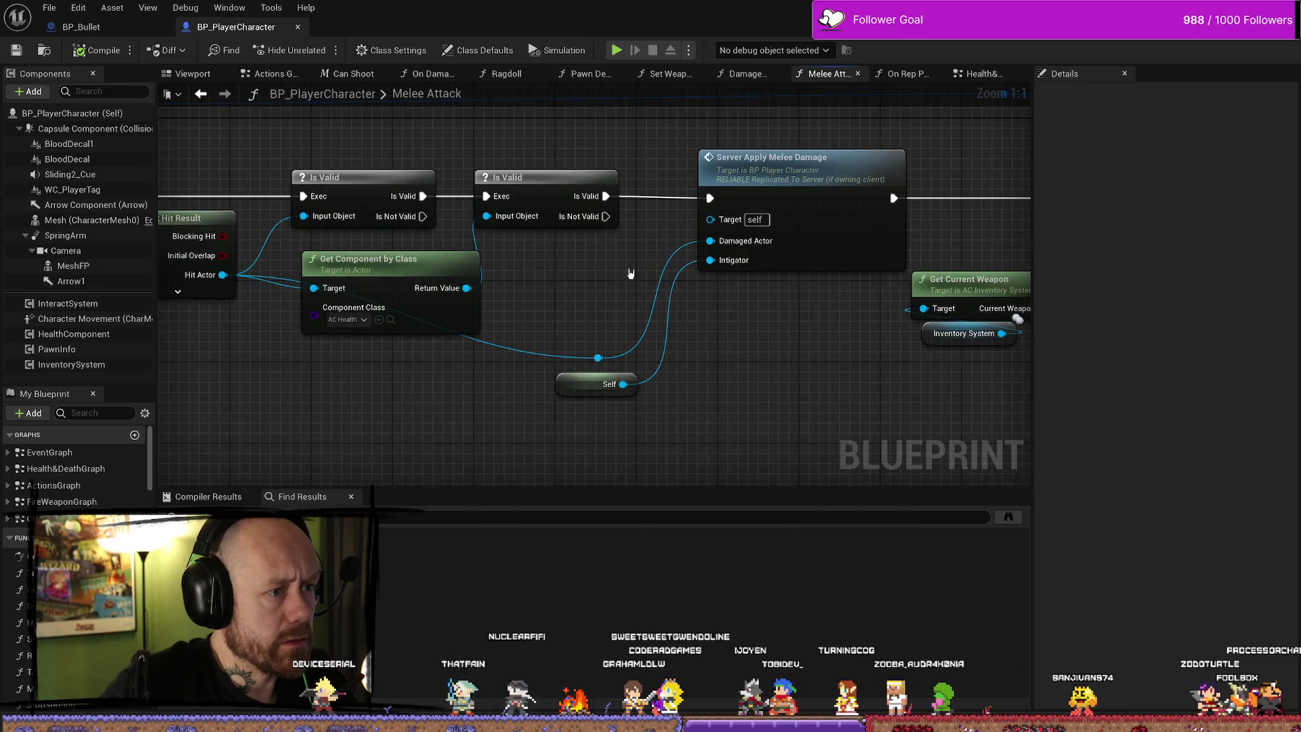
scroll(625, 270, down, 3)
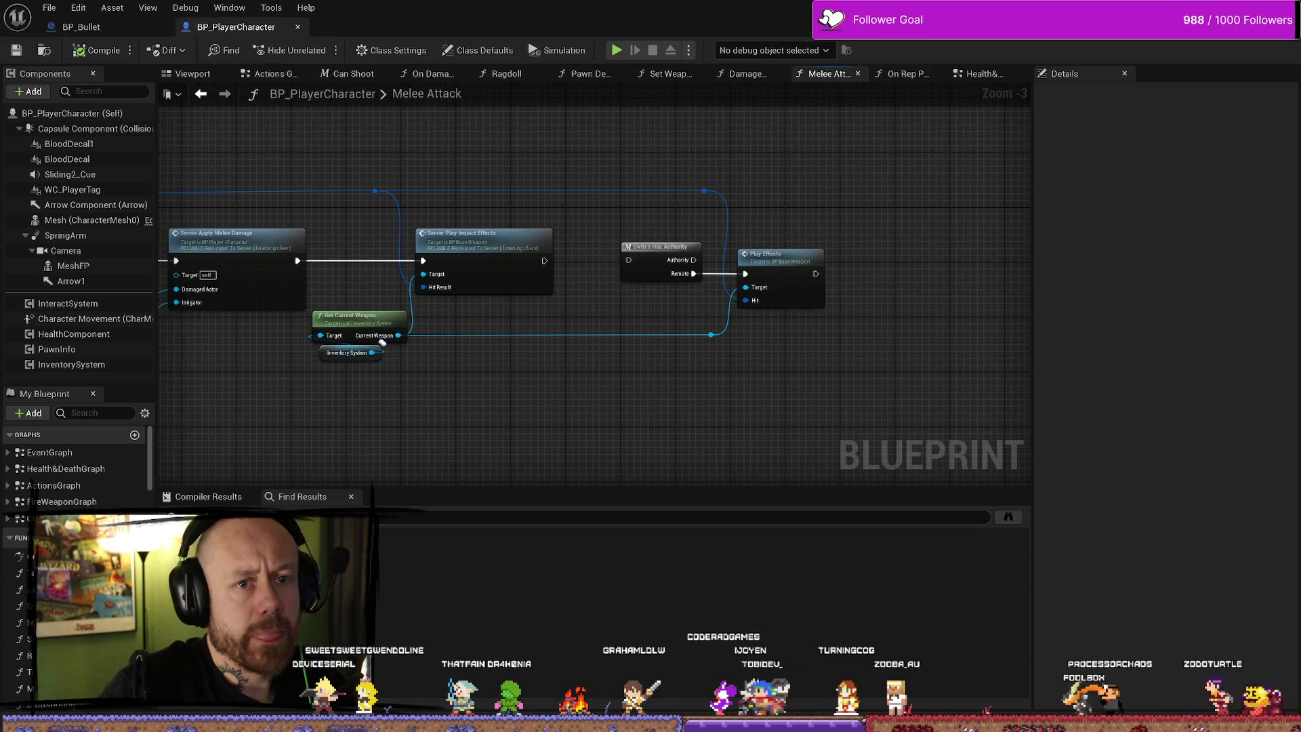
From the level editor's platform menu, package the project for Windows into the chosen Windows folder
key(alt+Tab)
click(474, 53)
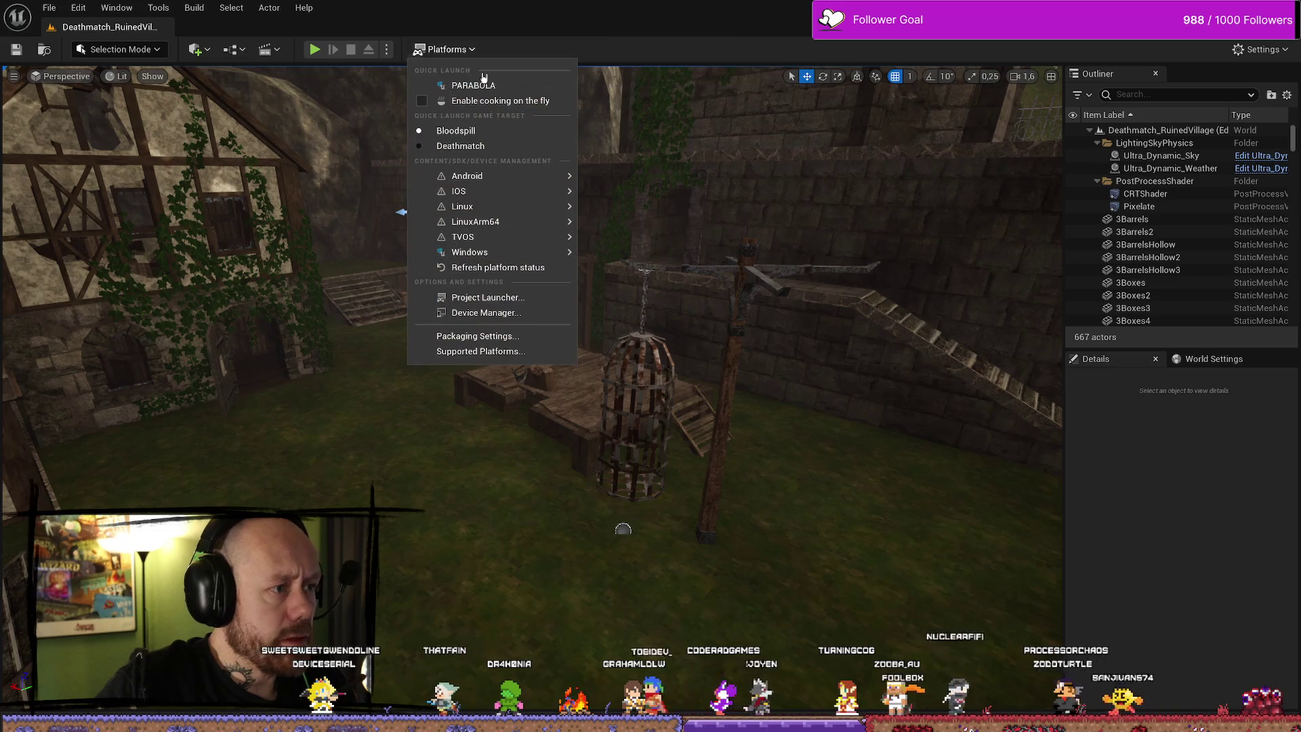
mouse_move(515, 252)
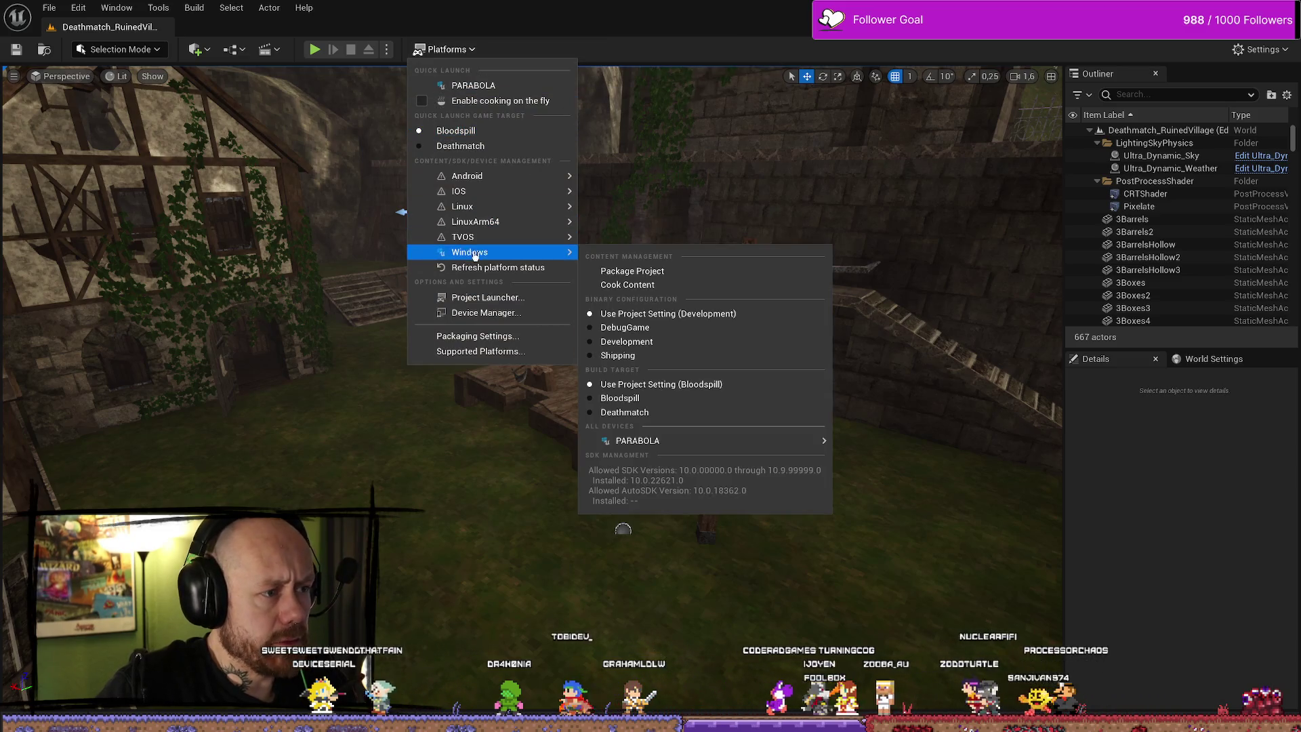
click(663, 275)
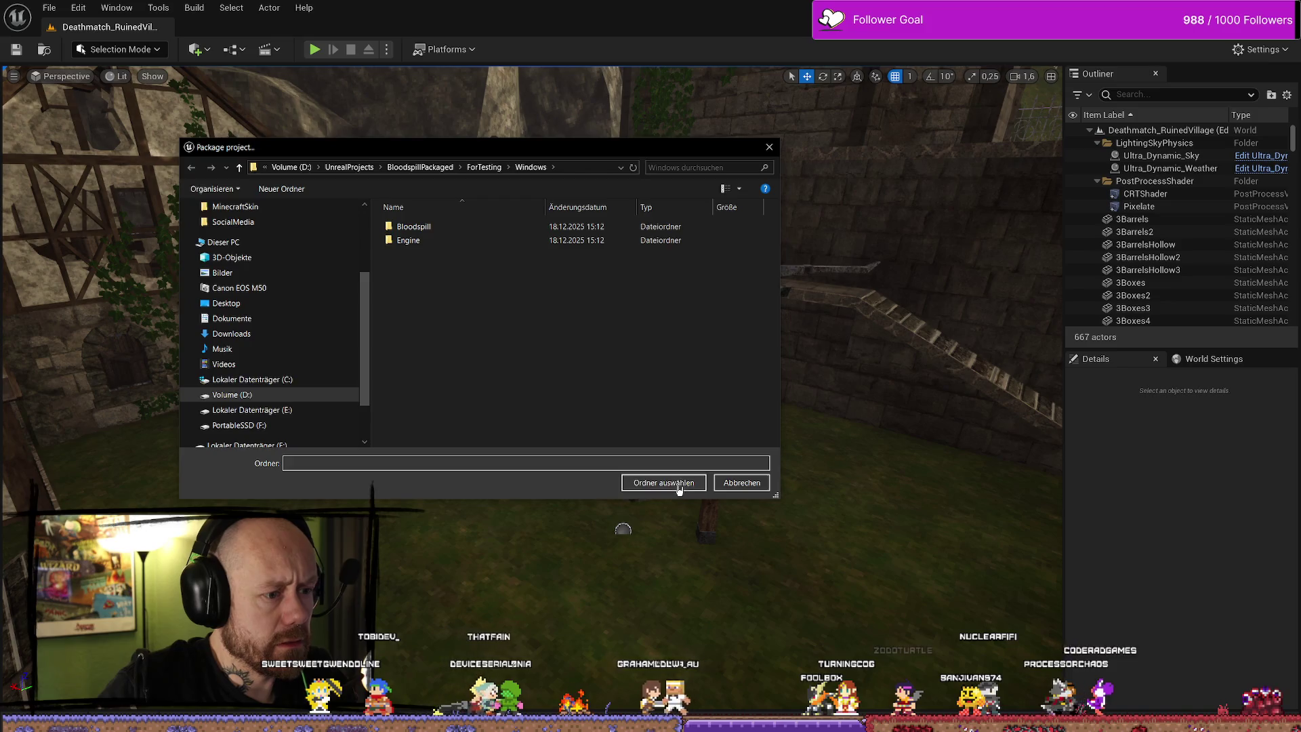
click(681, 487)
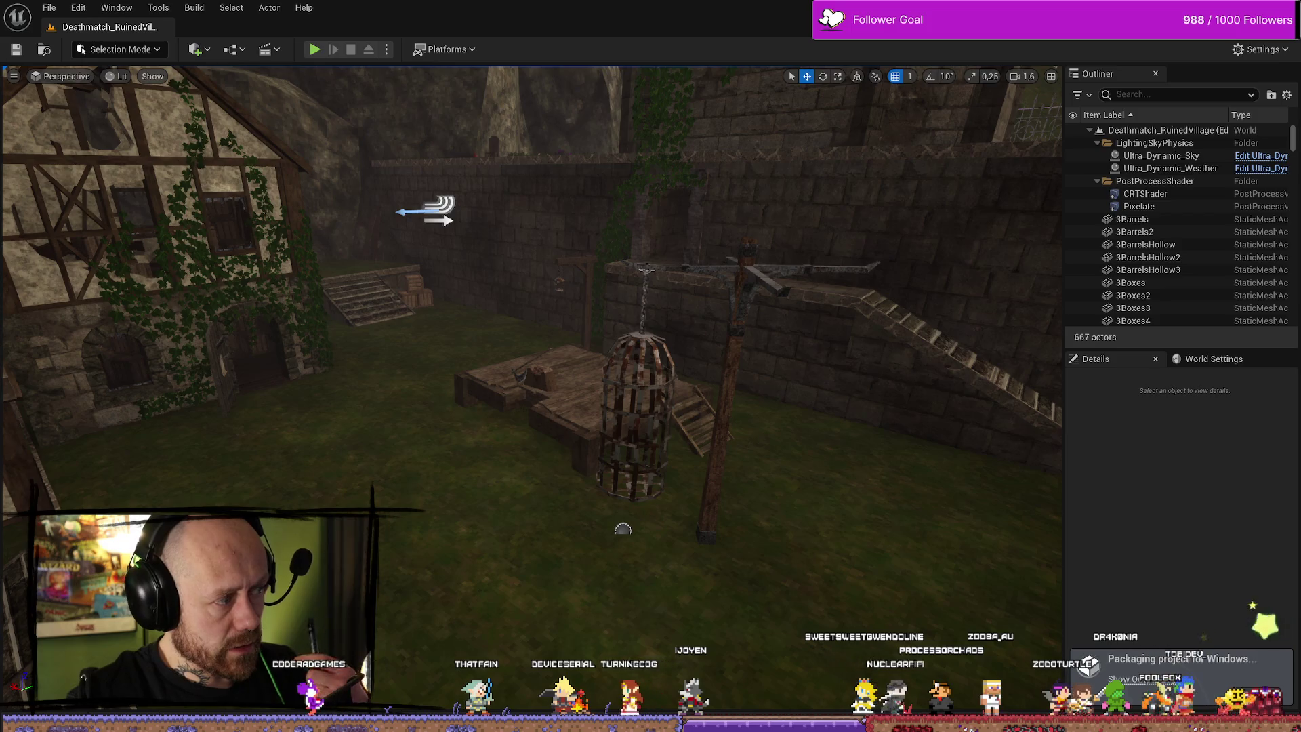
Wait for Windows packaging to complete, then open File Explorer with Win+E
scroll(211, 288, up, 2)
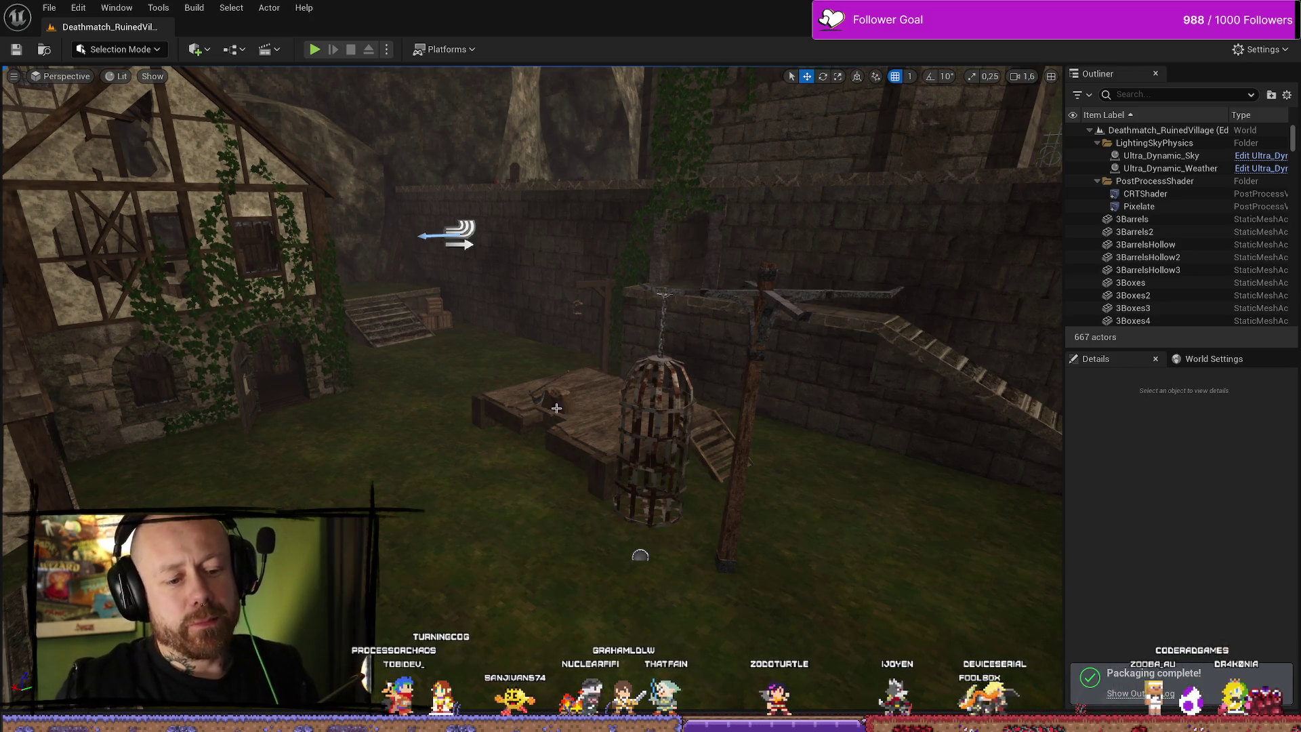
key(super+e)
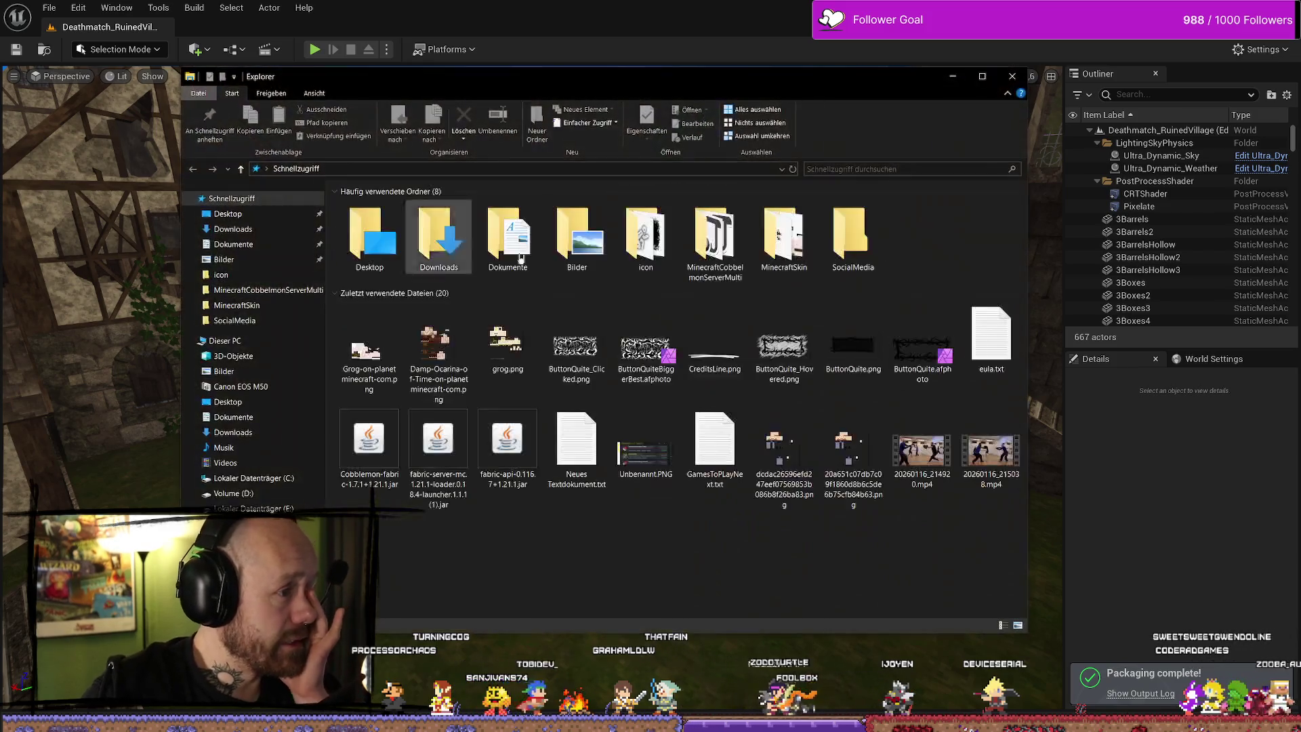
Browse the sidebar drives to Volume (D:), then open UnrealProjects > BloodspillPackaged
click(272, 306)
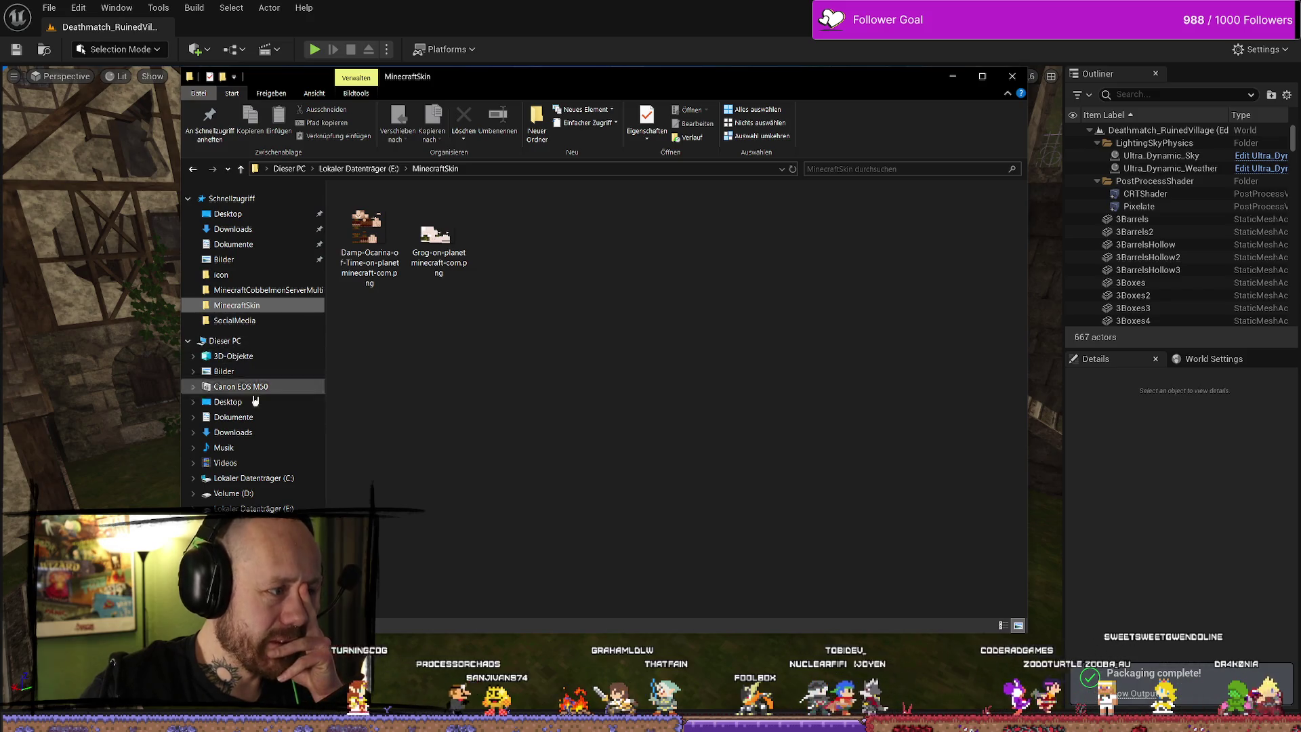
click(252, 478)
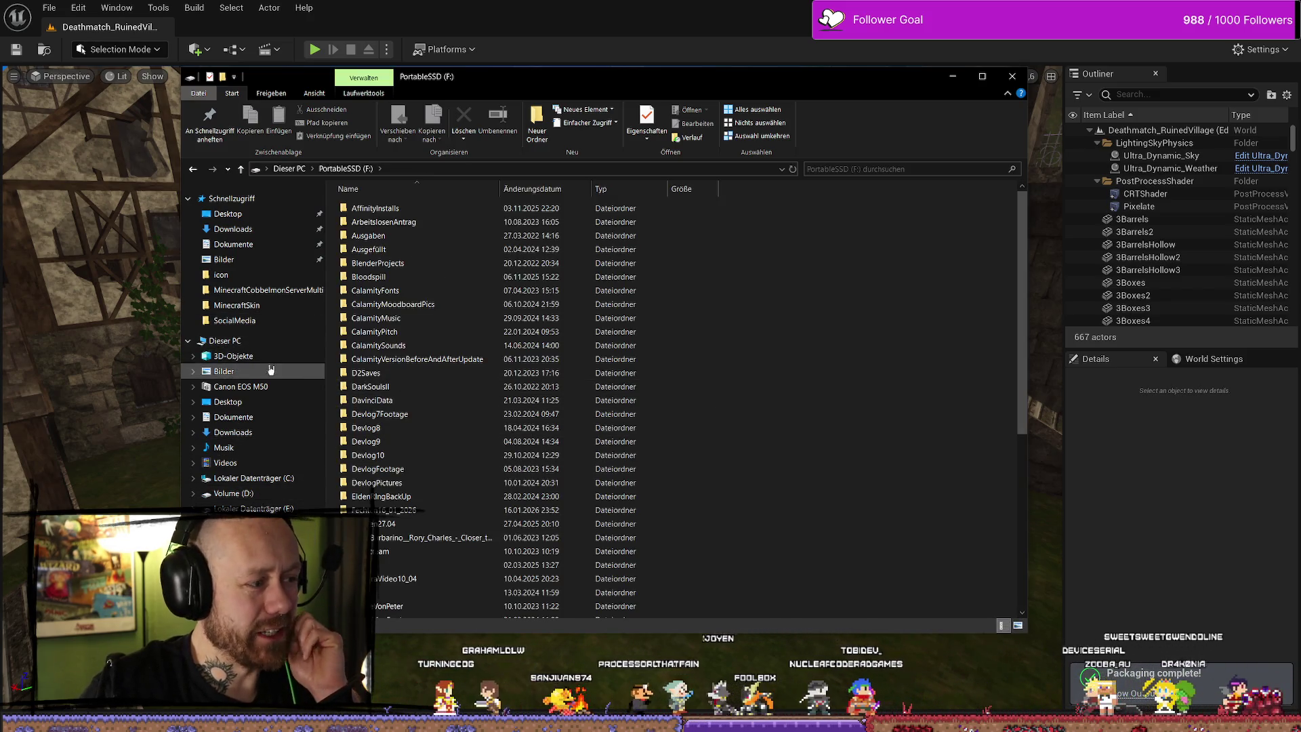
click(227, 340)
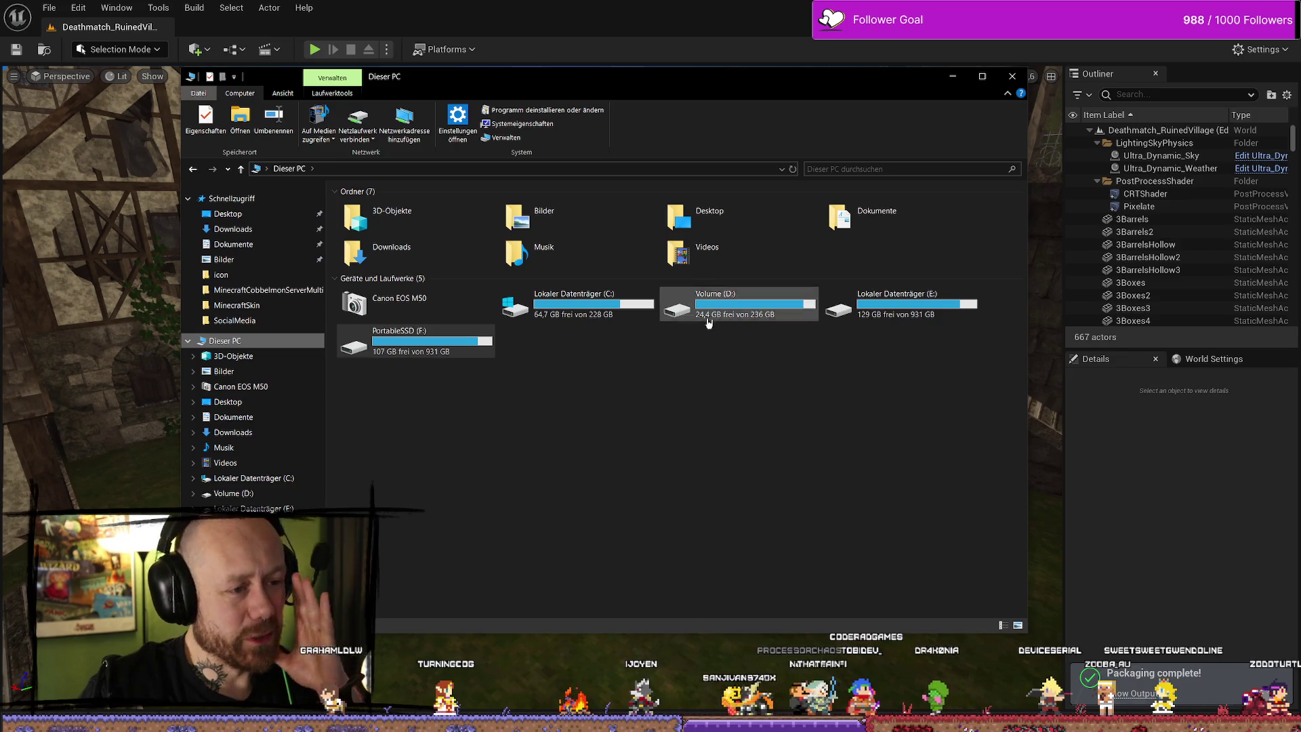
click(662, 352)
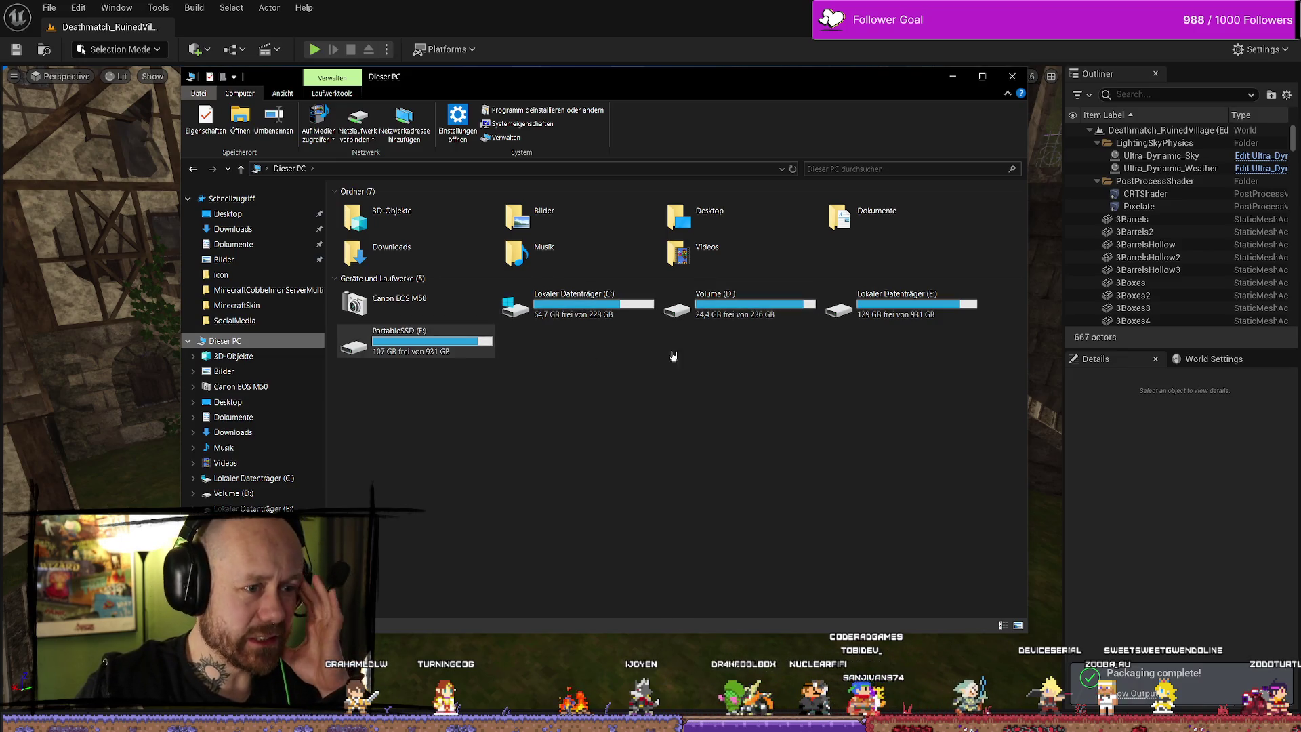
click(274, 507)
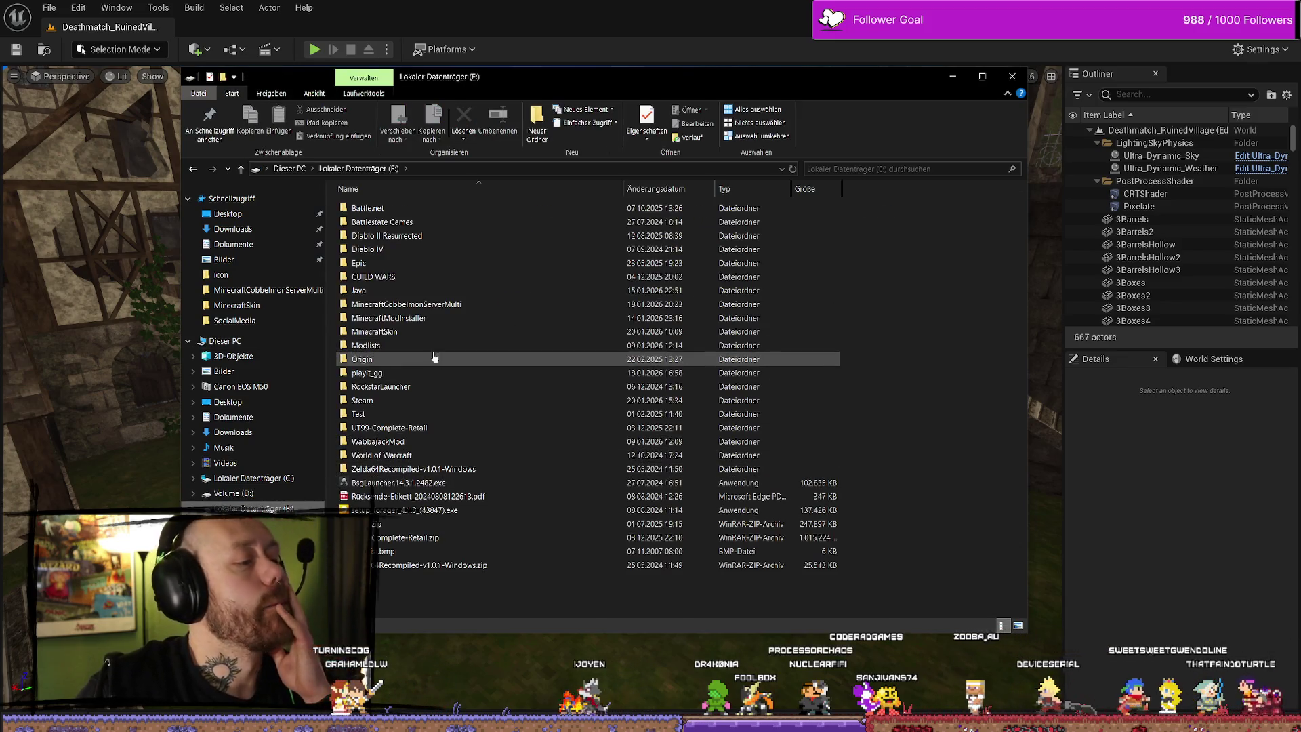
click(233, 493)
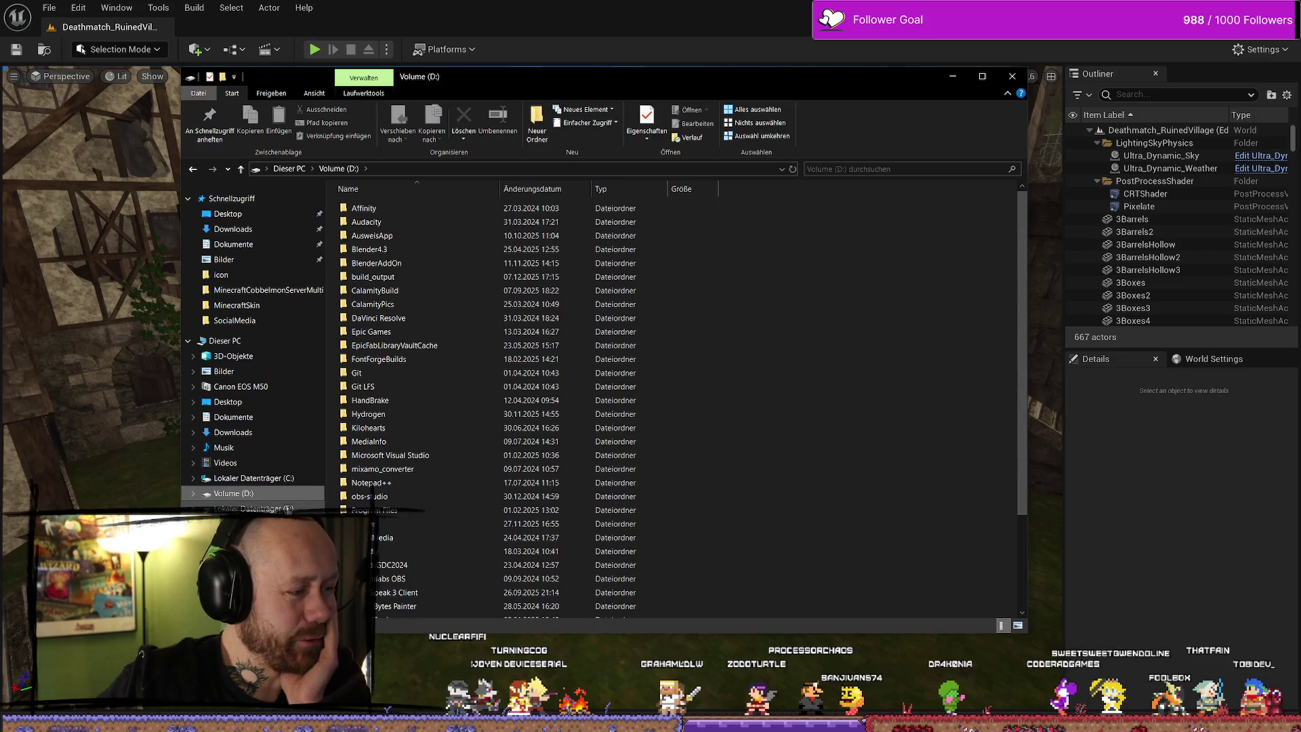
click(247, 509)
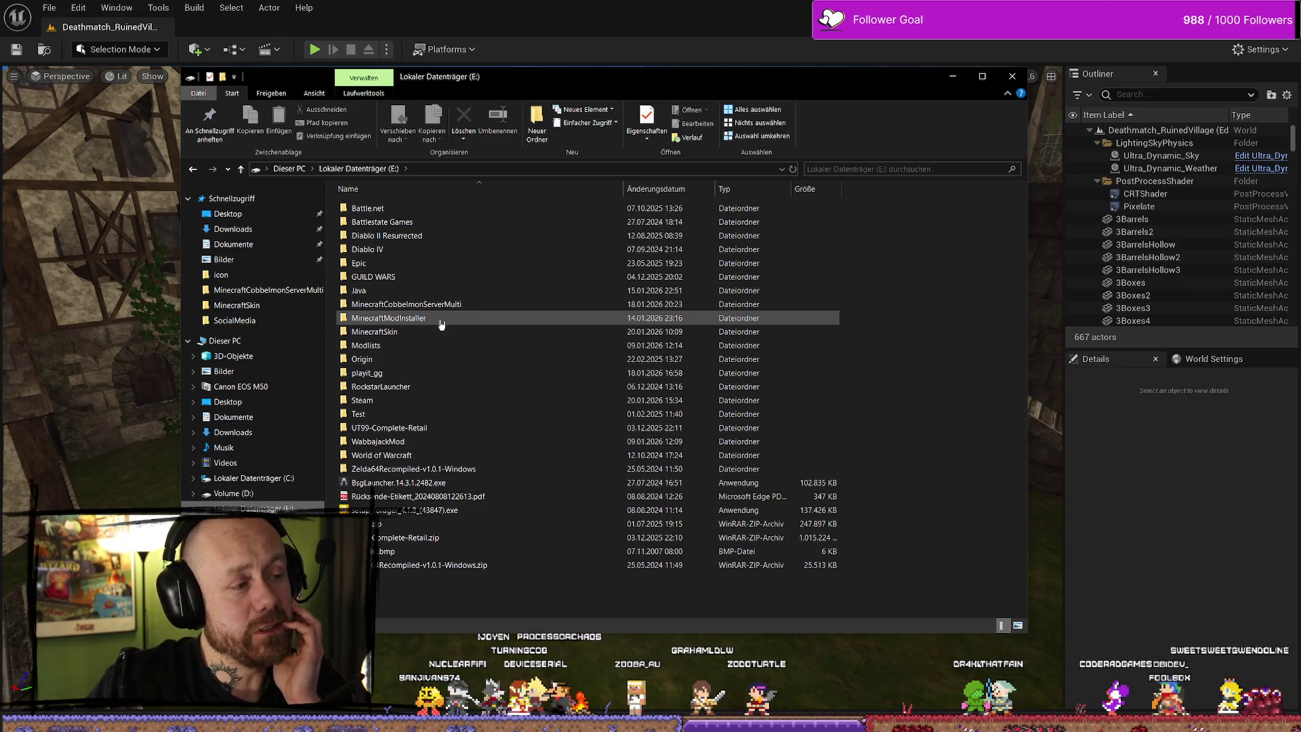
mouse_move(441, 325)
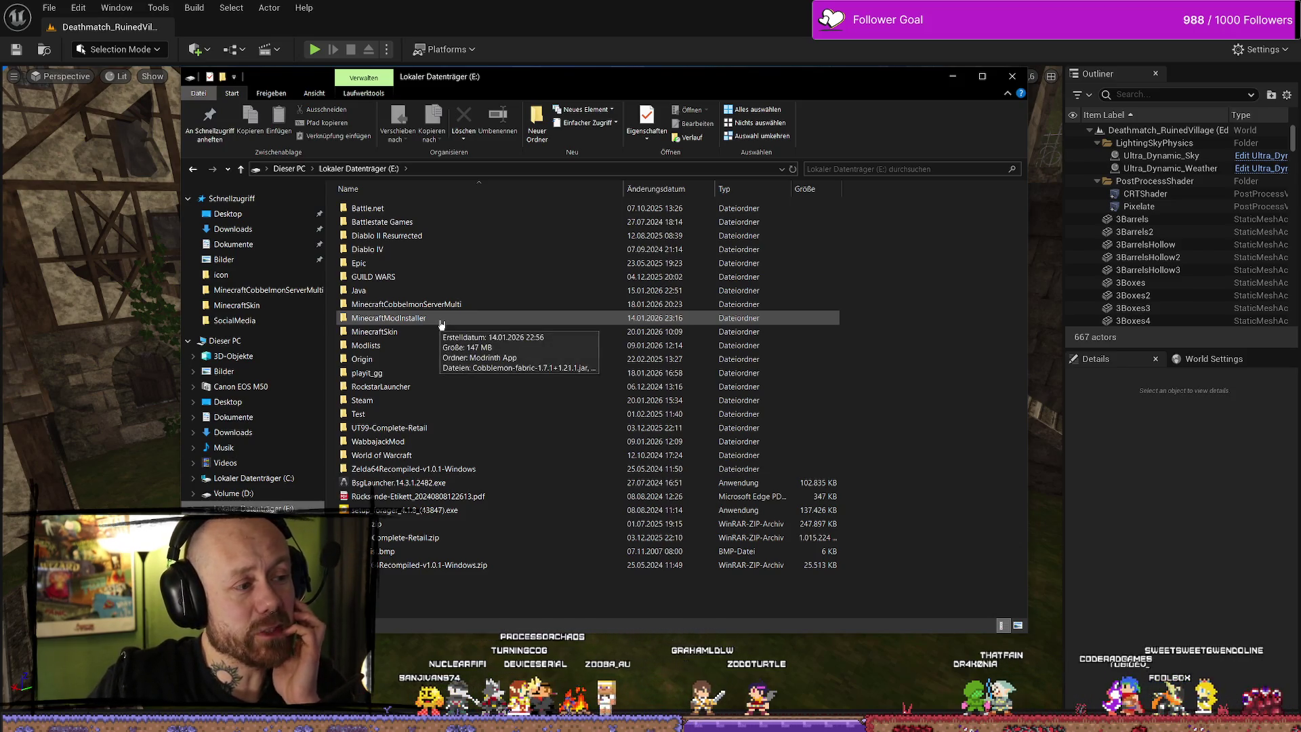
click(278, 494)
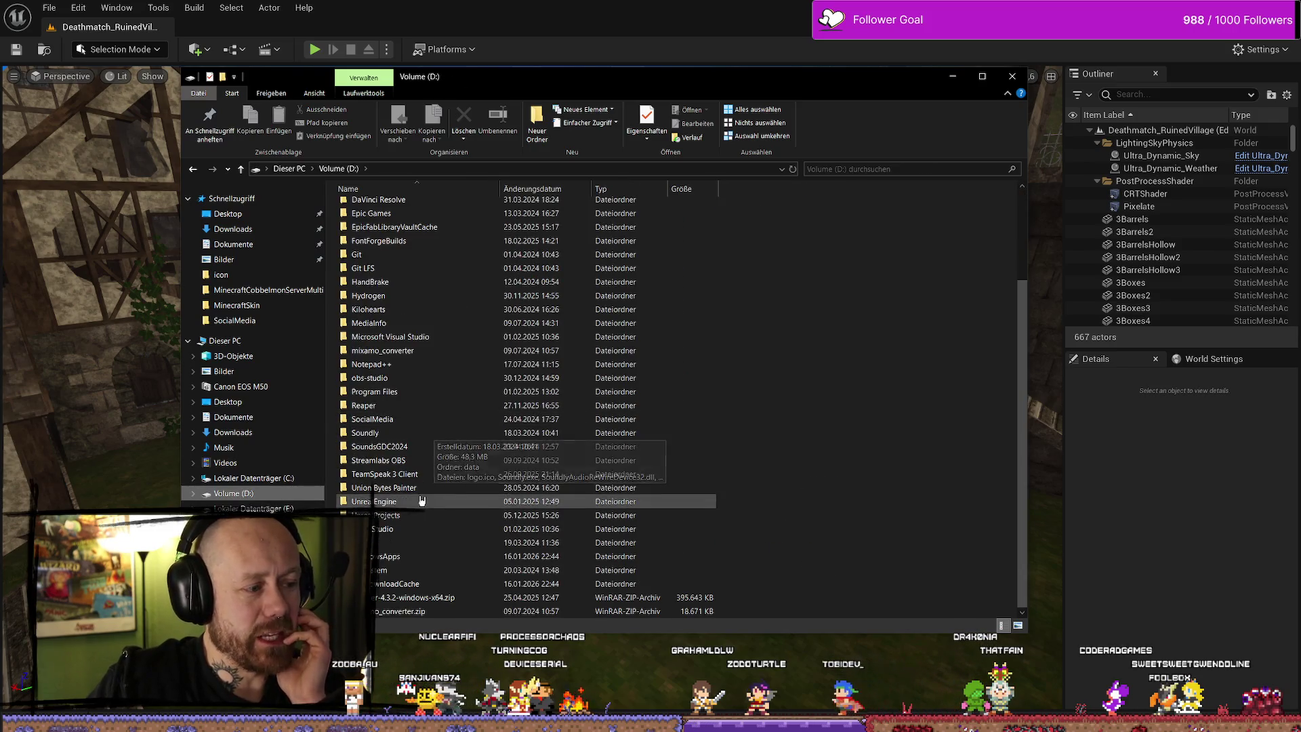
double_click(418, 515)
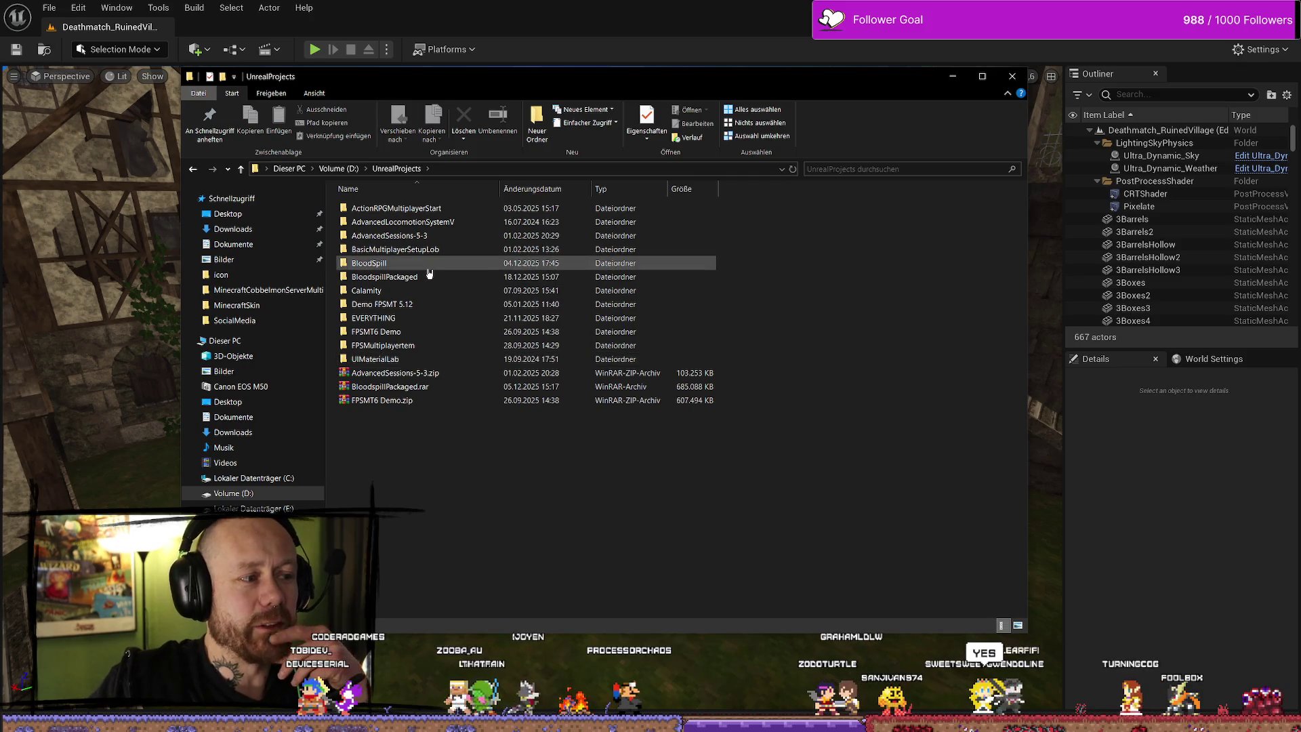
double_click(399, 277)
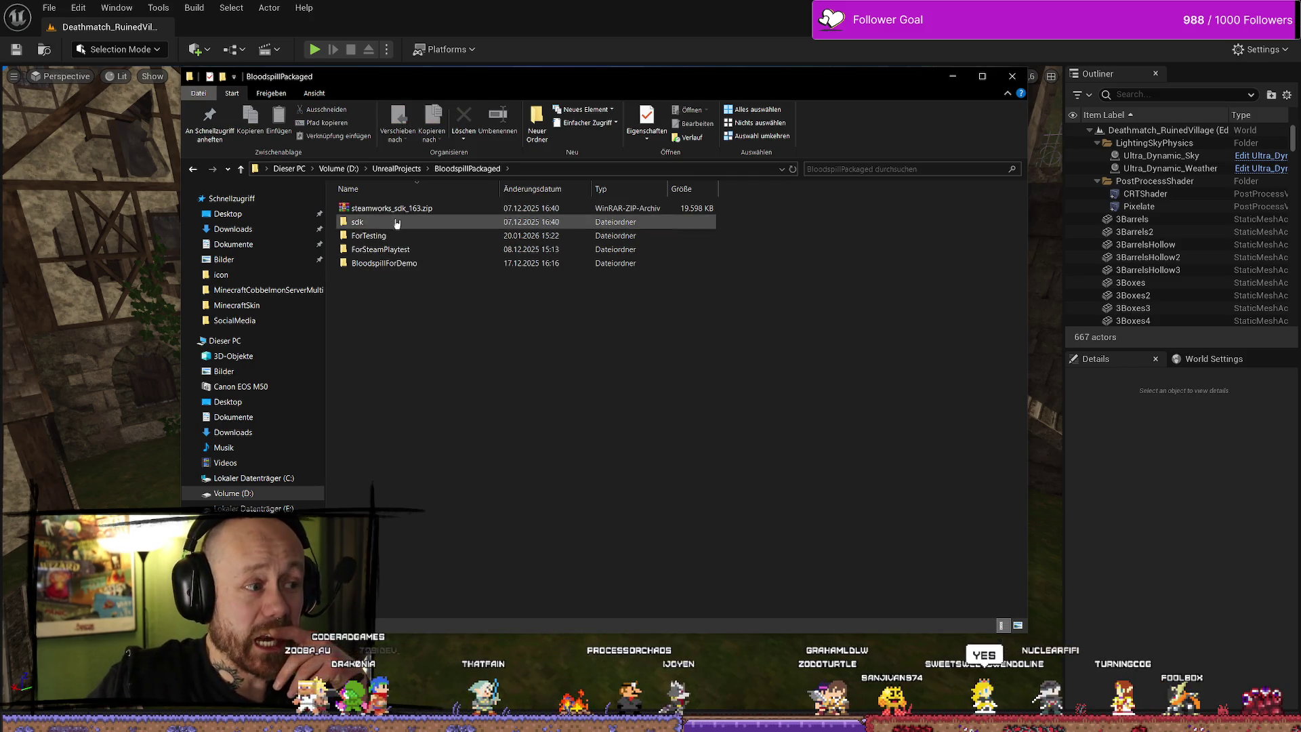
Open the ForTesting folder and delete the old Windows.rar archive
double_click(396, 237)
click(413, 224)
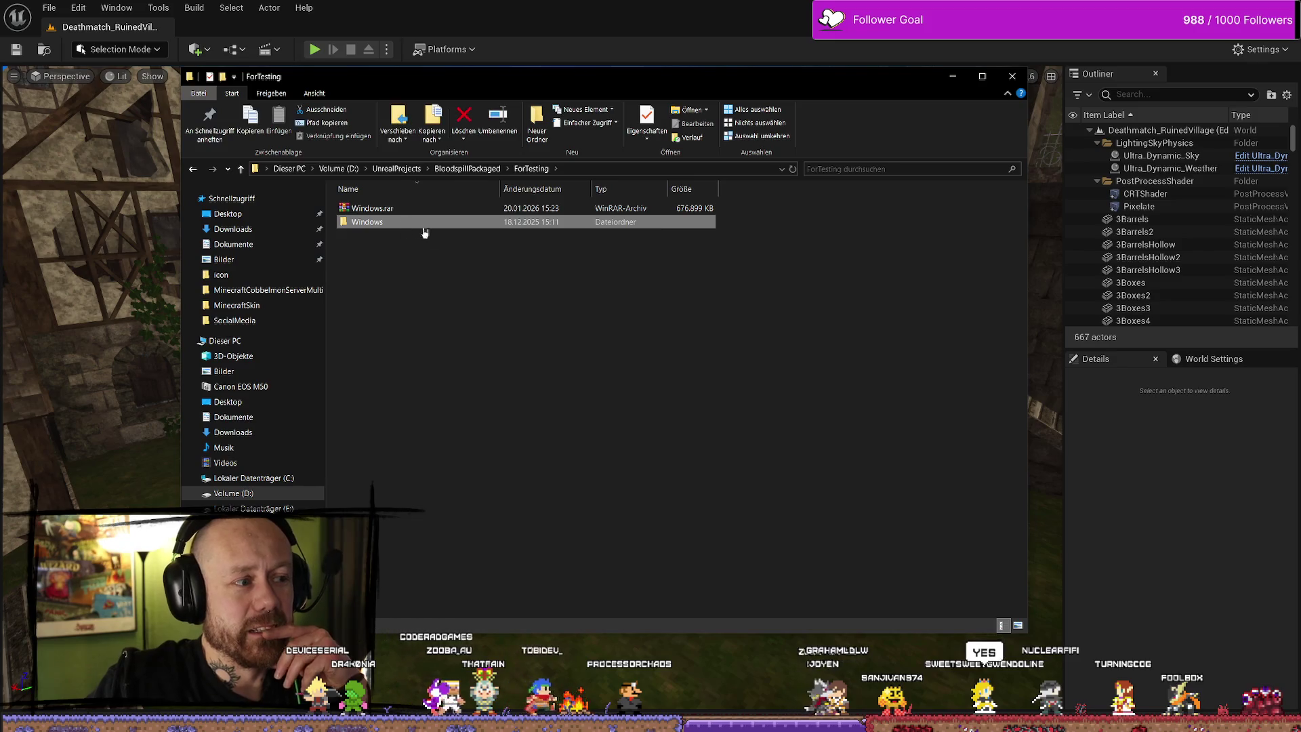
click(419, 208)
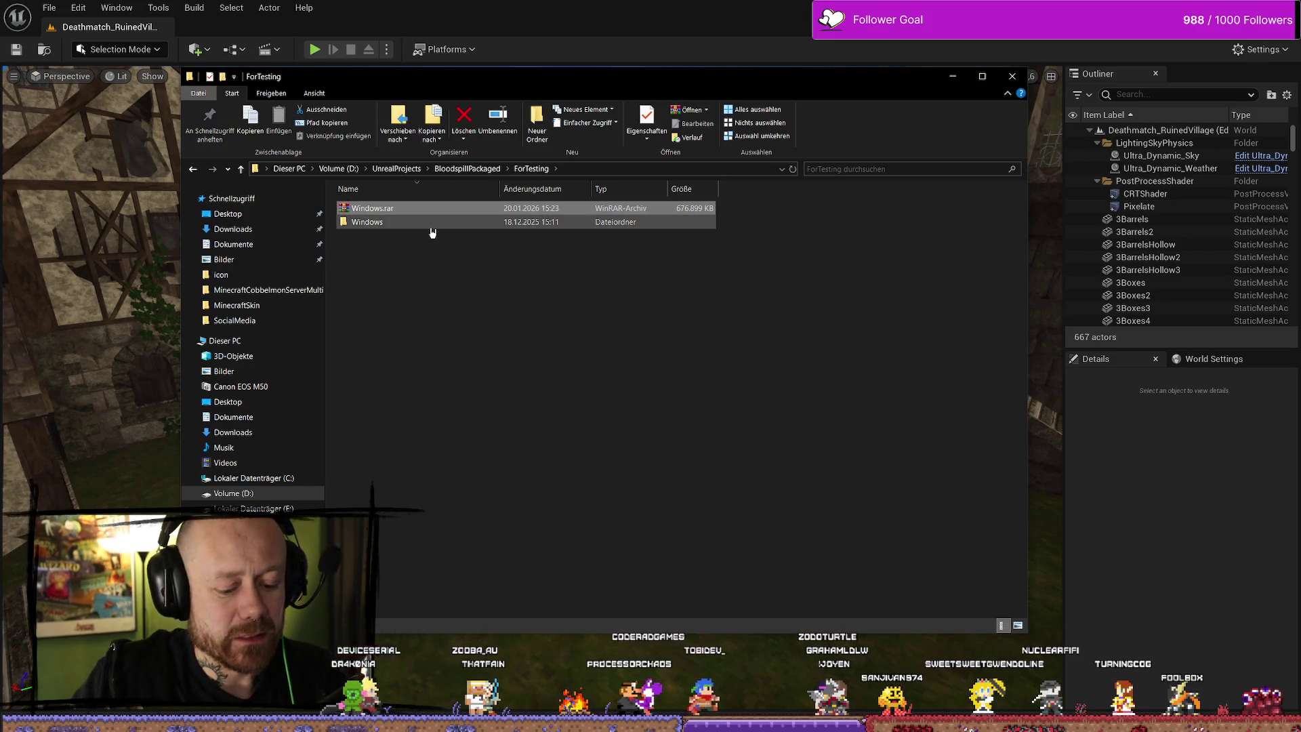
key(Delete)
Compress the Windows folder into a new Windows.rar via Zum Archiv hinzufügen, running in background
right_click(434, 210)
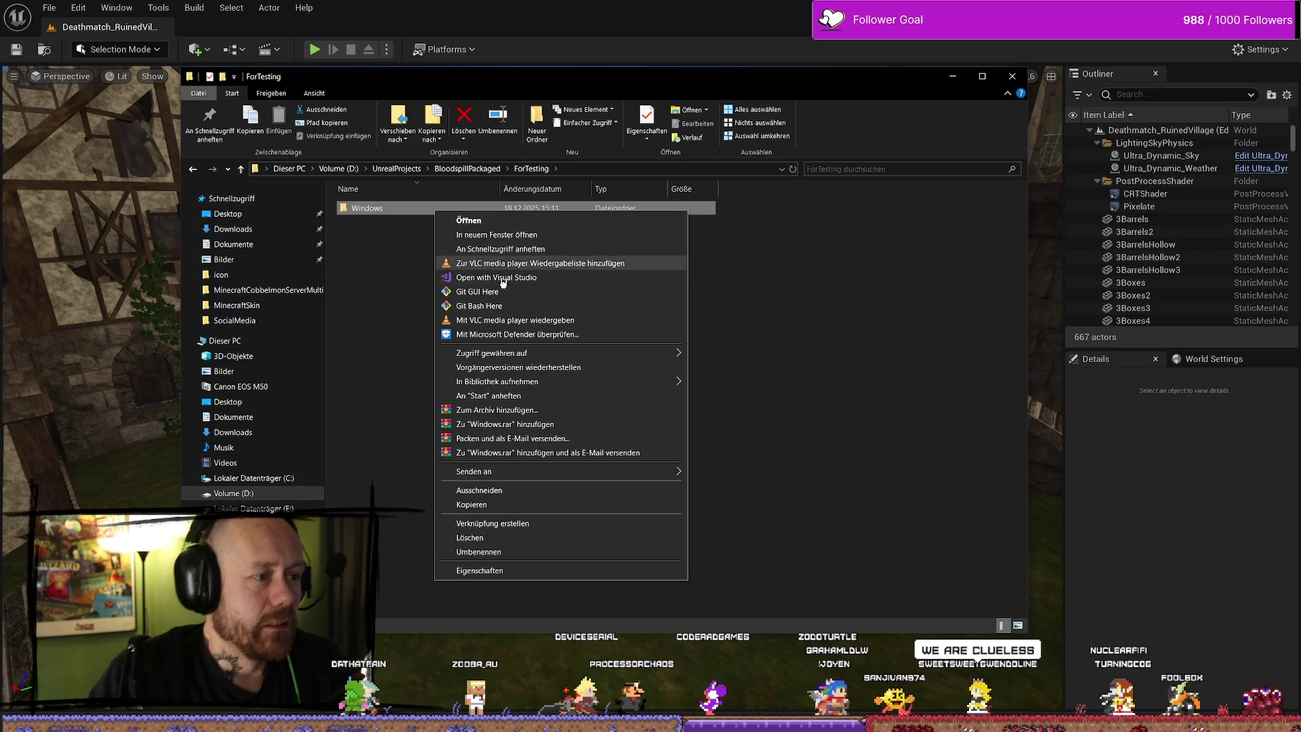
click(505, 425)
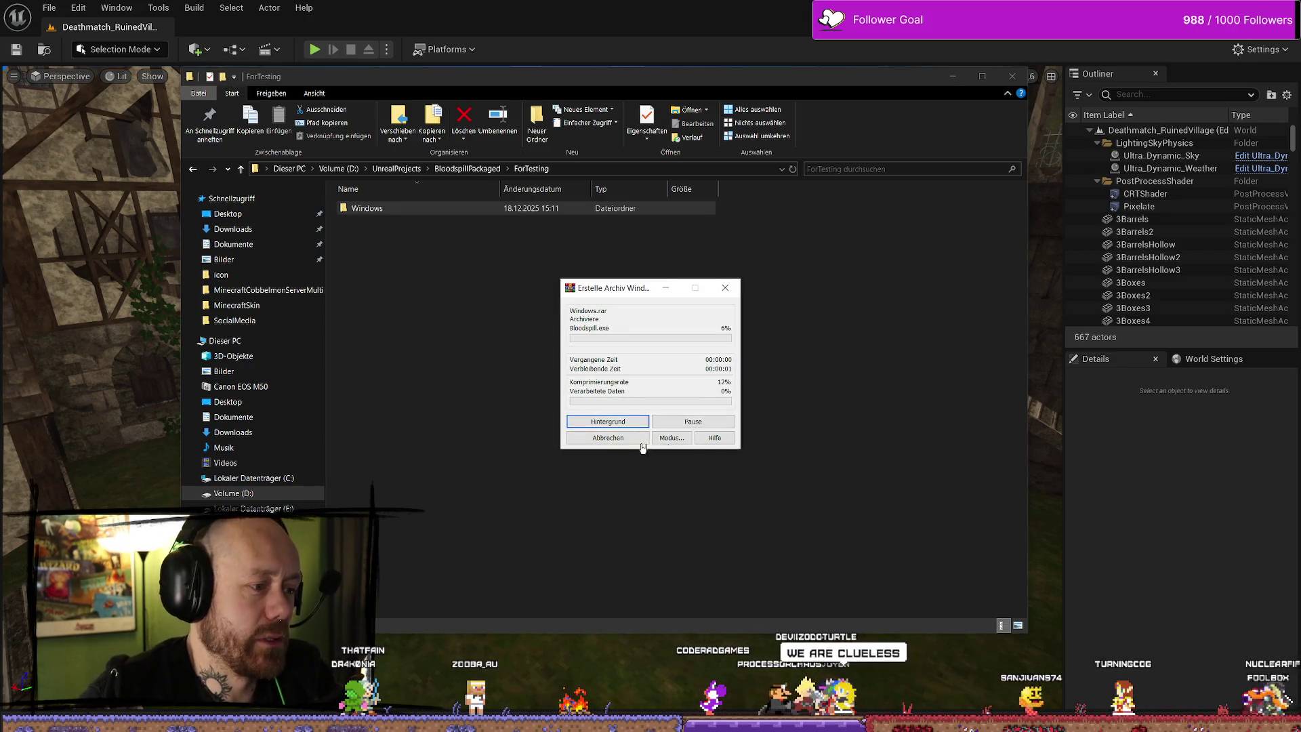
click(608, 438)
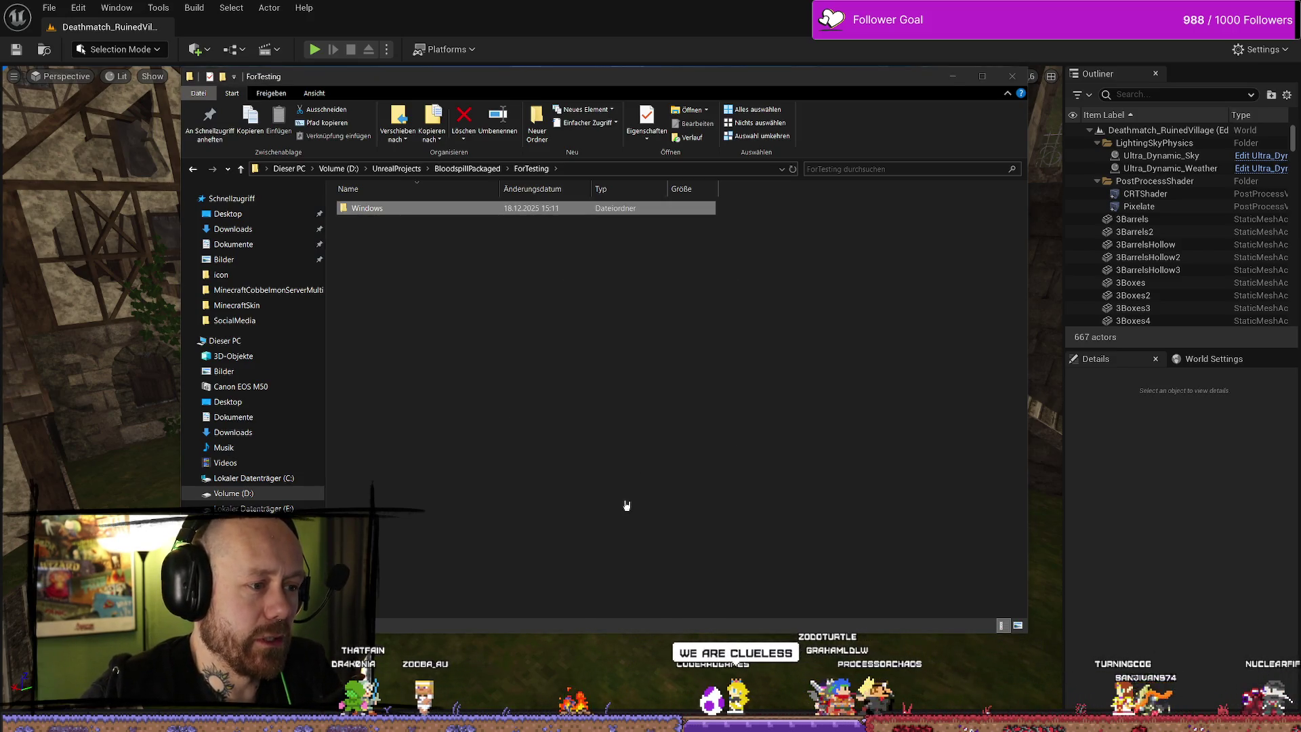
right_click(450, 214)
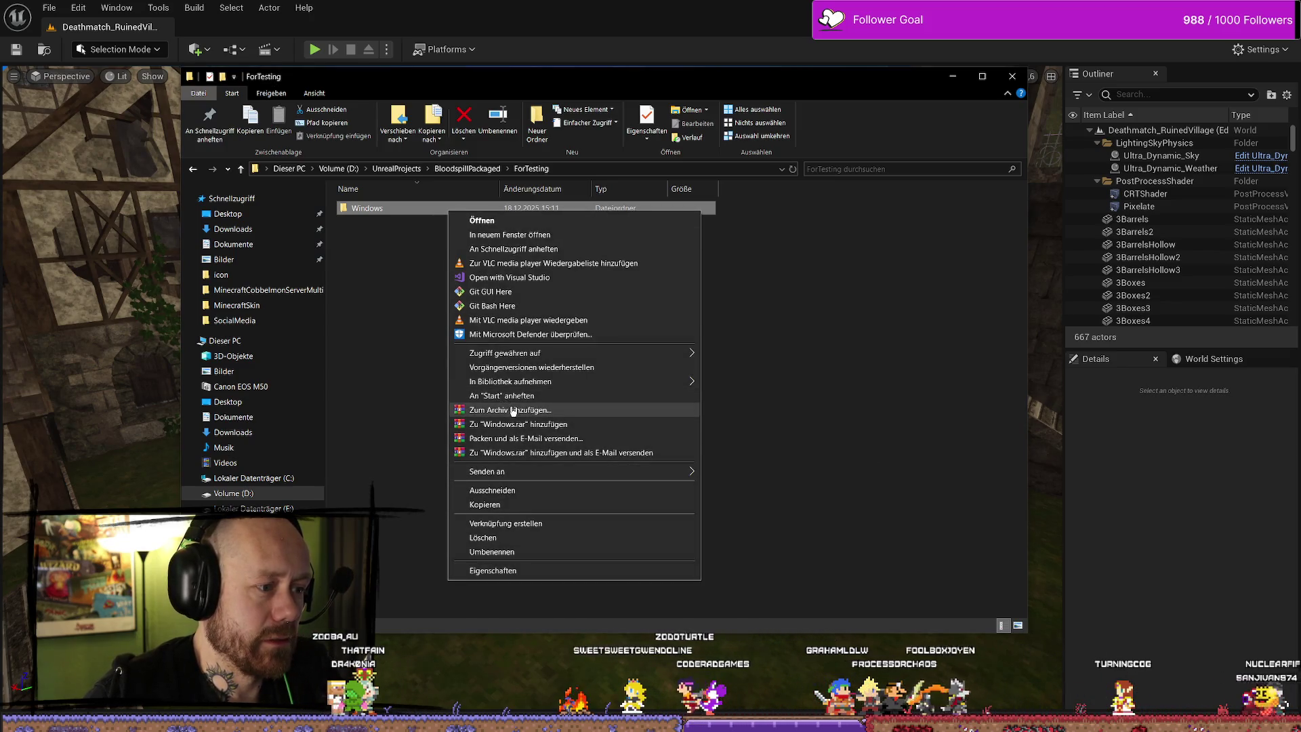
click(505, 410)
key(Return)
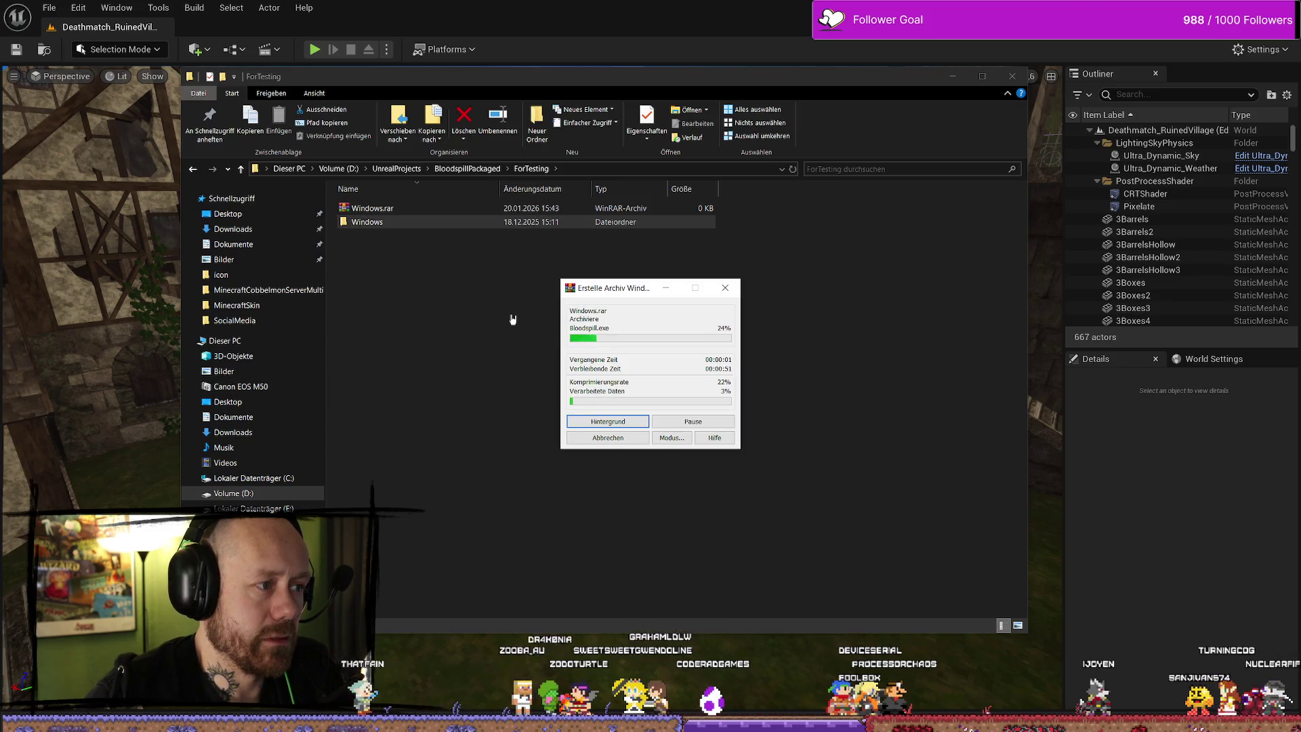
key(Return)
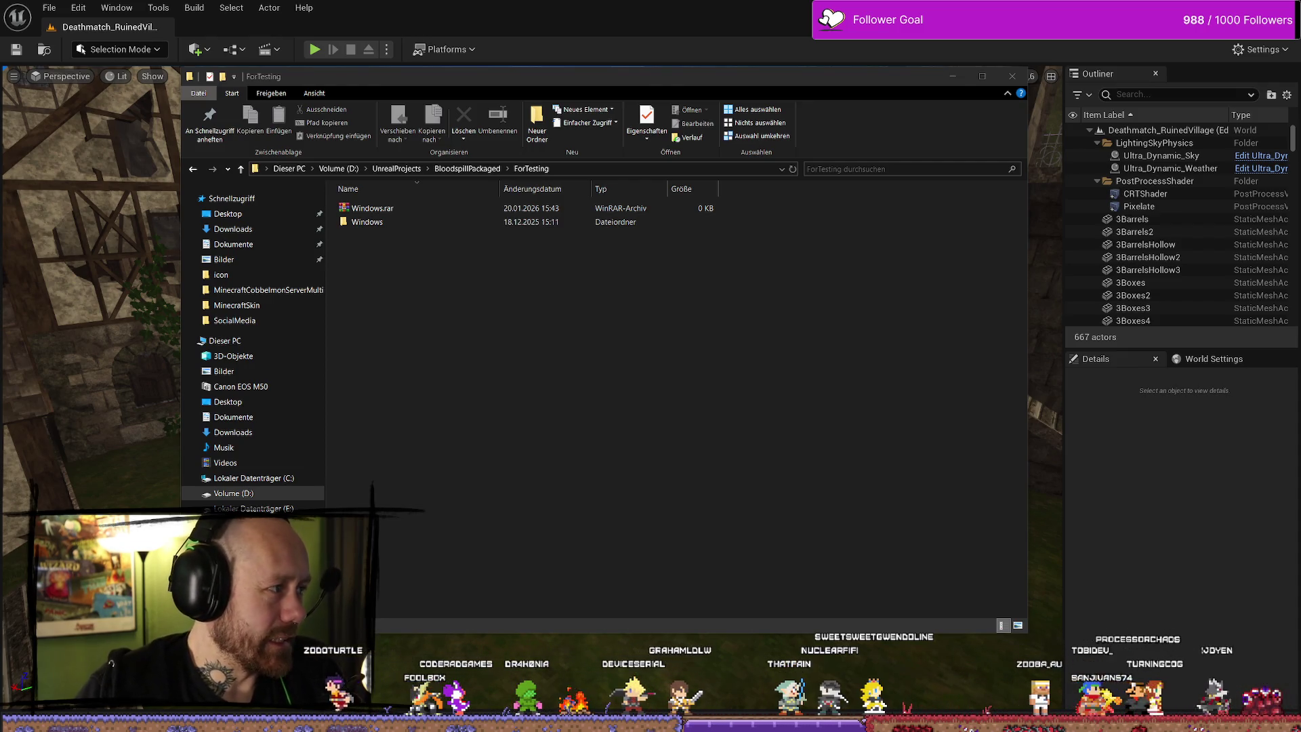
click(407, 221)
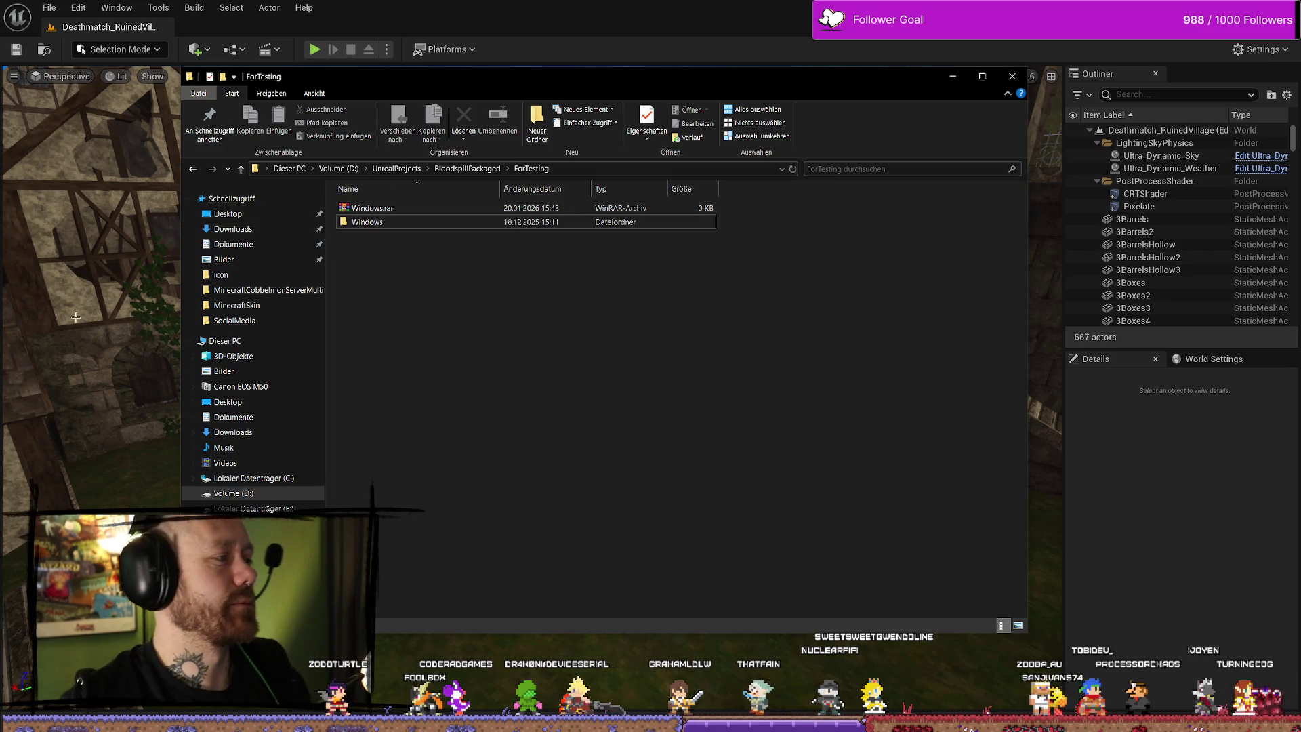
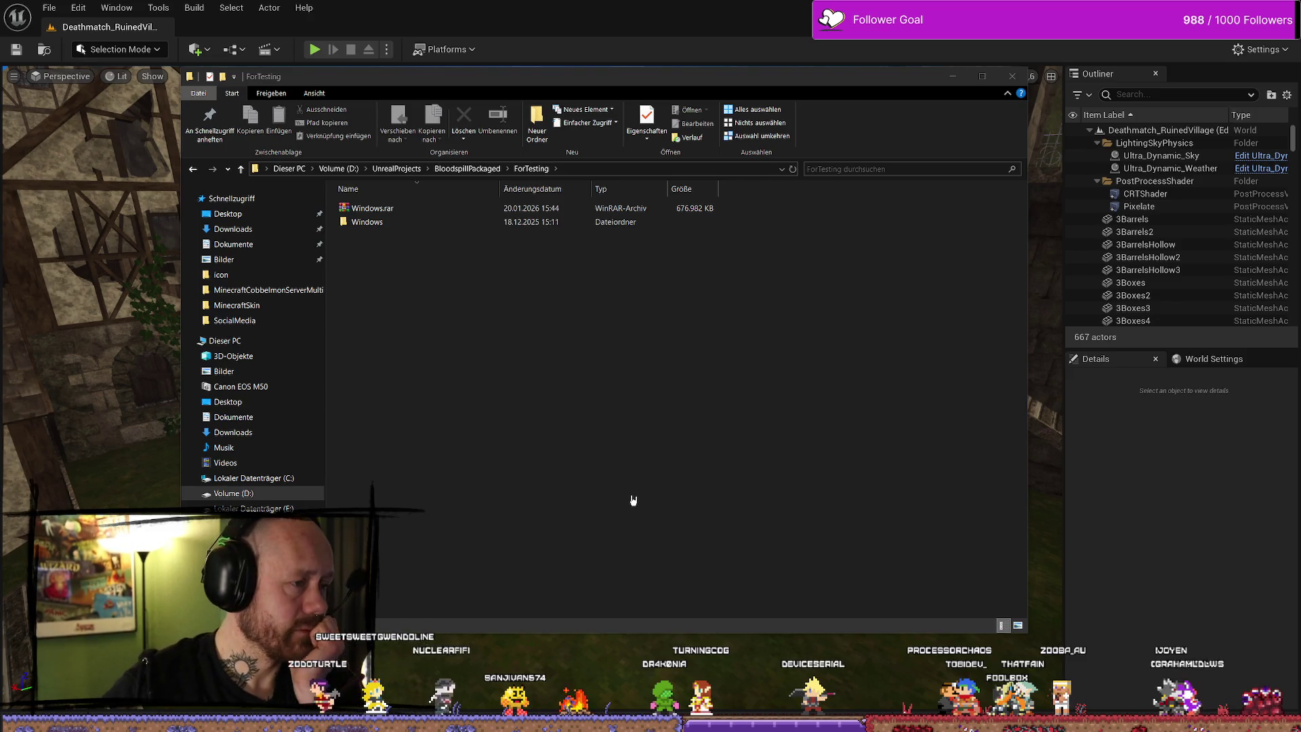
Select Windows.rar in the ForTesting folder and switch back to Unreal Editor
click(382, 209)
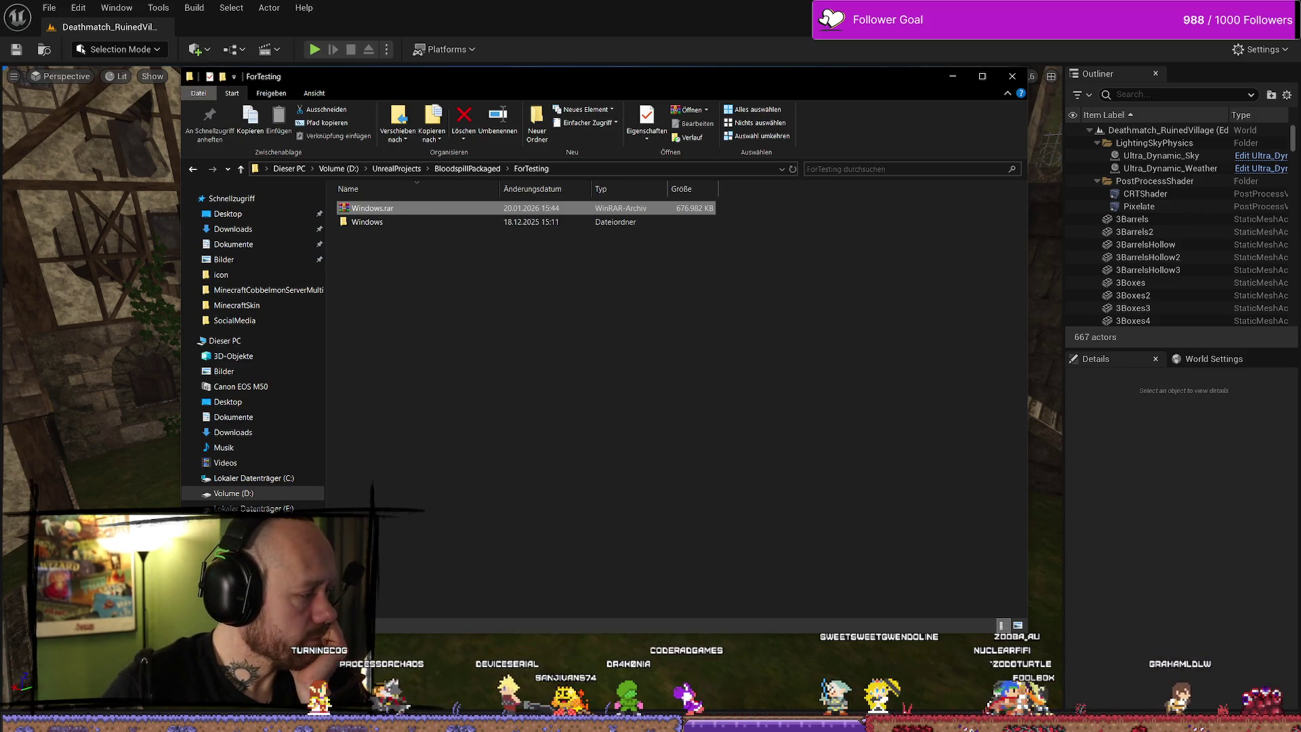
key(alt+Tab)
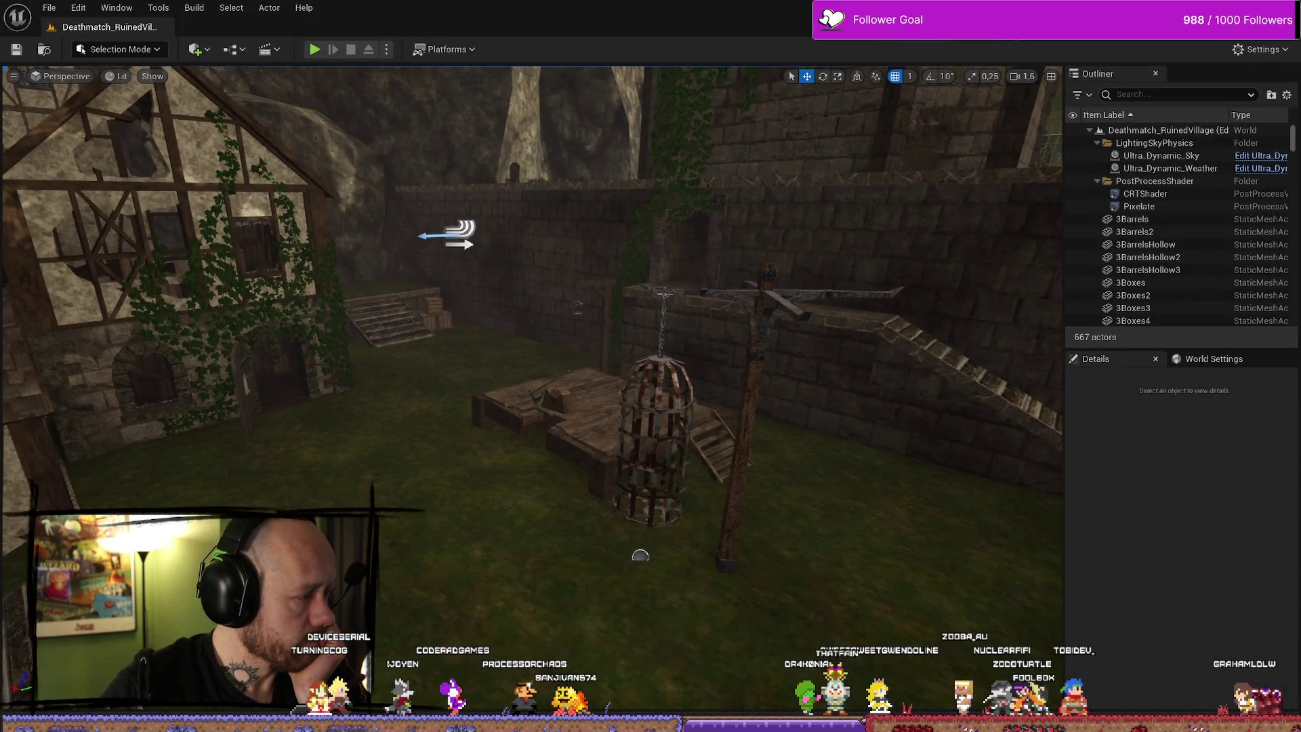
key(alt+Tab)
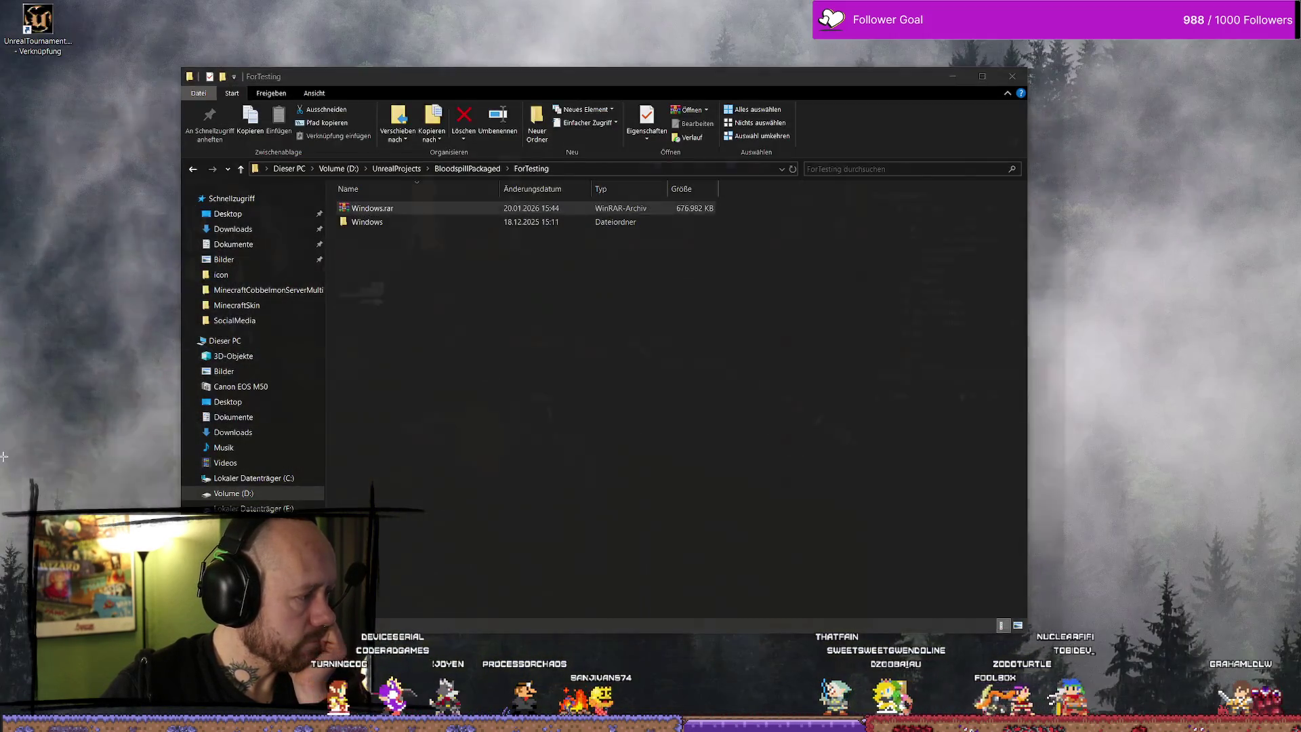
key(alt+Tab)
Open the BP_PlayerCharacter blueprint from the Content Drawer
scroll(501, 395, up, 3)
key(ctrl+space)
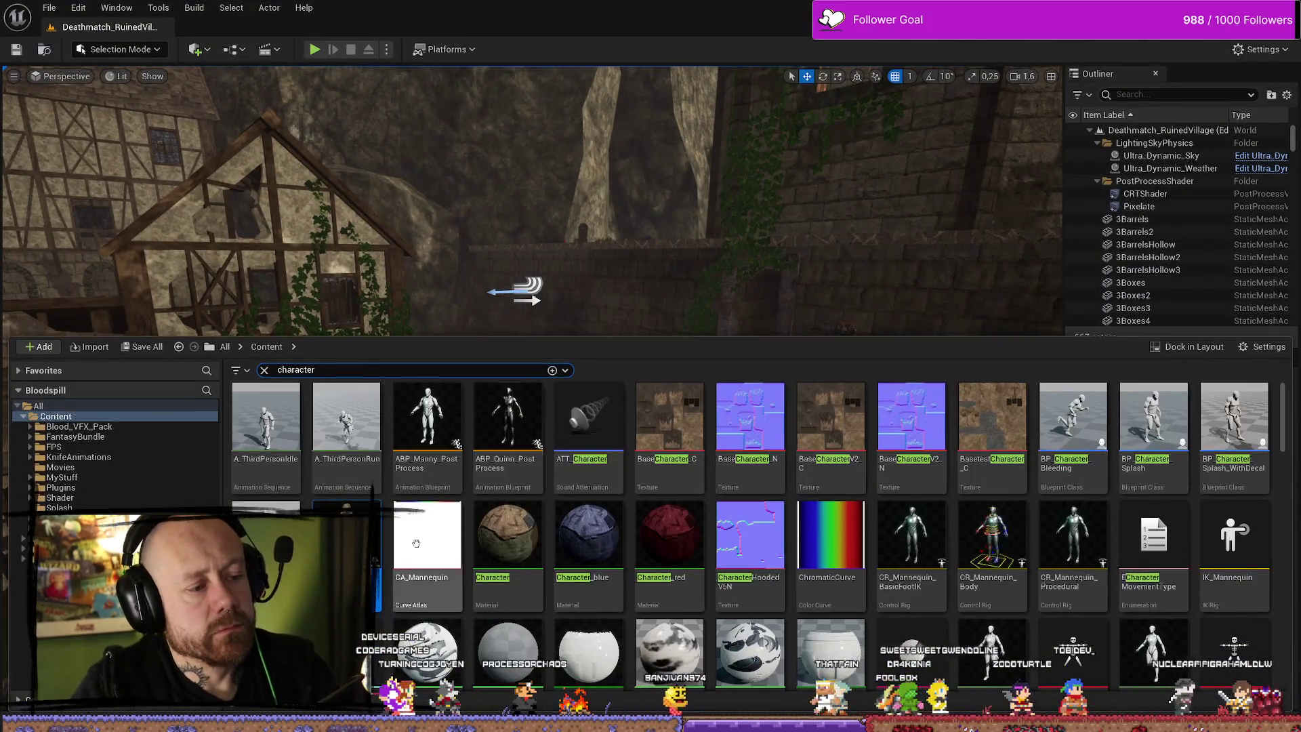
double_click(507, 467)
Pan the Melee Attack graph to show the Melee Attack event and trace nodes
scroll(718, 334, up, 2)
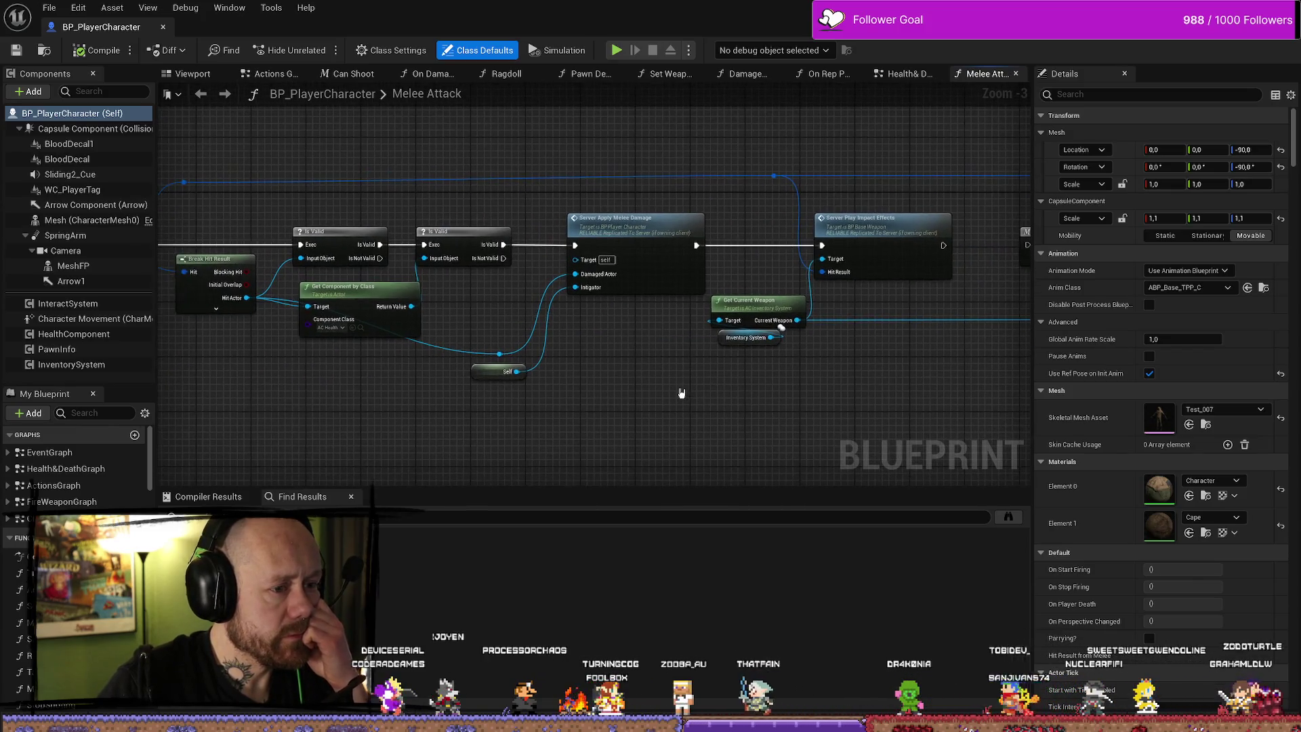
mouse_move(855, 386)
mouse_down()
mouse_move(871, 379)
mouse_move(843, 386)
mouse_up()
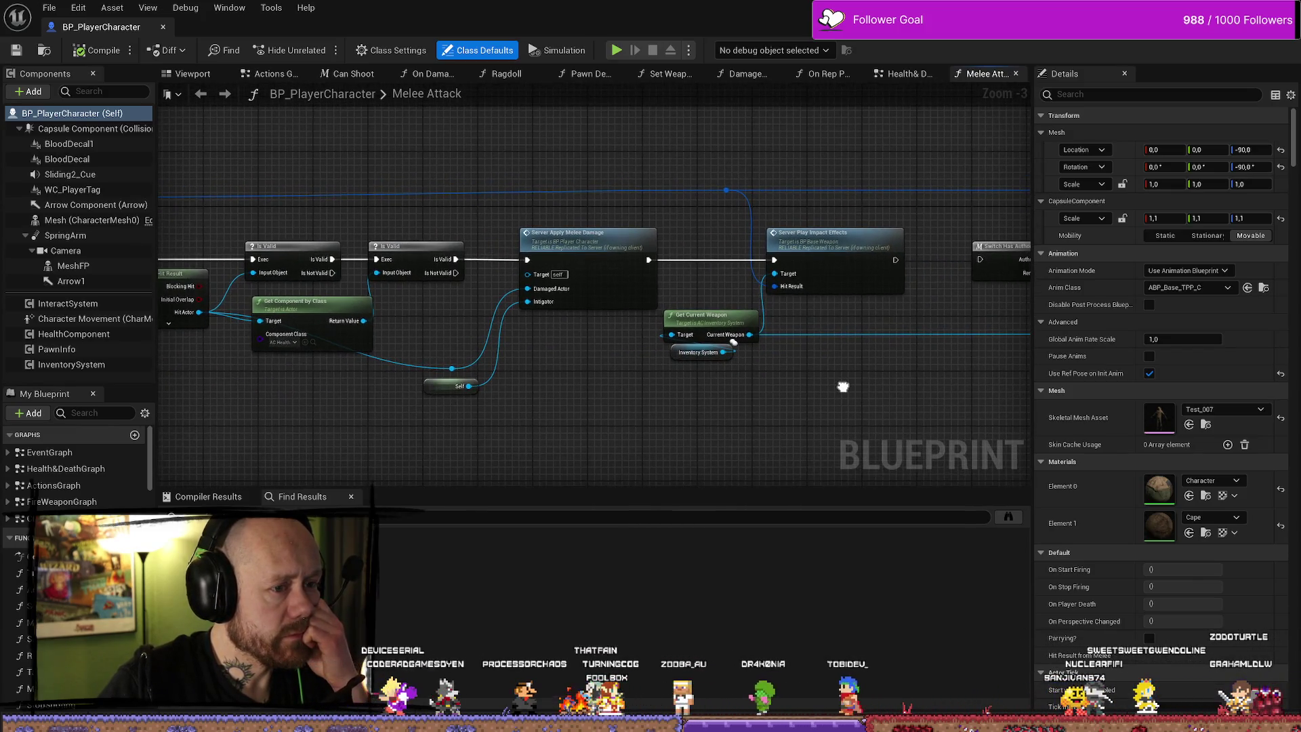
mouse_move(619, 401)
mouse_down()
mouse_move(674, 395)
mouse_move(616, 389)
mouse_move(750, 389)
mouse_up()
scroll(685, 372, down, 4)
scroll(825, 380, up, 3)
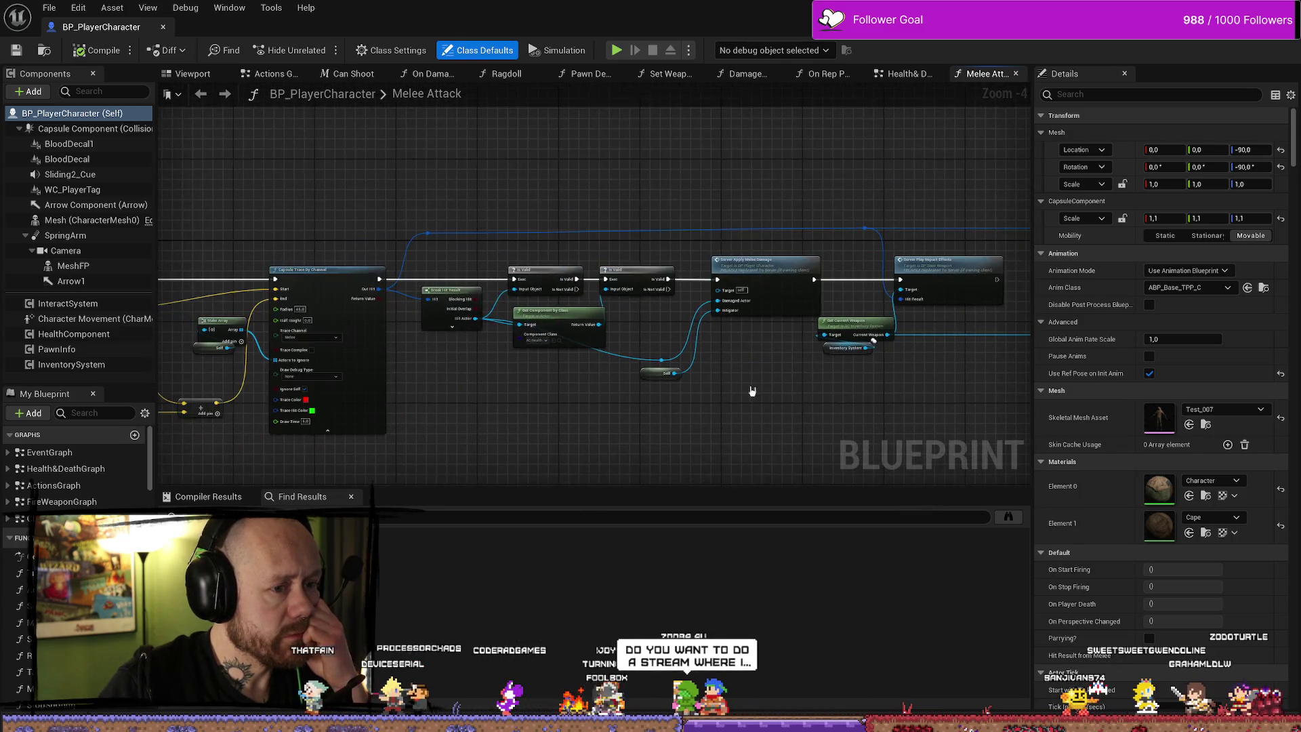
drag(494, 436, 621, 369)
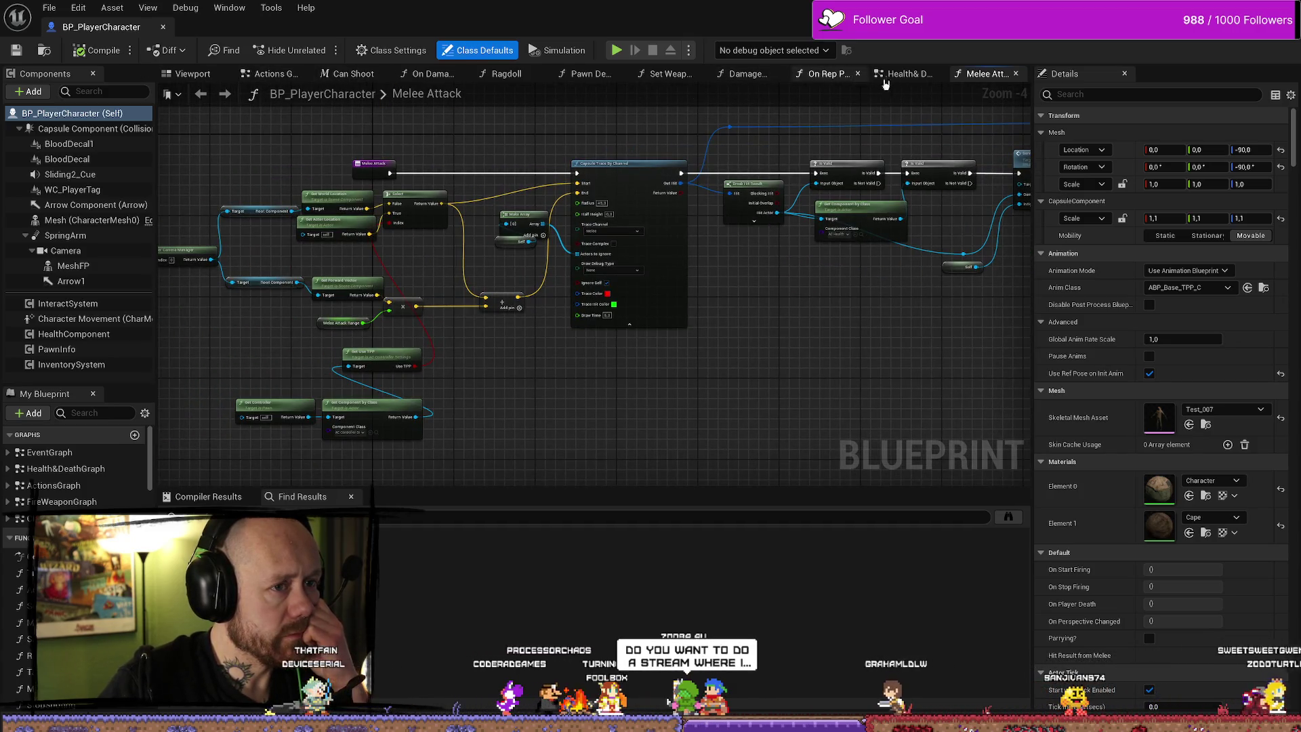
In the Health & Death graph, inspect Event AnyDamage, the Is Dead branch and the parry nodes
key(alt+Left)
scroll(542, 330, up, 5)
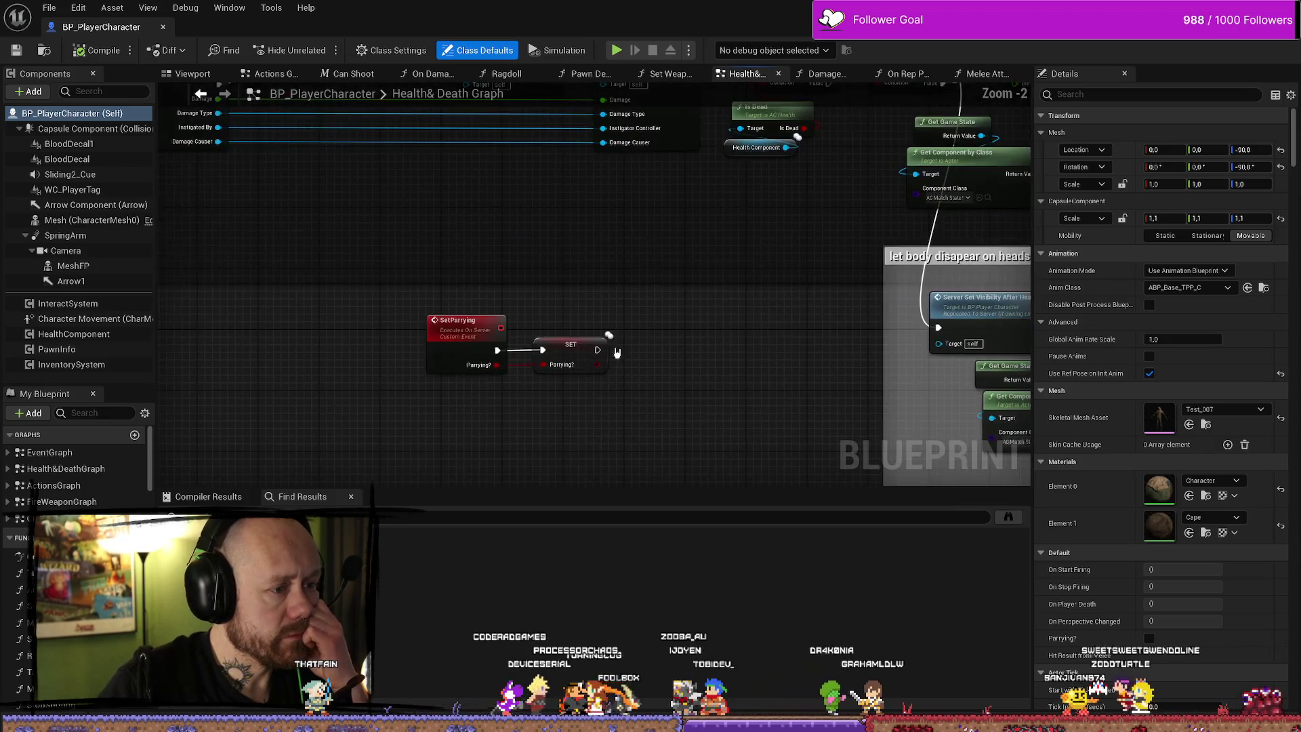
scroll(543, 330, down, 4)
scroll(361, 293, up, 6)
drag(440, 198, 452, 258)
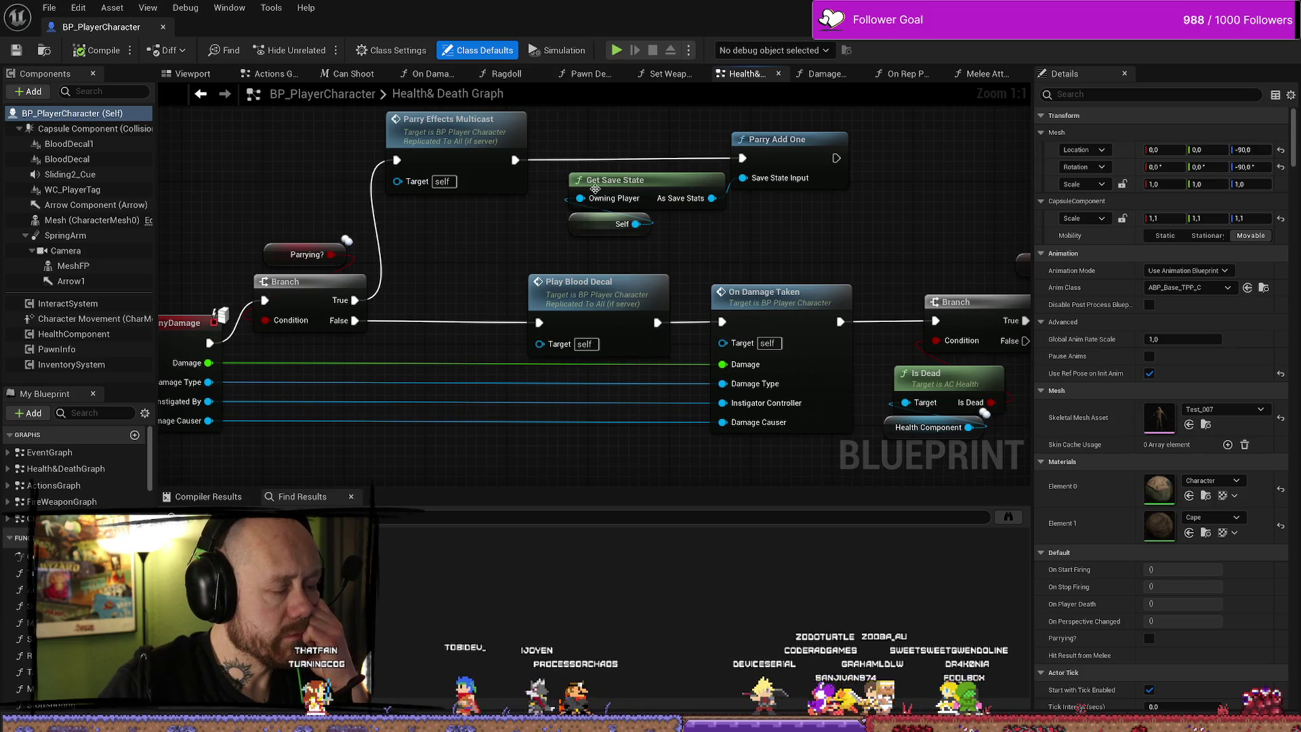
drag(860, 223, 845, 223)
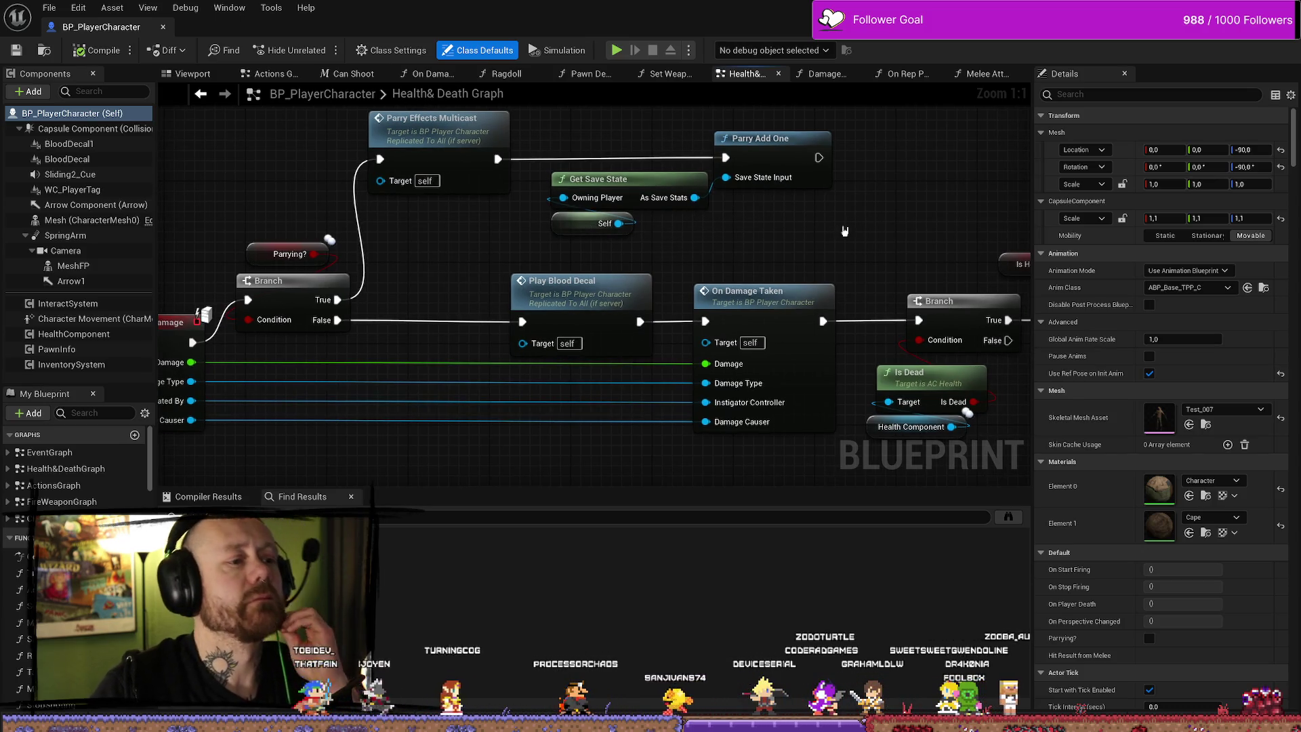
drag(821, 226, 999, 221)
click(283, 326)
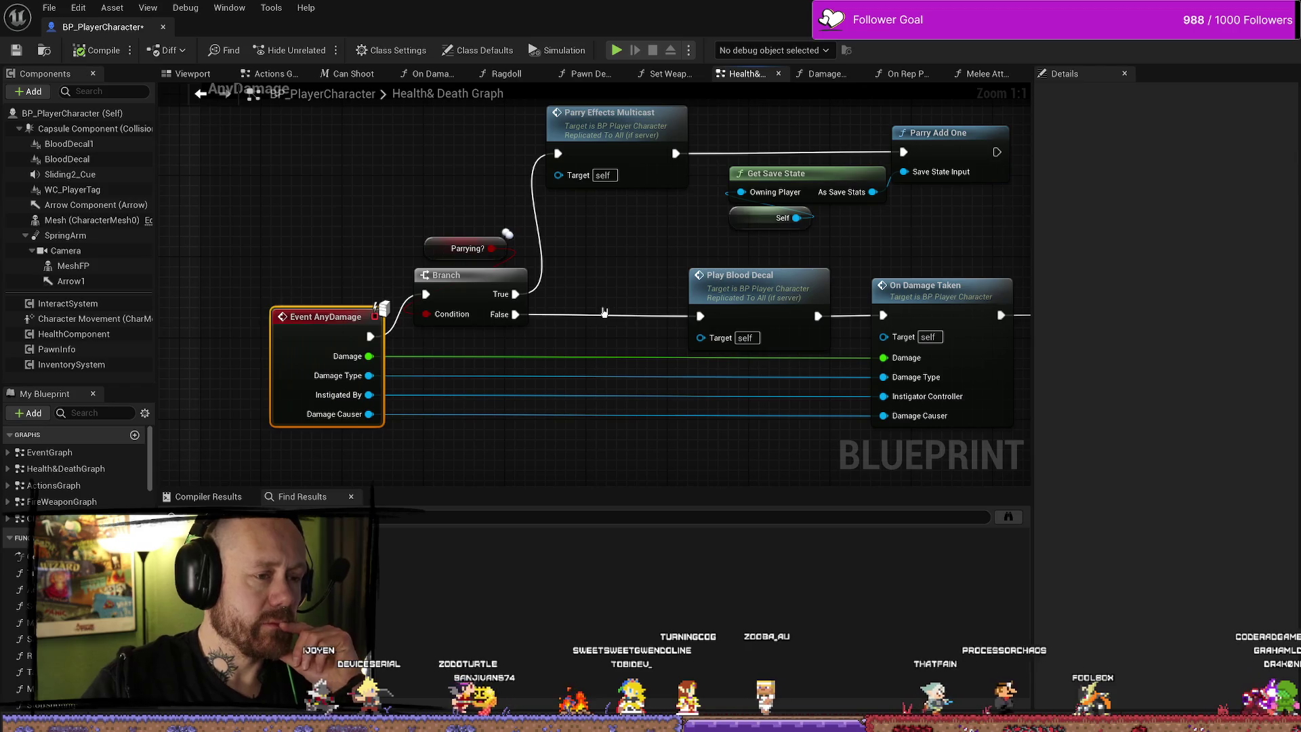
drag(649, 244, 616, 208)
mouse_move(703, 432)
mouse_down()
mouse_move(553, 412)
mouse_move(571, 414)
mouse_up()
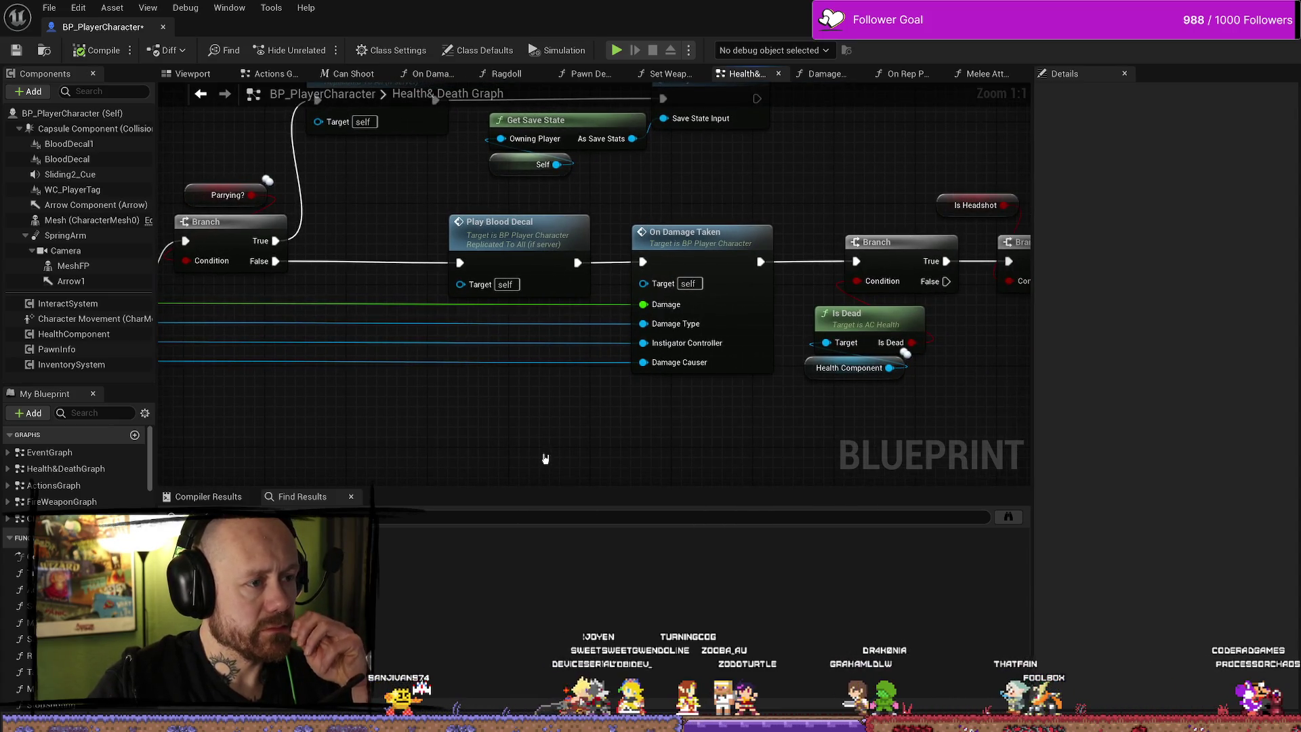
drag(546, 459, 539, 482)
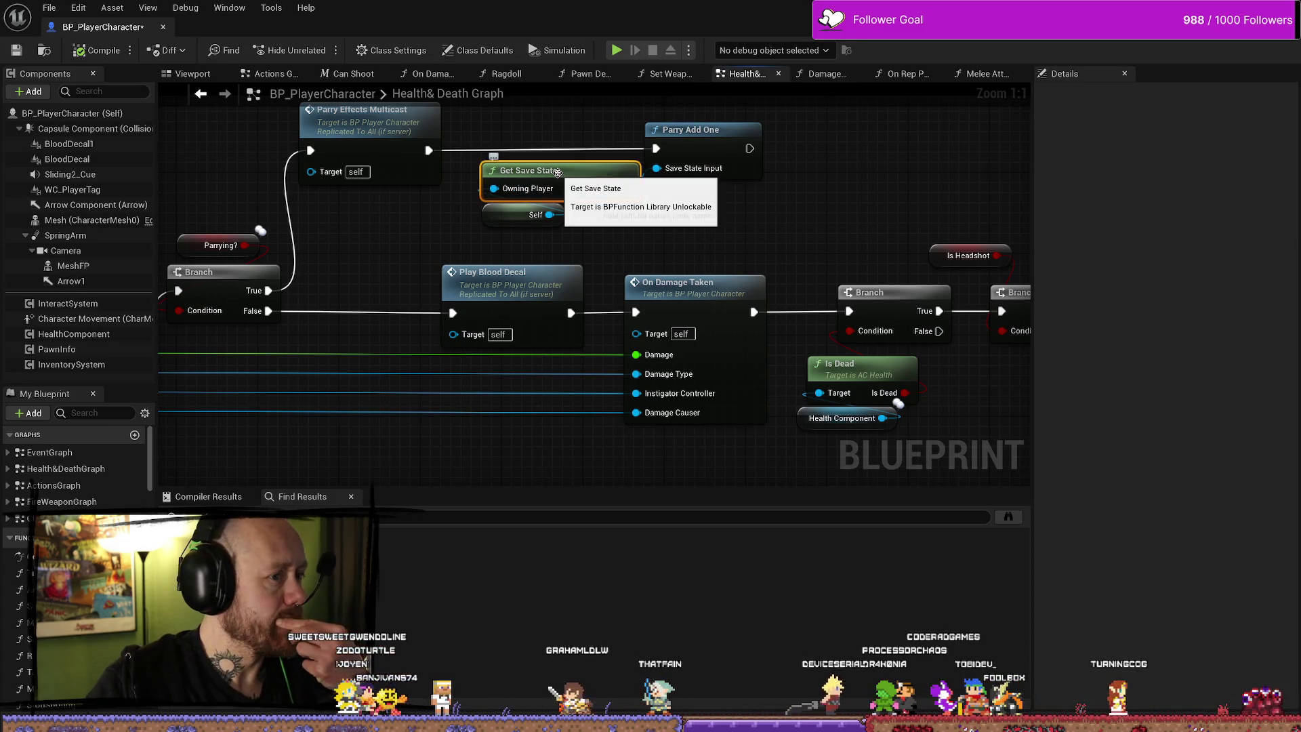
Open Get Save State in BPFunctionLibrary_Unlockable and inspect its As Save Stats cast
double_click(526, 170)
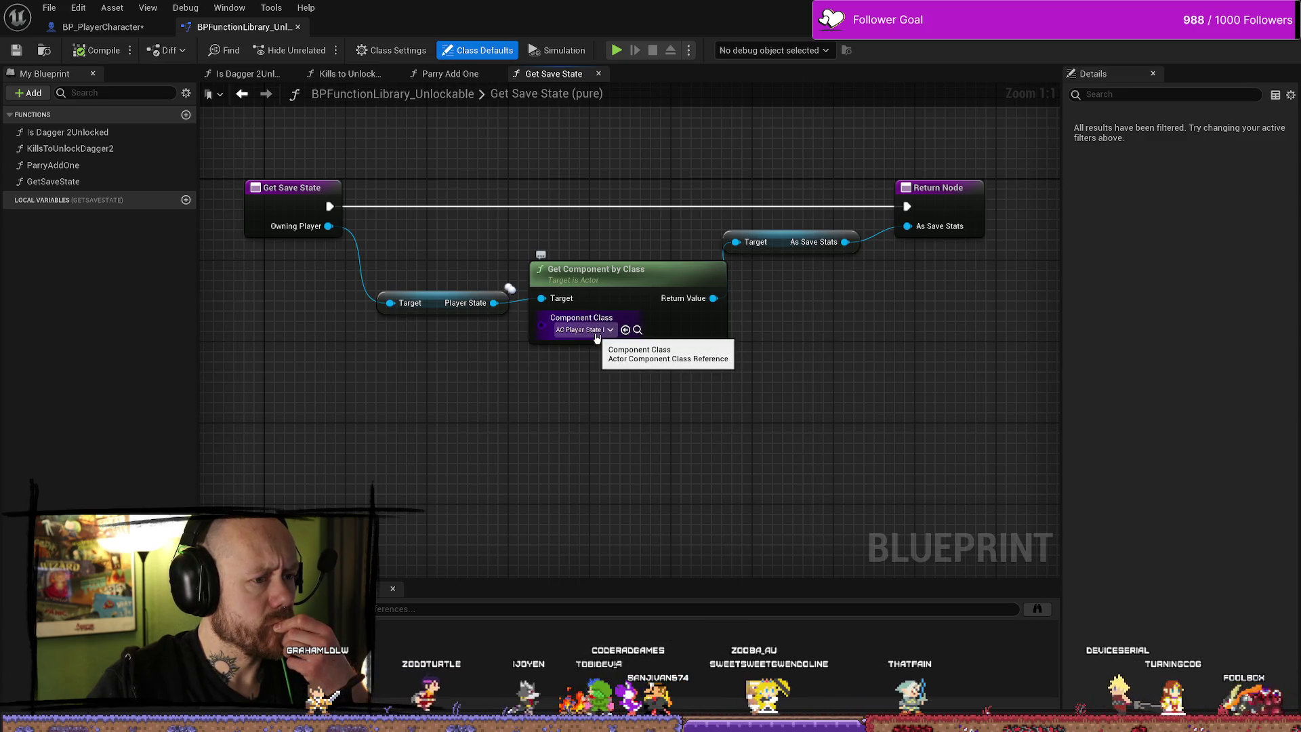
drag(812, 431, 765, 432)
click(746, 245)
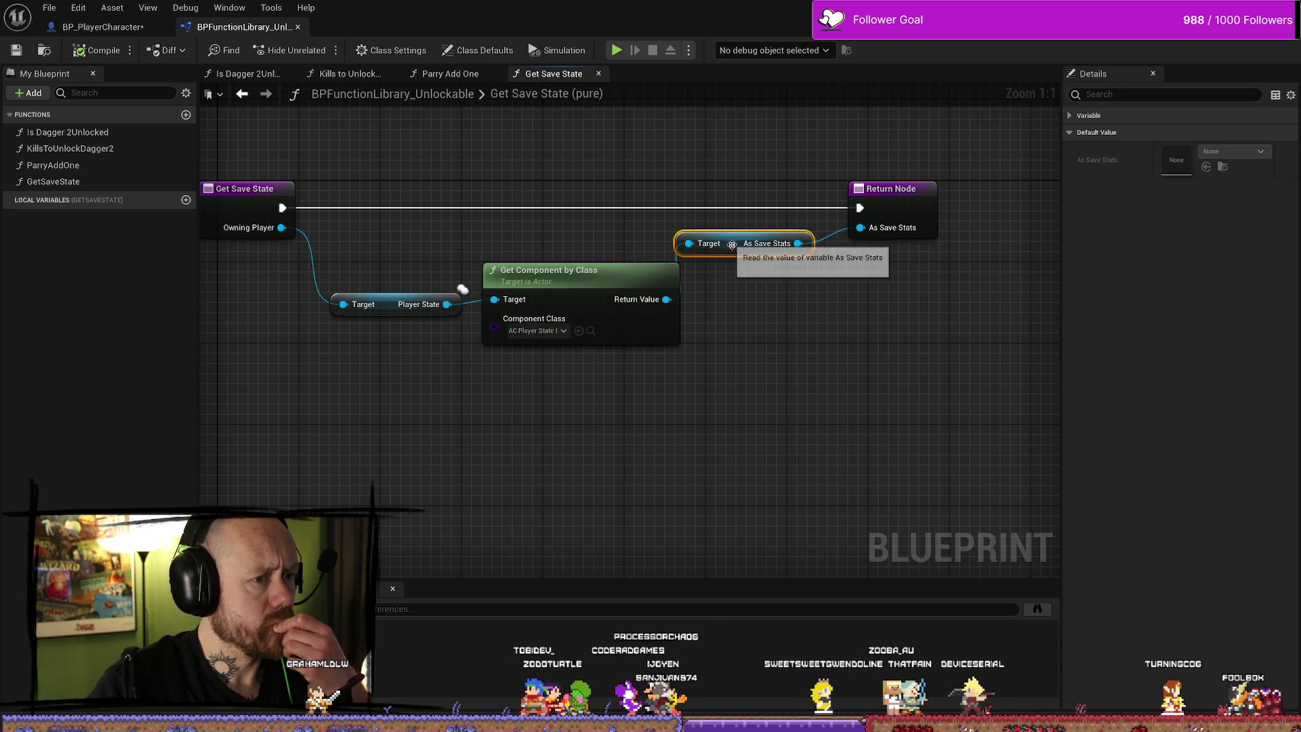
click(784, 327)
mouse_move(581, 251)
mouse_down()
mouse_move(494, 241)
mouse_move(550, 241)
mouse_up()
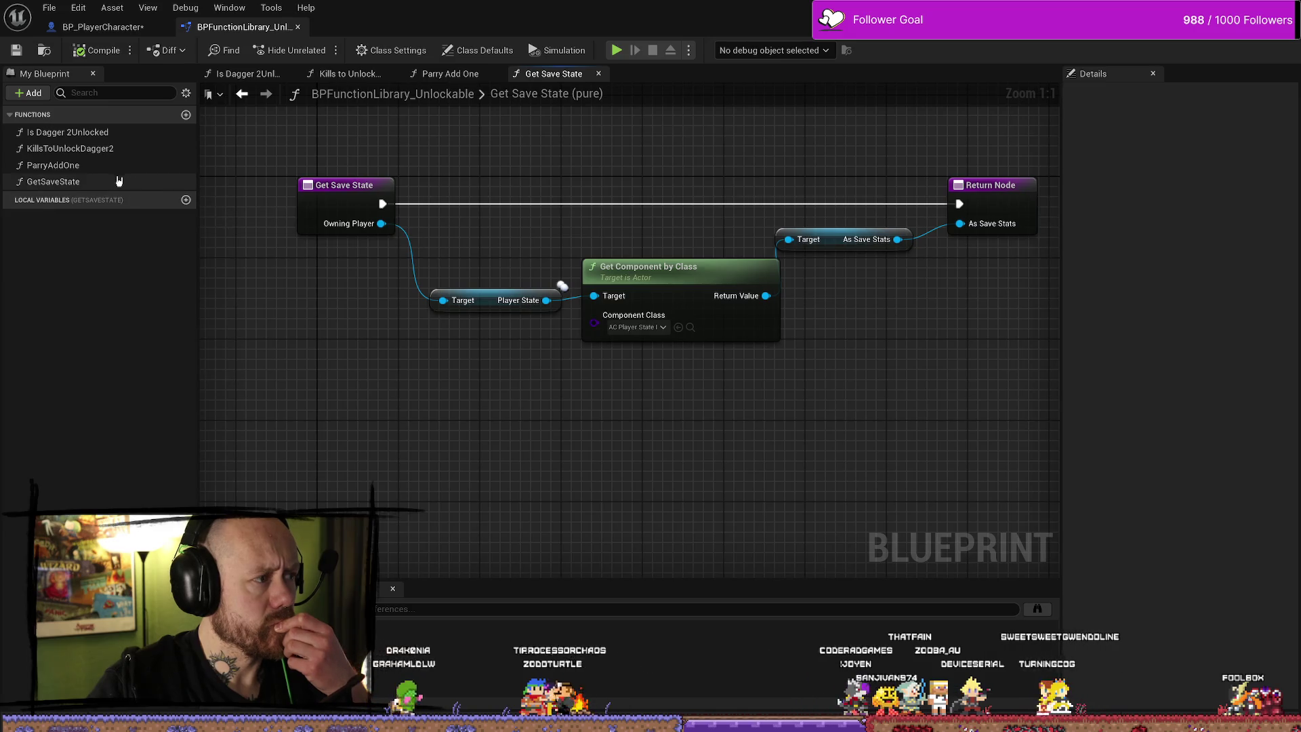
Review the Is Dagger 2Unlocked, Kills to Unlock Dagger 2, ParryAddOne and GetSaveState functions
click(82, 134)
double_click(81, 136)
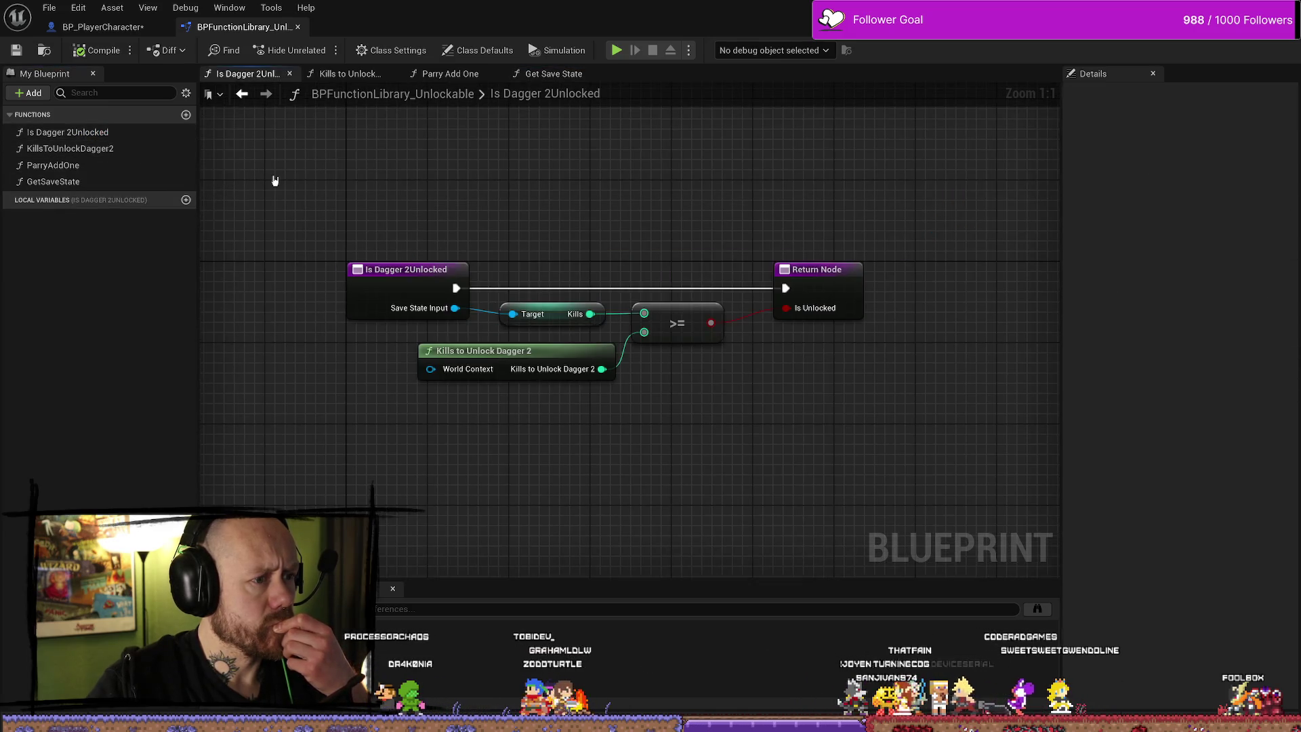
double_click(57, 148)
double_click(97, 182)
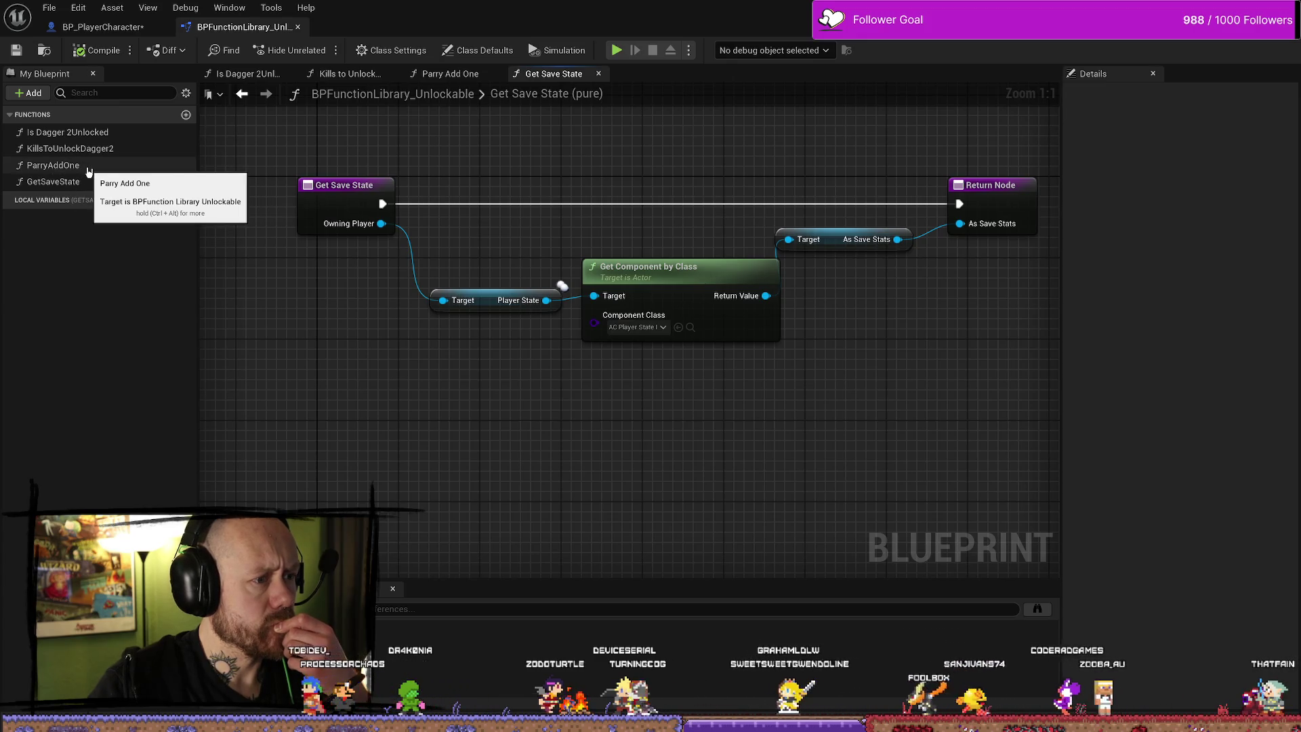
double_click(85, 167)
double_click(88, 182)
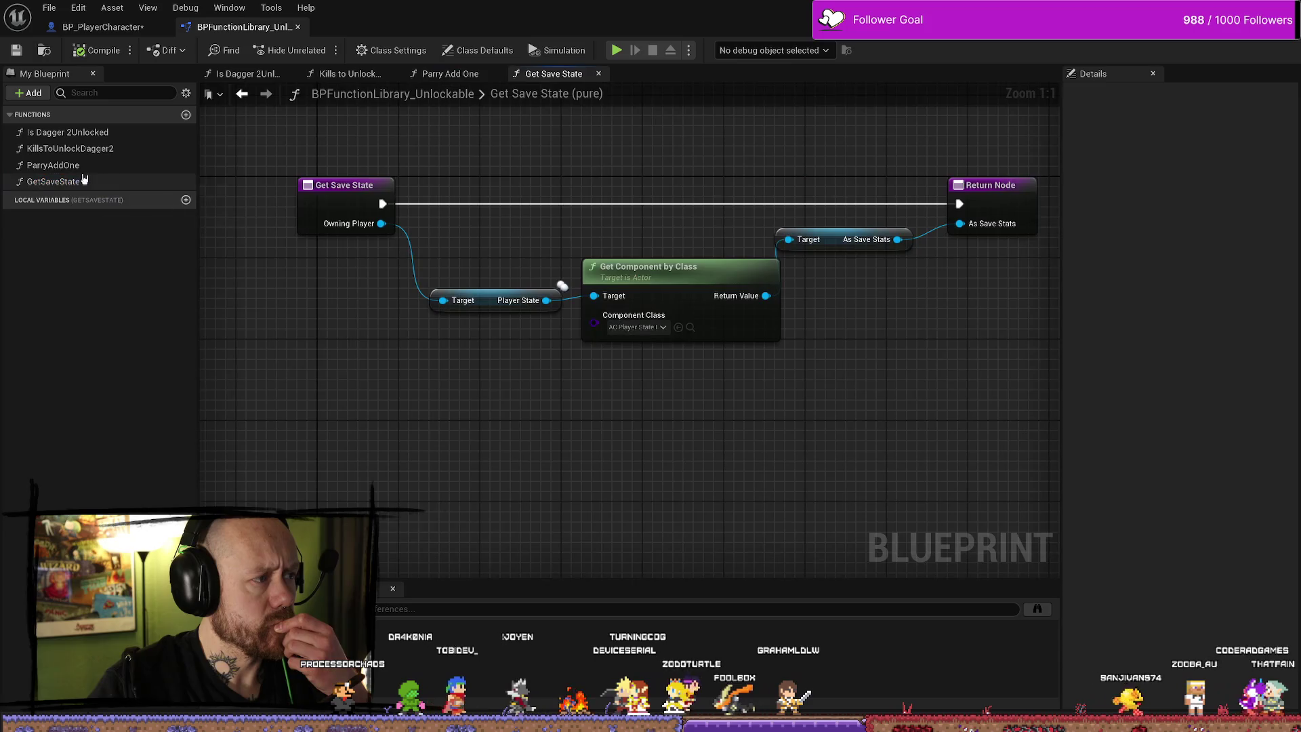
double_click(110, 150)
double_click(101, 132)
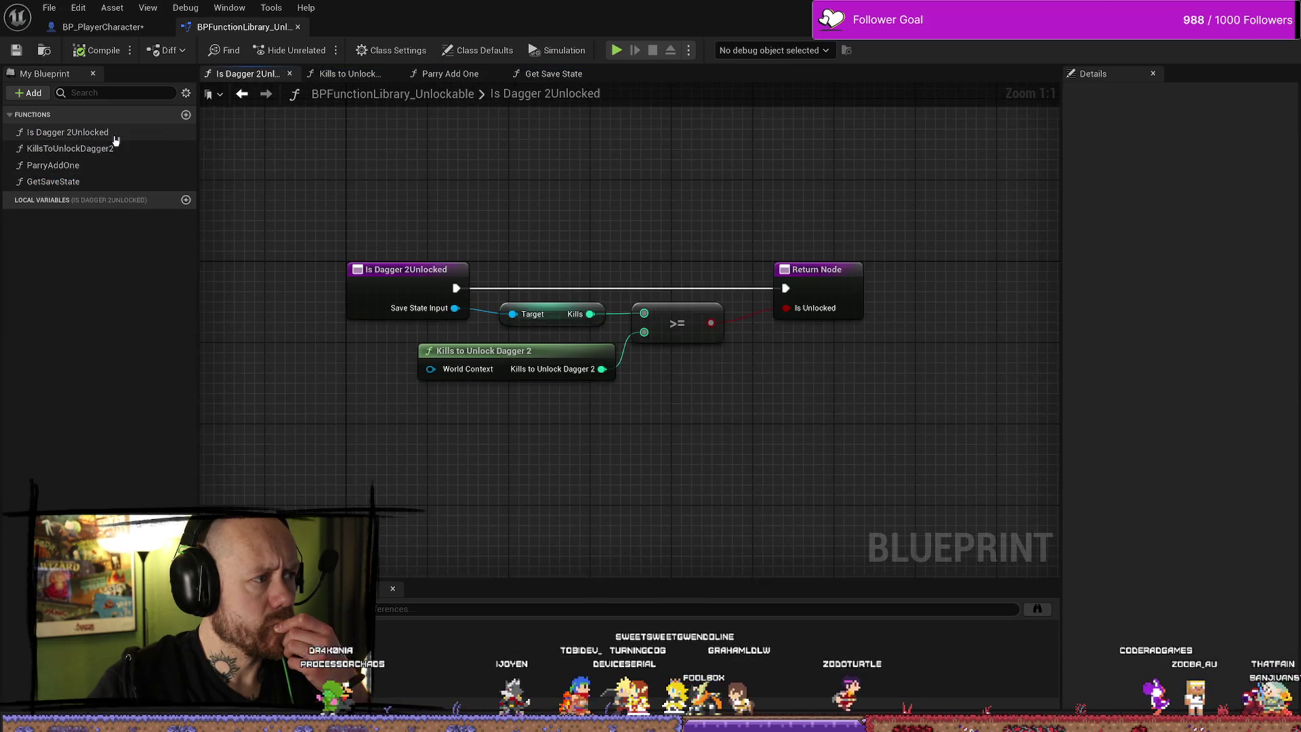
double_click(113, 181)
Check the Player State node's default value, then return to BP_PlayerCharacter
click(474, 279)
click(480, 353)
click(529, 277)
click(463, 236)
click(102, 26)
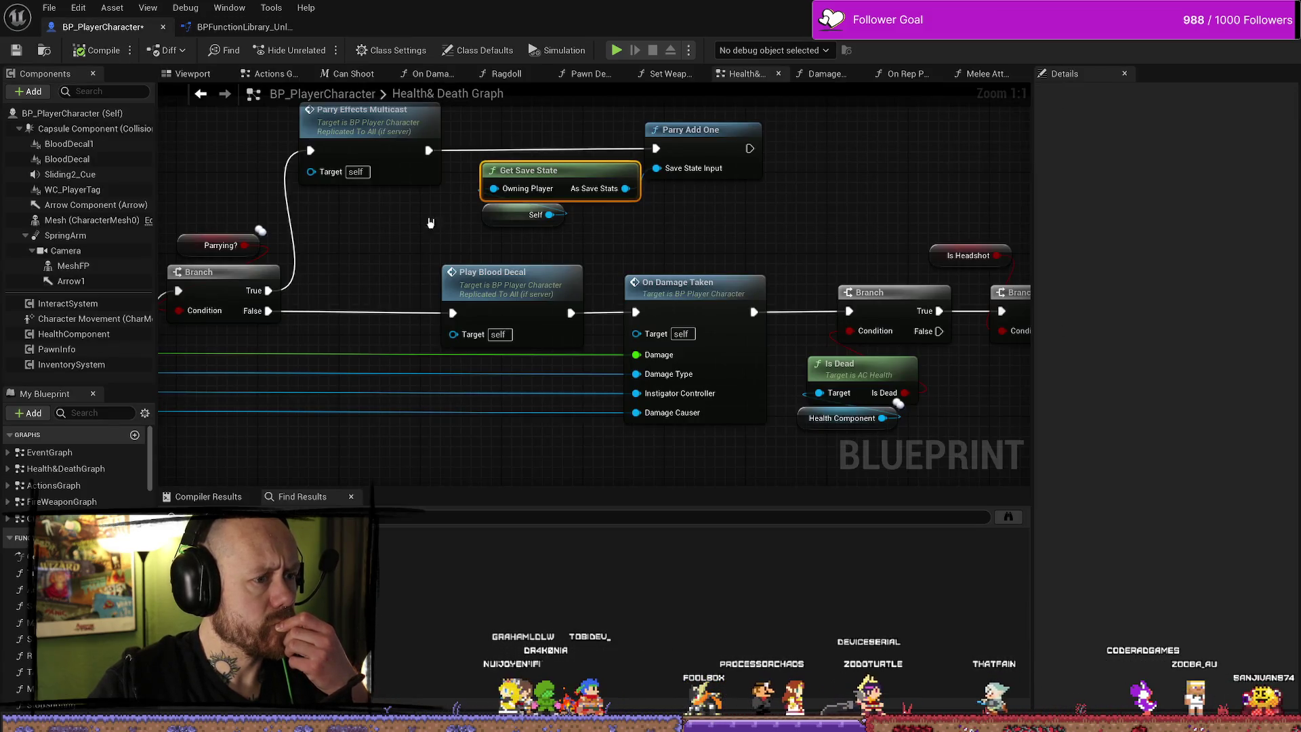
Save BP_PlayerCharacter and review the Play Blood Decal and Is Dead branch chain
click(17, 50)
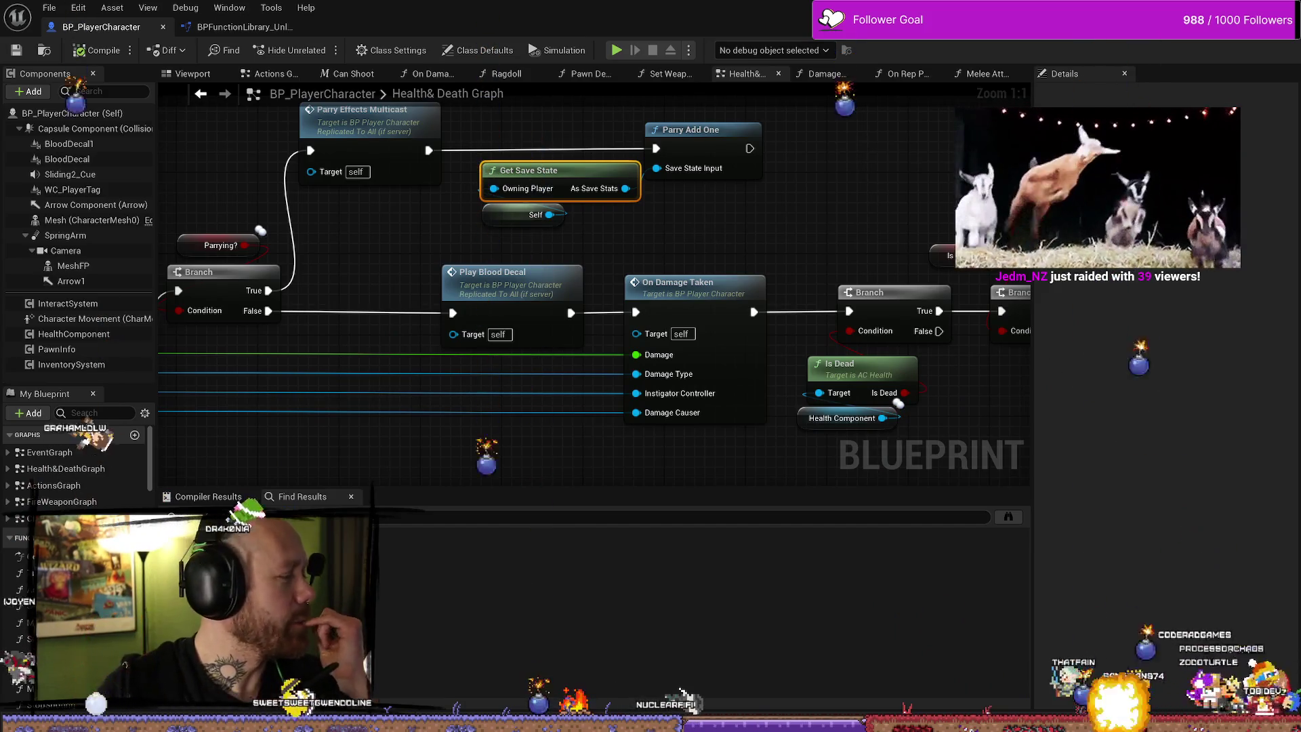
drag(435, 224, 527, 230)
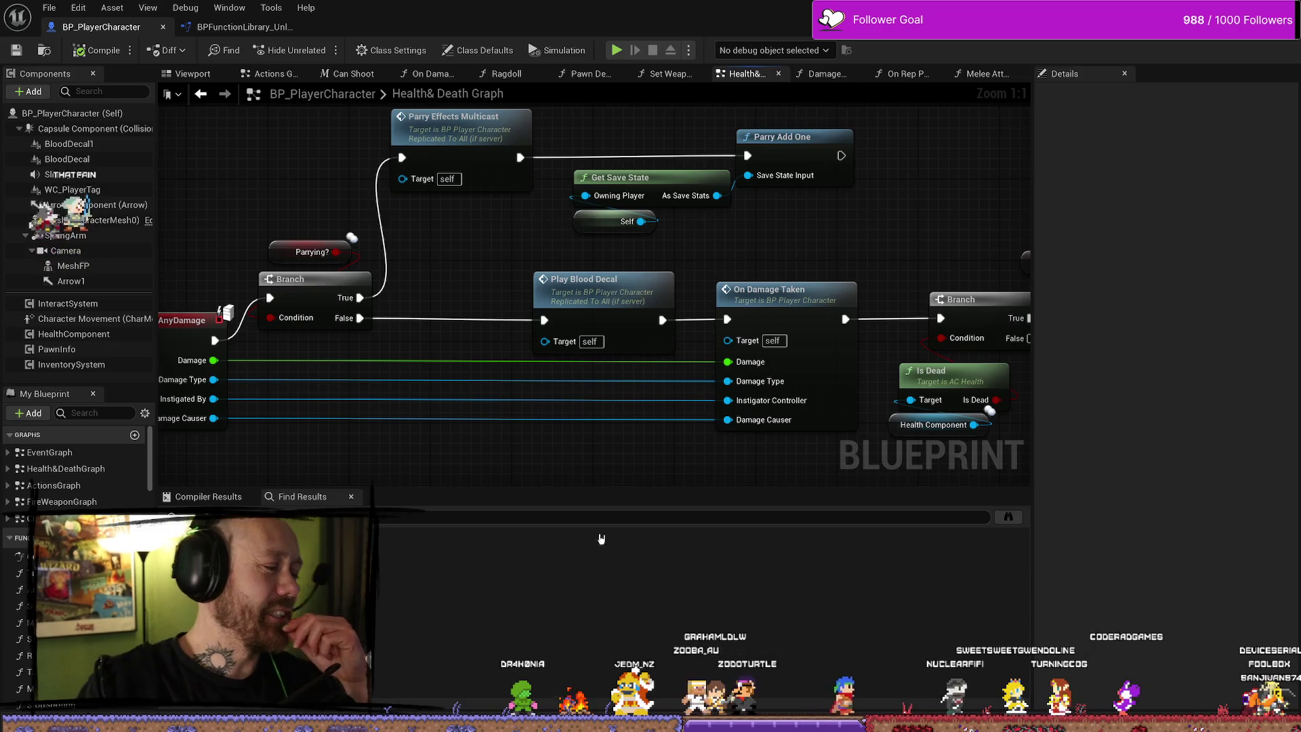
scroll(670, 421, down, 3)
Pan the Health & Death graph across the Delay, OR, Destroy Actor and SetParrying nodes
scroll(670, 421, up, 3)
scroll(670, 421, down, 2)
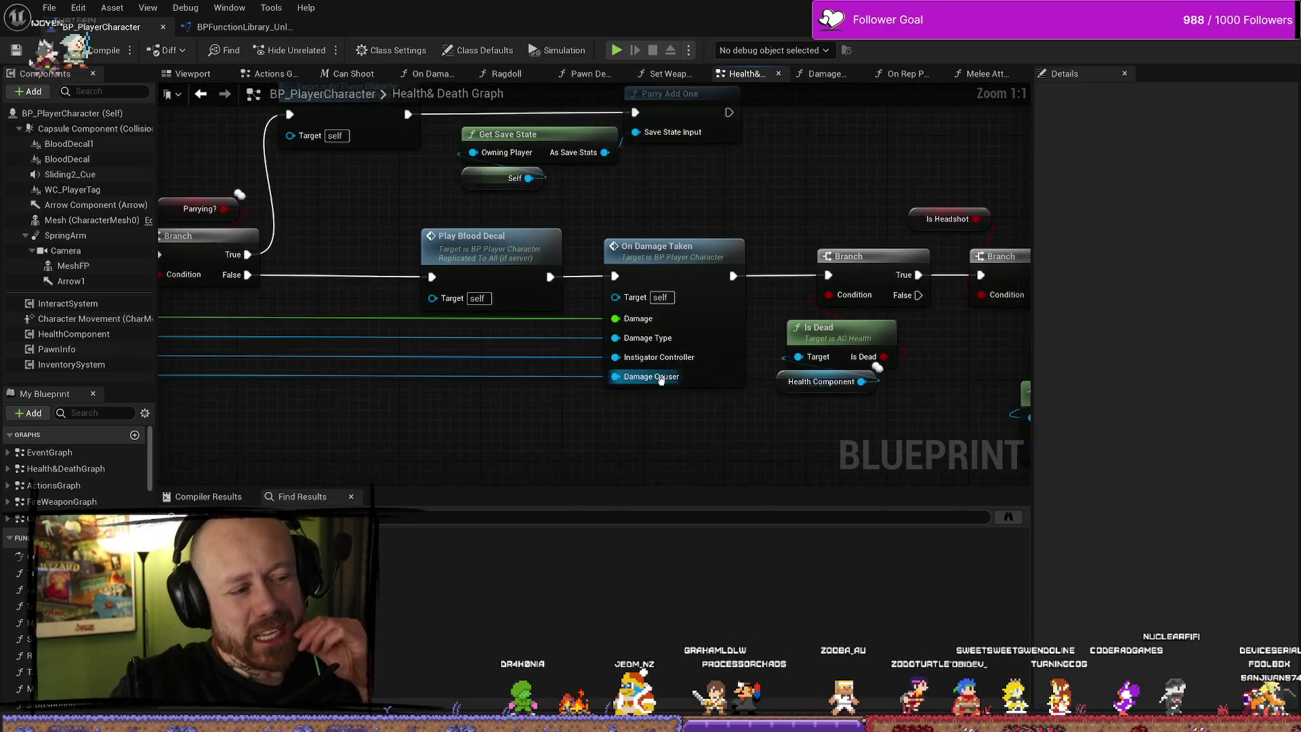
drag(887, 383, 559, 351)
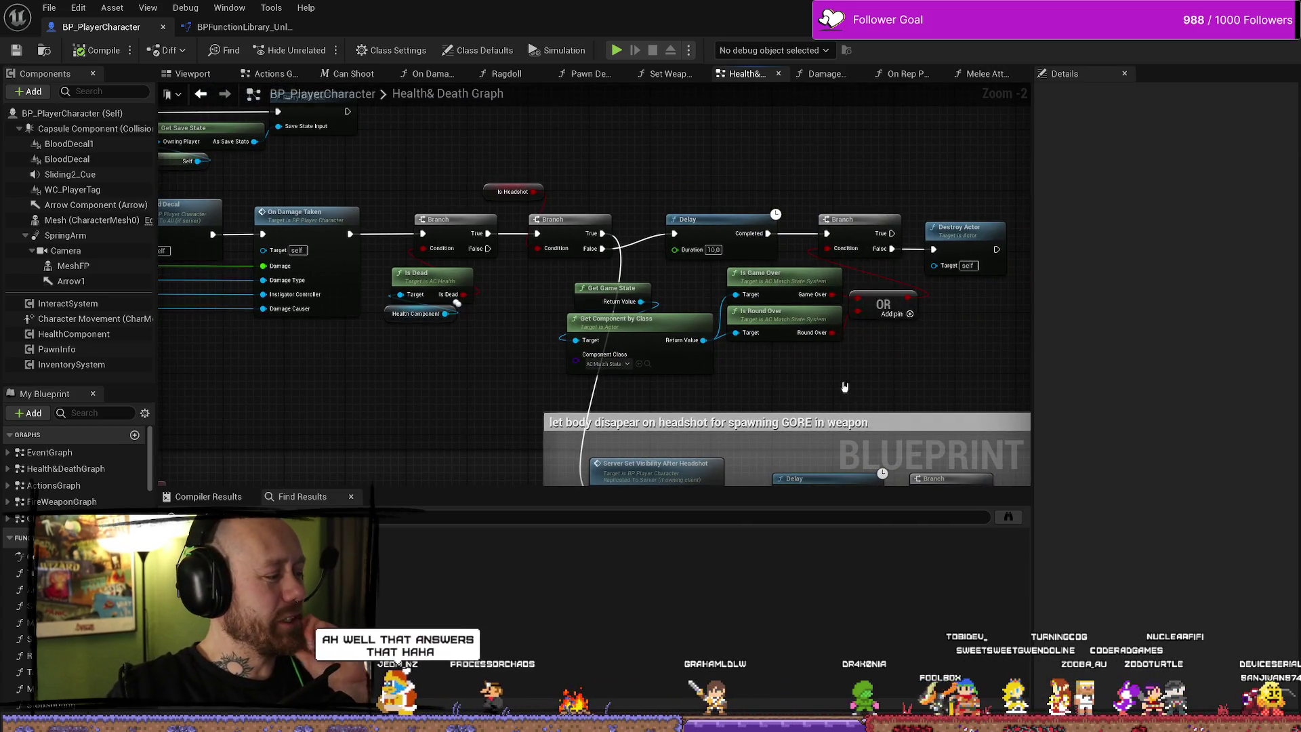
mouse_move(424, 397)
mouse_down()
mouse_move(665, 377)
mouse_move(508, 300)
mouse_up()
drag(740, 323, 598, 309)
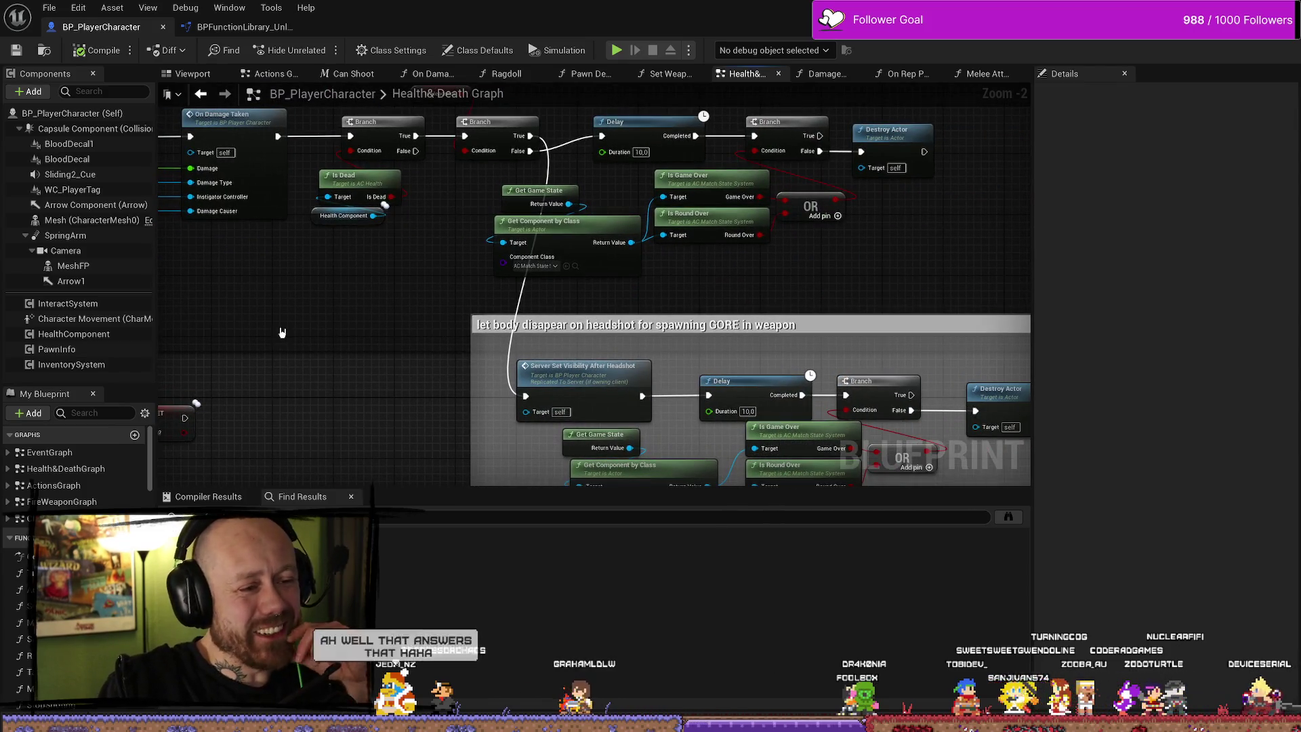
mouse_move(275, 317)
mouse_down()
mouse_move(489, 322)
mouse_move(468, 270)
mouse_move(535, 349)
mouse_move(486, 282)
mouse_move(593, 291)
mouse_up()
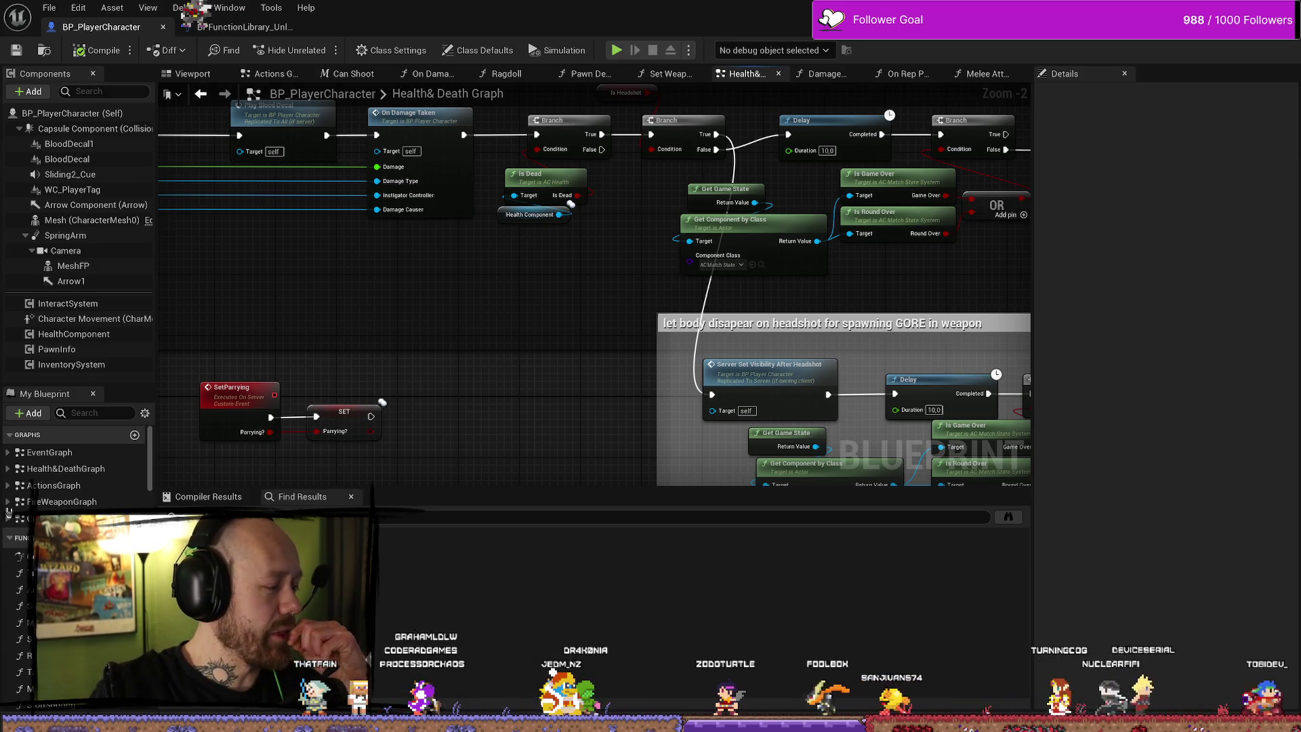
scroll(528, 377, down, 3)
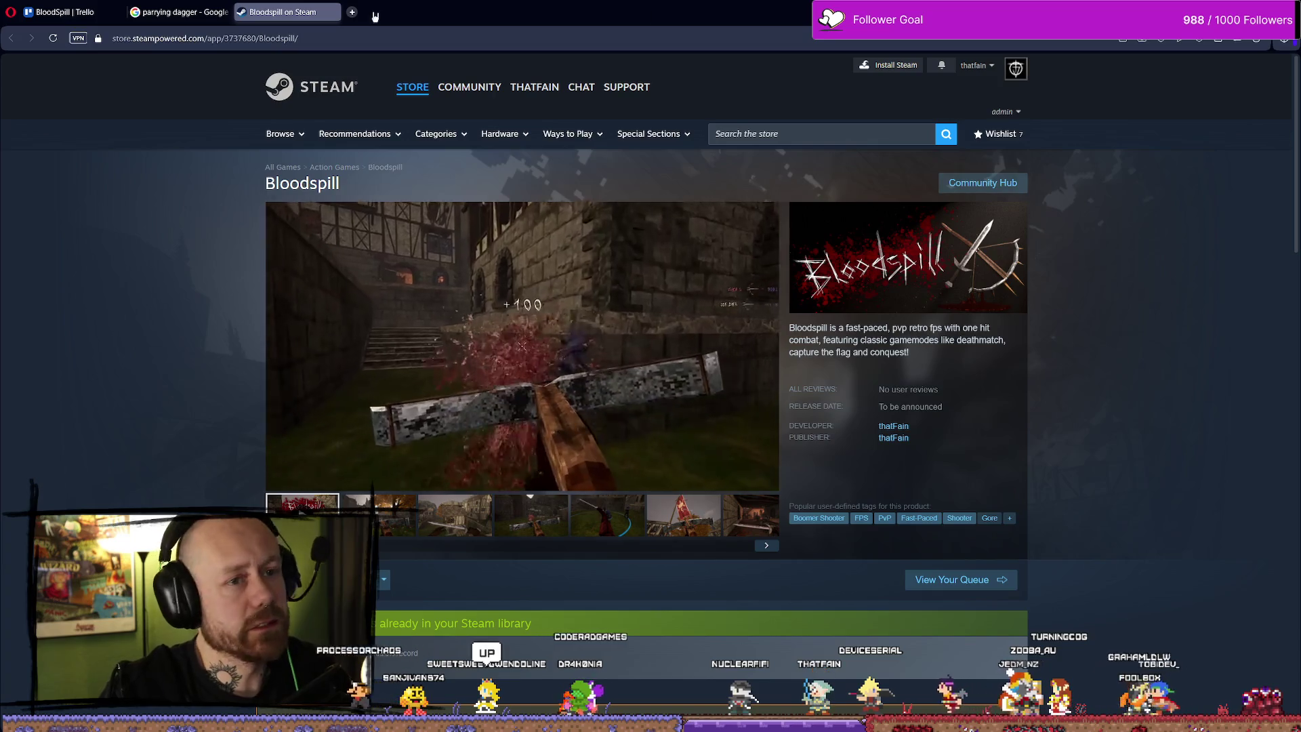
Close the Steam store page and return to the Deathmatch_RuinedVillage level editor
middle_click(271, 8)
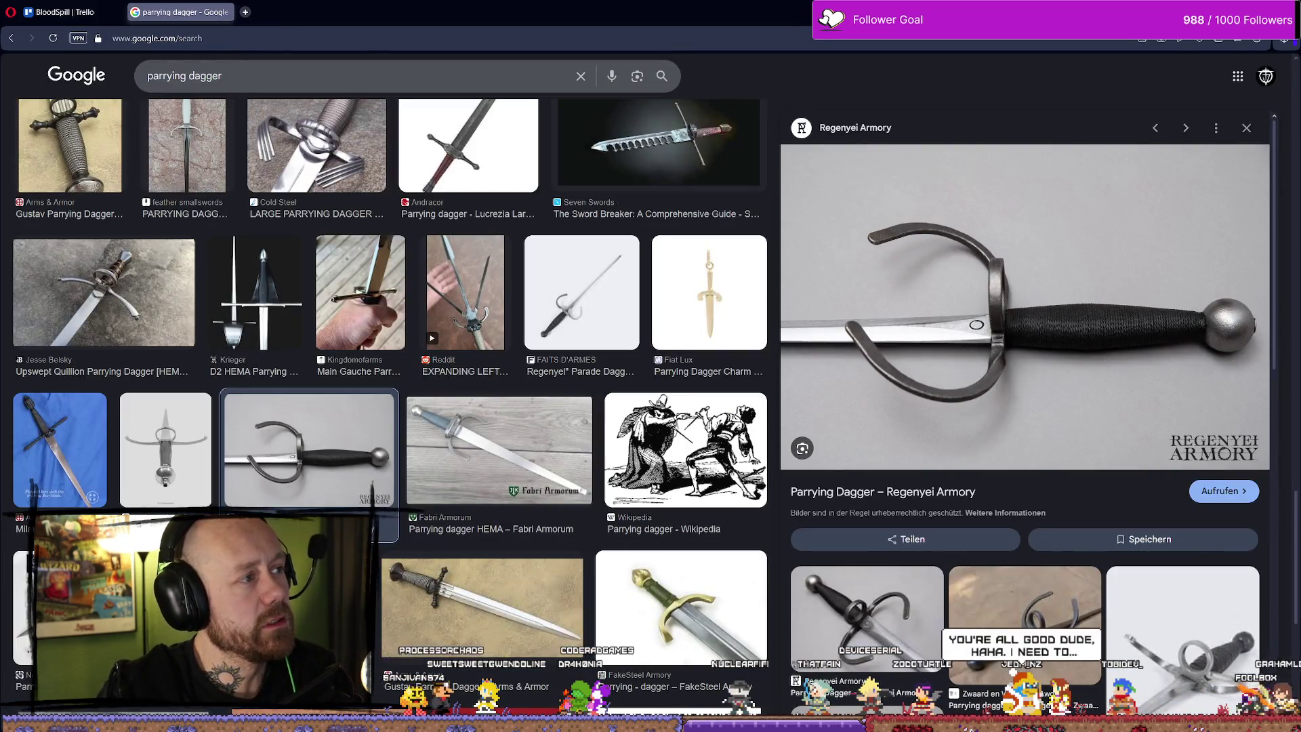
key(alt+Tab)
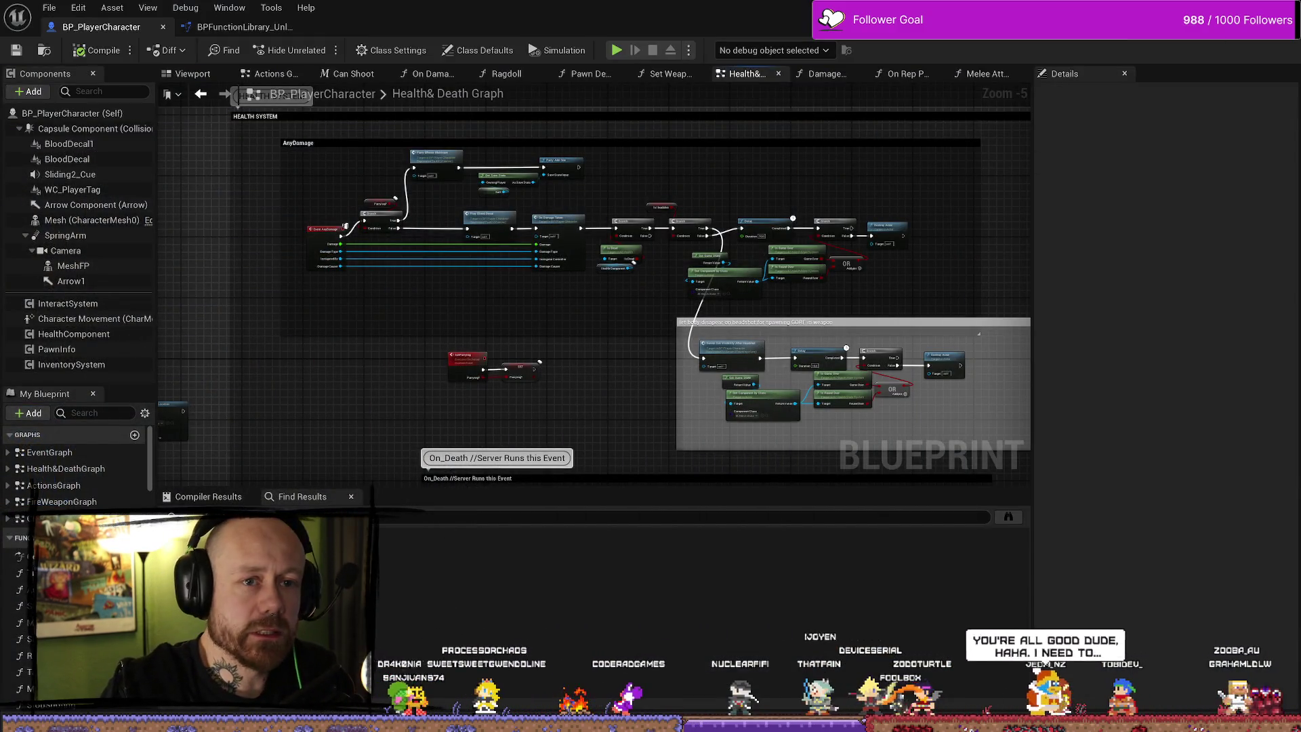
key(alt+Tab)
key(alt+Tab)
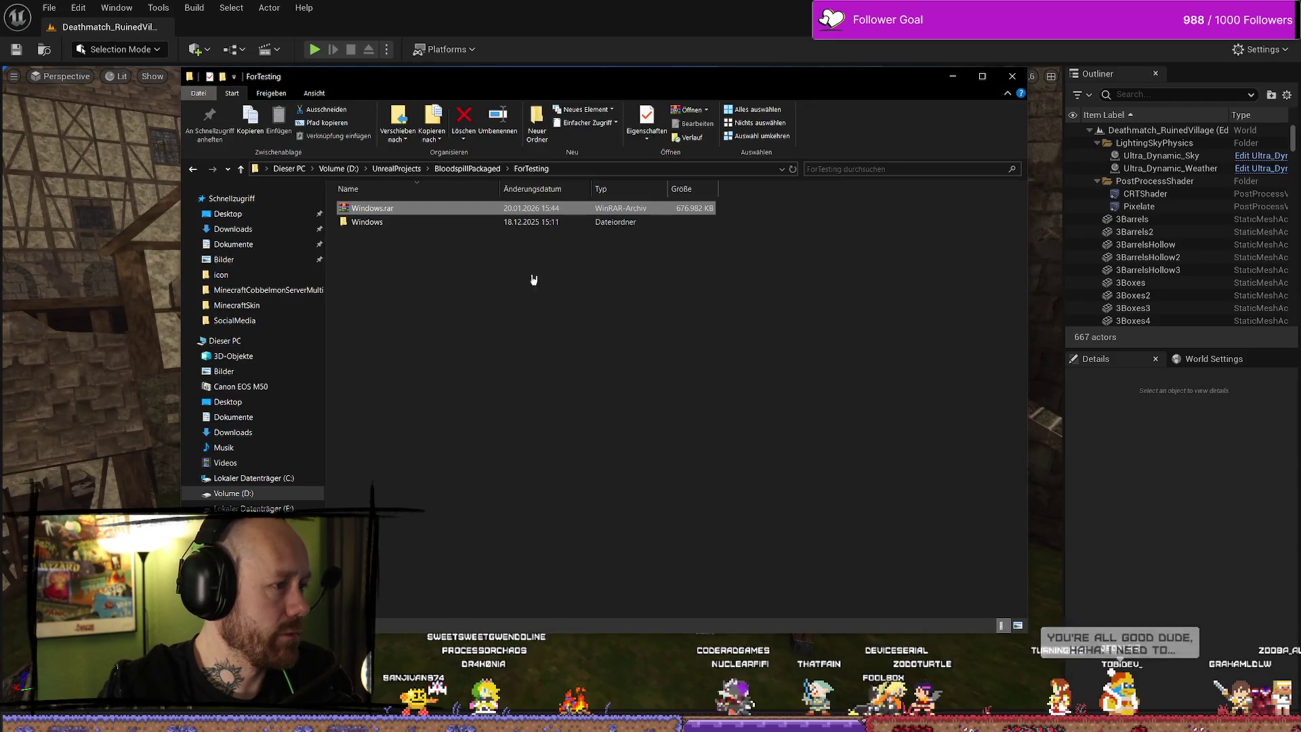
Open ForTesting\Windows, launch Bloodspill.exe and bring the game window forward
mouse_move(412, 226)
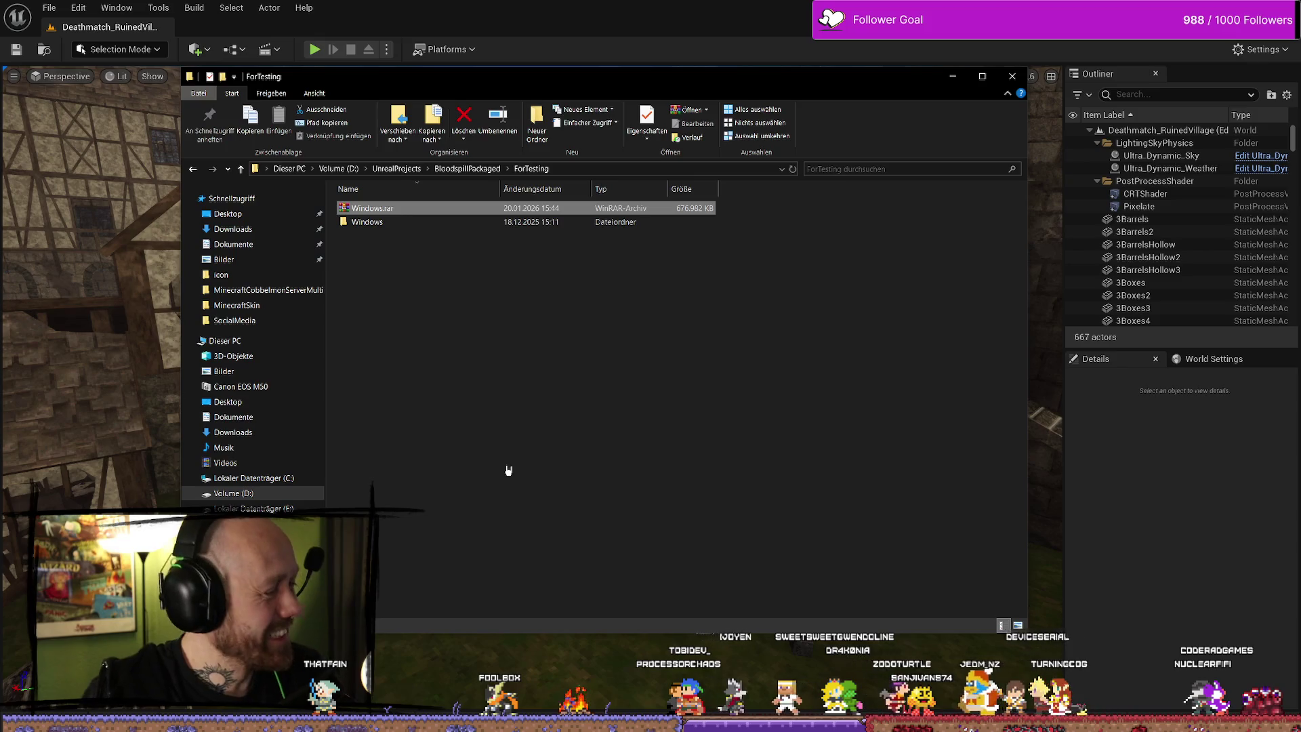
double_click(426, 224)
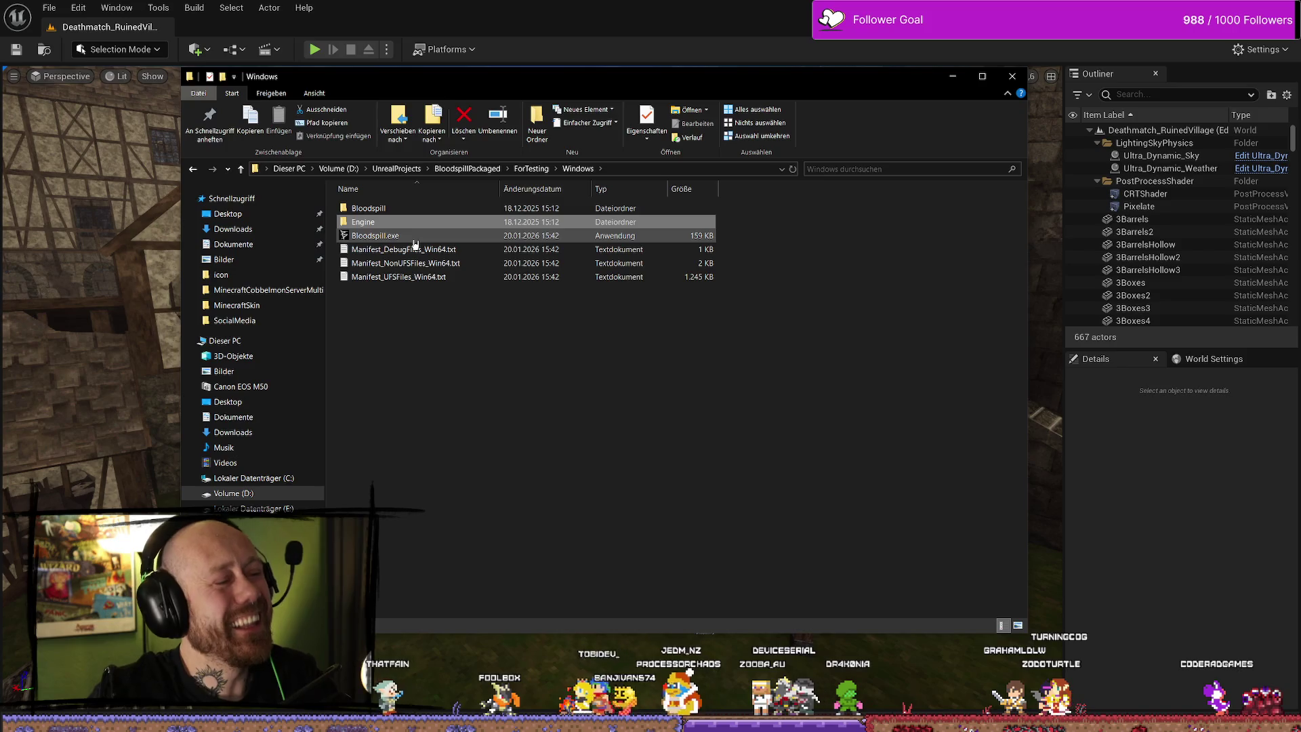
double_click(415, 237)
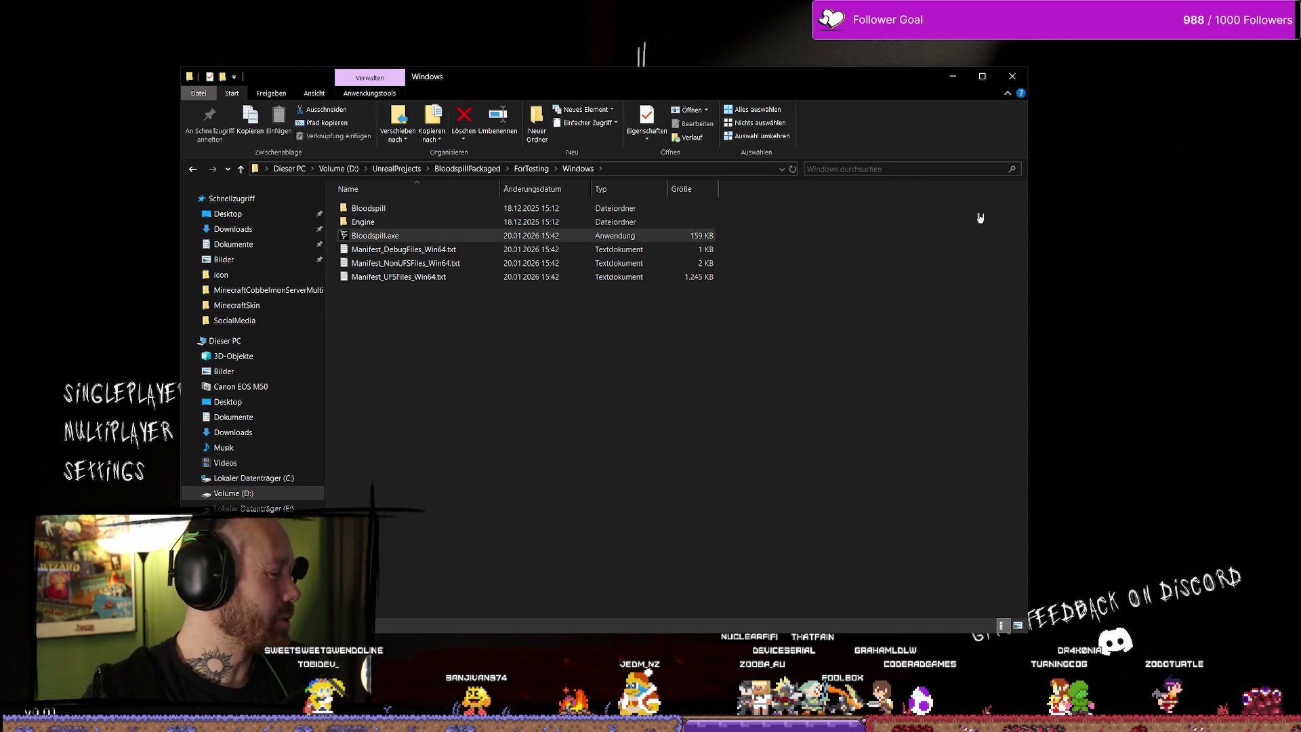
click(1151, 262)
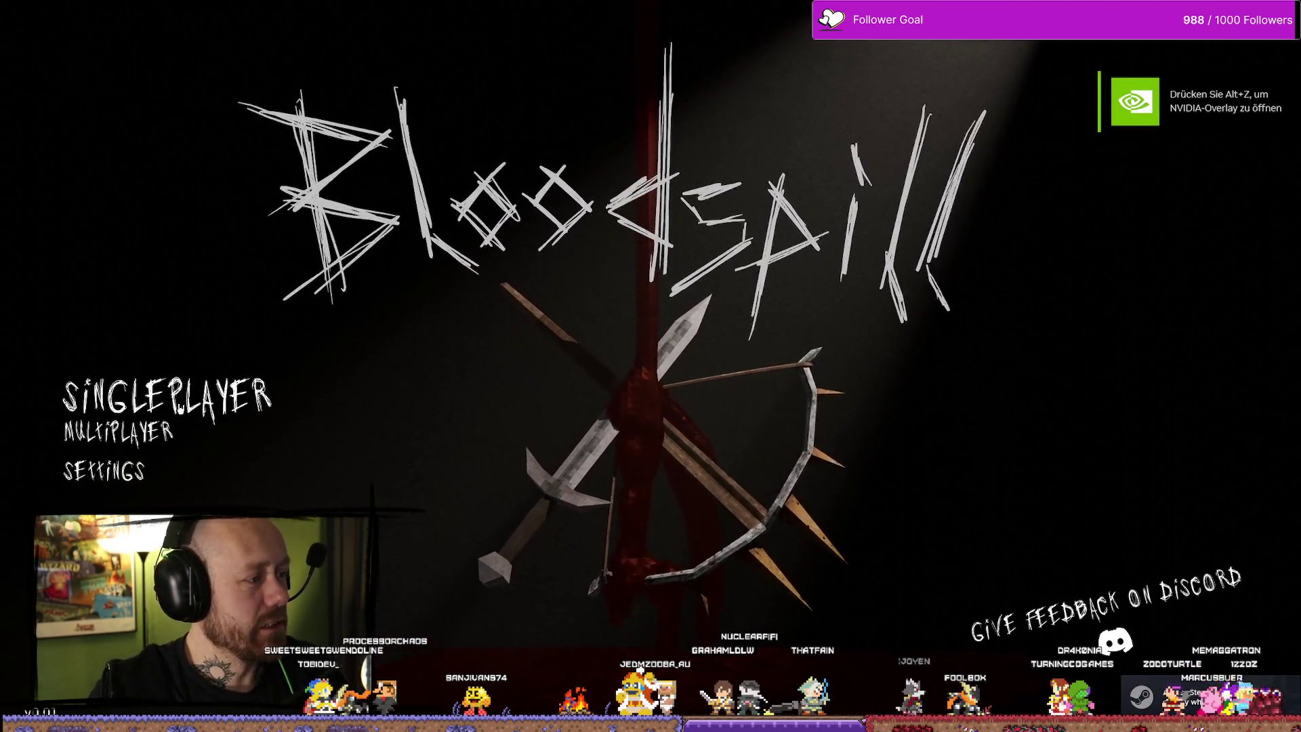
Join the listed multiplayer server and deploy with the crossbow and knife loadout
click(118, 432)
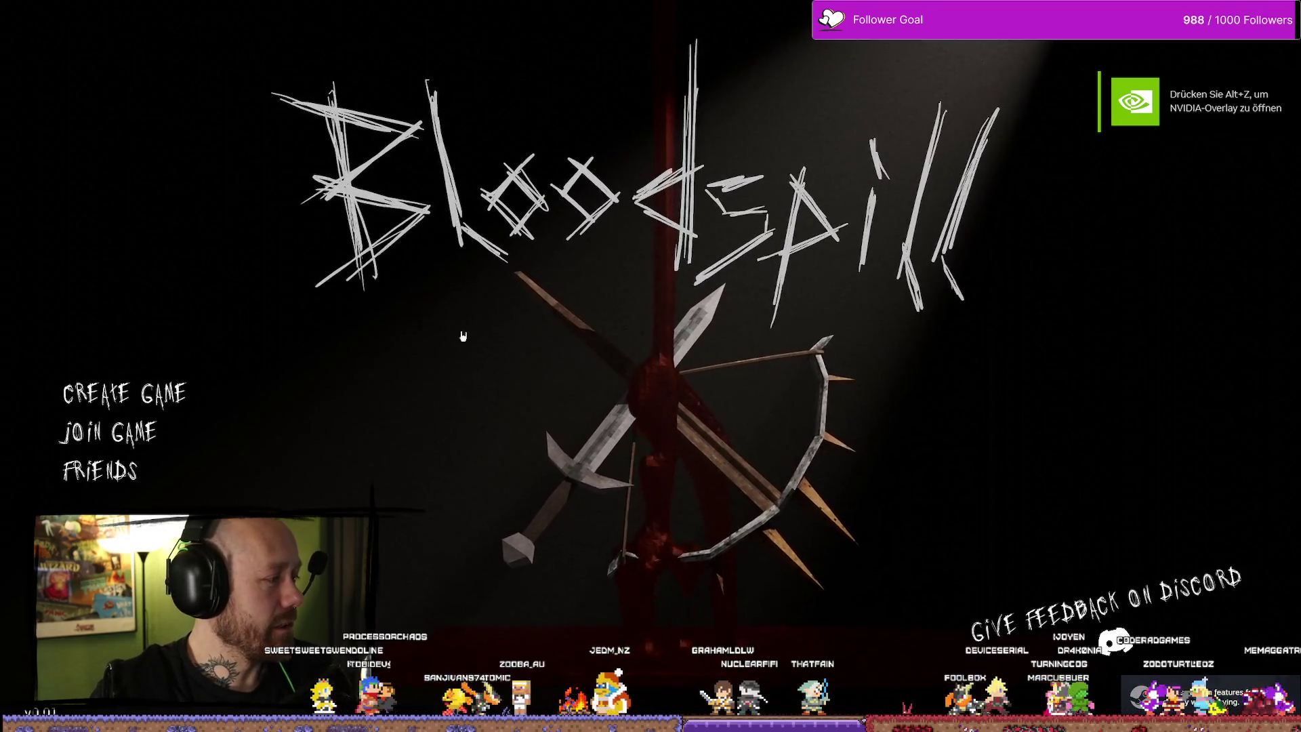
click(146, 437)
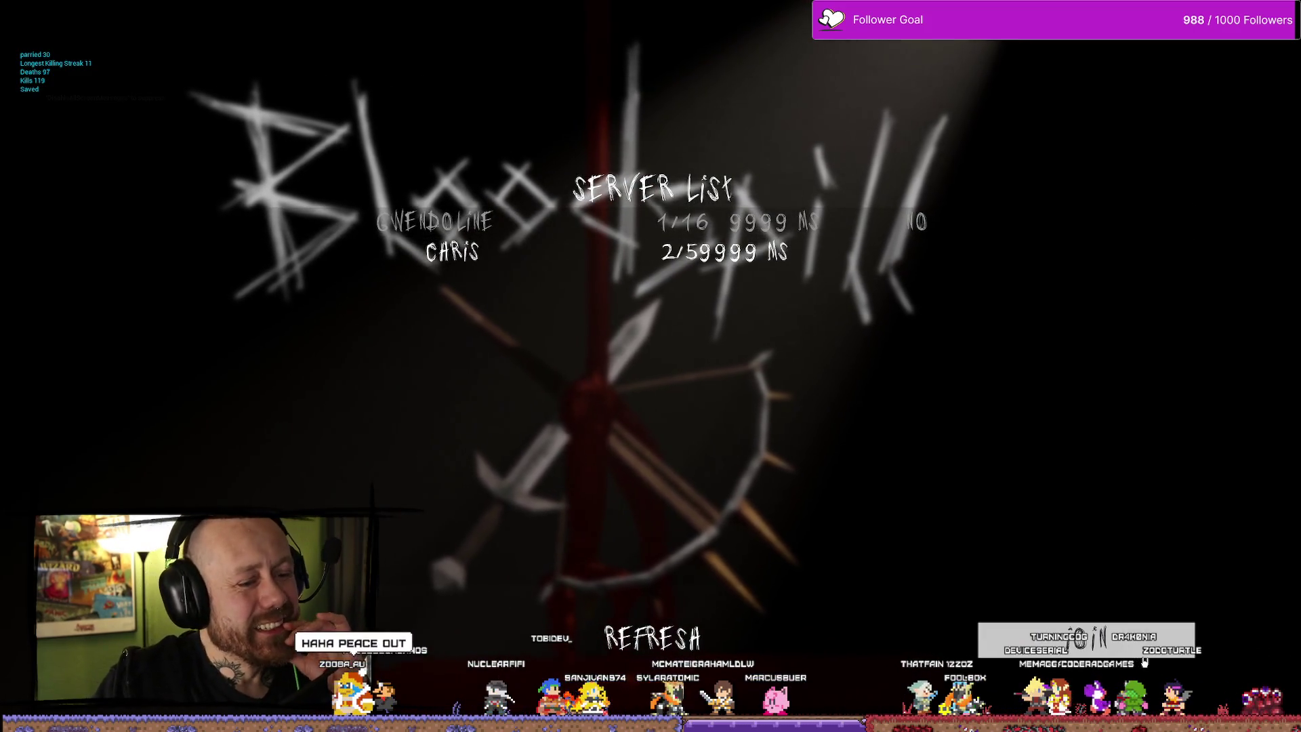
click(1142, 655)
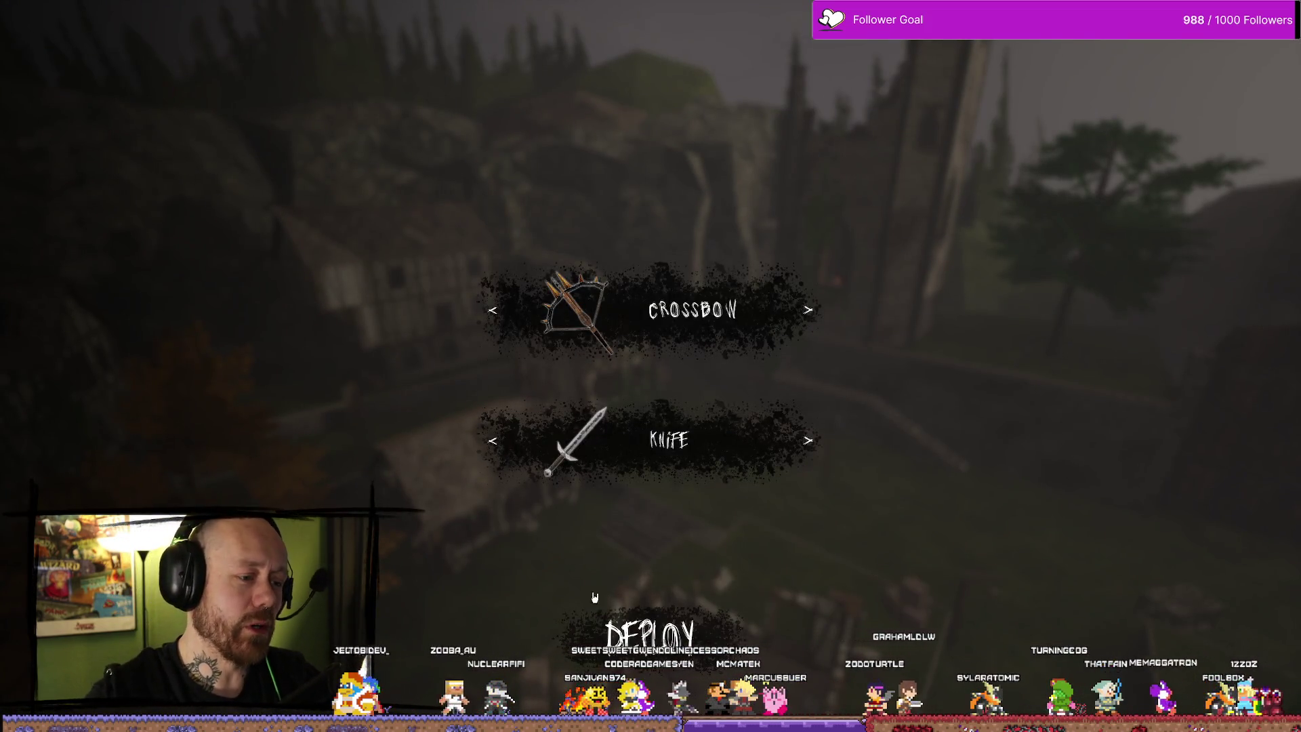
click(613, 631)
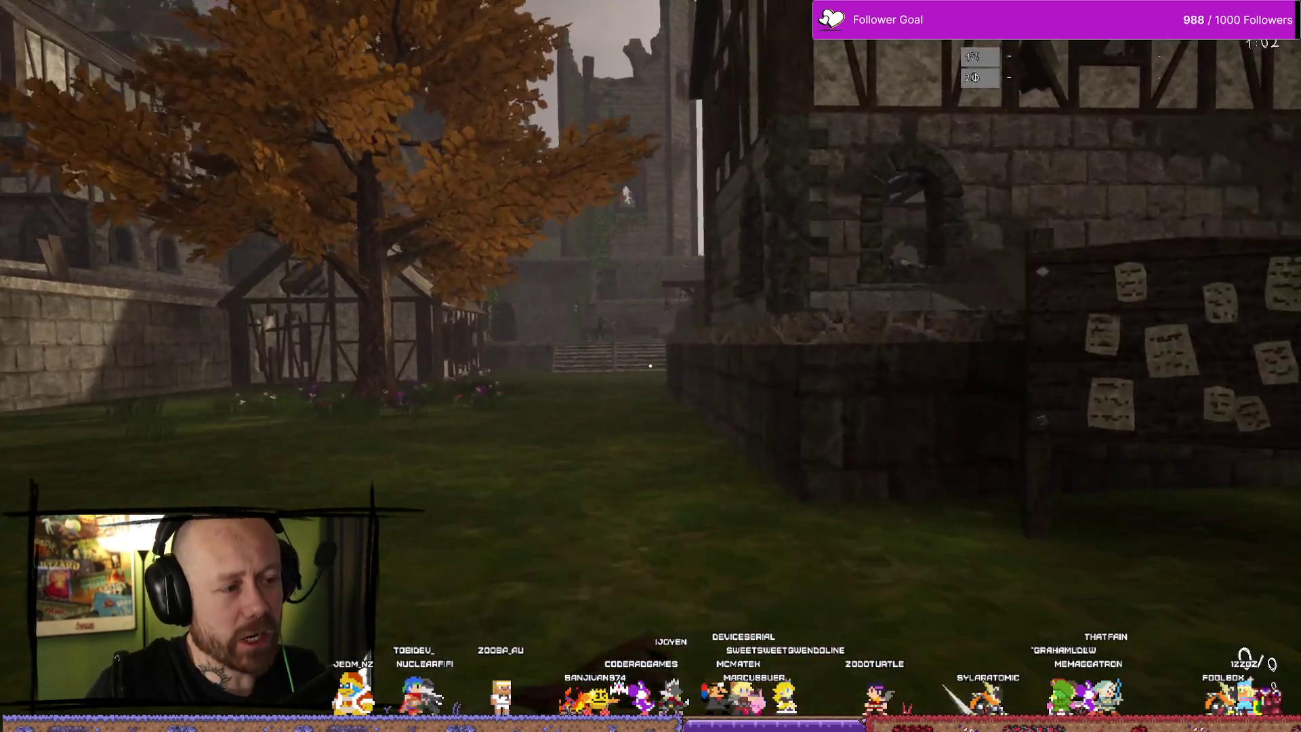
Walk past the autumn tree to the castle stairs and shoot the opponent
key(w)
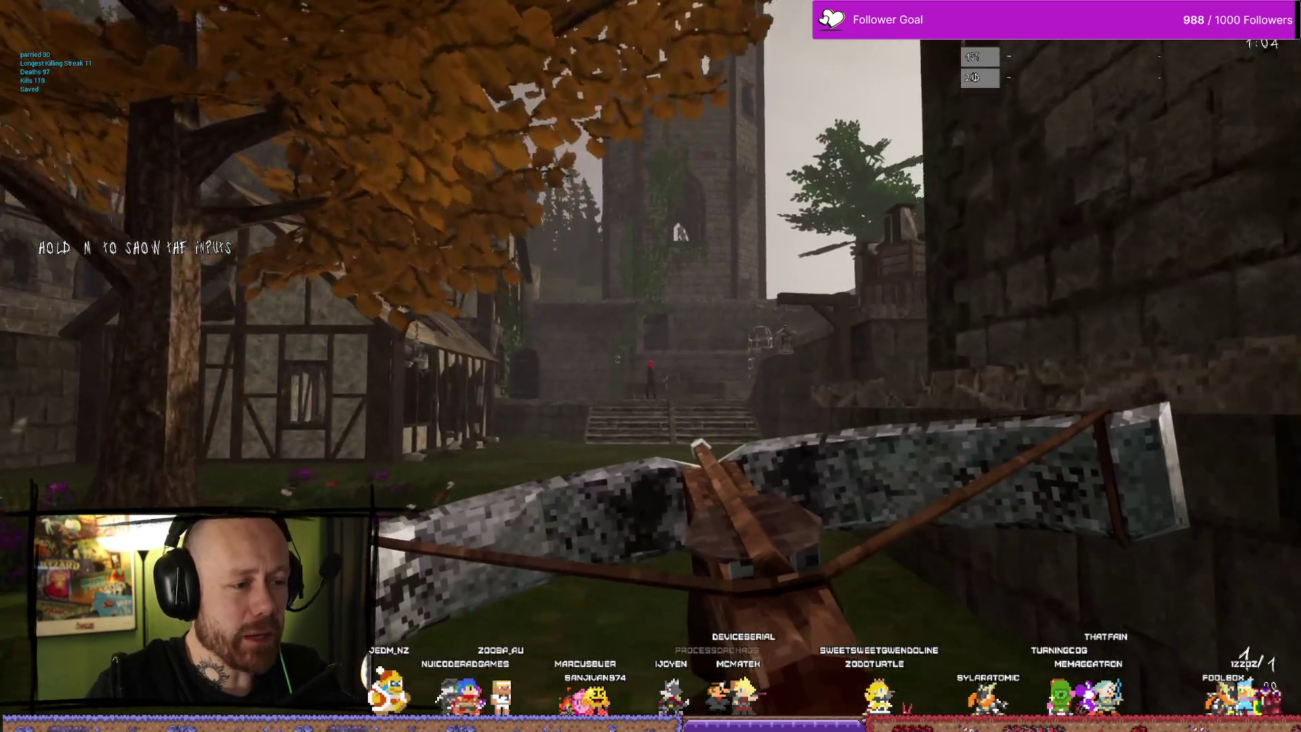
key(w)
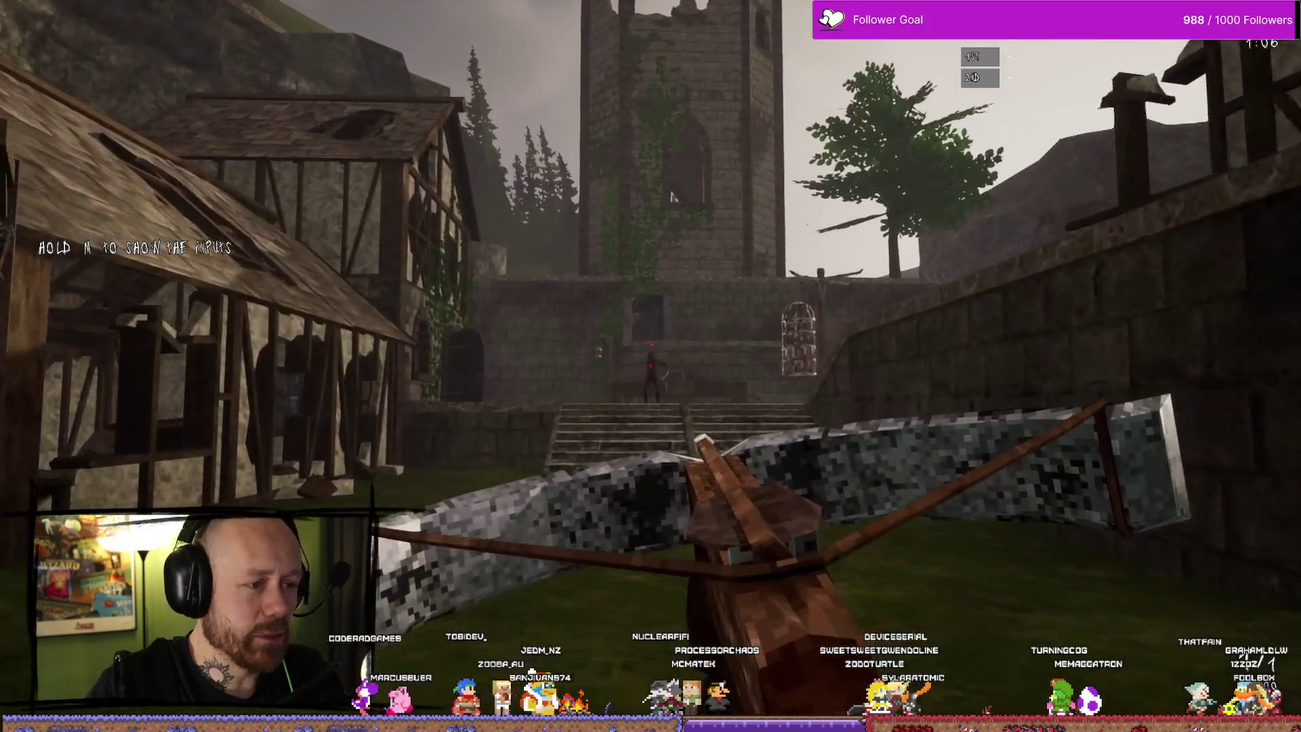
key(w)
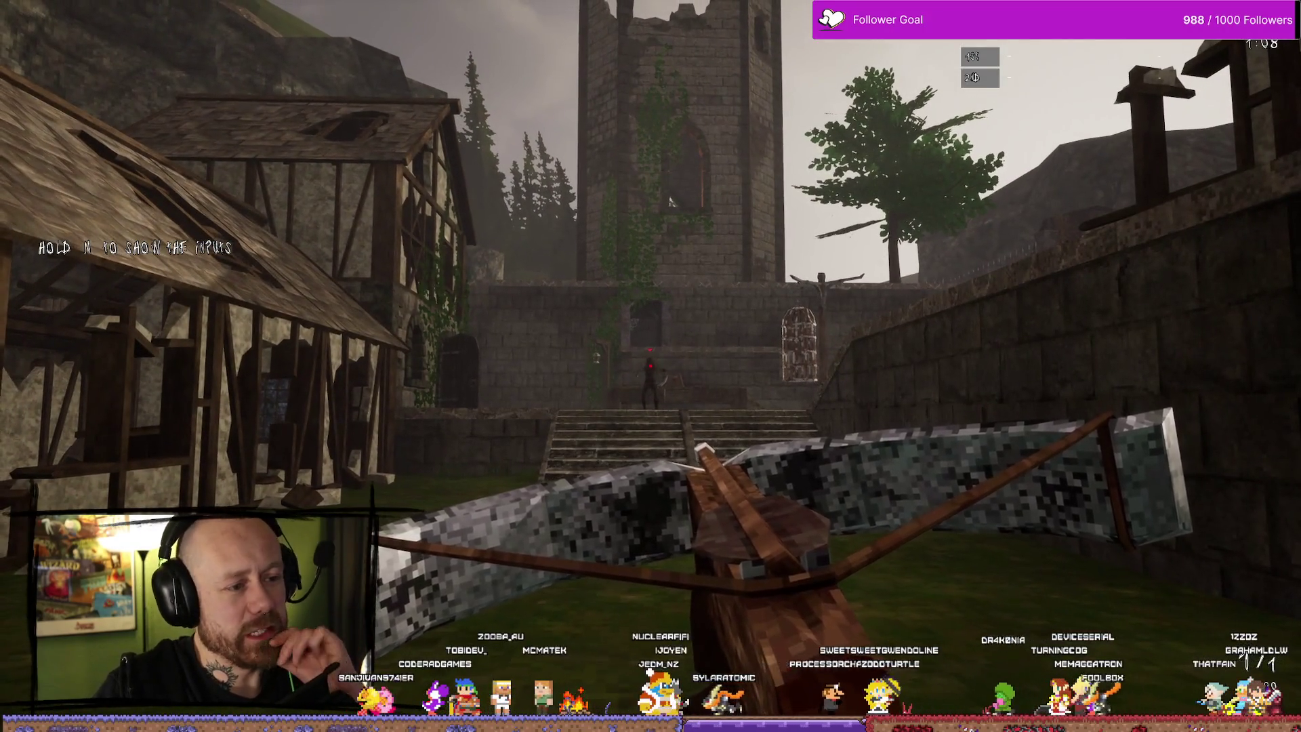
click(650, 366)
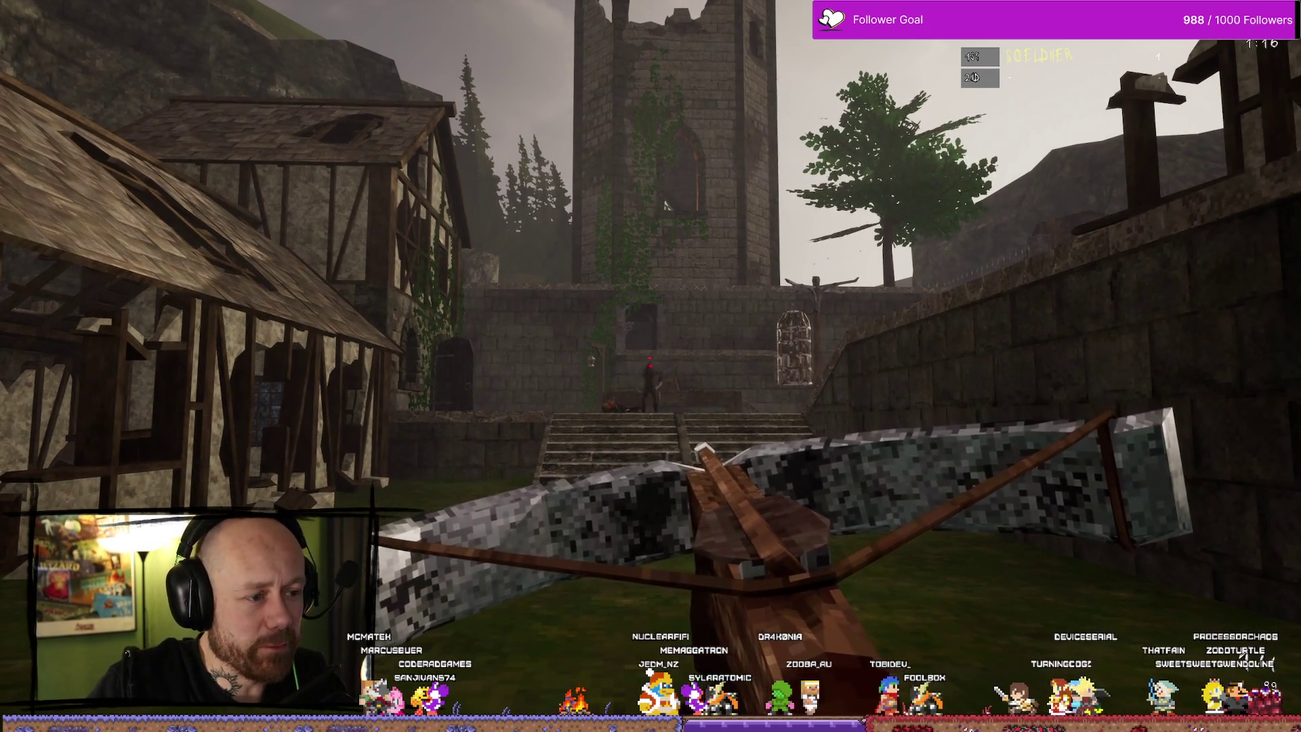
click(650, 366)
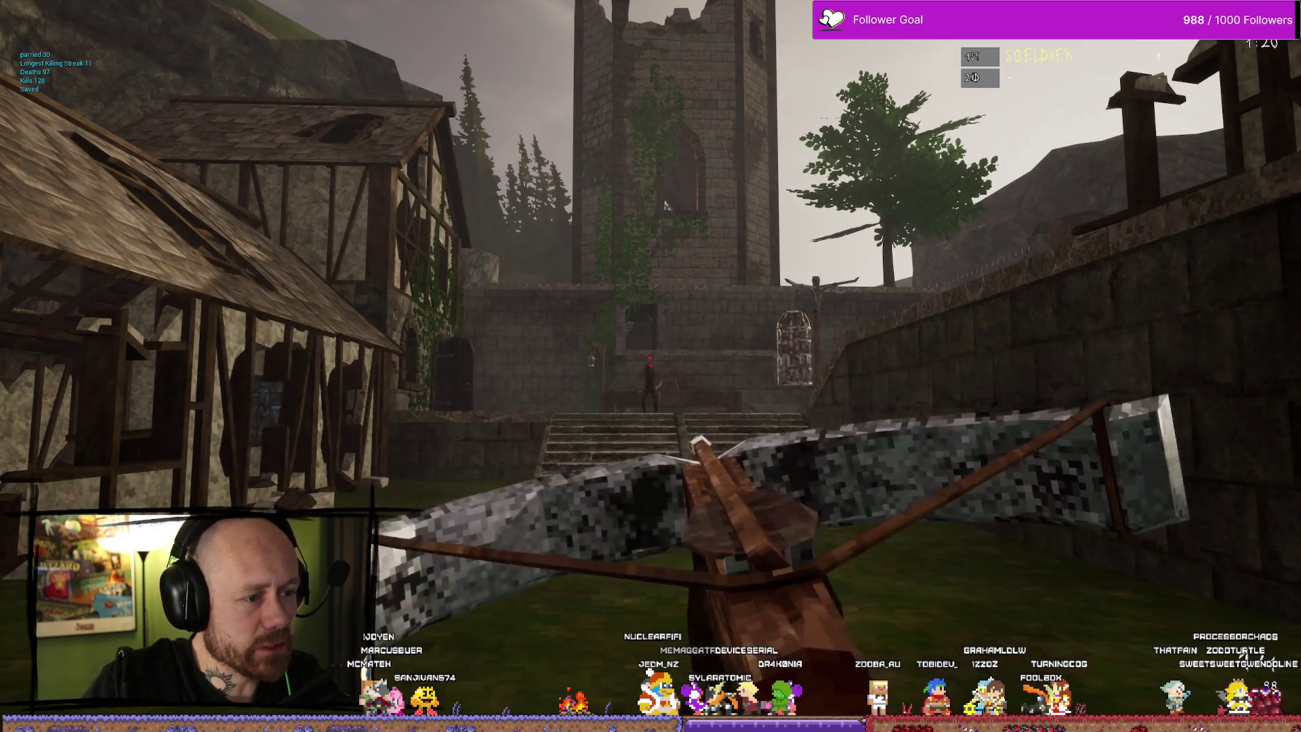
Fire two more crossbow bolts and climb the castle stairs toward the hooded enemy
click(651, 366)
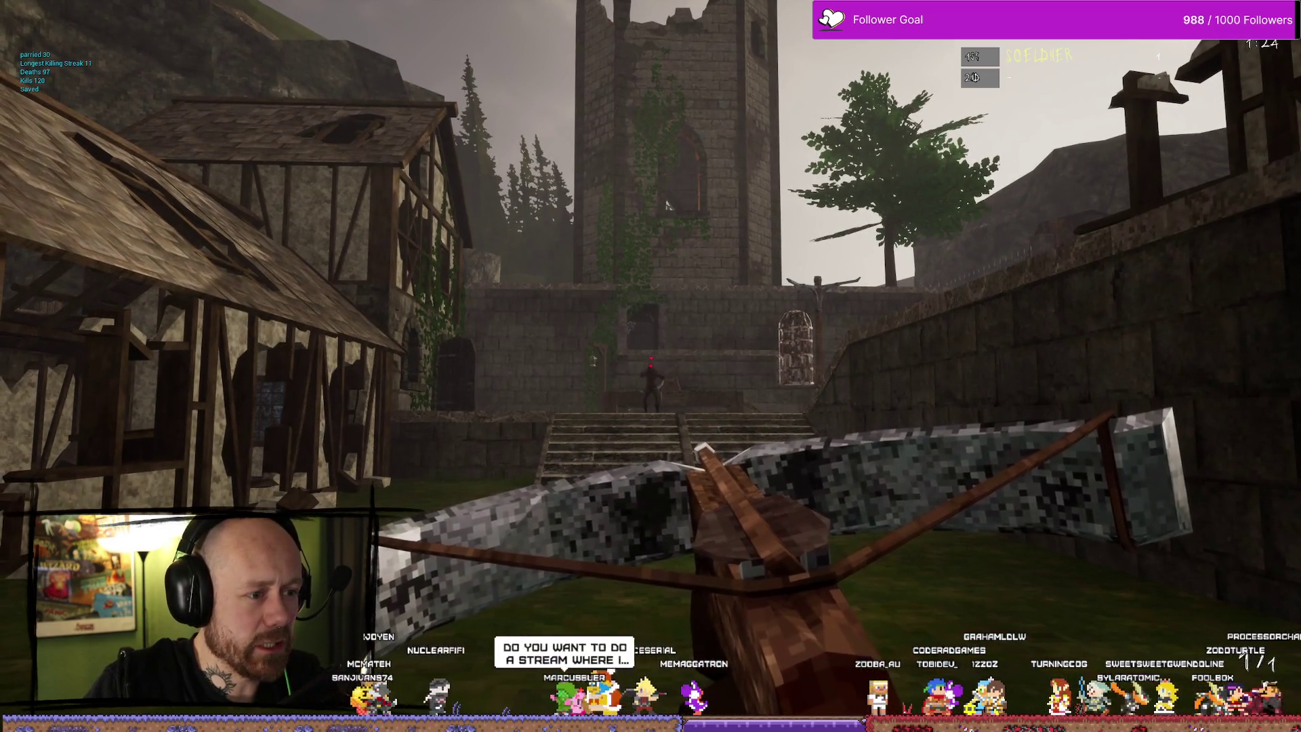
click(650, 366)
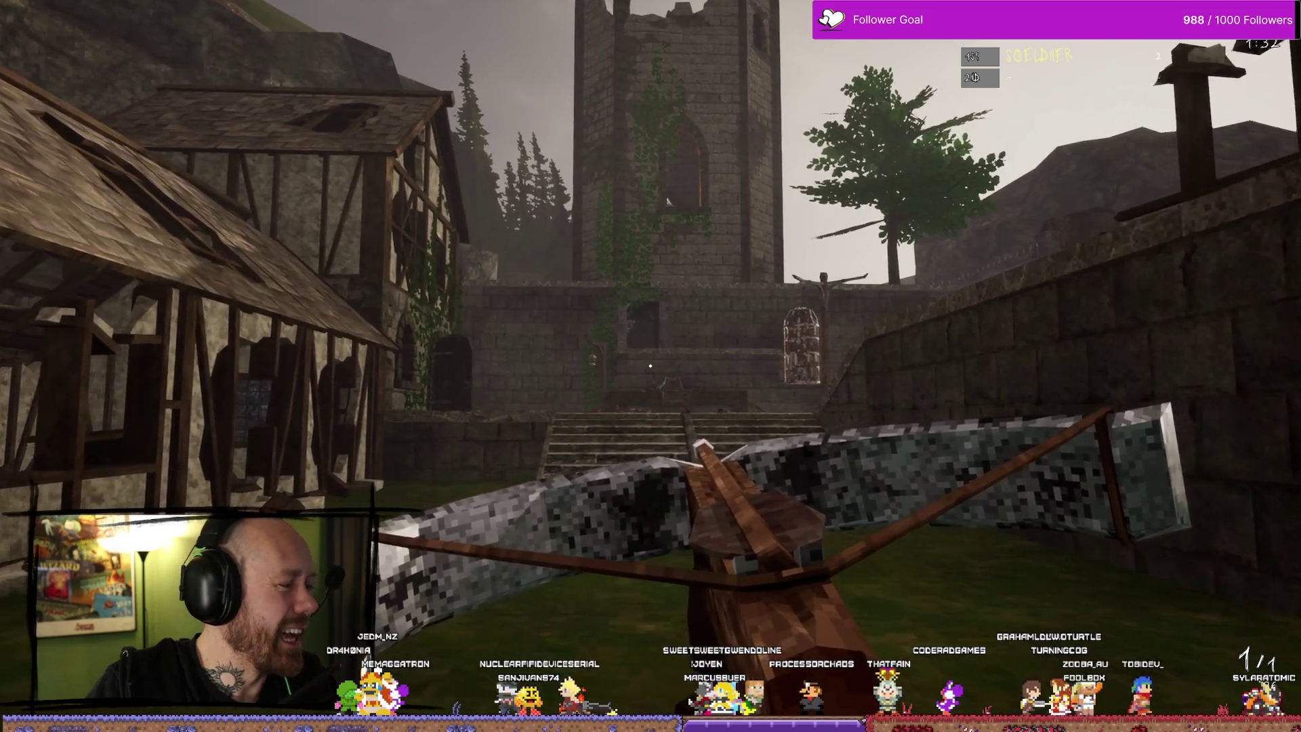
key(w)
key(w)
key(w)
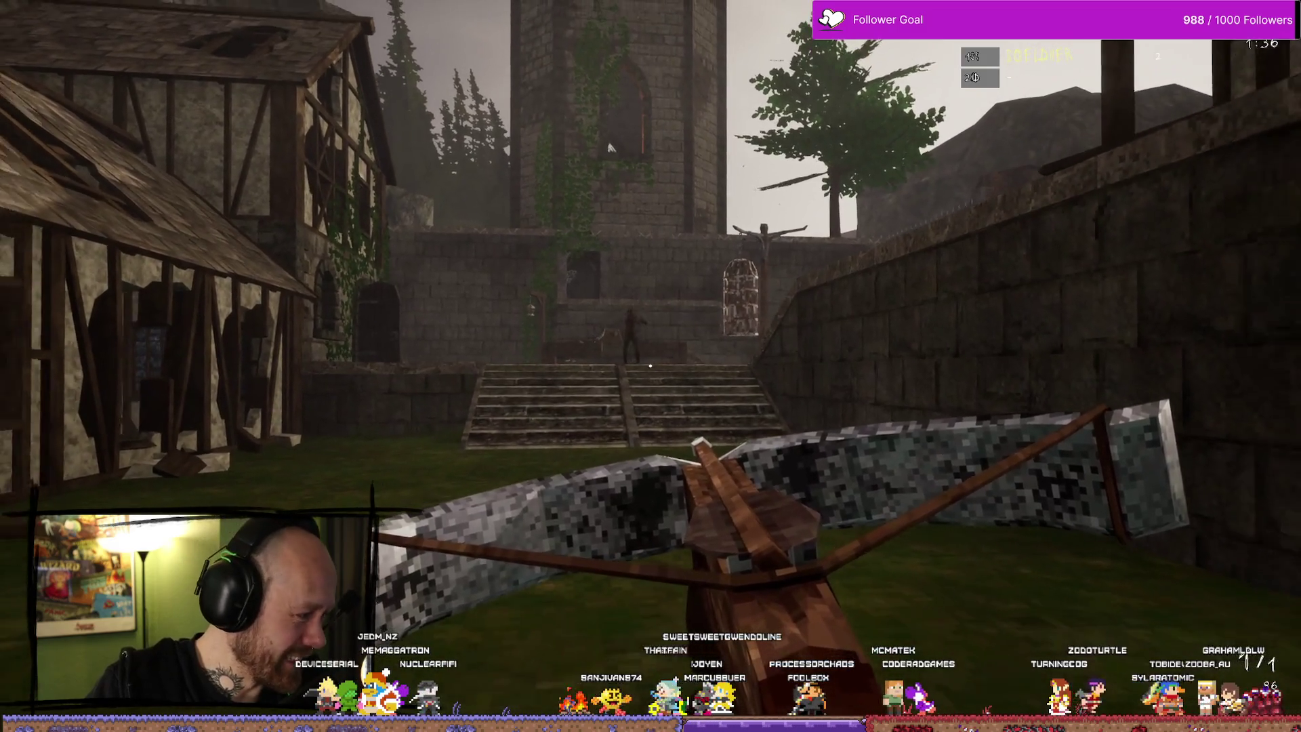
key(w)
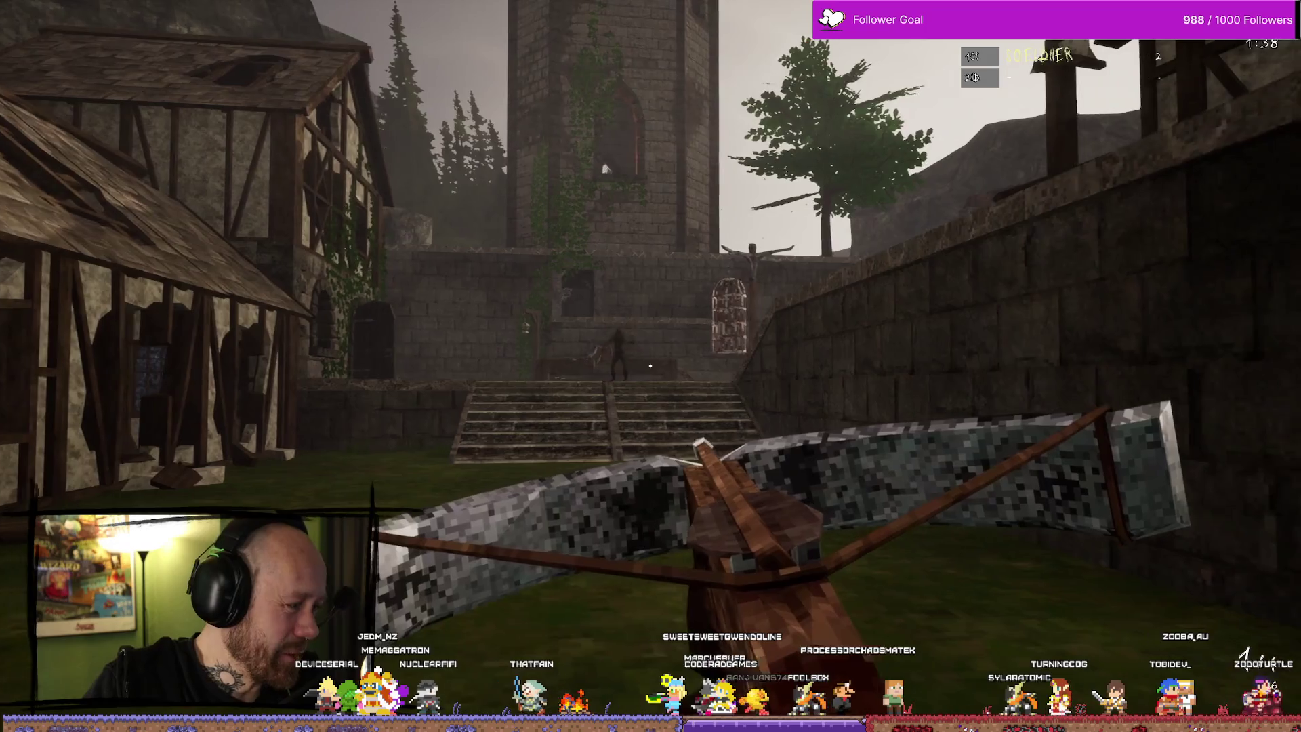
key(w)
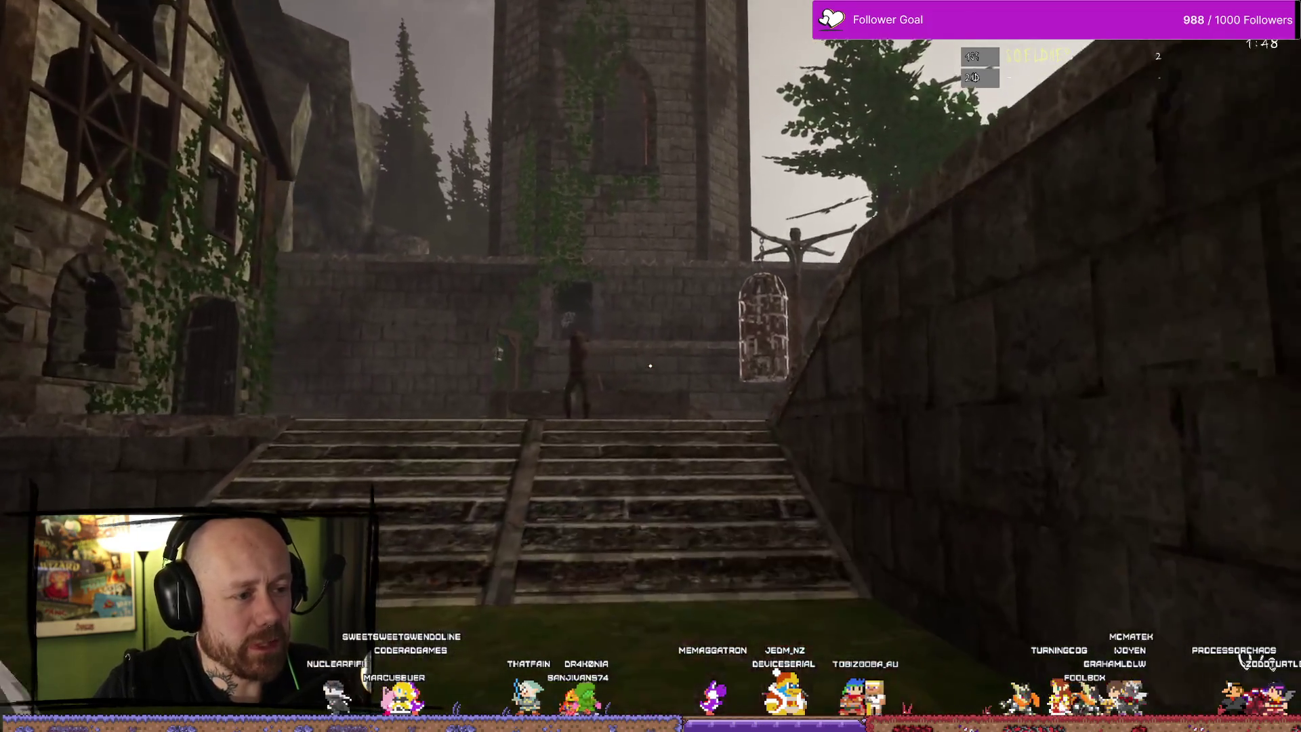
key(w)
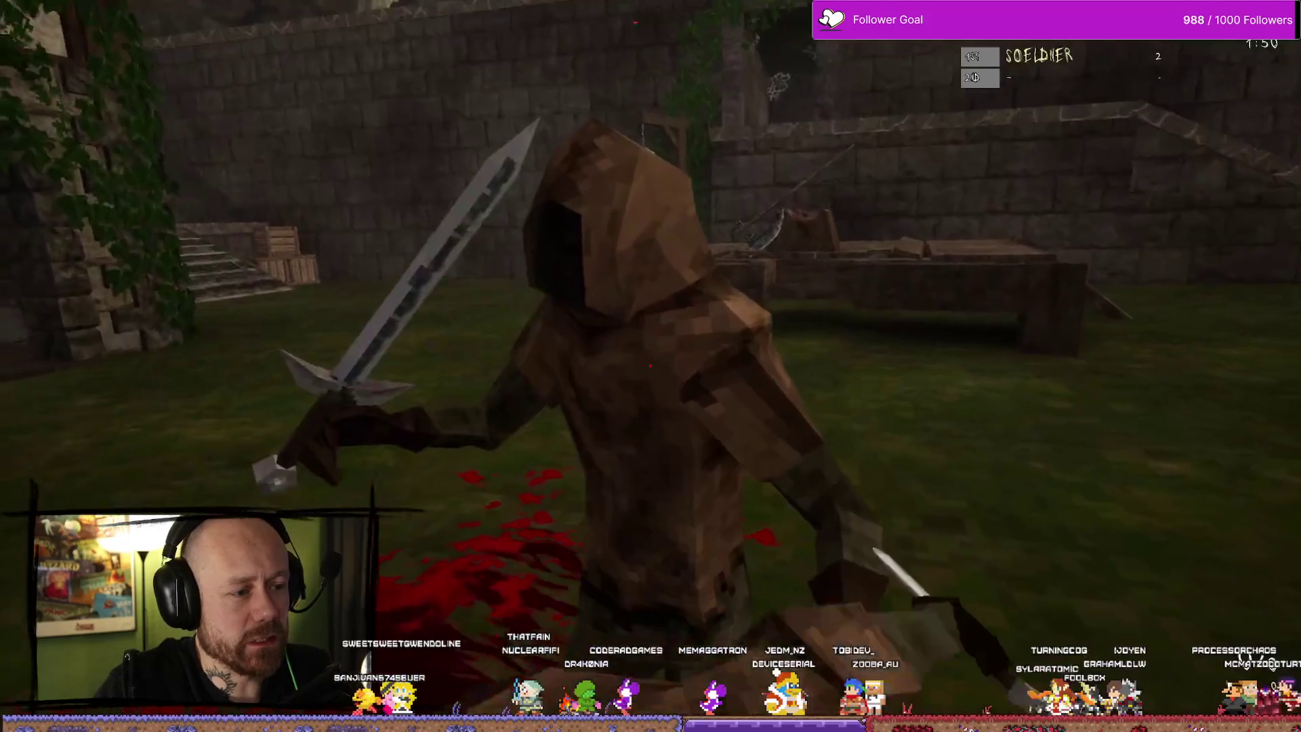
Kill the hooded enemy with the sword, then switch to the crossbow facing the stairs
click(651, 366)
key(w)
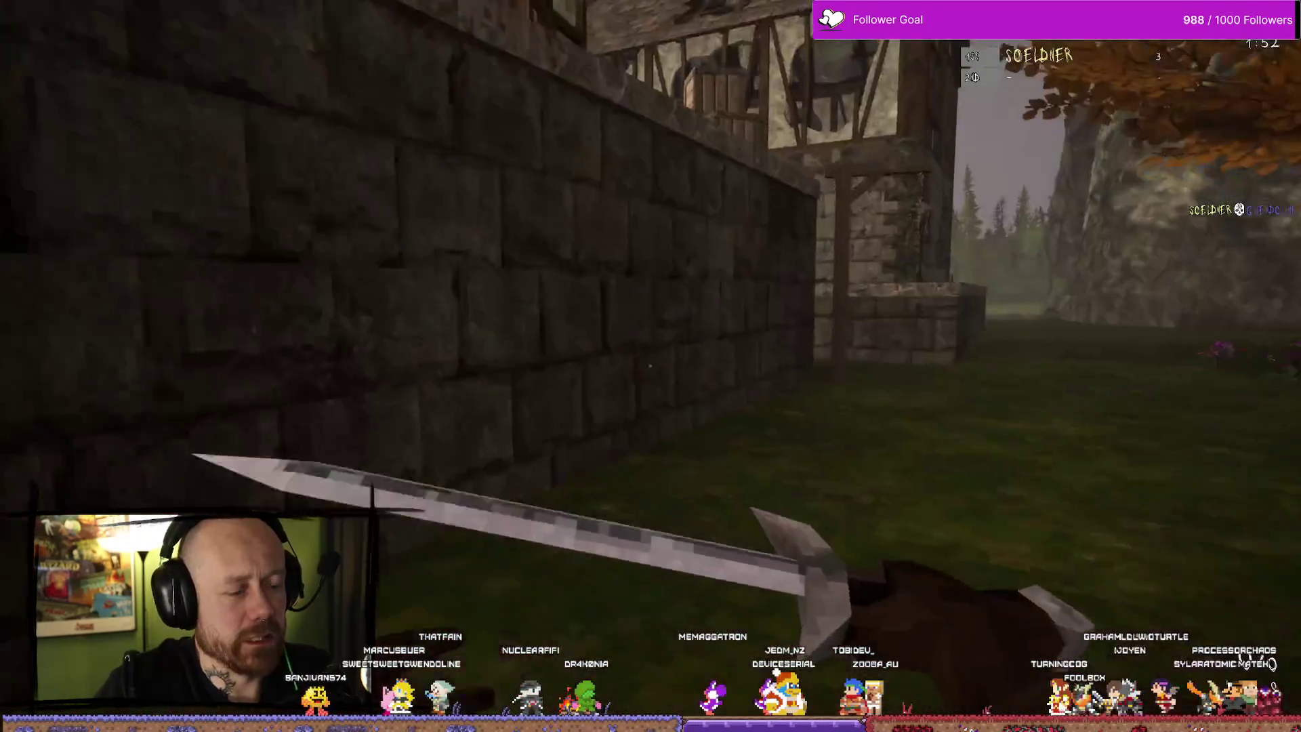
key(w)
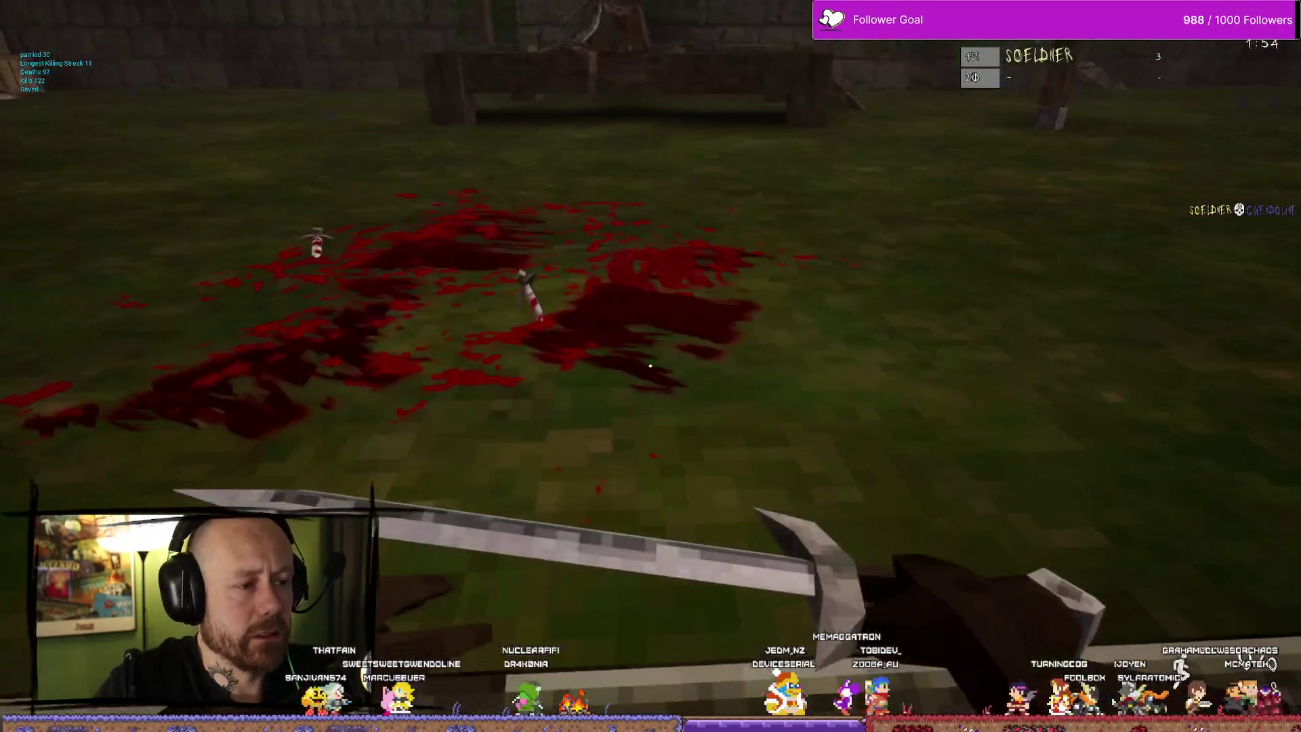
key(w)
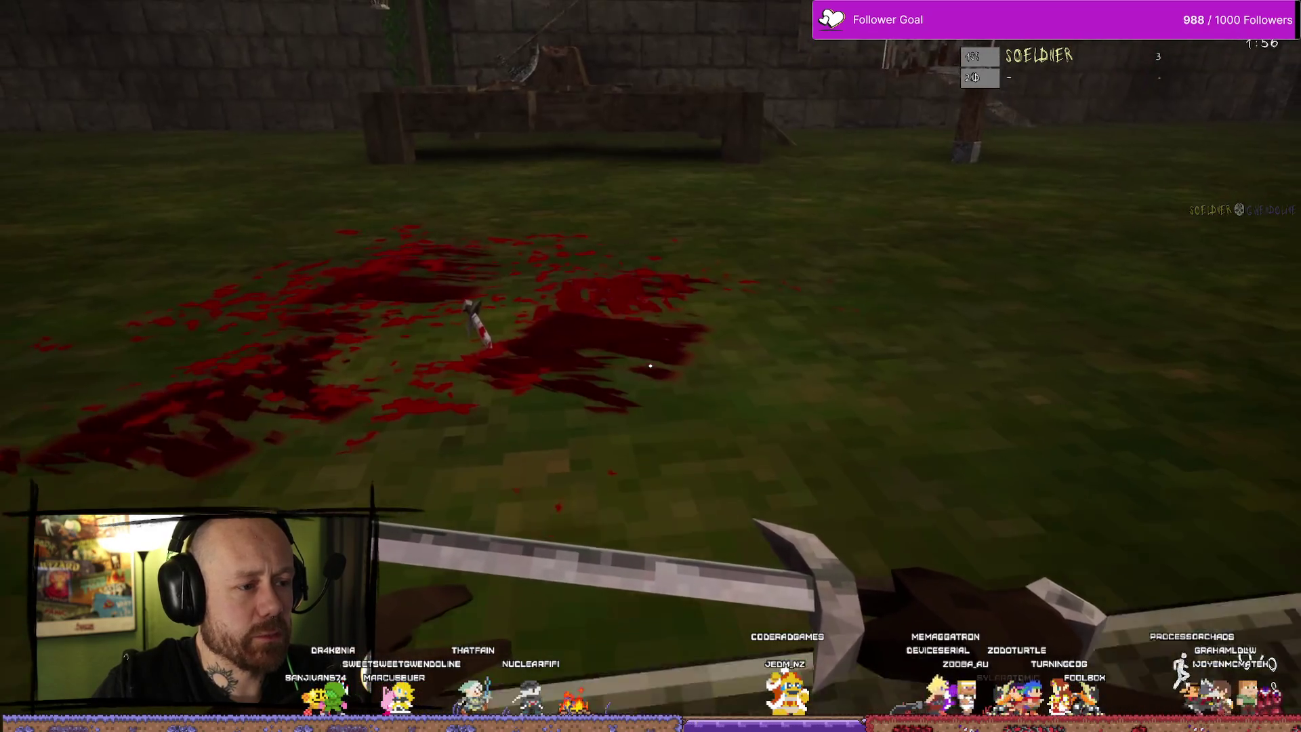
key(2)
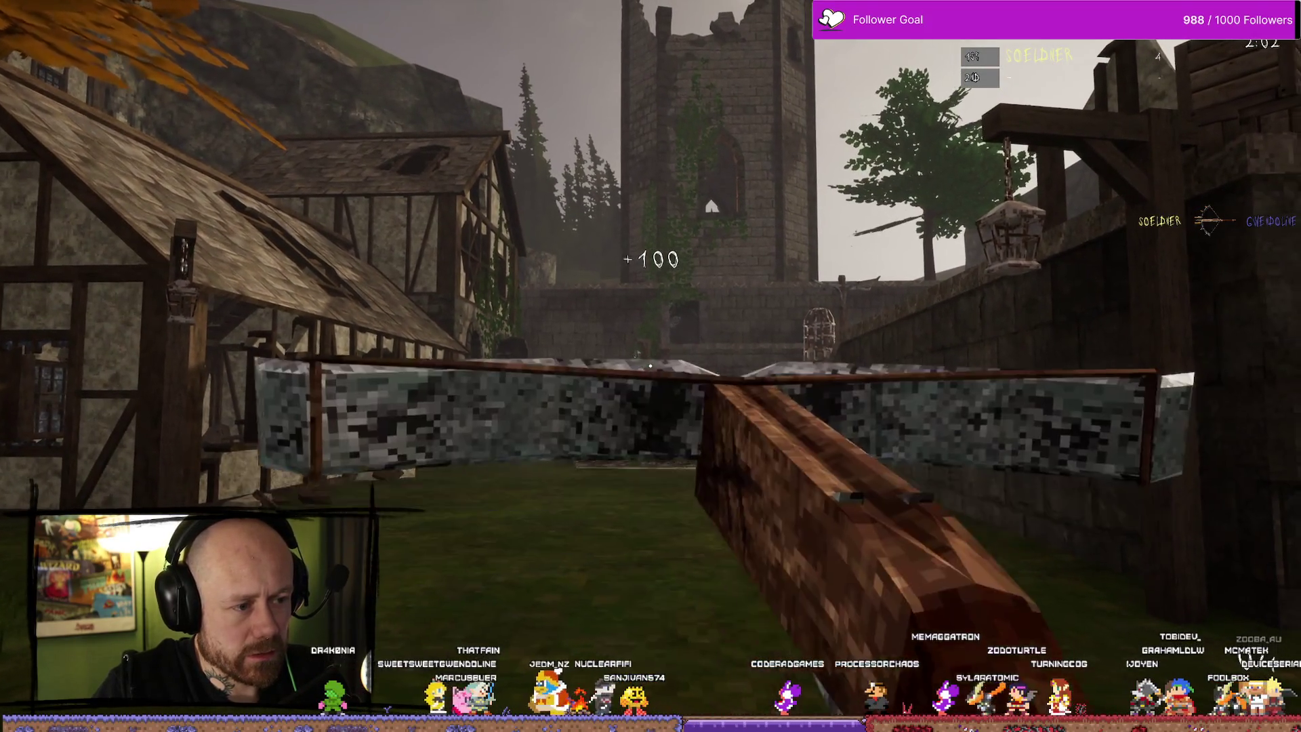
Walk to the castle stairs and fire repeatedly at the opponent there
key(d)
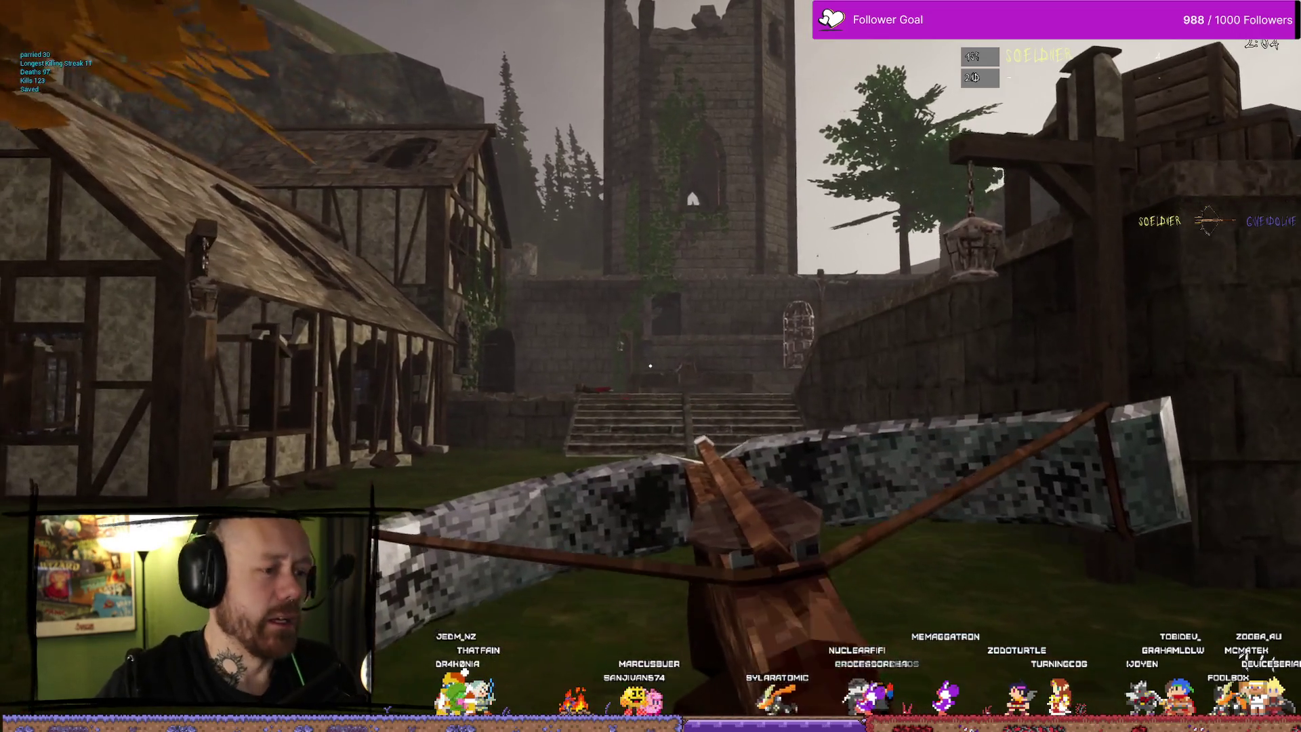
key(w)
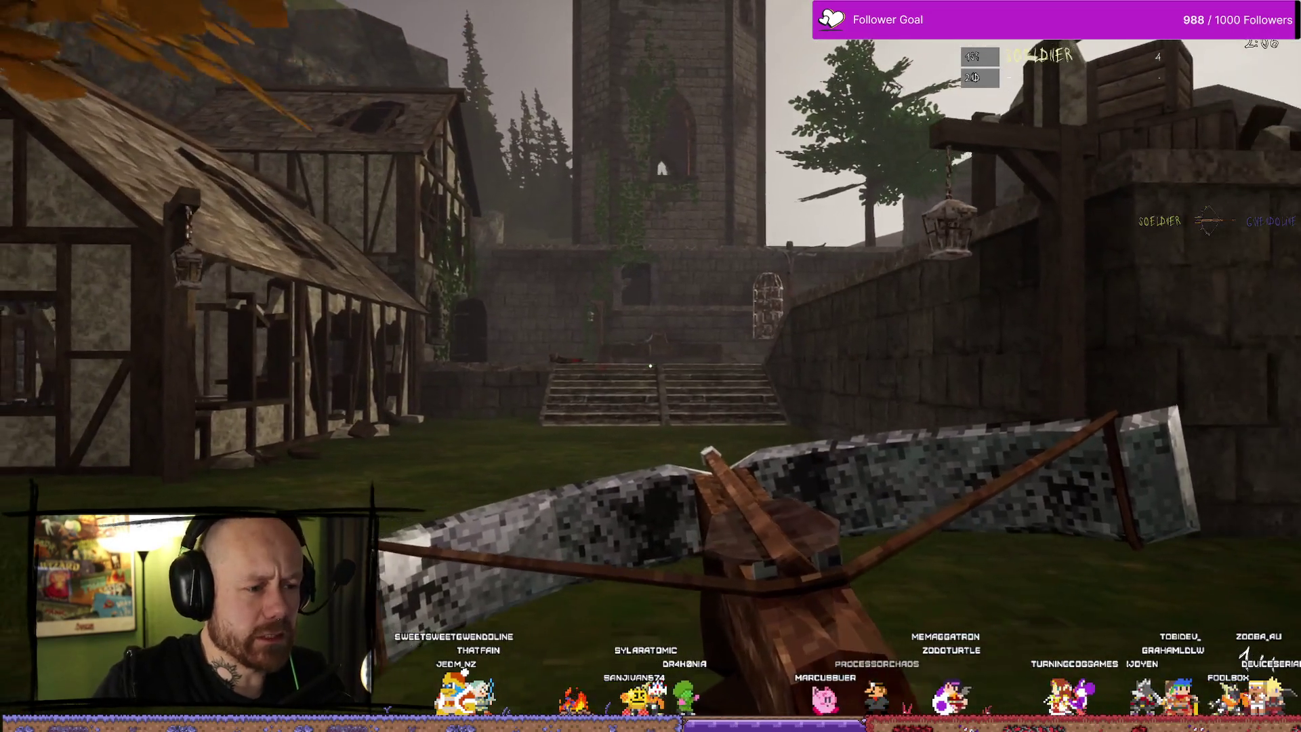
key(w)
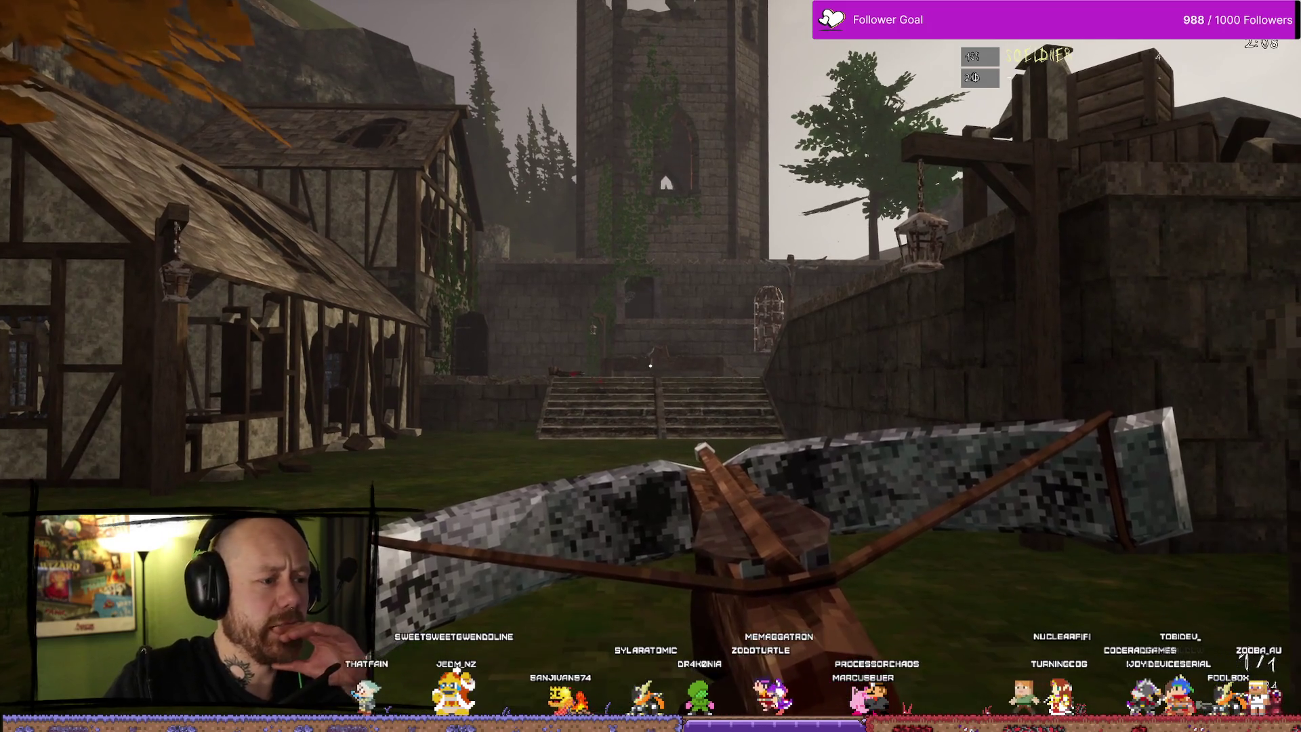
key(w)
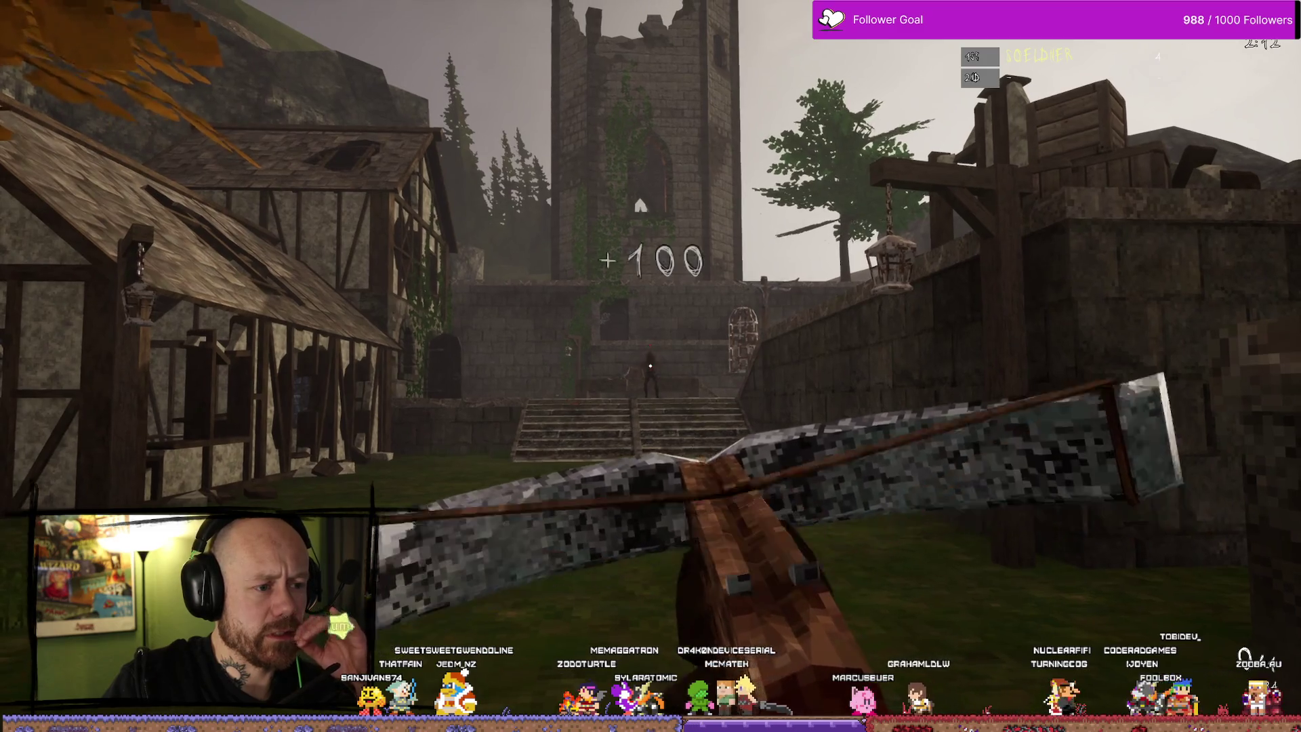
click(650, 366)
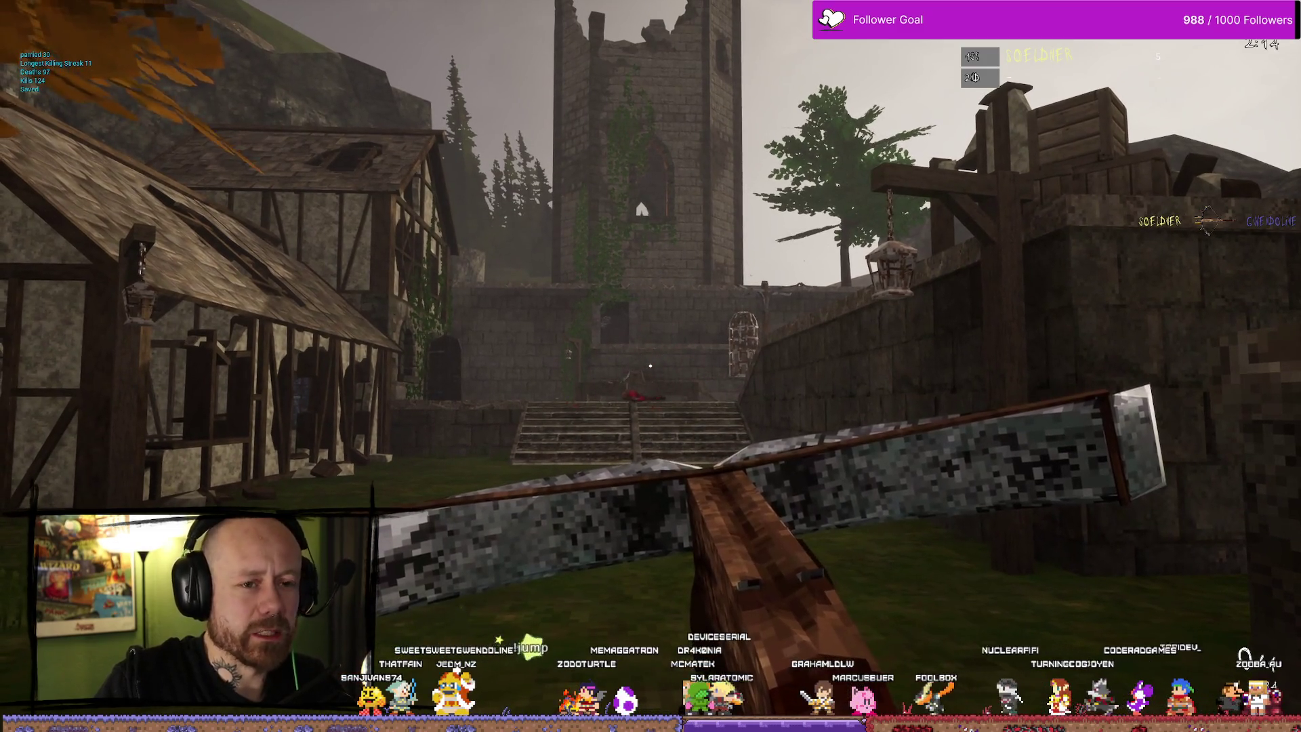
key(w)
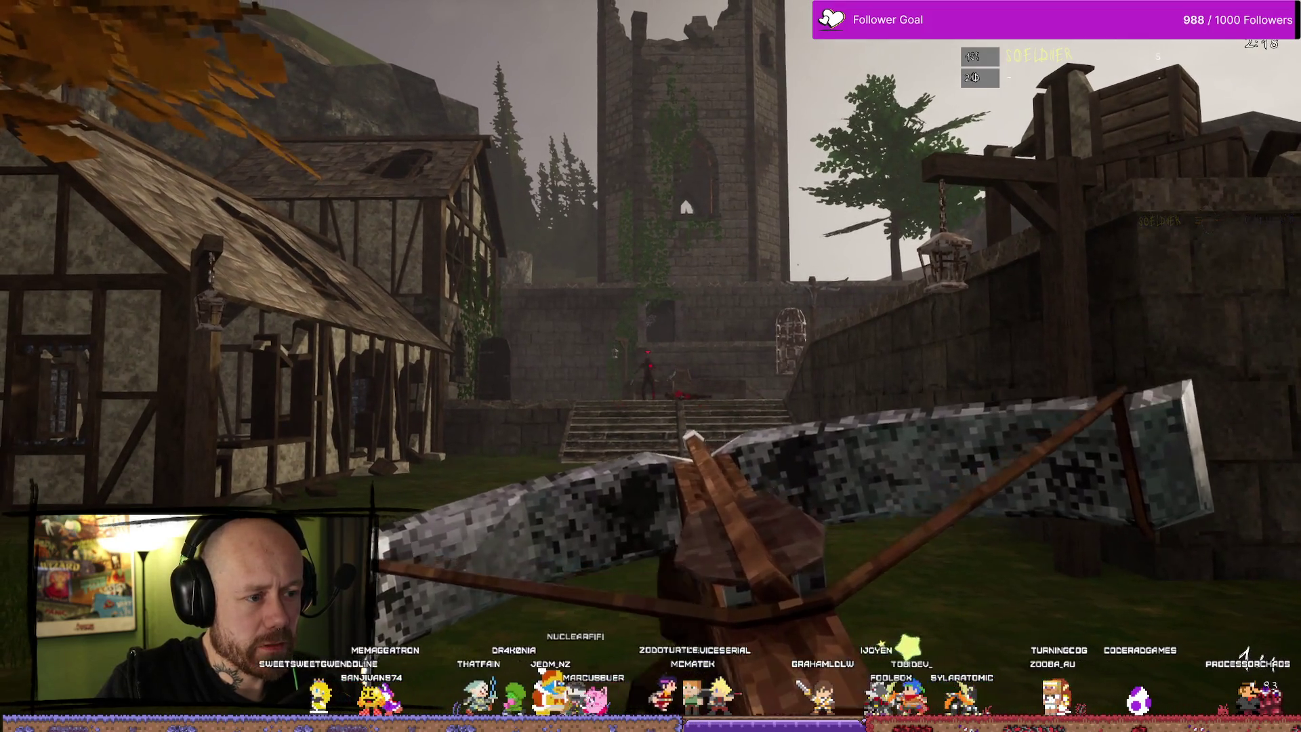
click(651, 366)
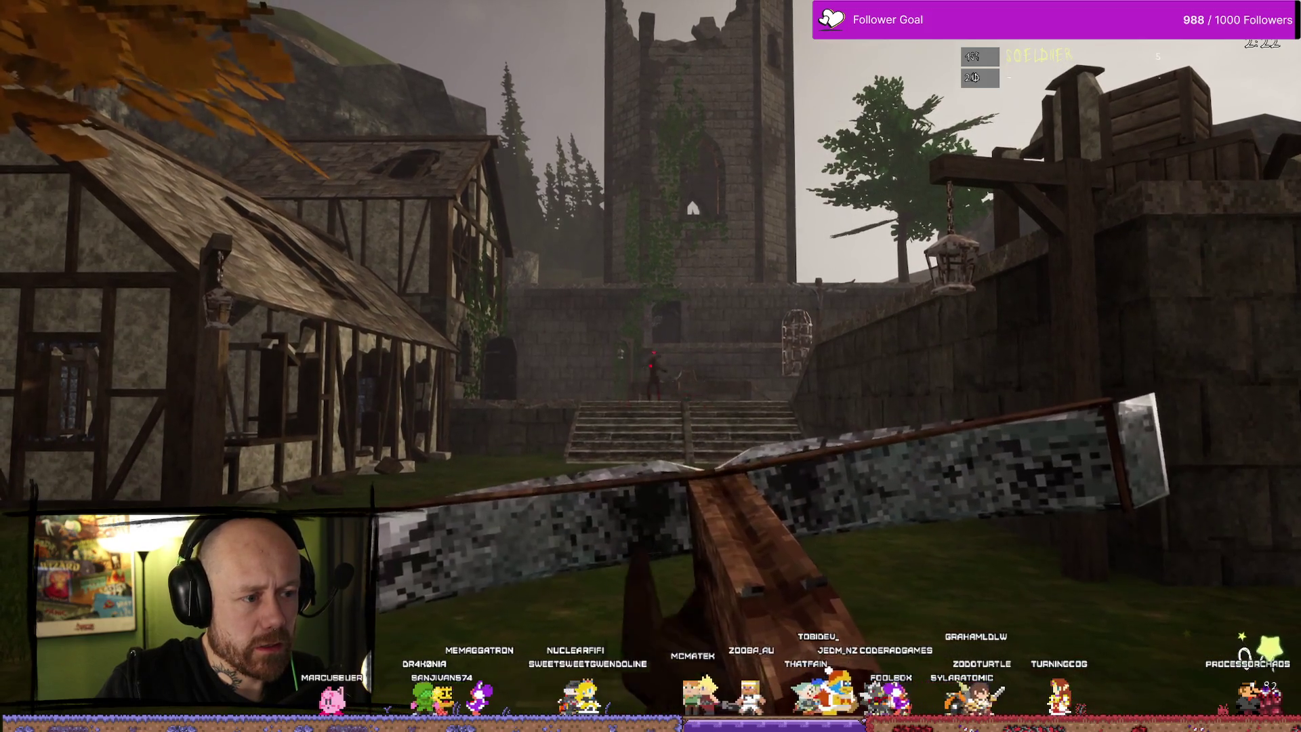
click(651, 366)
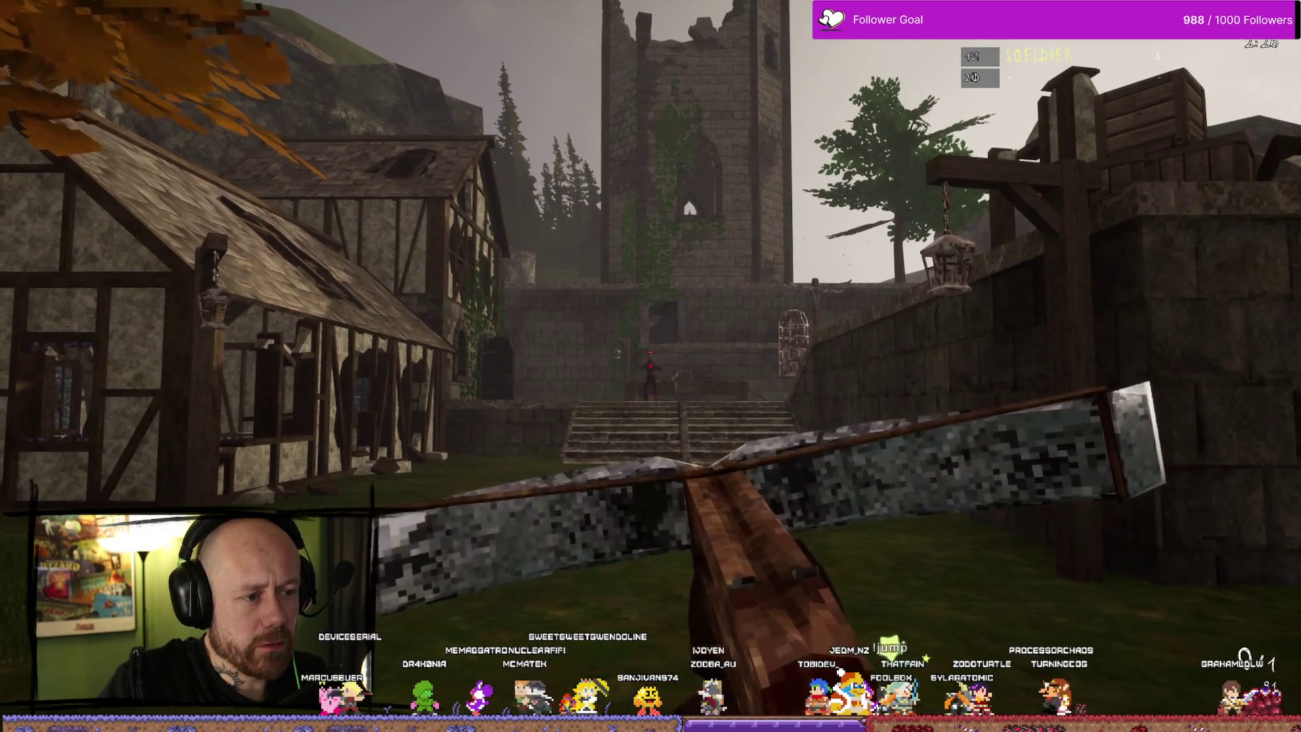
click(651, 366)
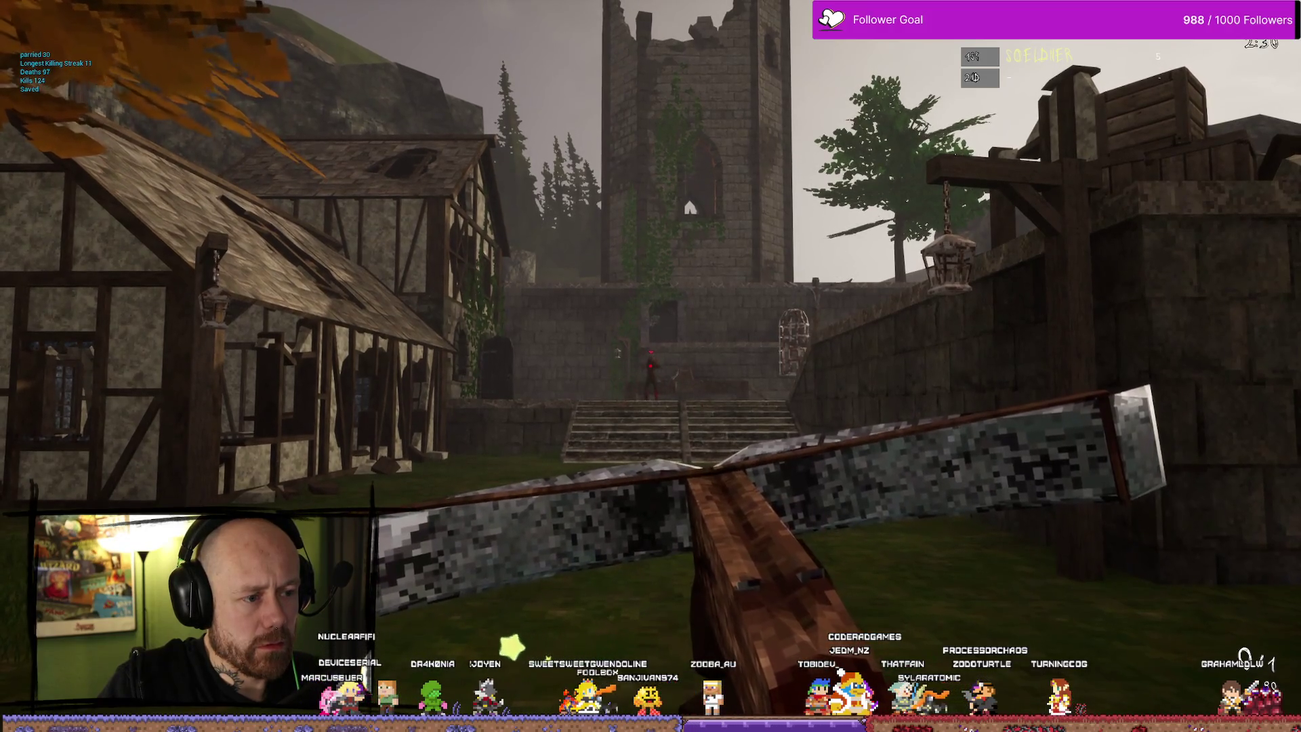
Reload the crossbow, advance and shoot the opponent on the stairs for a kill
key(w)
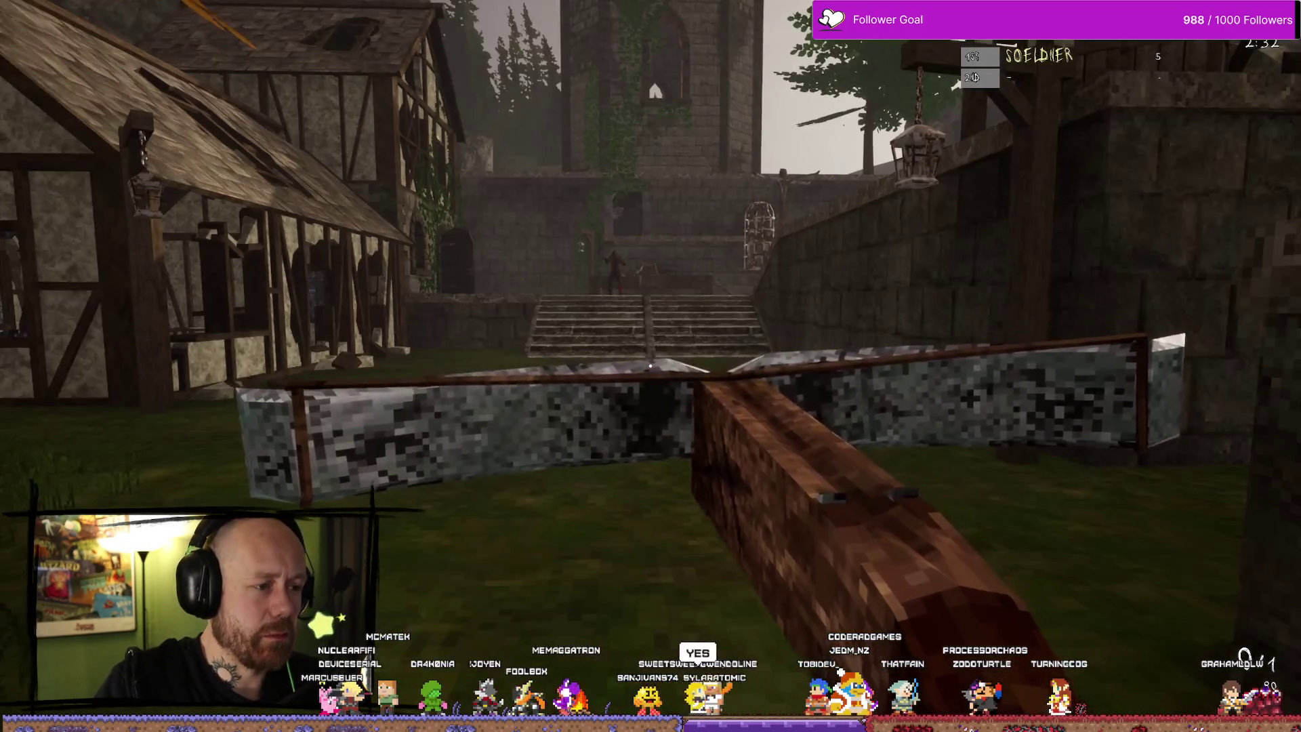
click(651, 366)
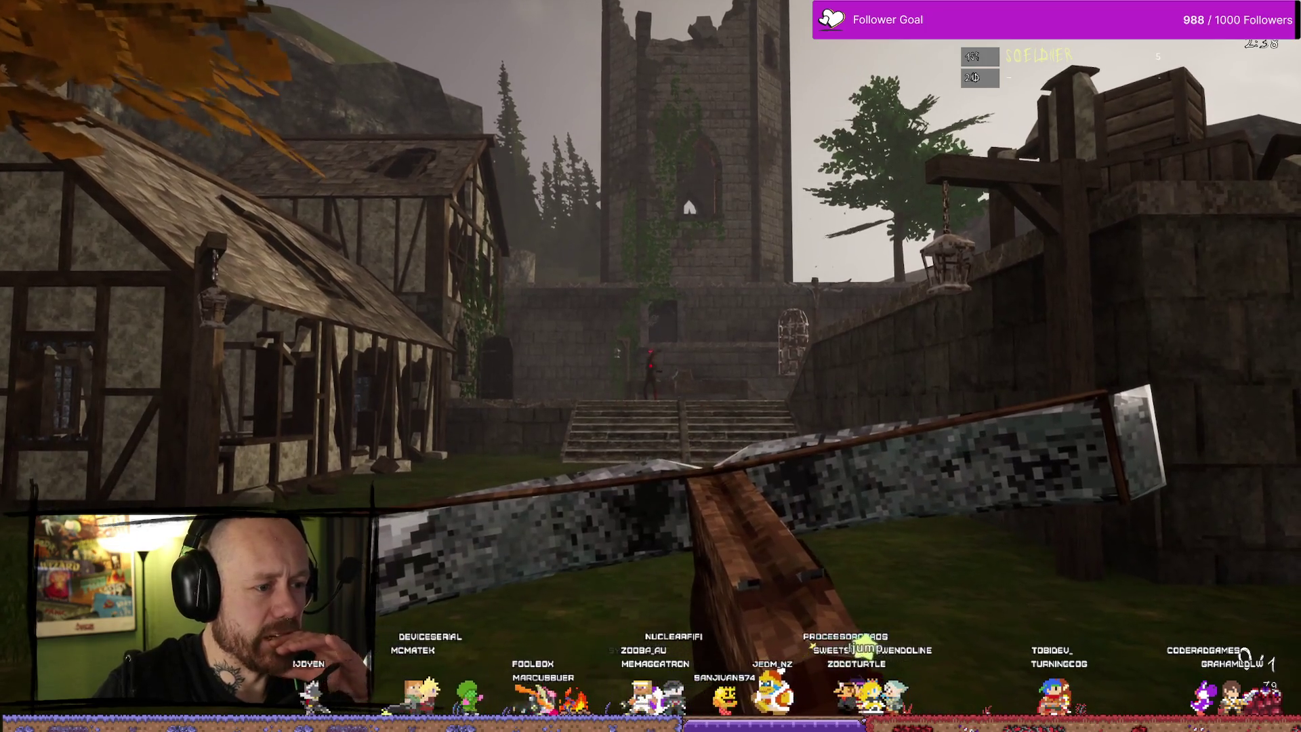
key(r)
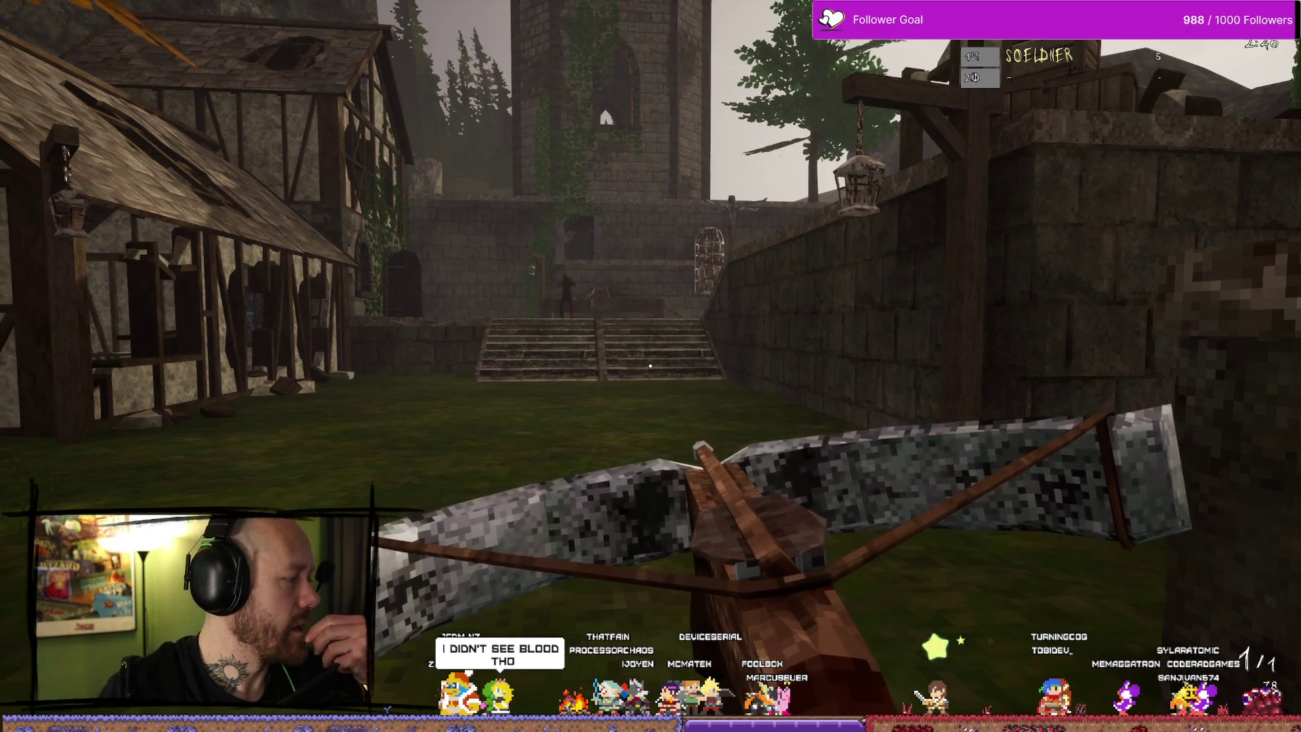
key(w)
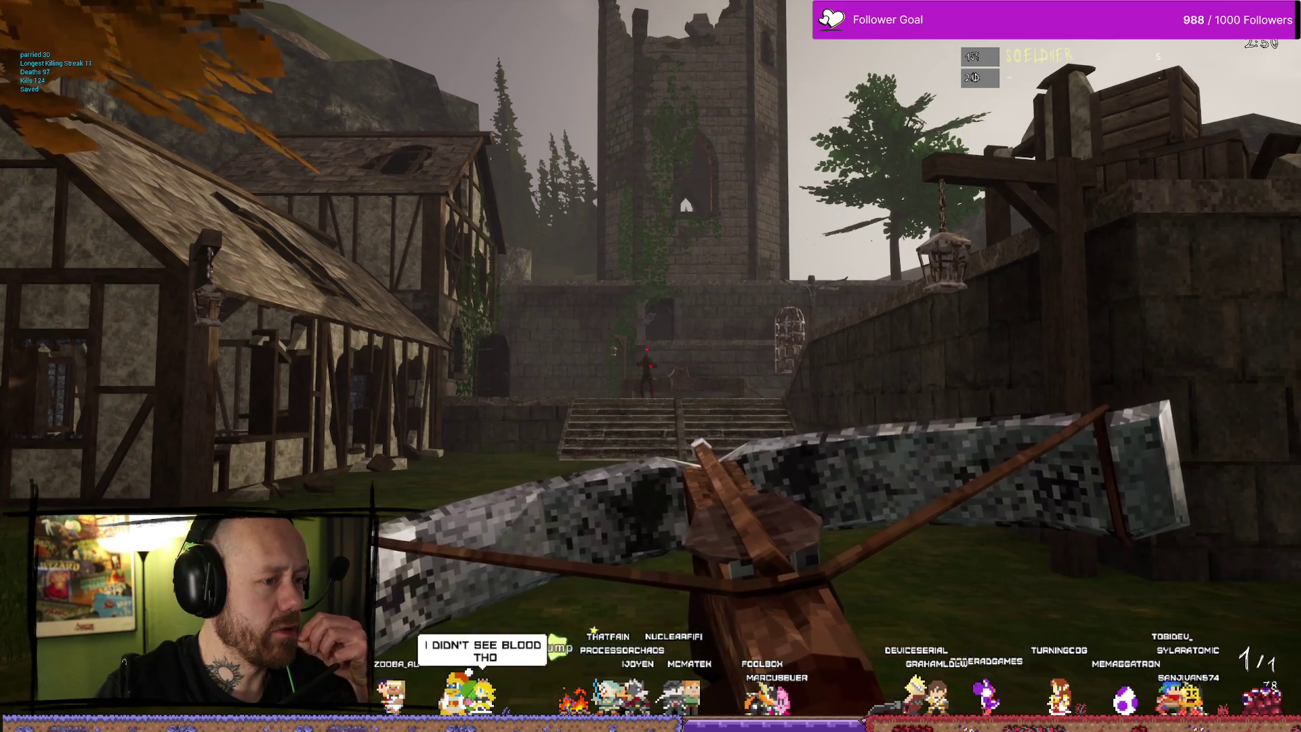
click(650, 366)
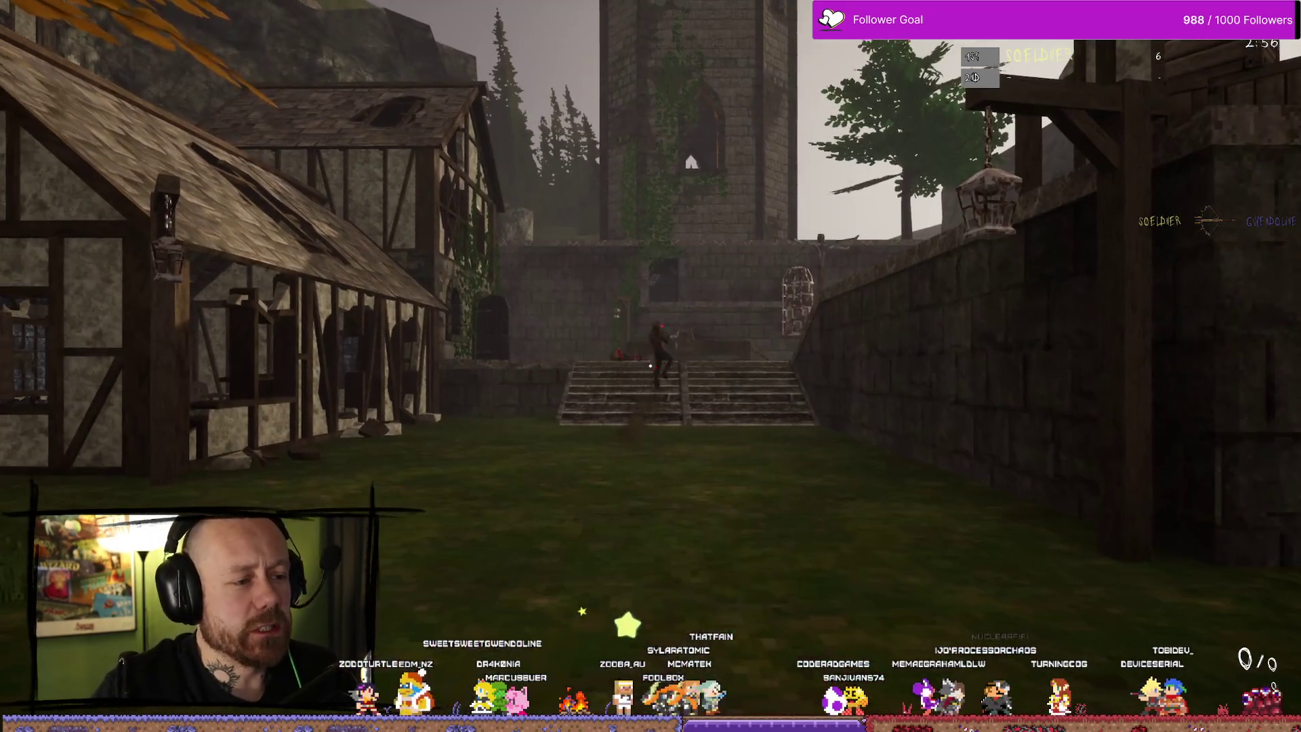
Switch to the blade and fight the opponent in close combat until dying
key(q)
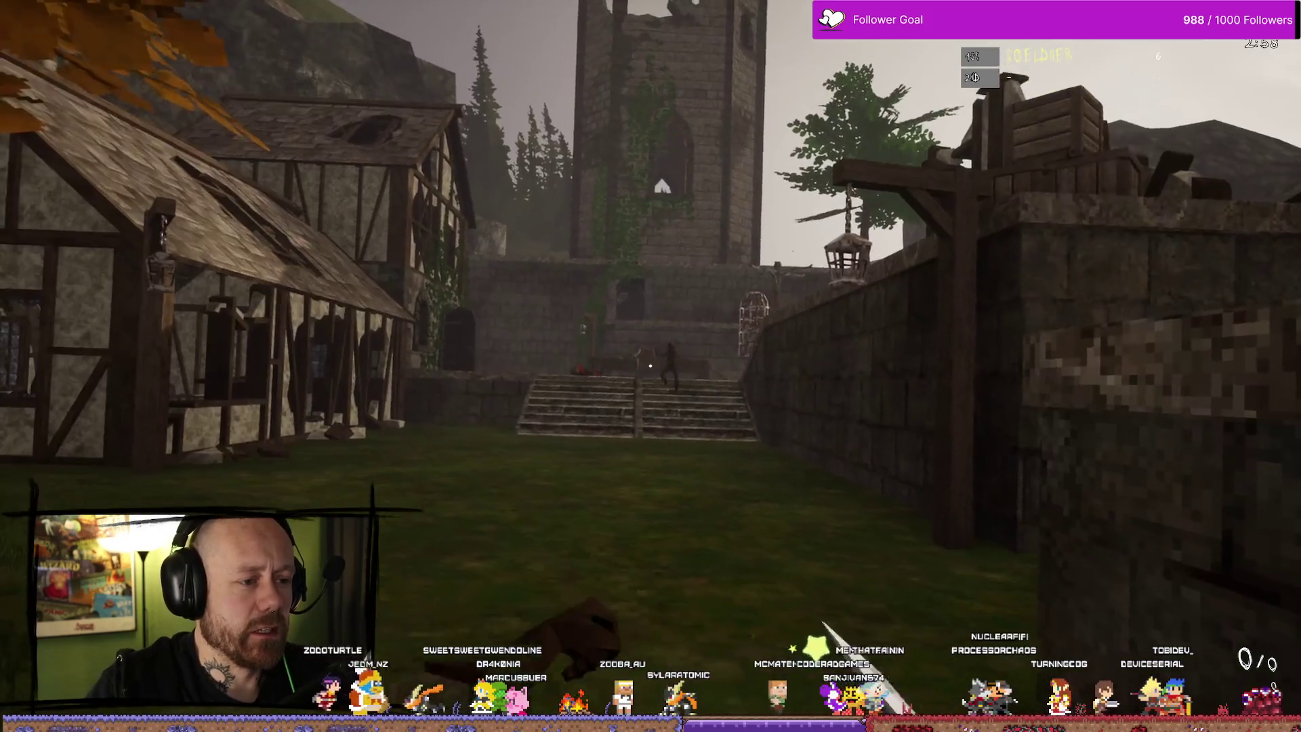
click(650, 366)
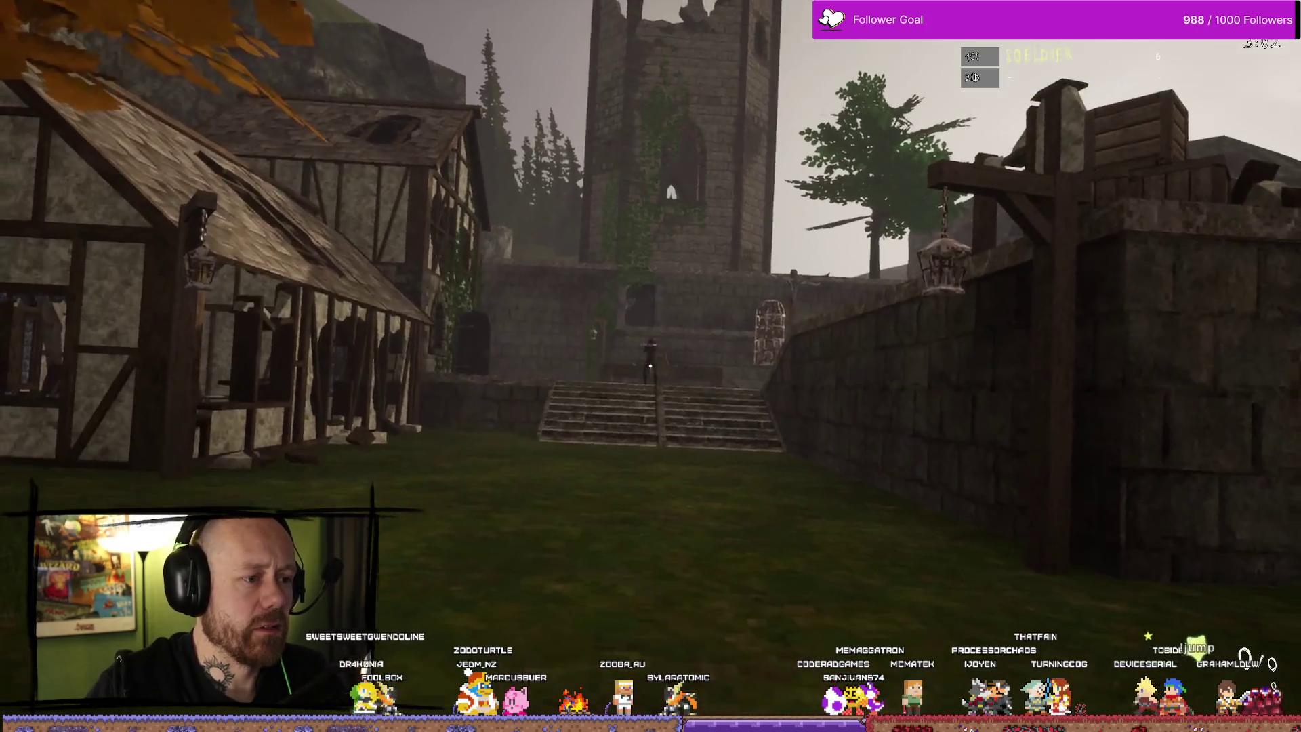
click(650, 366)
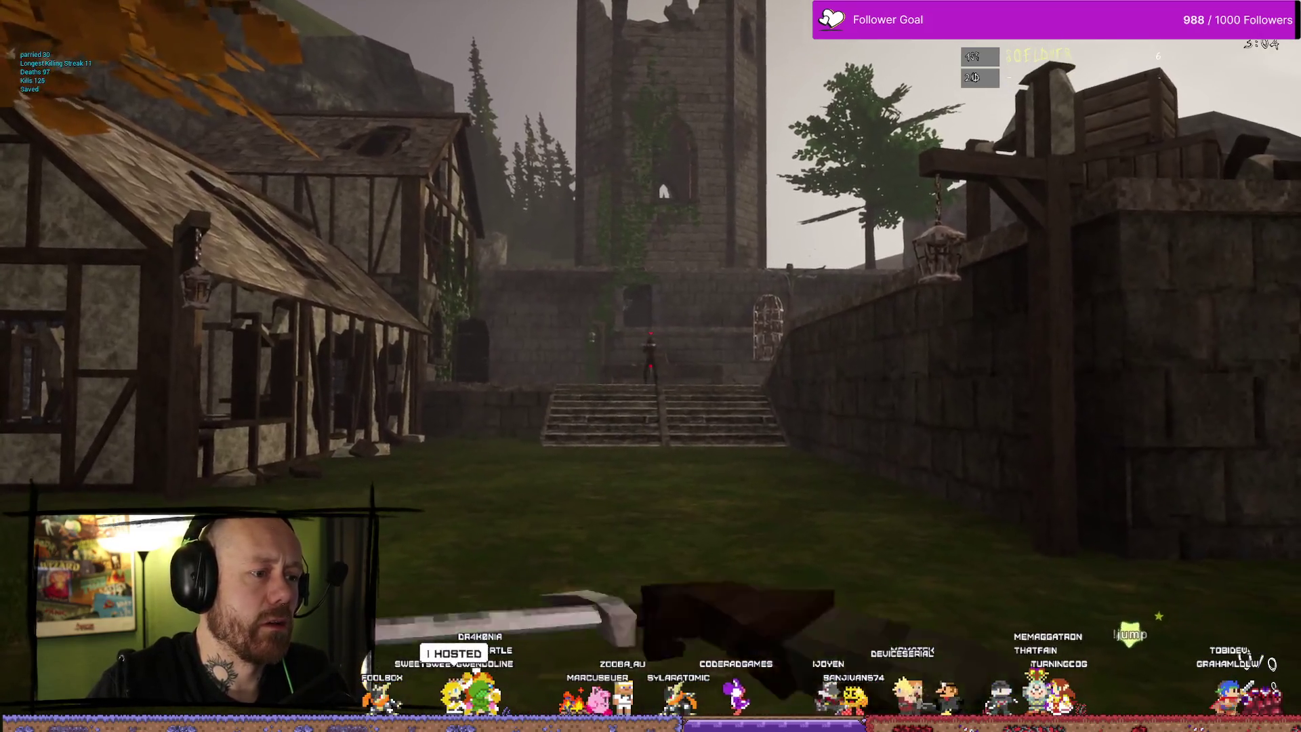
click(650, 366)
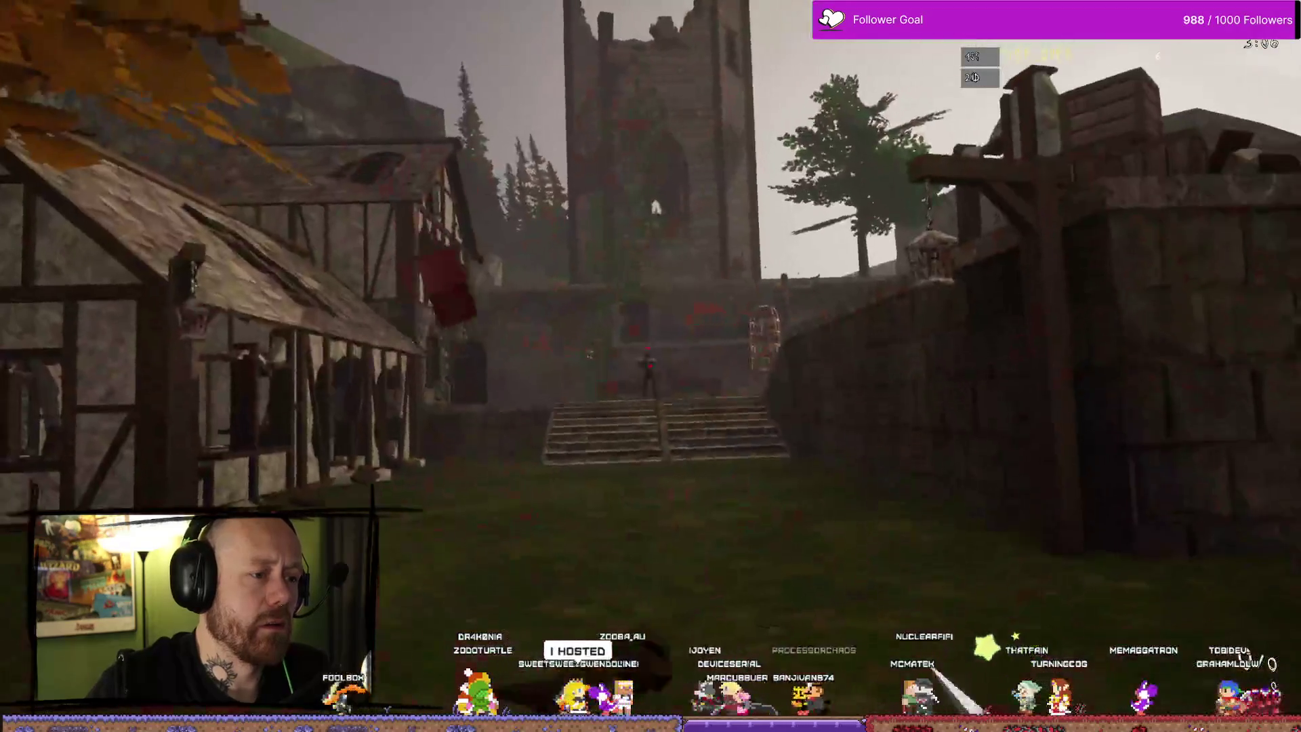
click(650, 366)
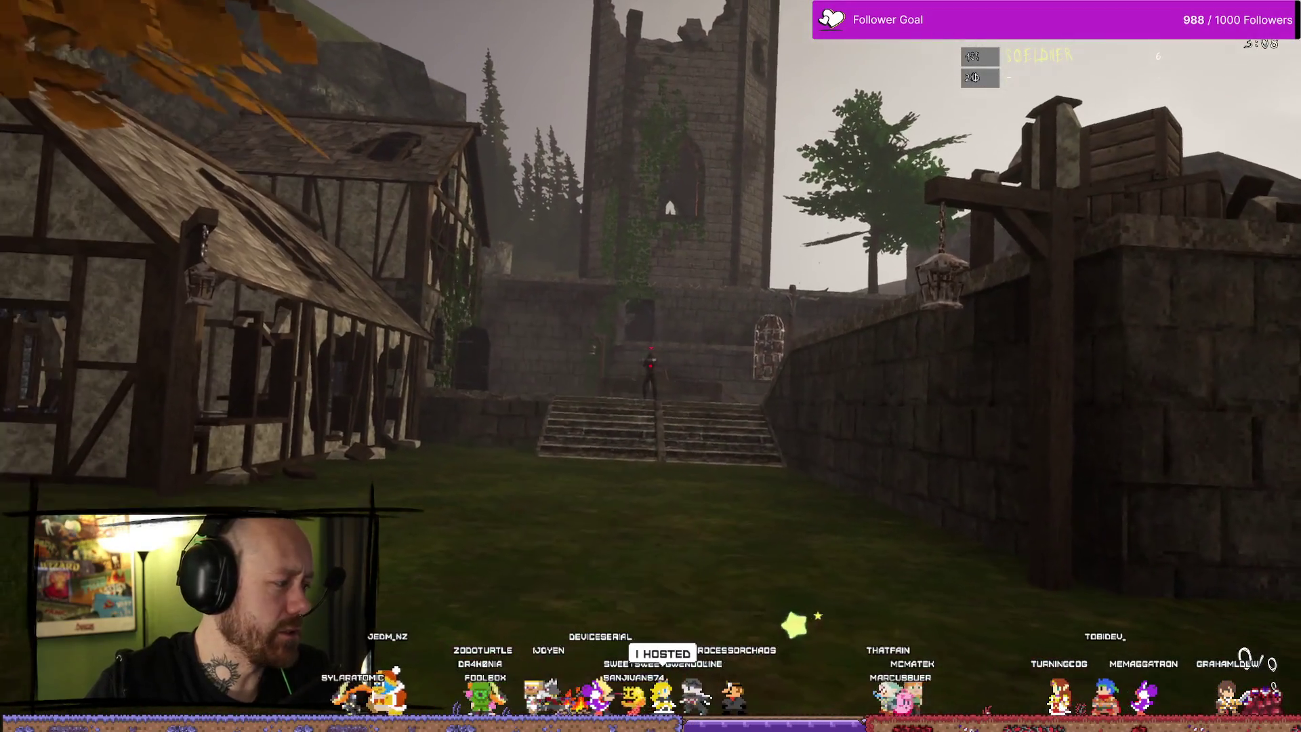
click(650, 366)
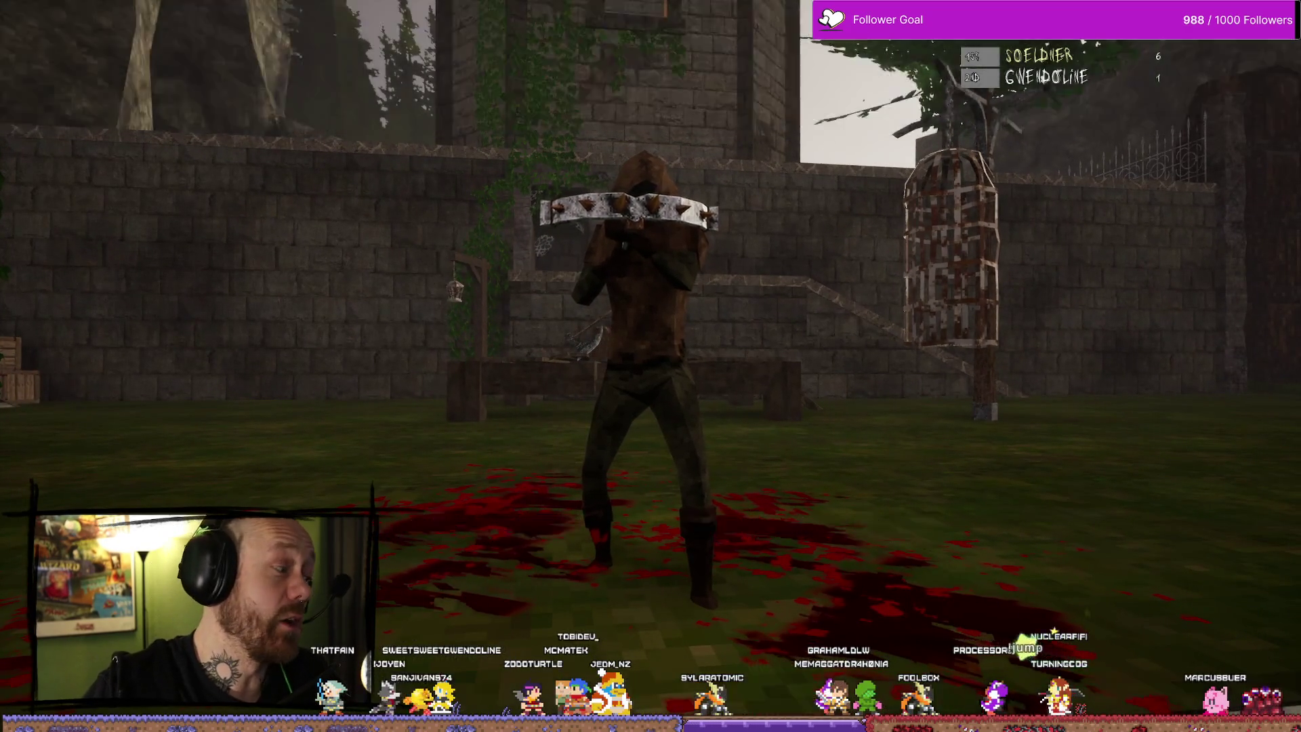
Respawn into the match and swap the crossbow for the sword at the castle stairs
click(651, 366)
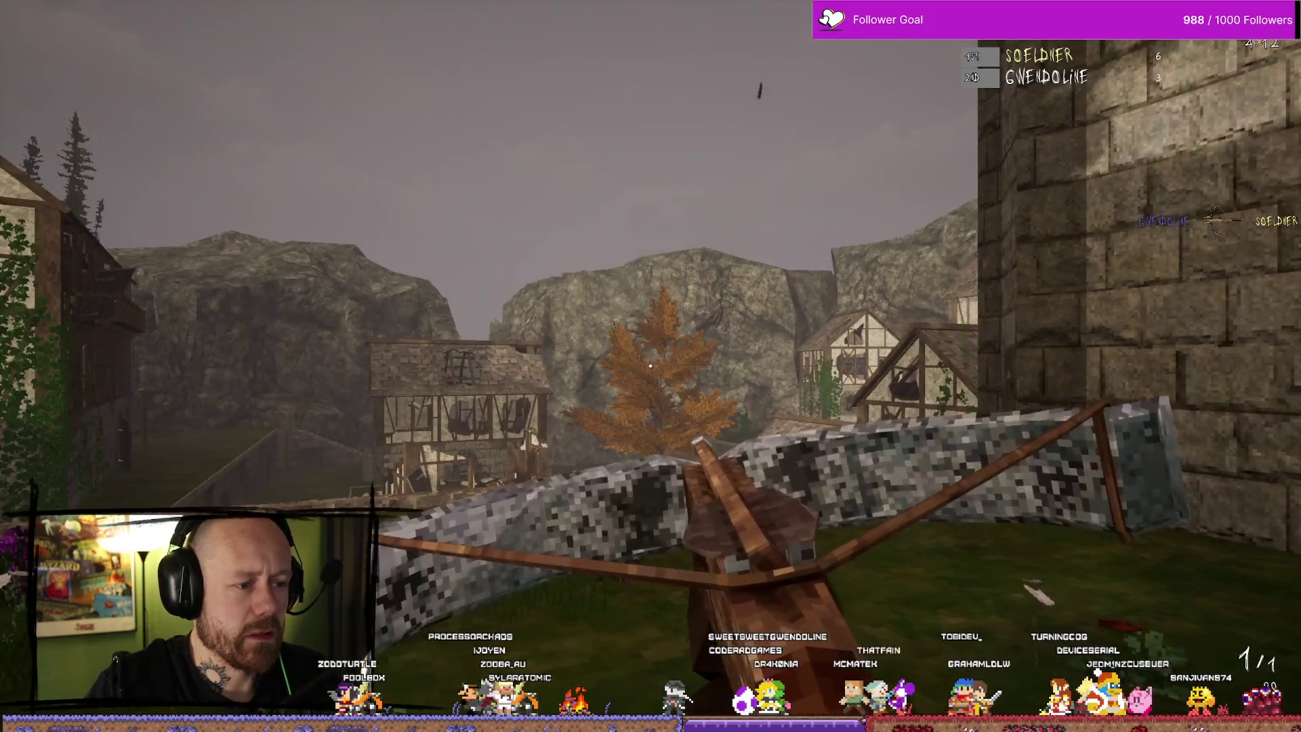
key(q)
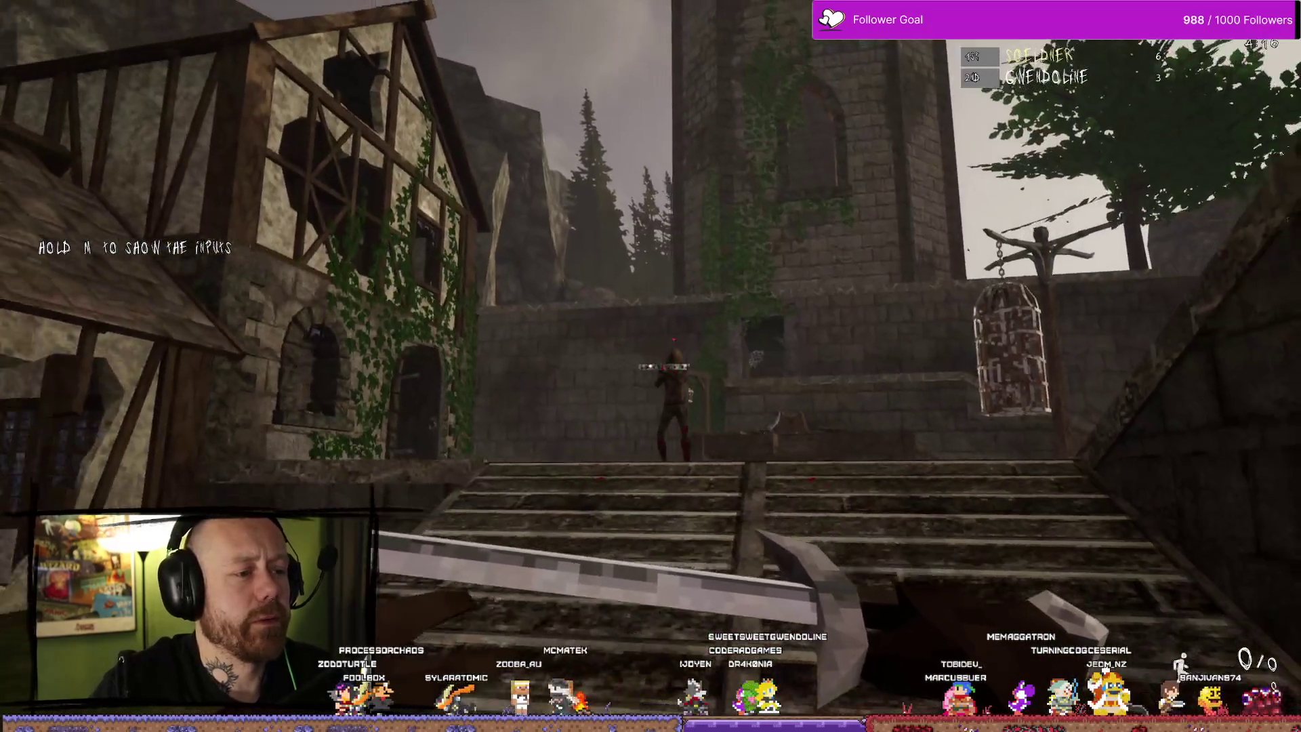
Climb the castle stairs and slash repeatedly at the hooded opponent with the sword
key(w)
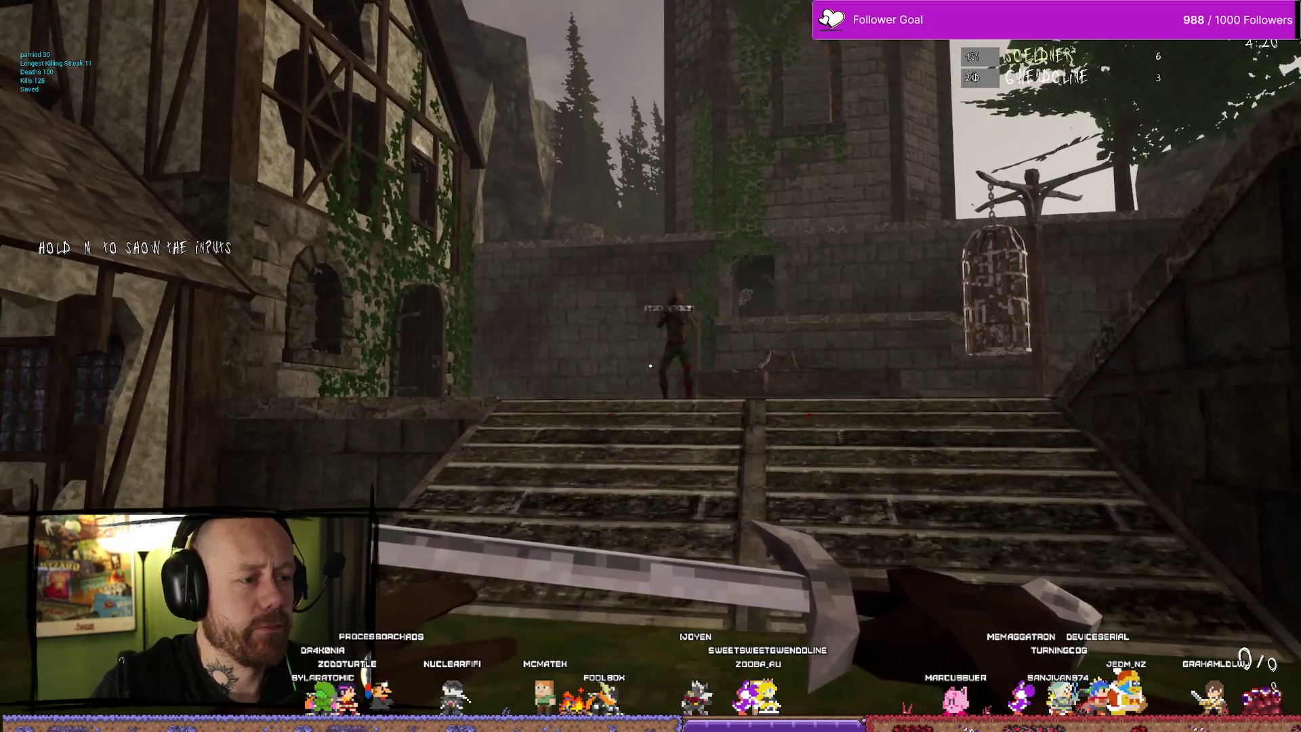
key(w)
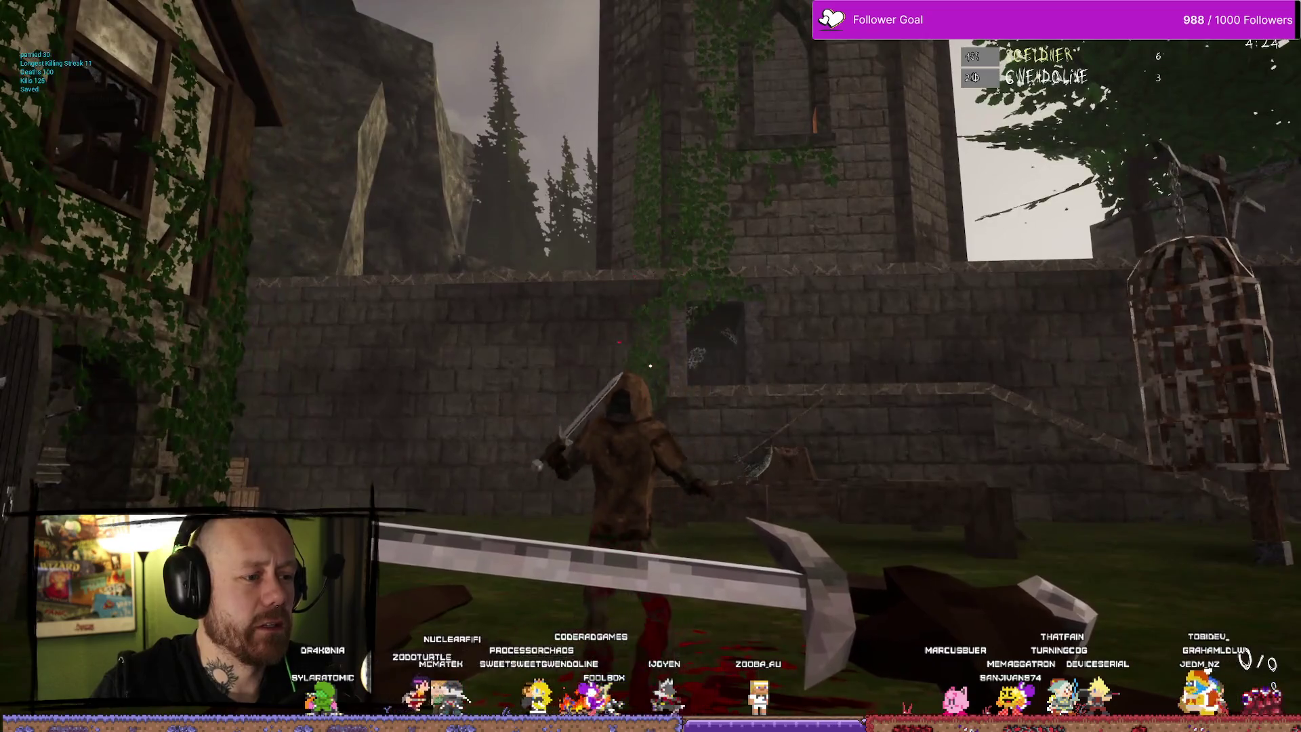
click(651, 366)
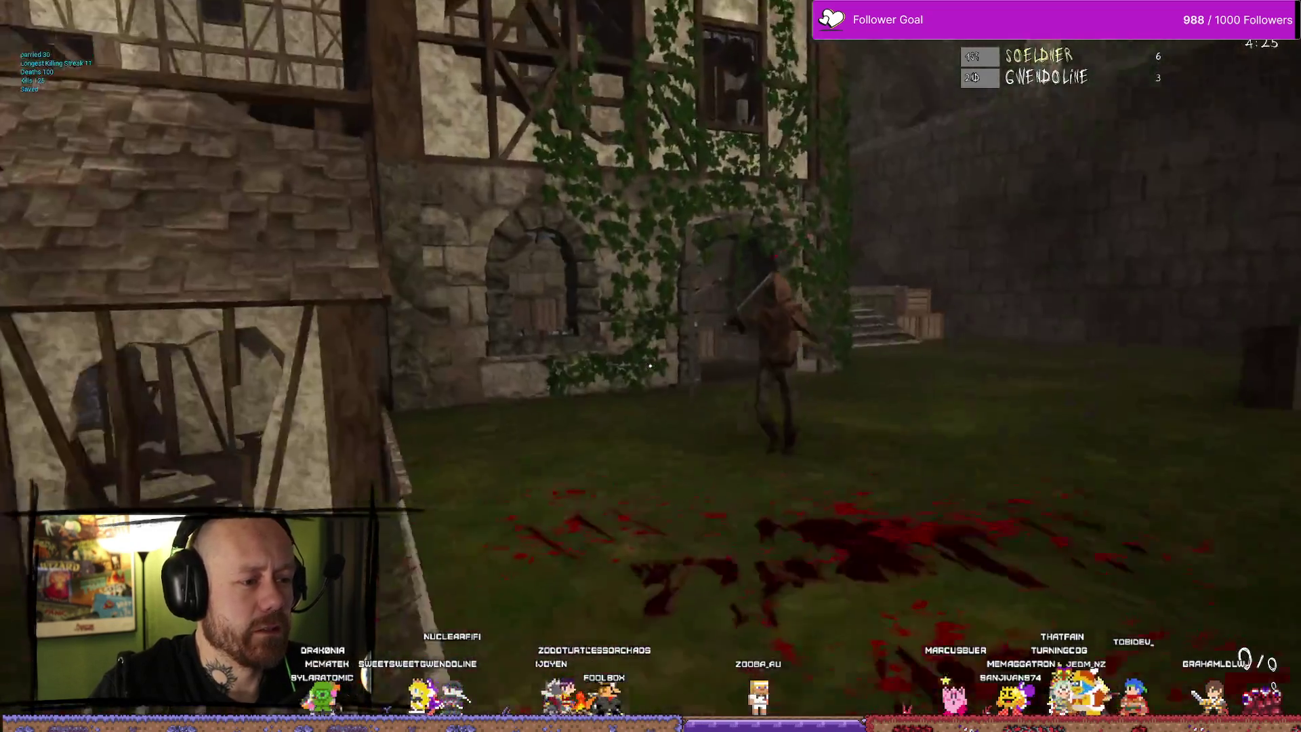
click(651, 366)
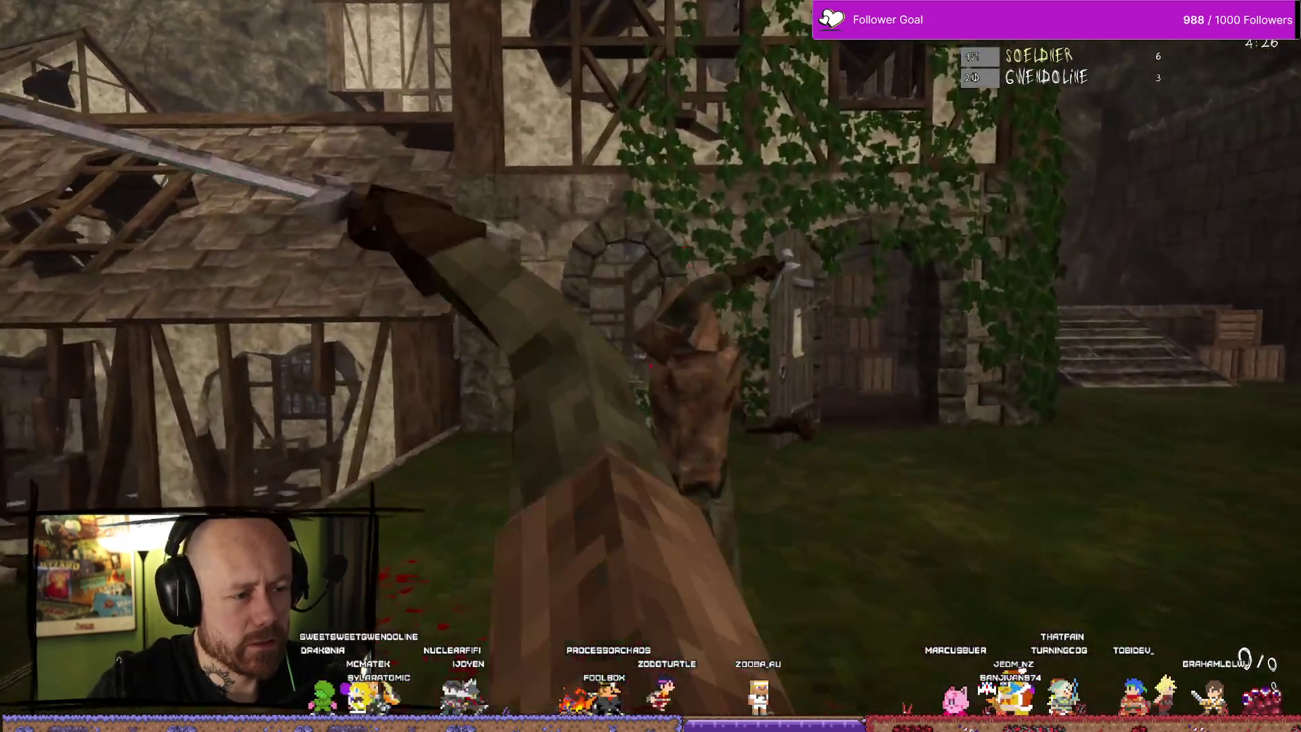
click(650, 366)
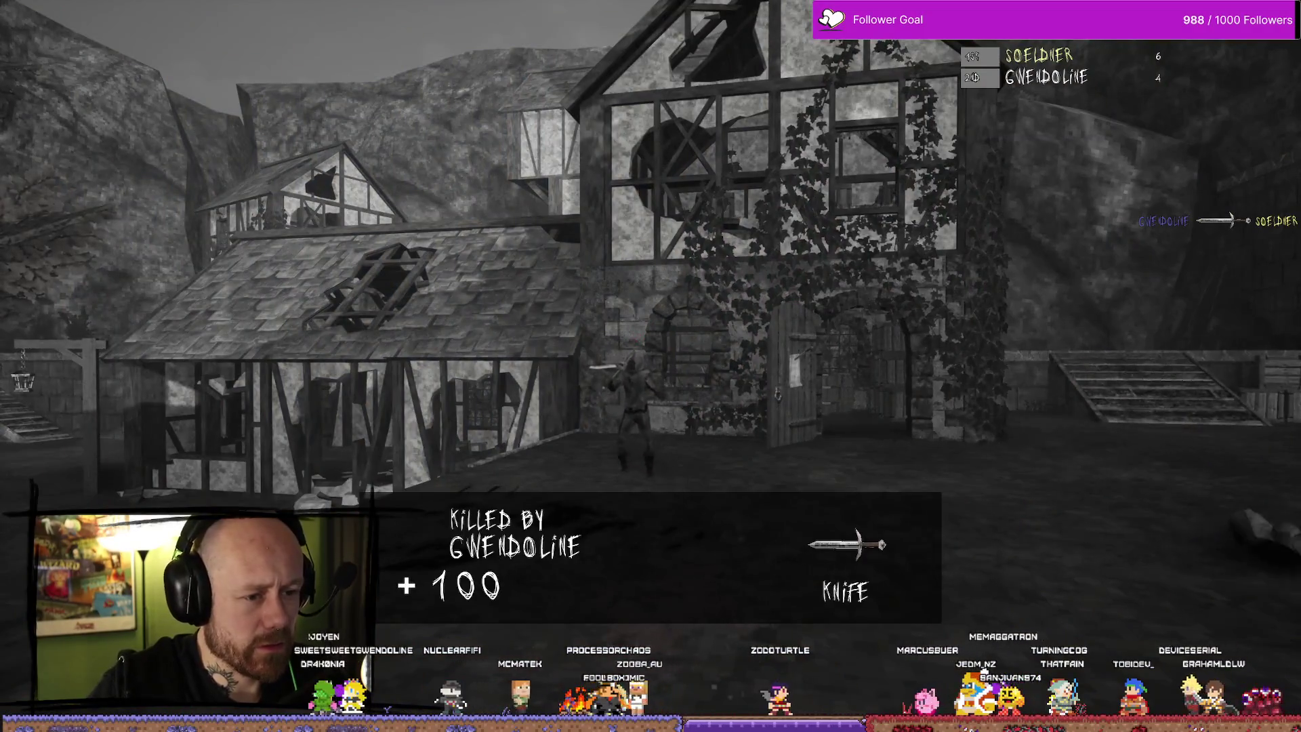
Respawn with the sword, run up the stone stairs, and kill the enemy by the cage
key(1)
key(w)
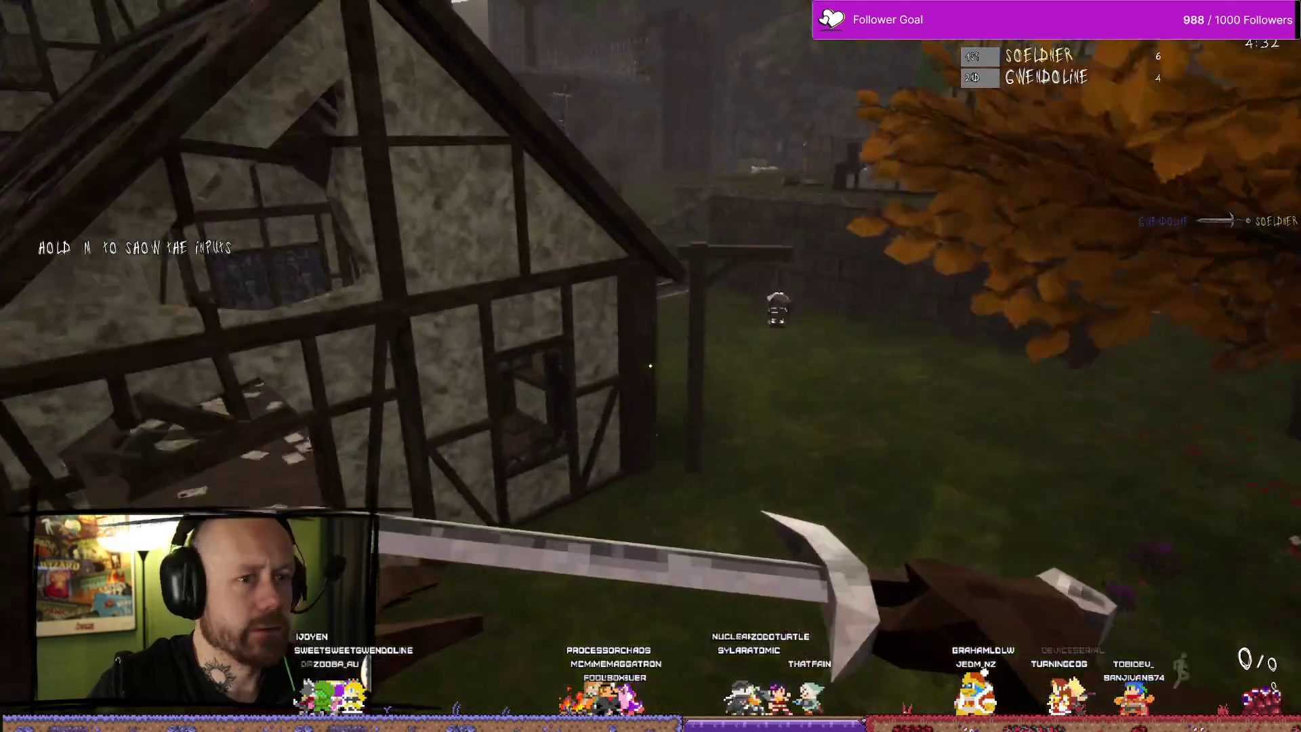
key(w)
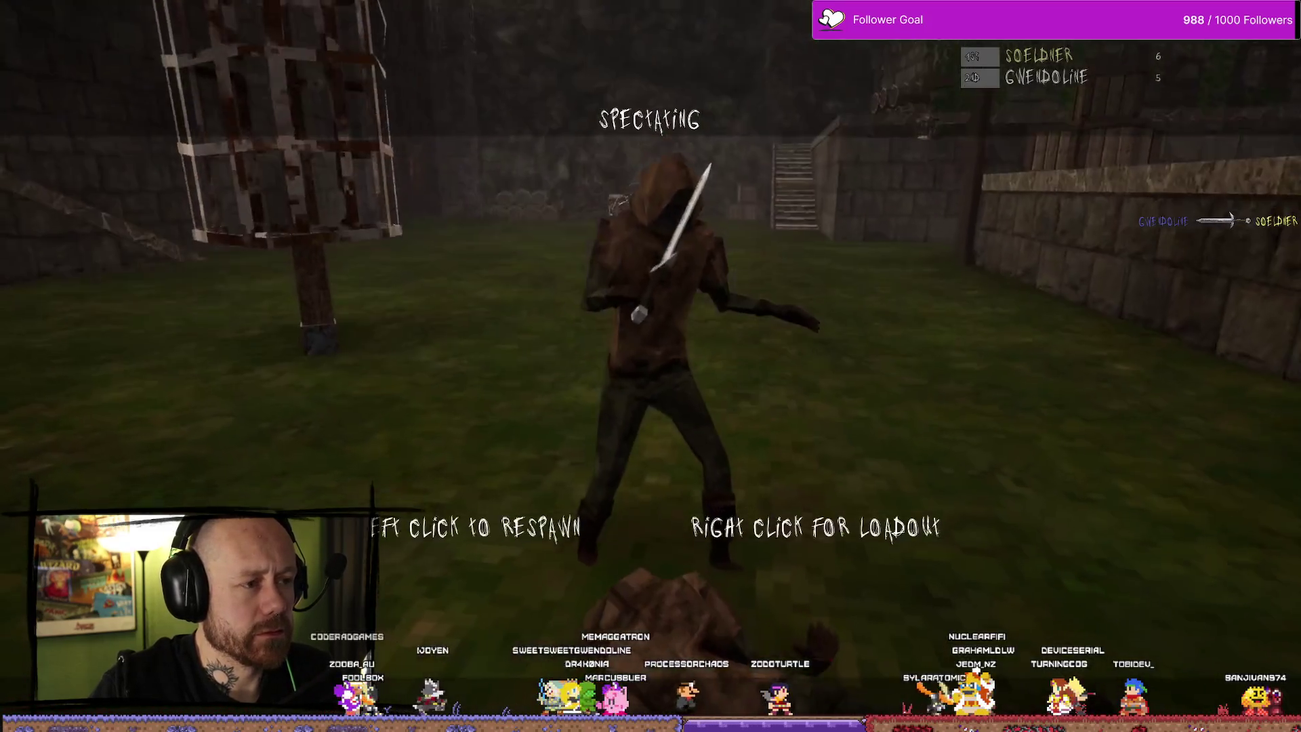
click(651, 366)
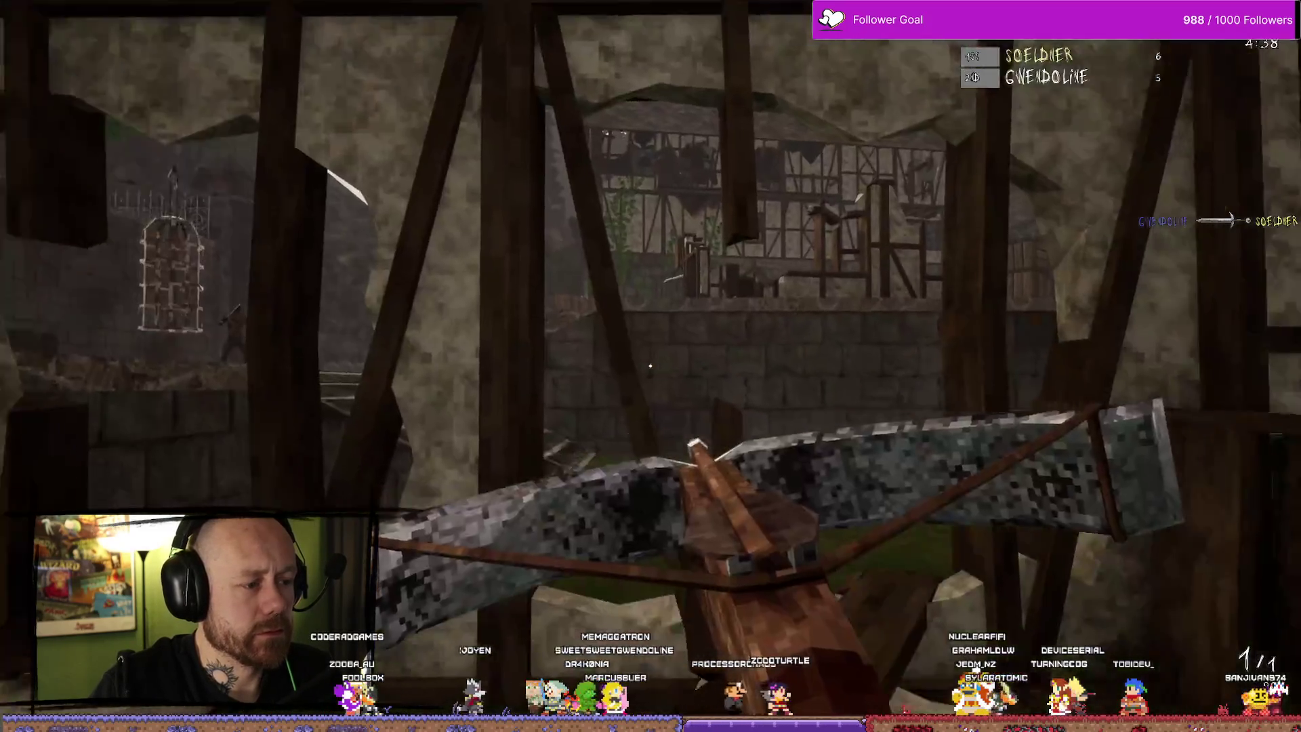
key(w)
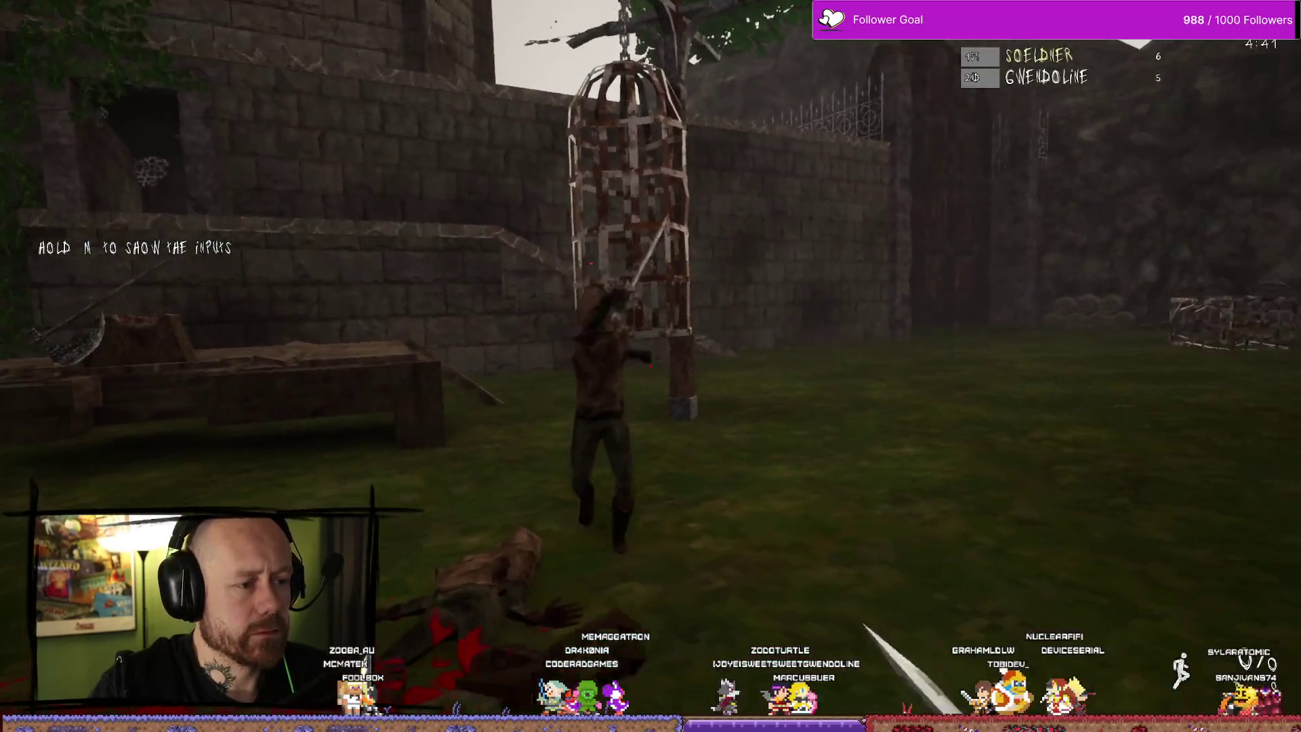
click(651, 366)
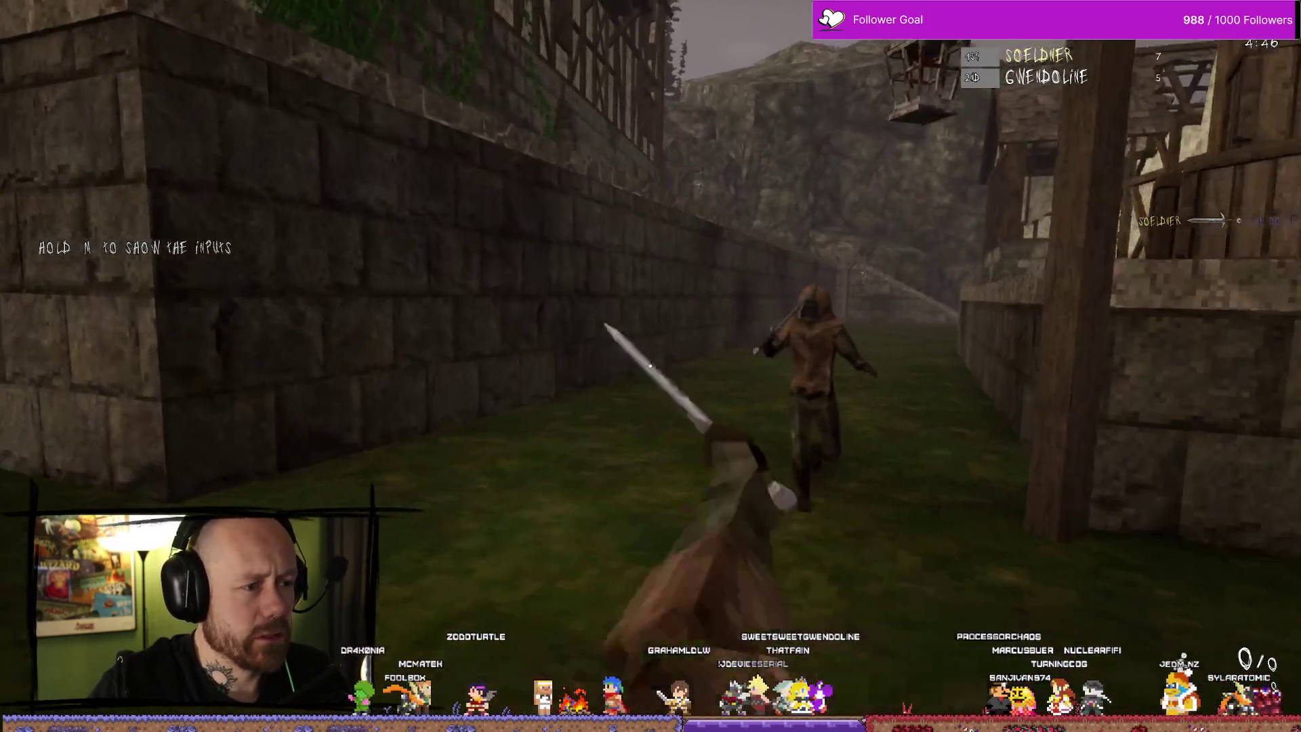
Keep swinging at the opponent around the courtyard until the score reads 9 to 6
click(650, 366)
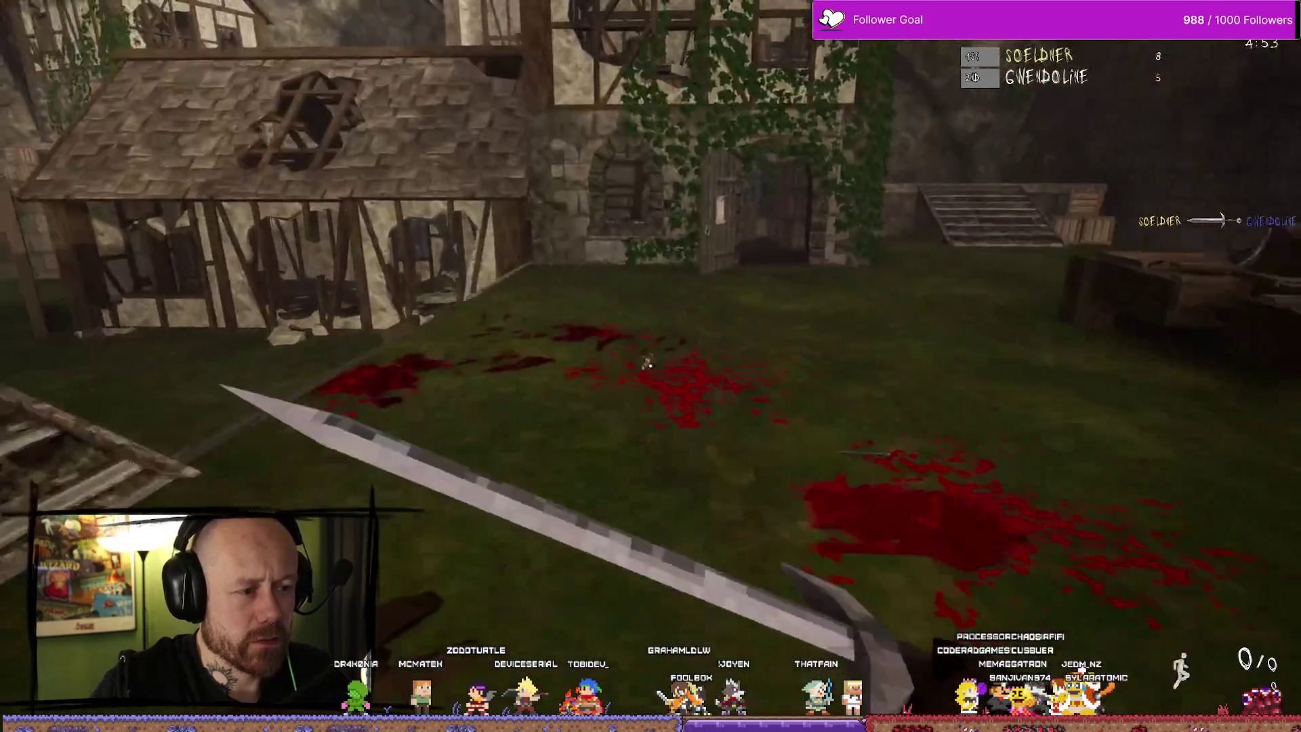
click(651, 366)
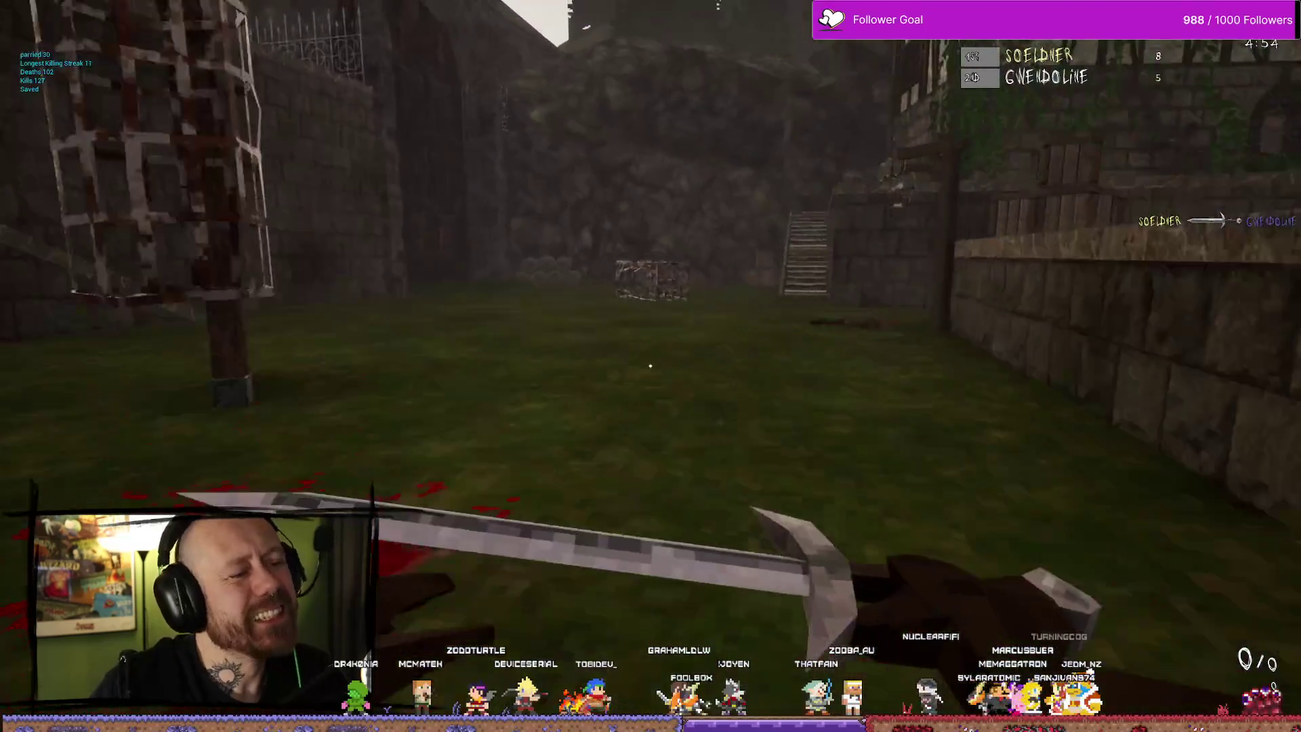
click(650, 366)
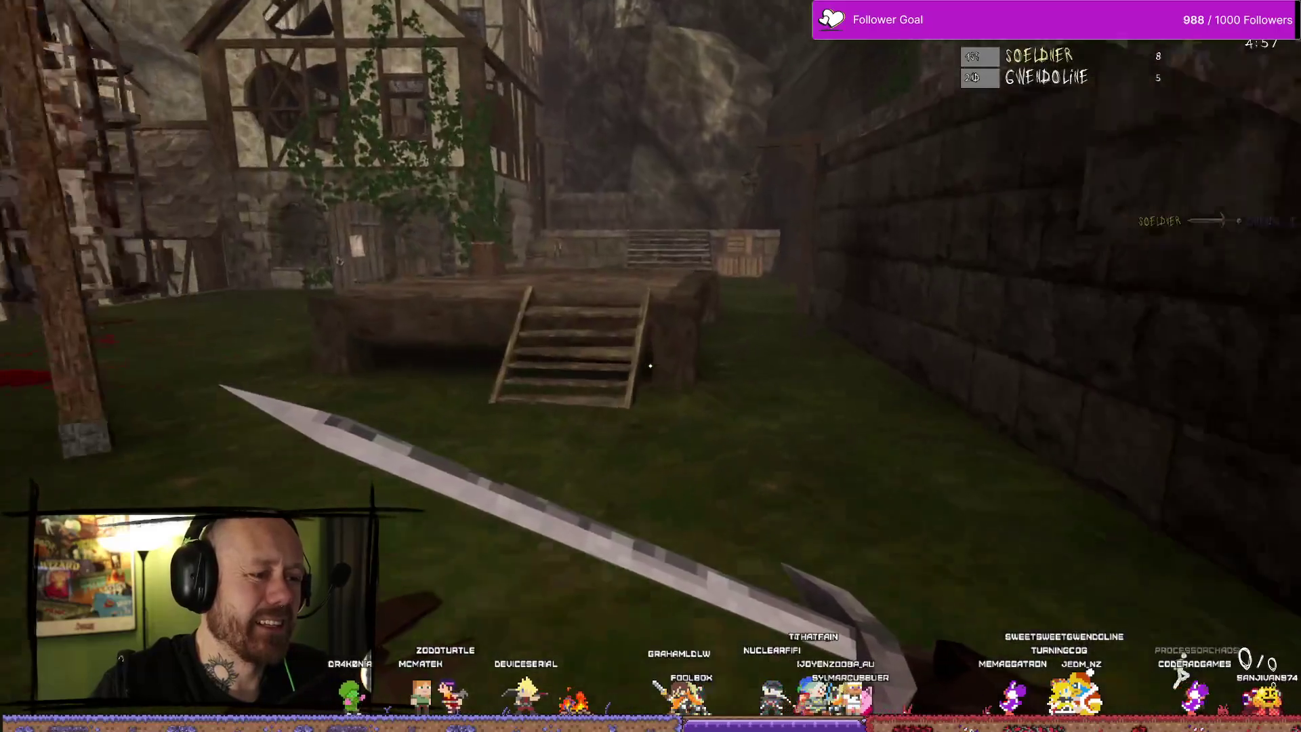
click(650, 366)
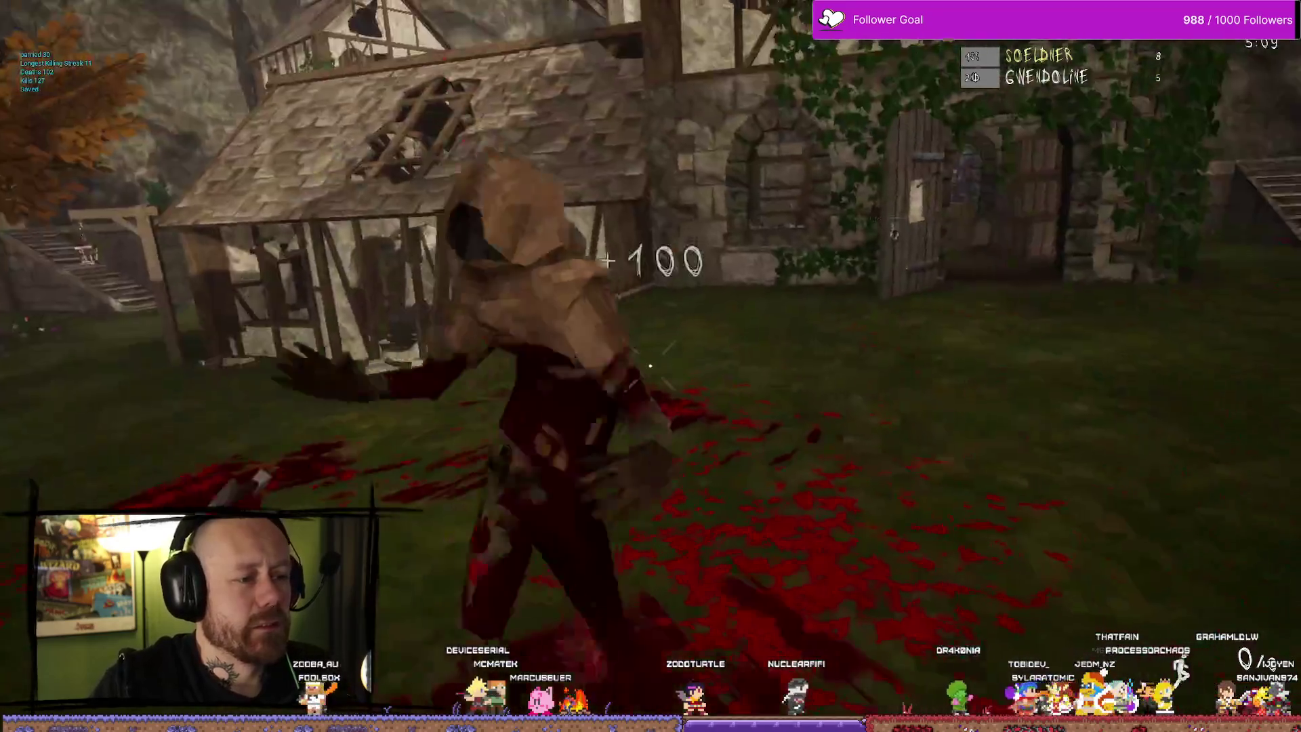
click(650, 366)
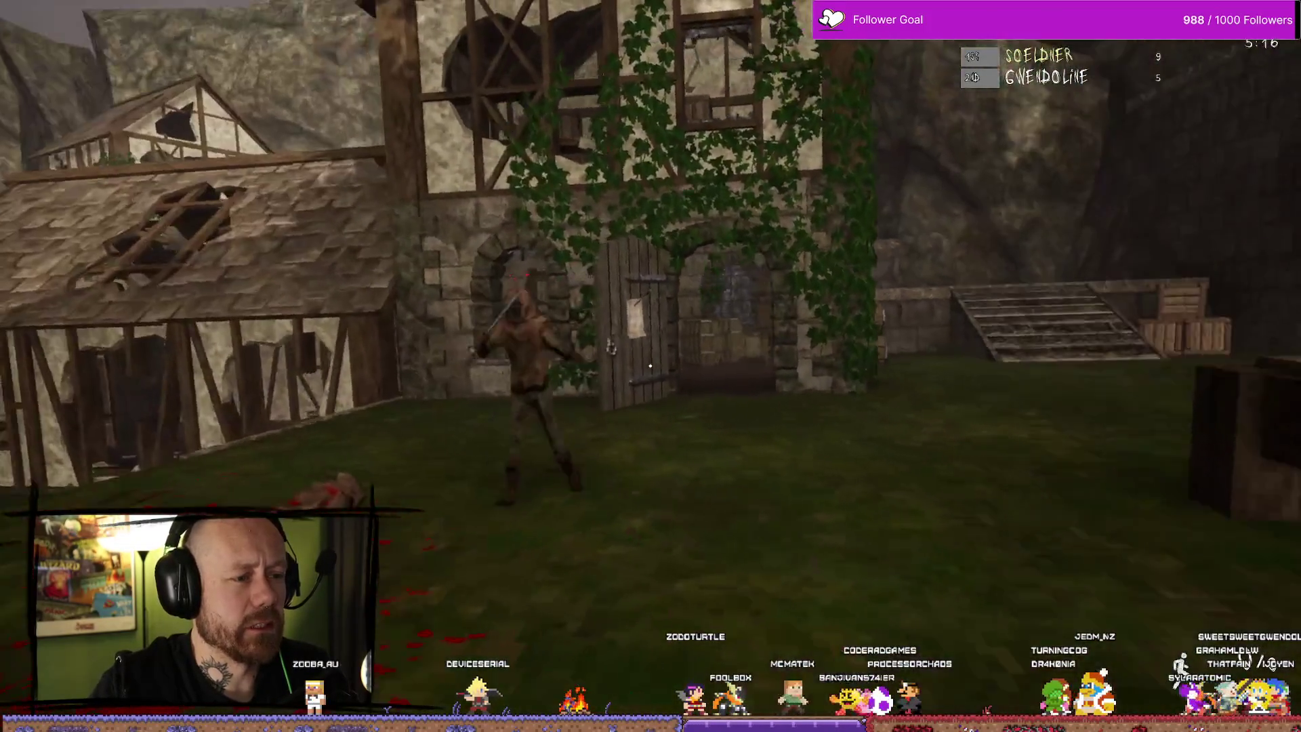
click(650, 366)
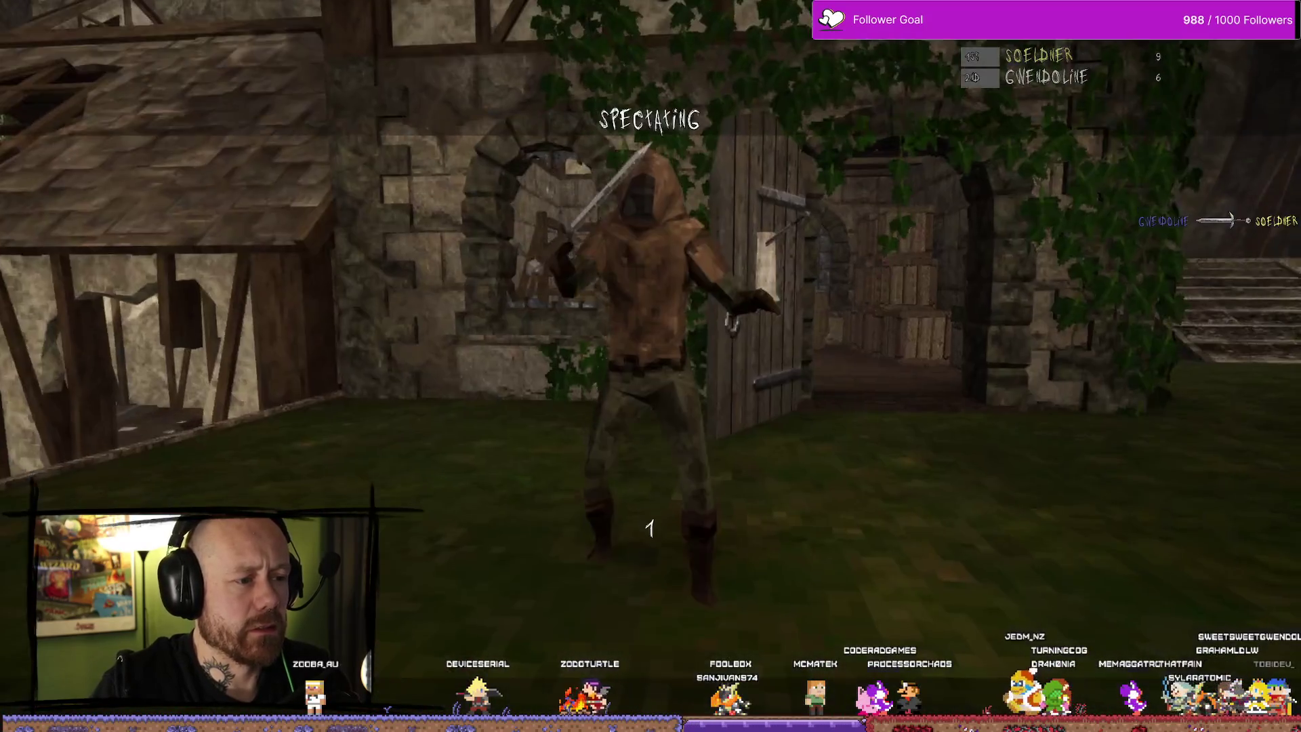
Switch to the sword after respawning and climb the stairs toward the house while attacking
key(1)
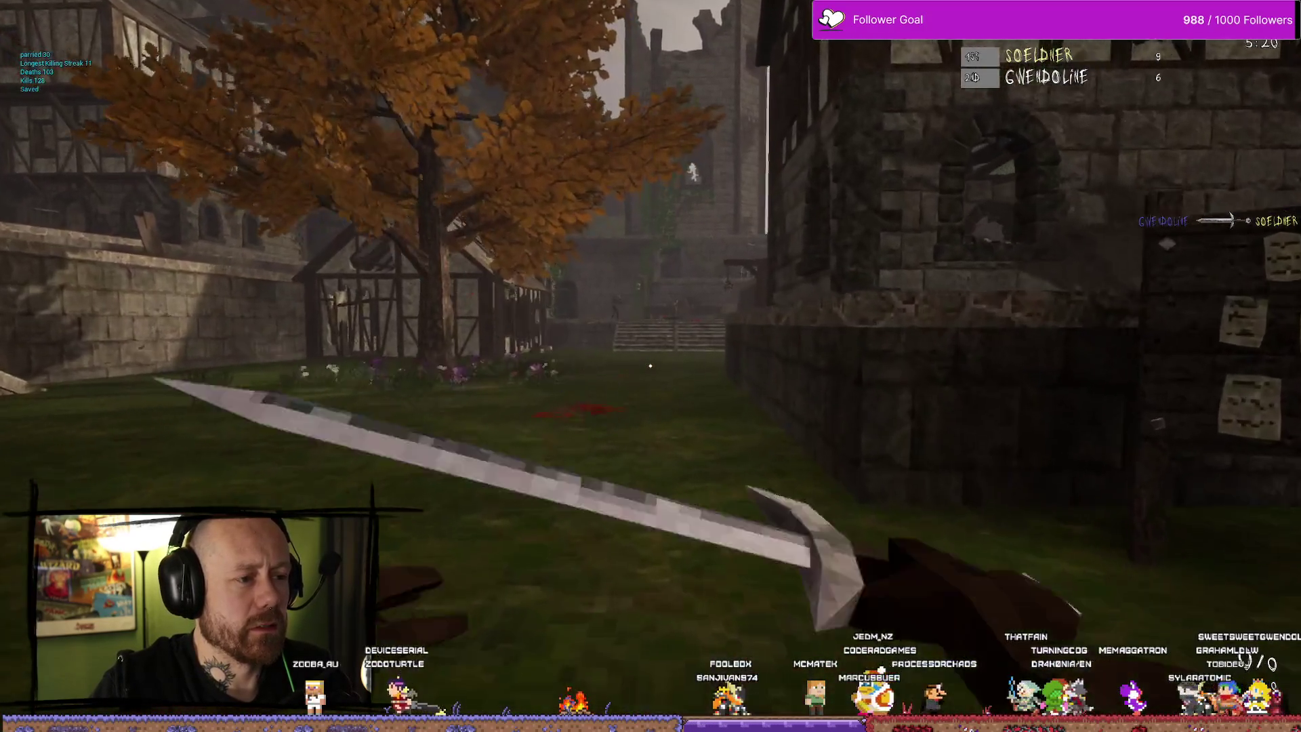
key(w)
click(650, 366)
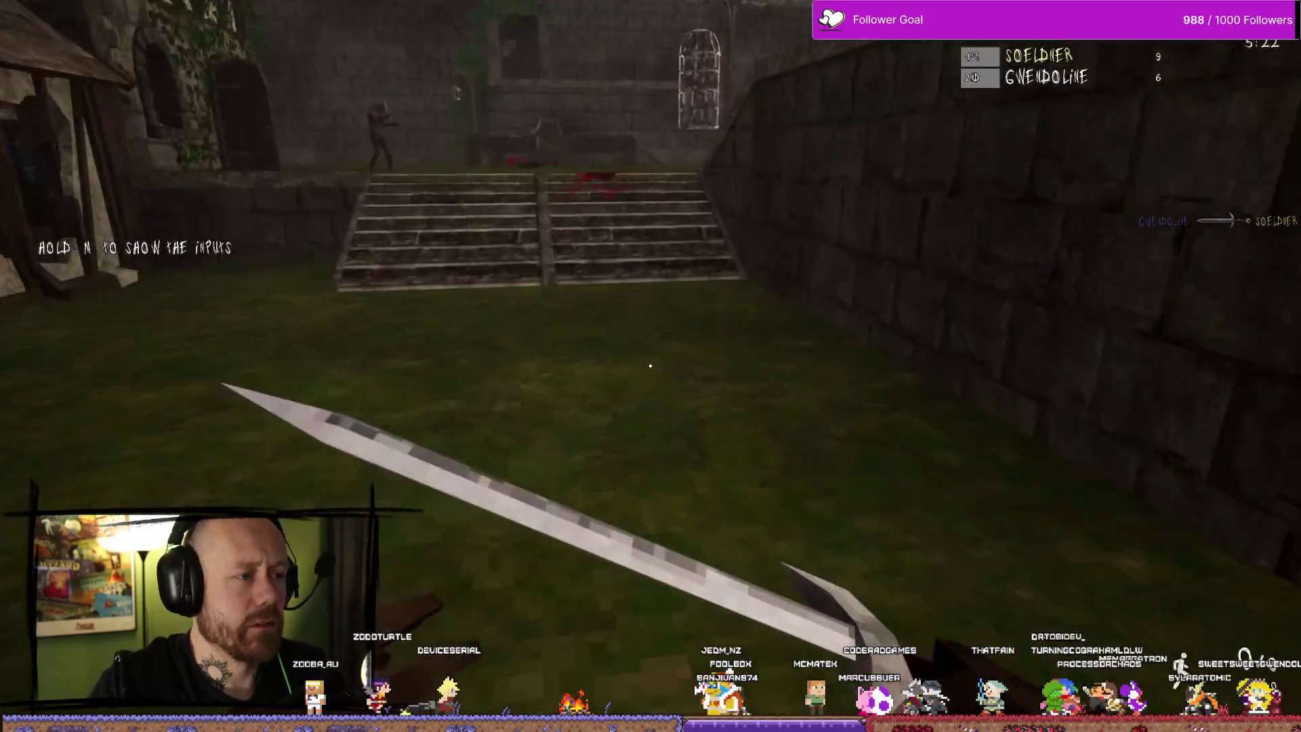
key(w)
click(650, 366)
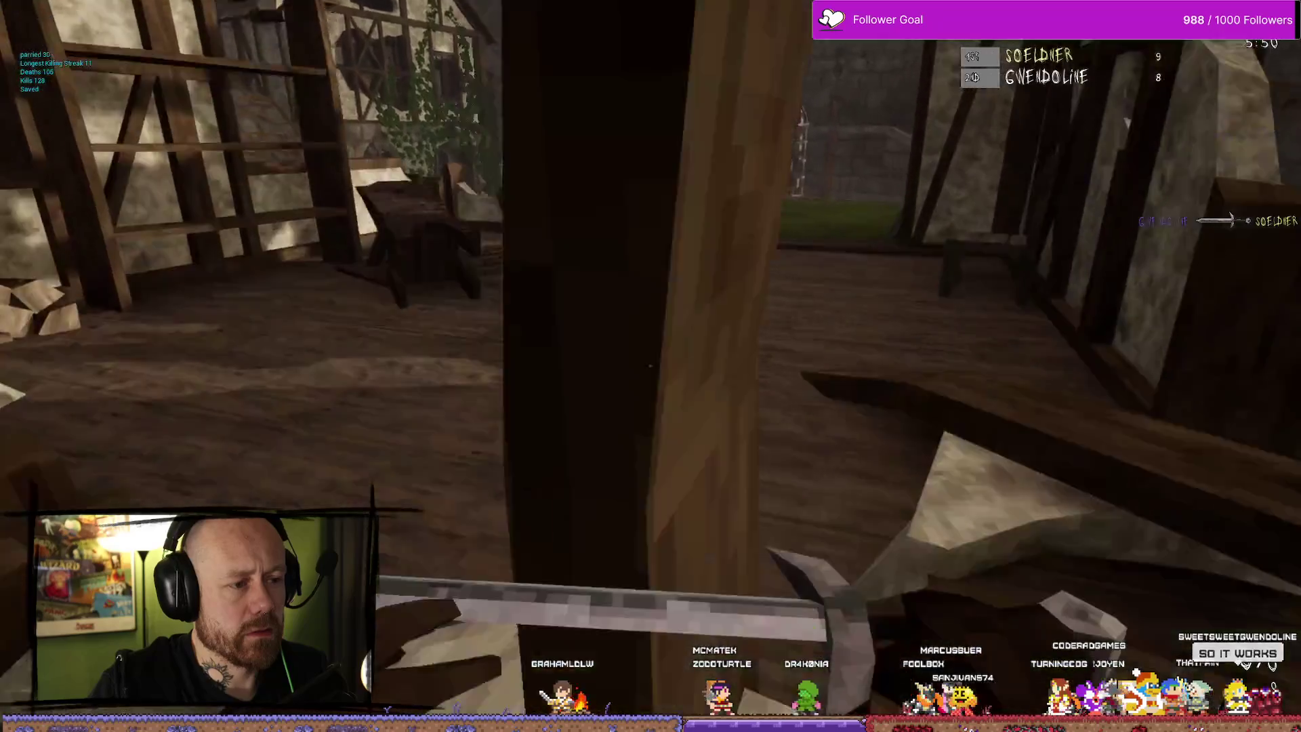
Drop from the ruined house into the courtyard, strike the enemy, and advance toward the barrels
key(w)
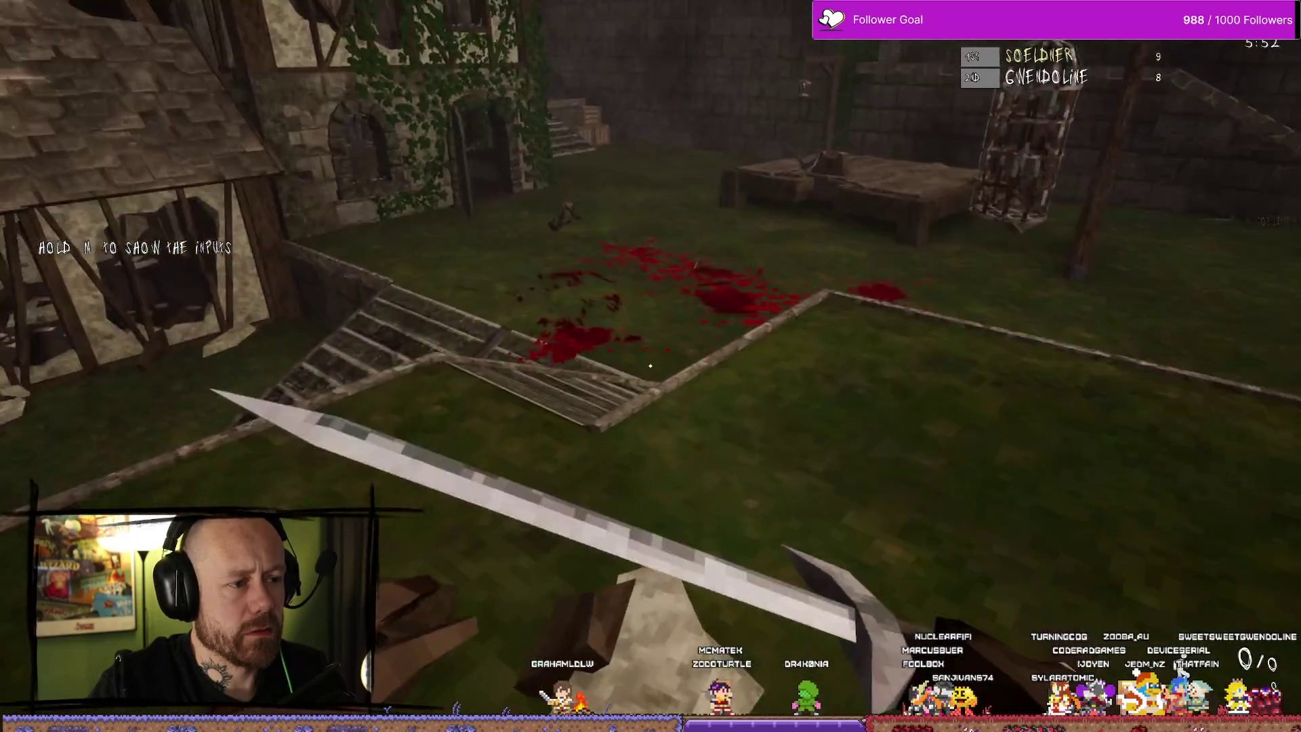
key(w)
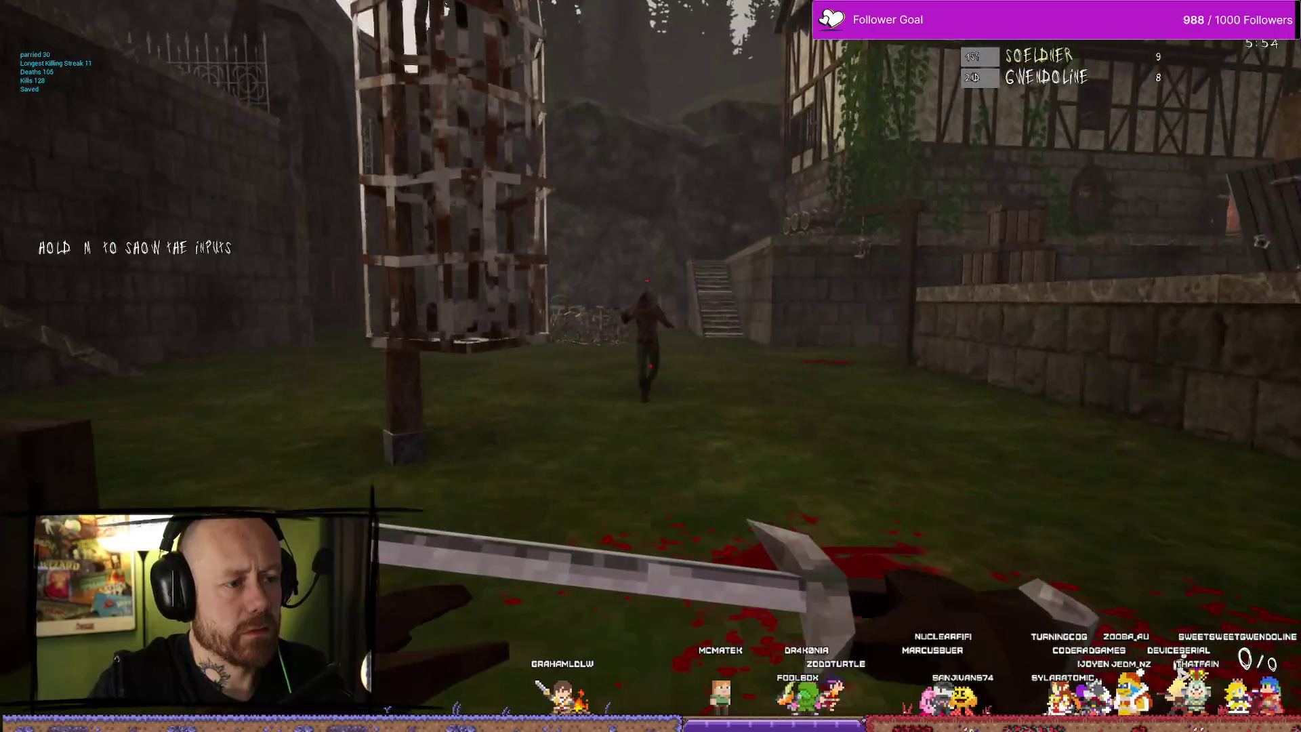
click(650, 366)
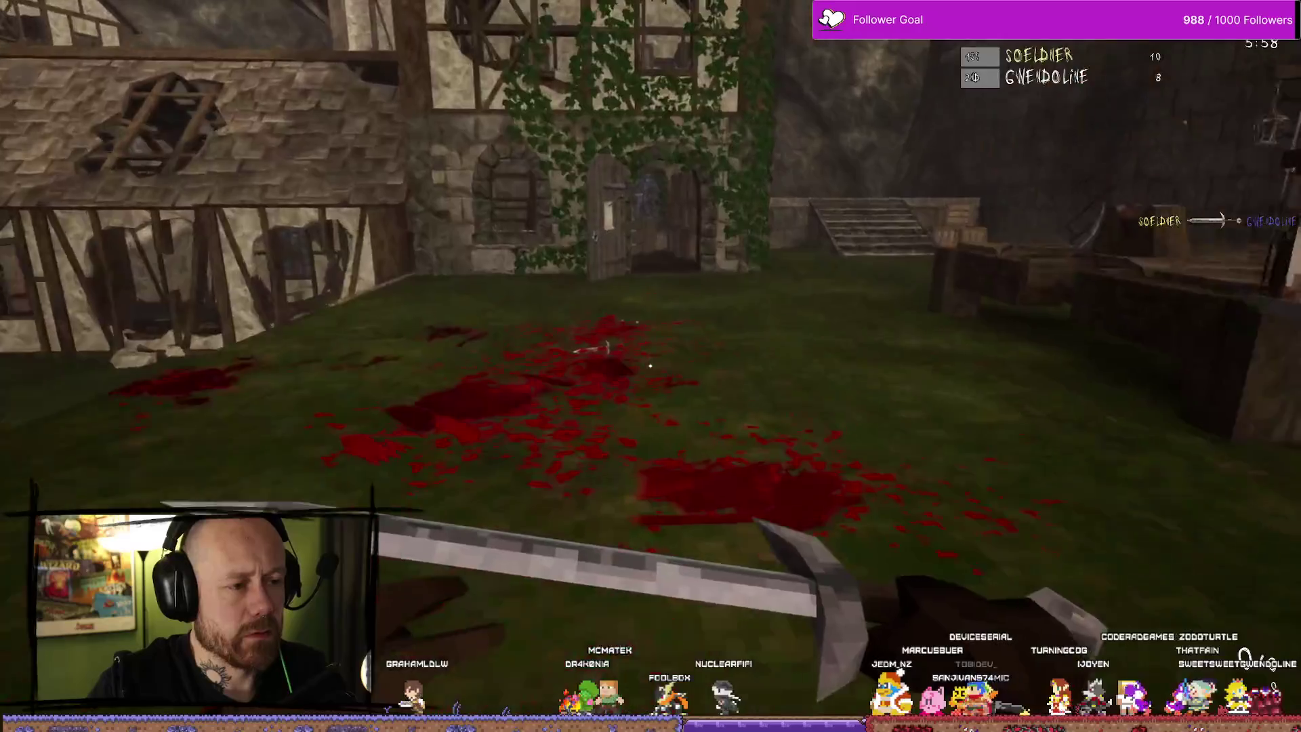
key(w)
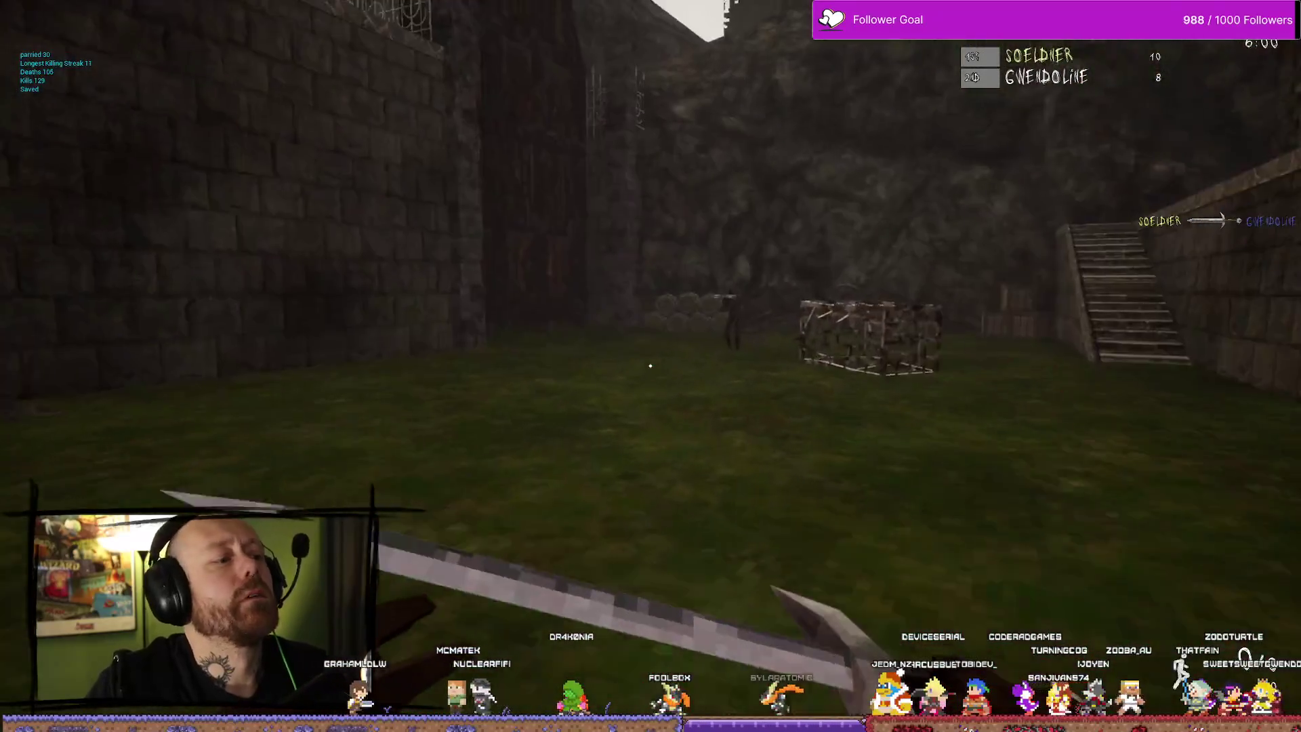
key(w)
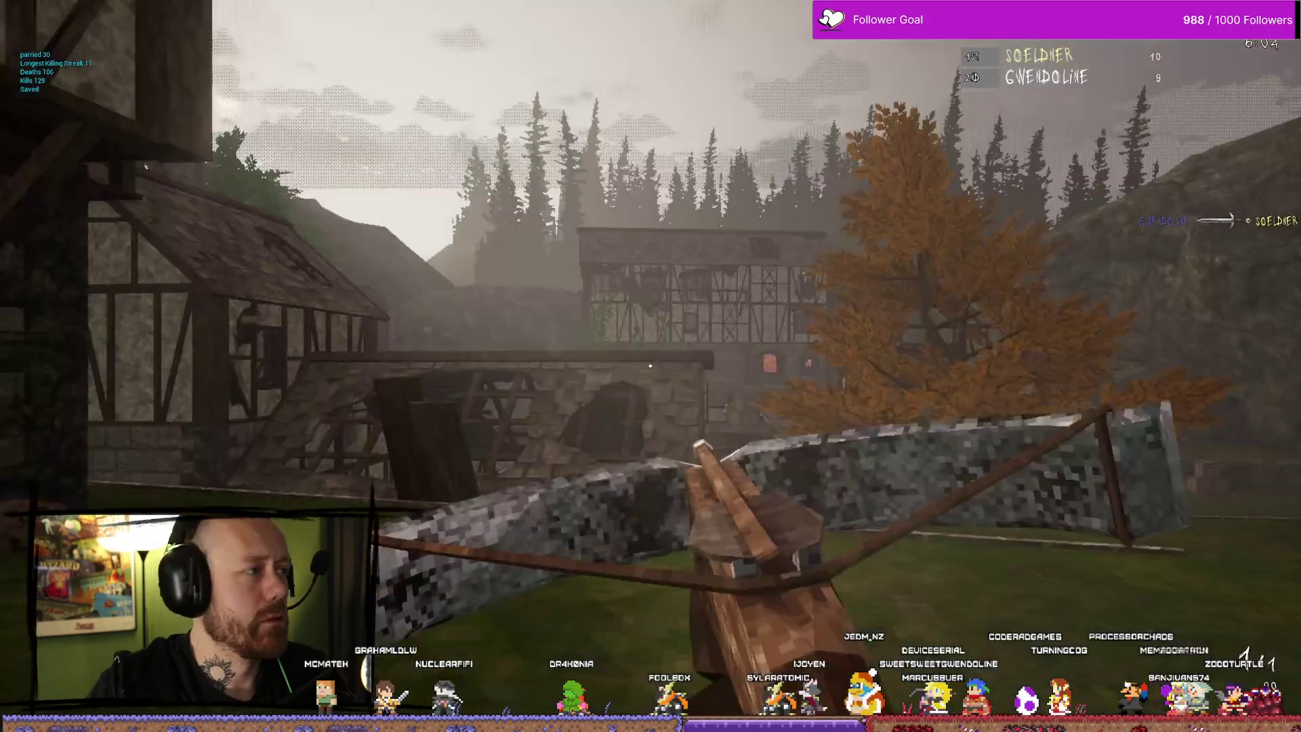
With the sword drawn, cross the alley and platform and kill the enemy near the gallows
key(1)
key(w)
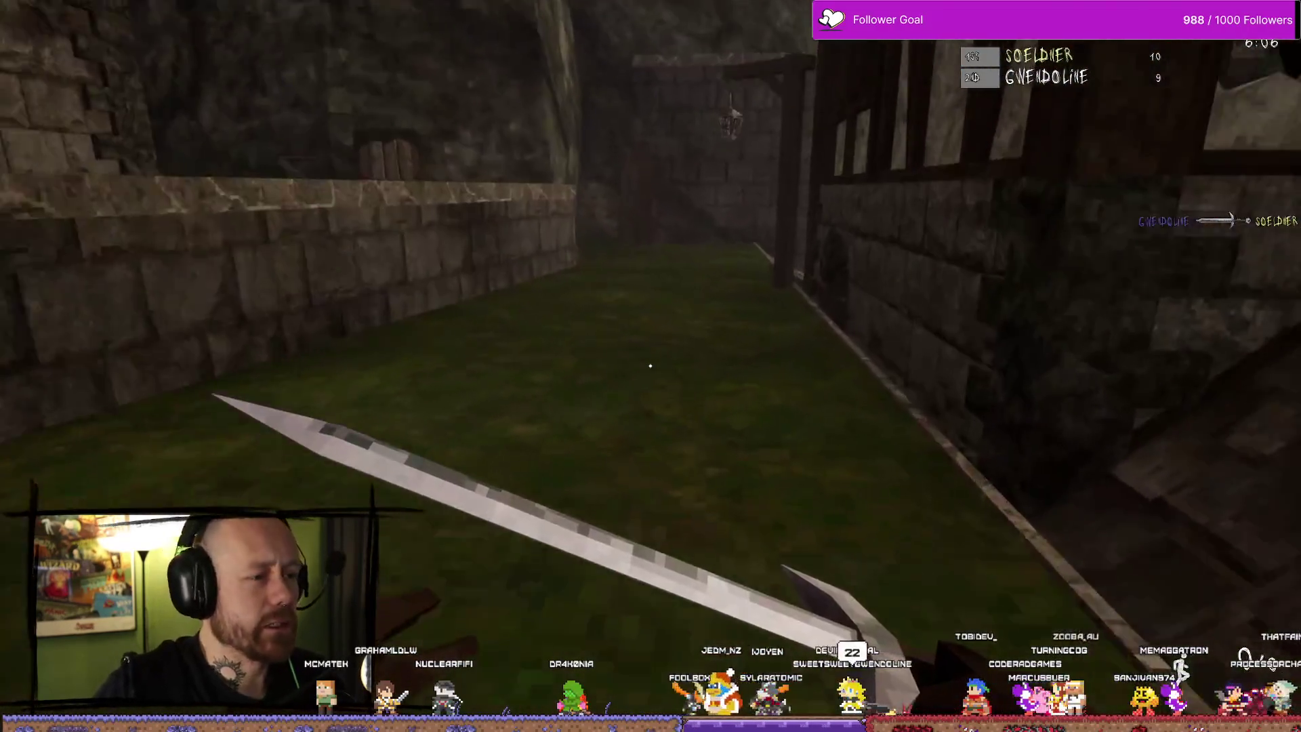
key(w)
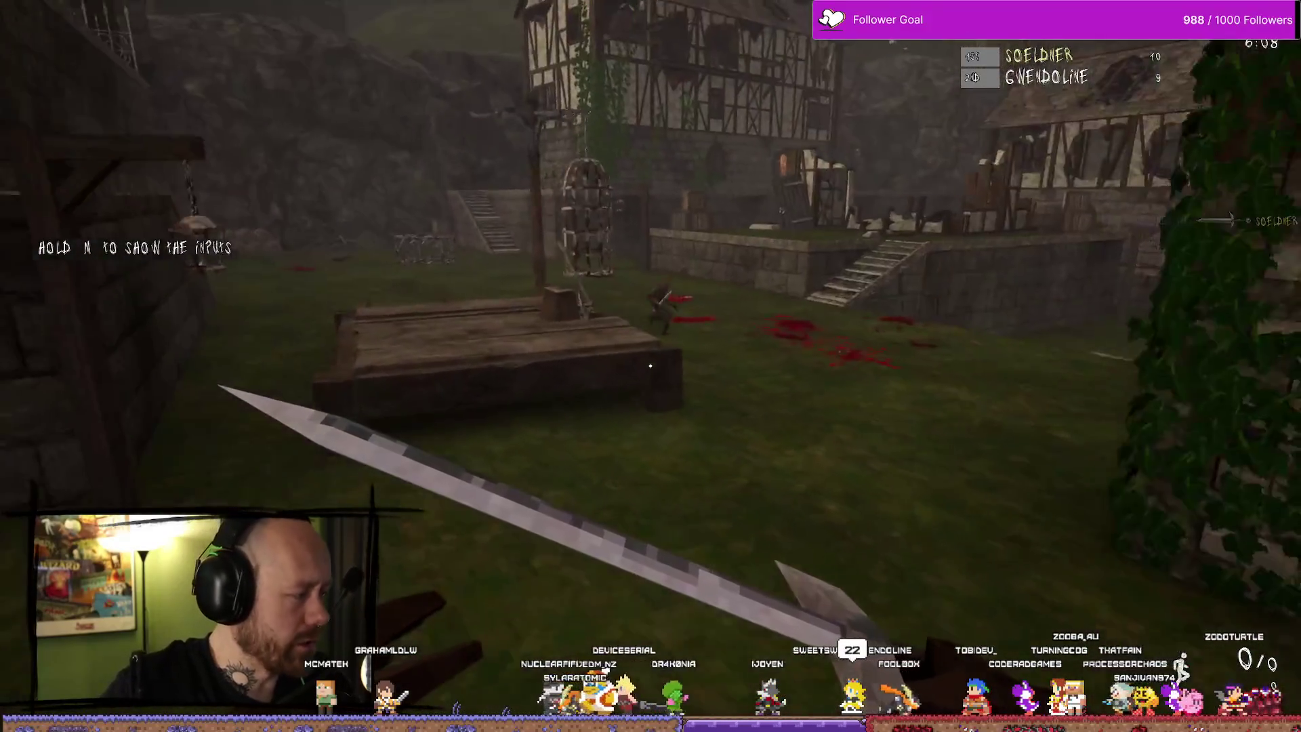
key(w)
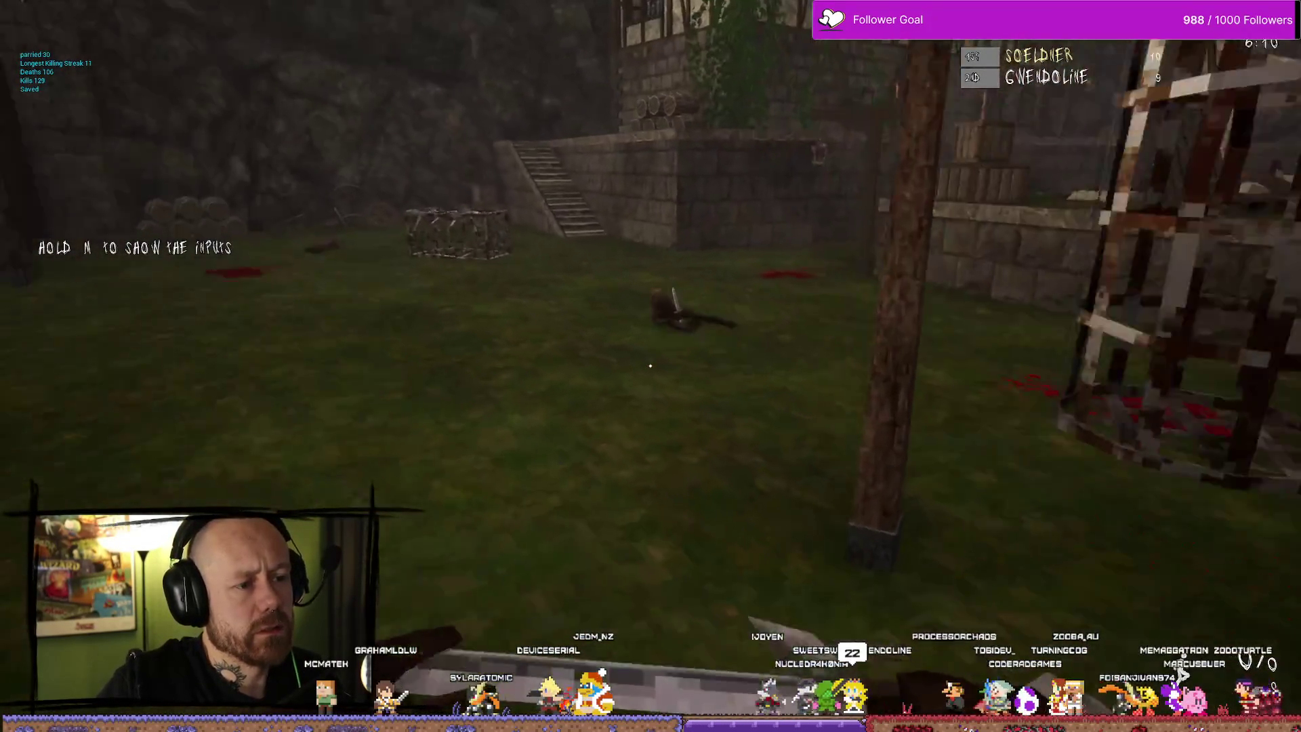
click(651, 366)
click(650, 366)
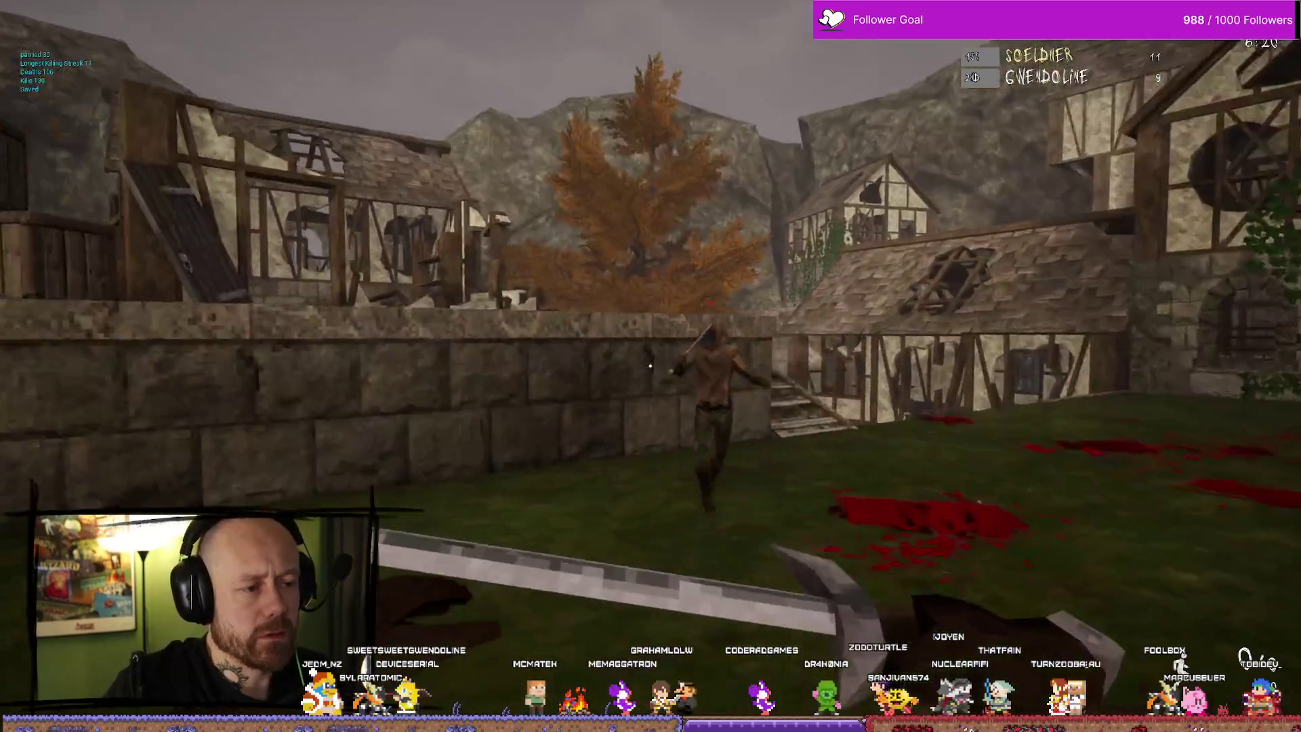
click(650, 366)
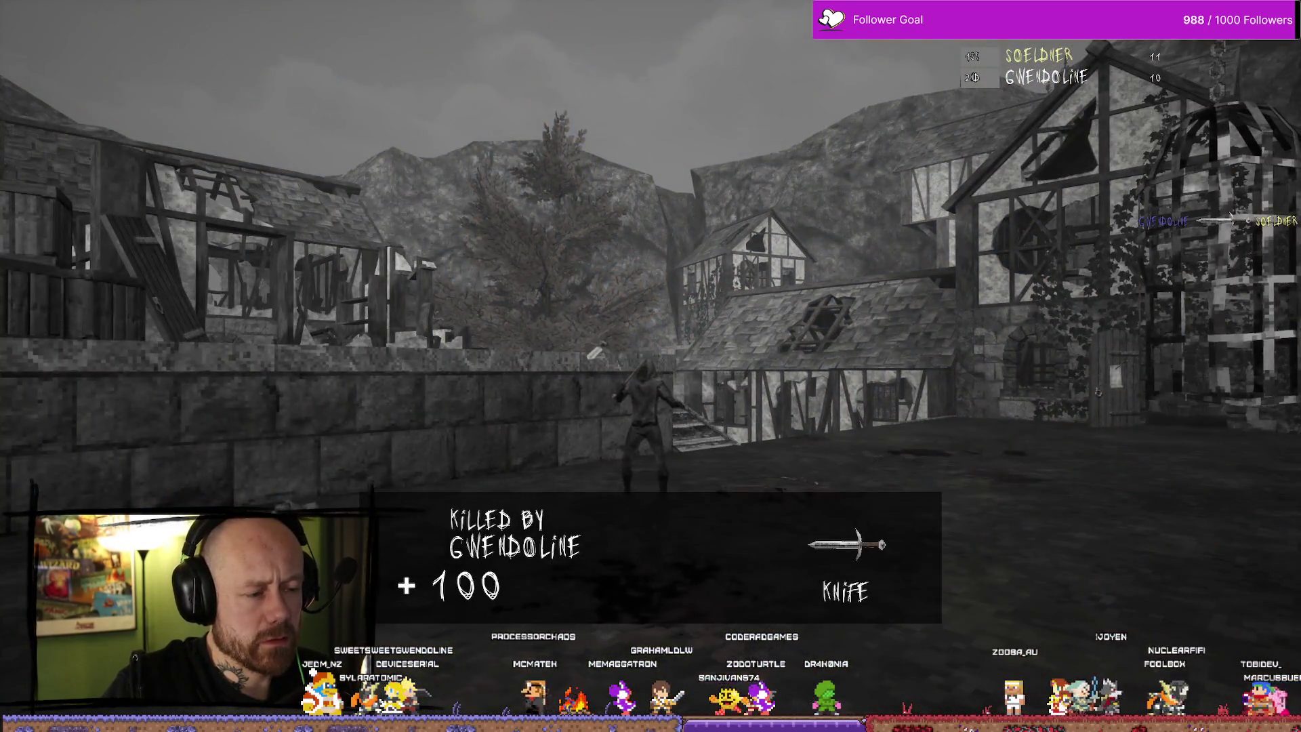
key(1)
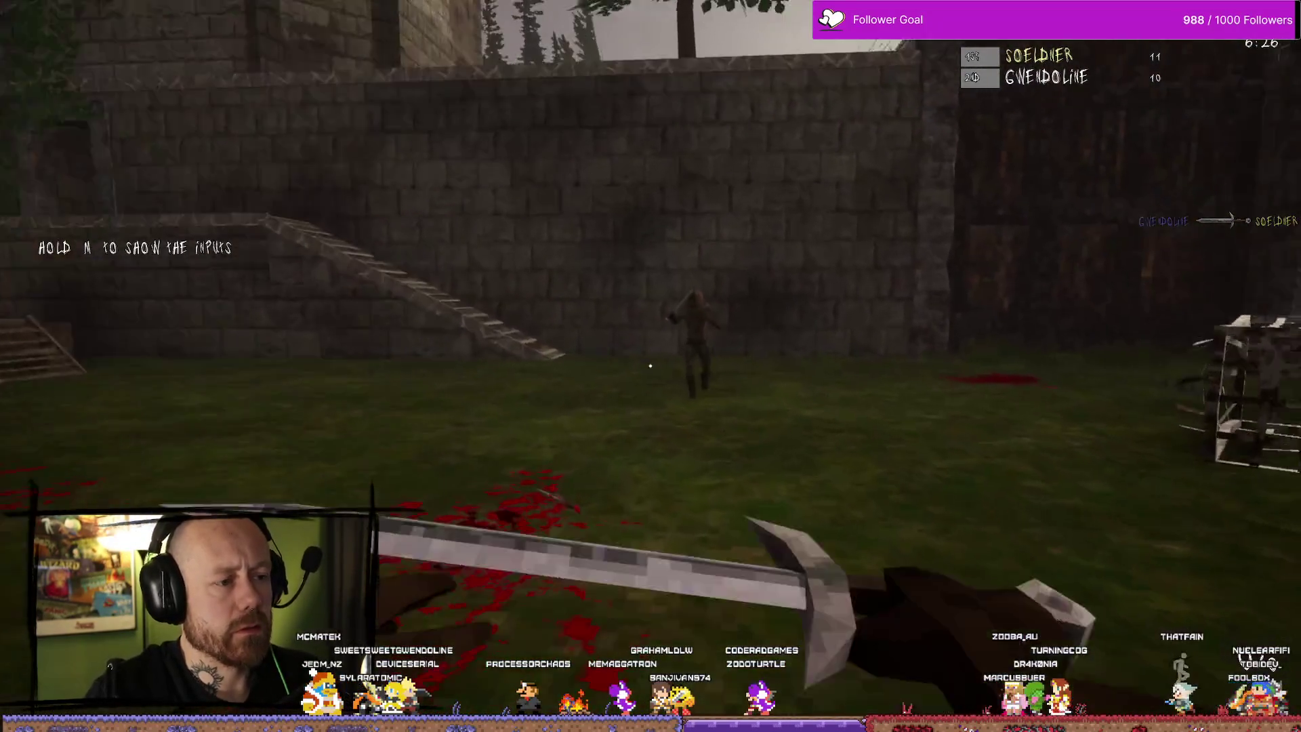
Swing the sword at the approaching opponent until they die, making it 12 to 10
click(650, 366)
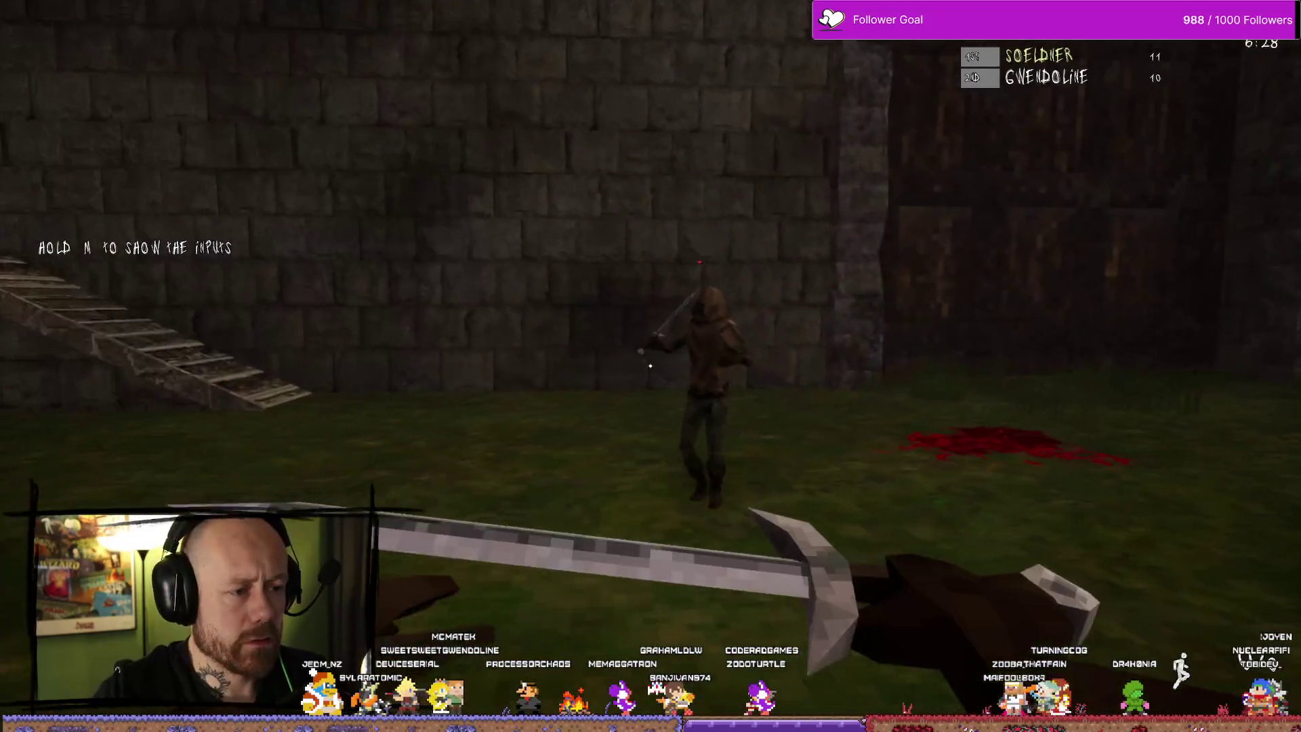
click(650, 366)
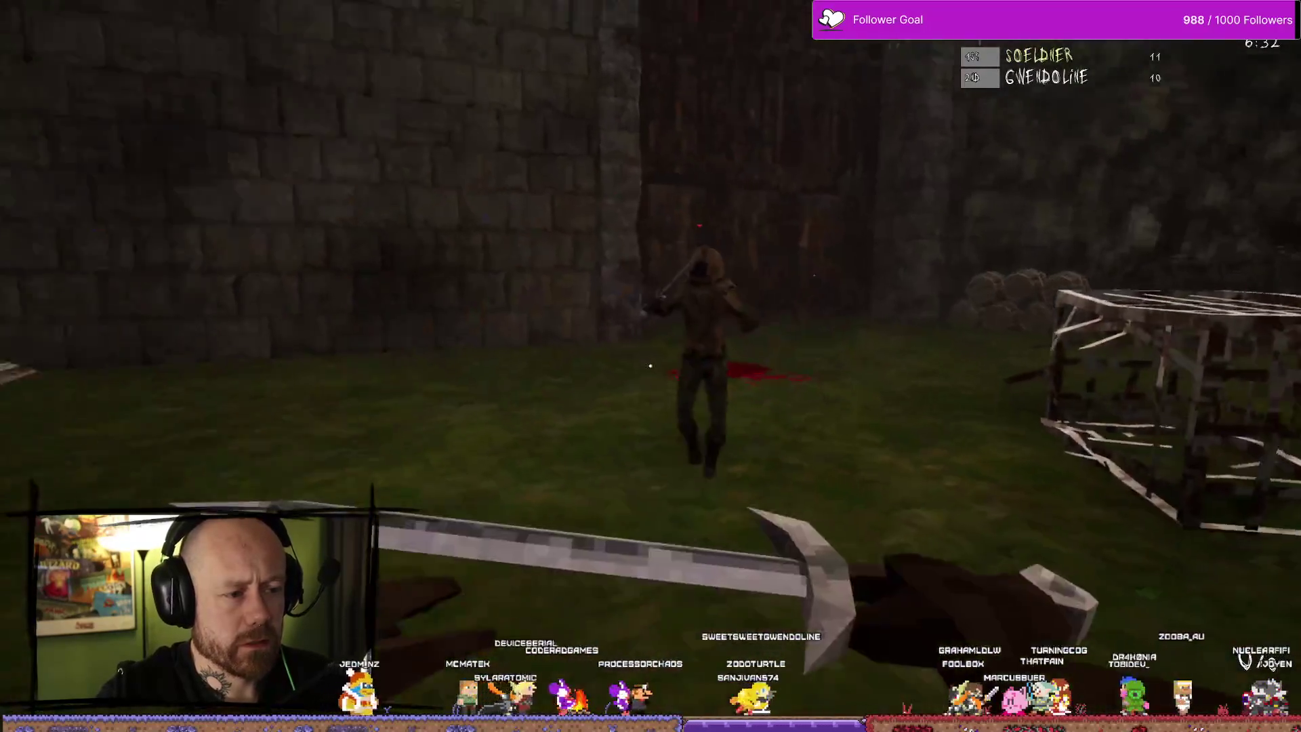
click(650, 366)
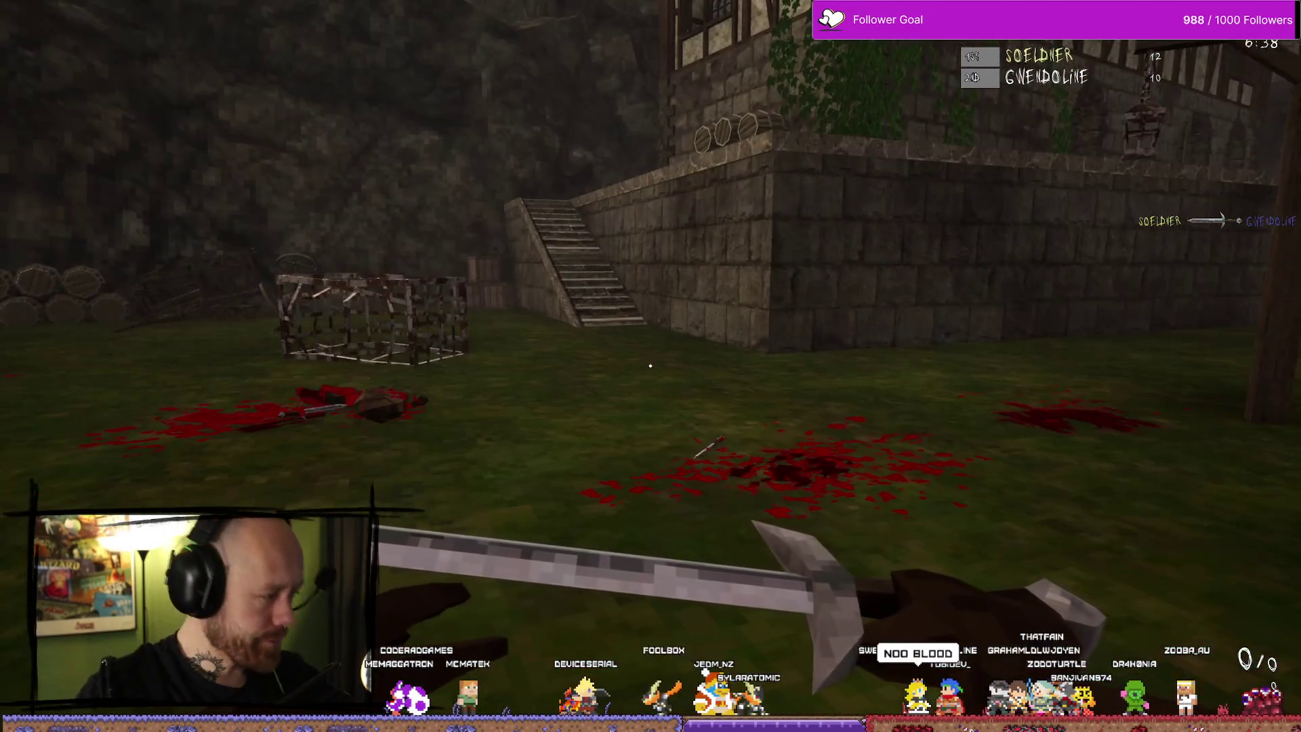
Roam the yard past the cage, platform, houses and lawn, taking occasional sword swings
key(w)
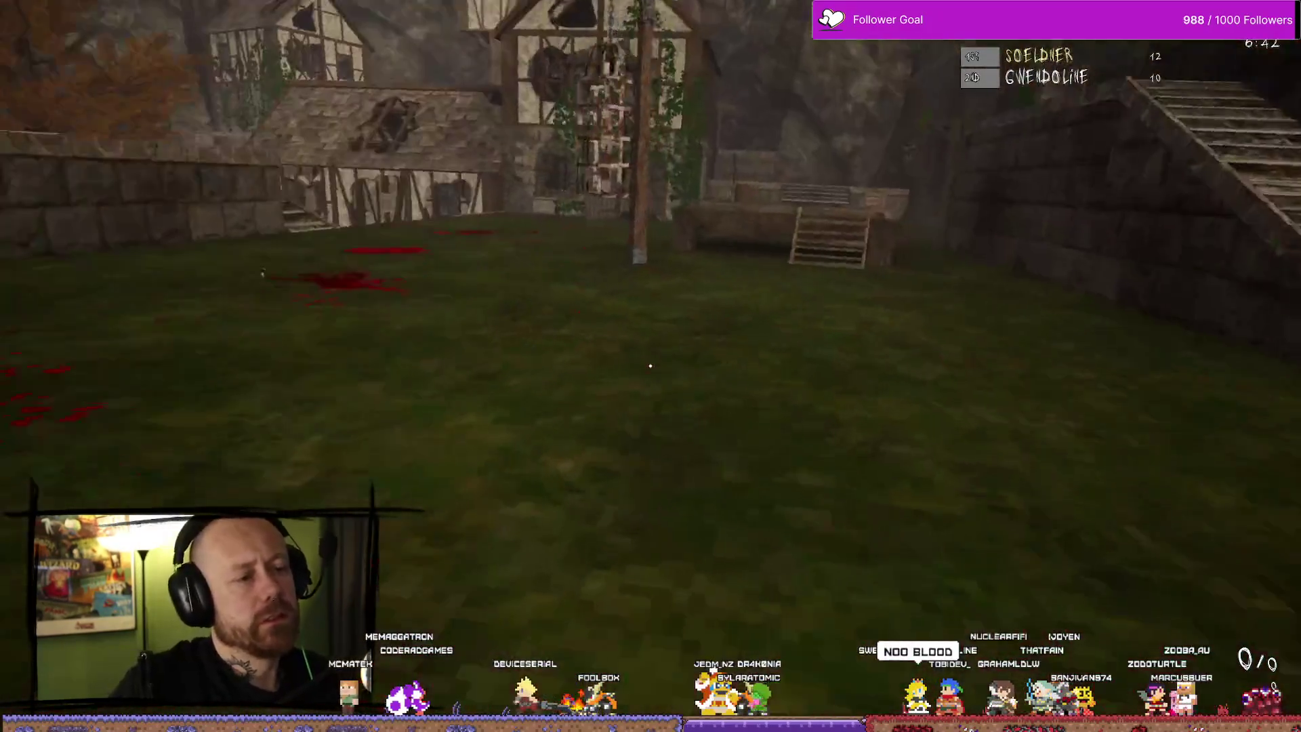
key(w)
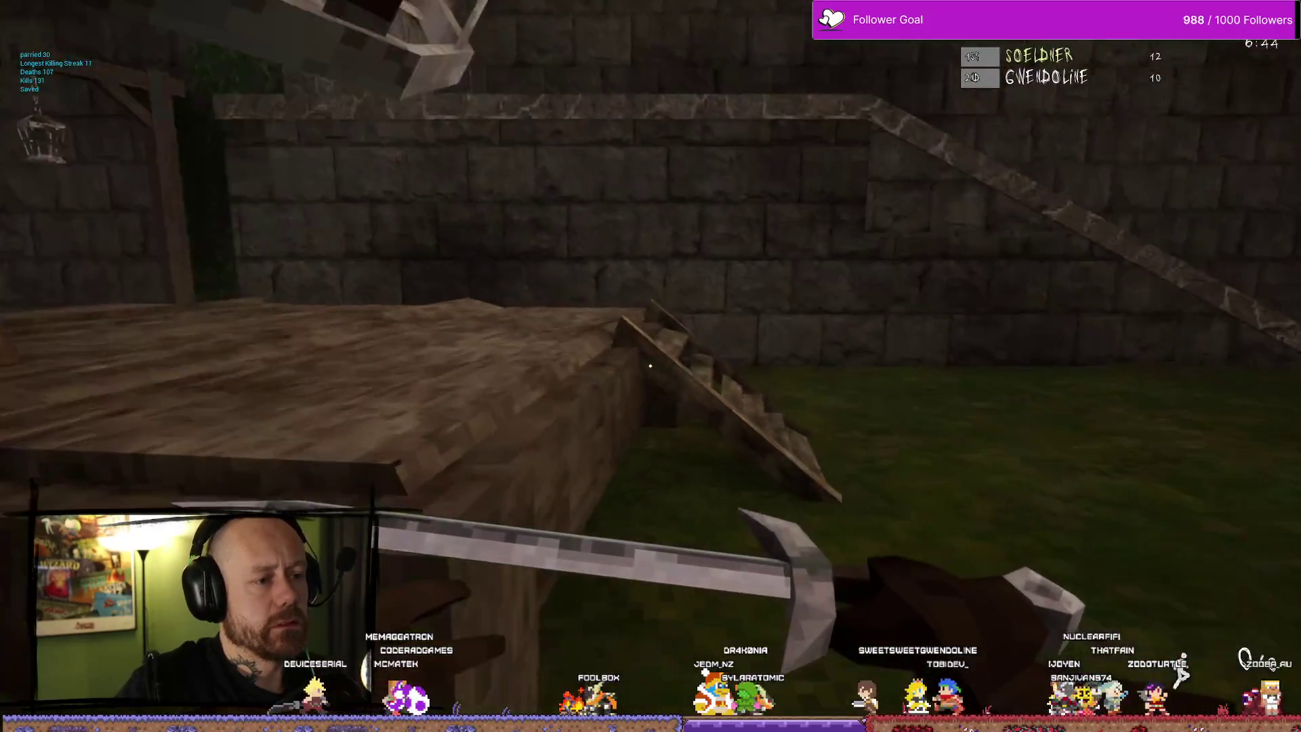
key(w)
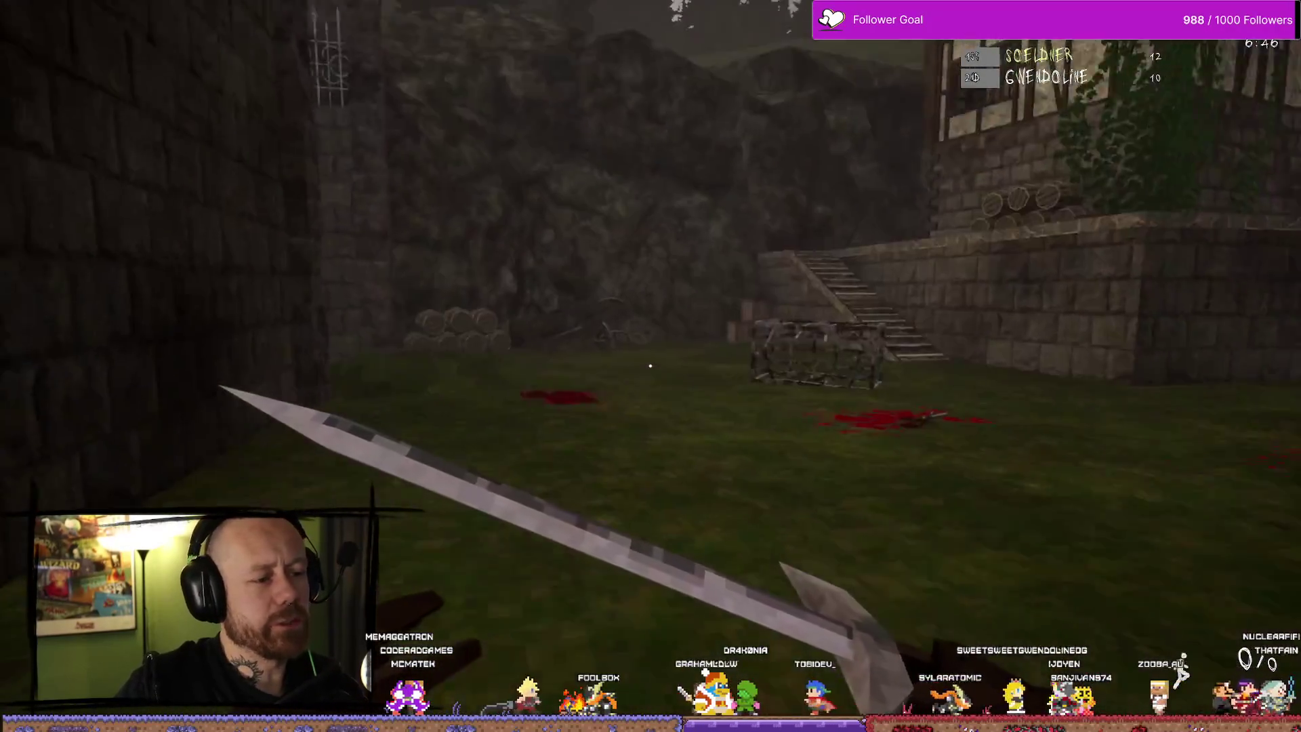
key(w)
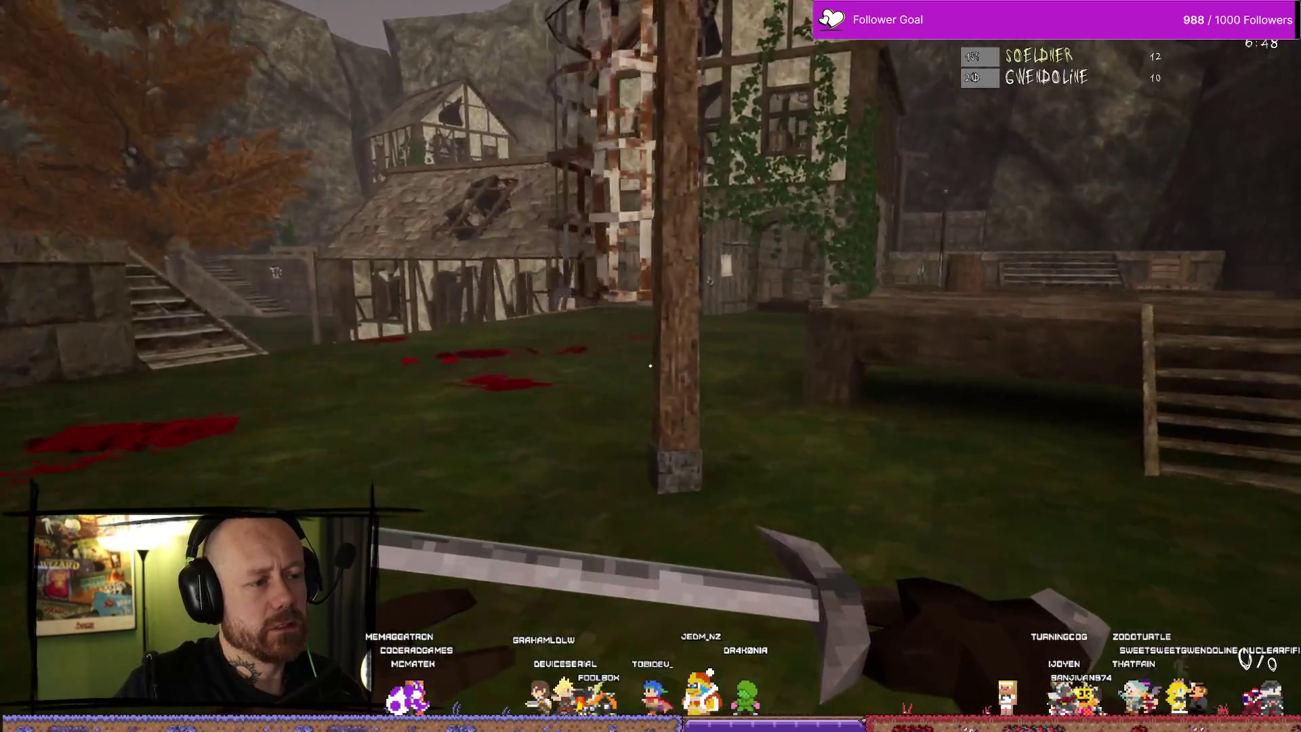
key(w)
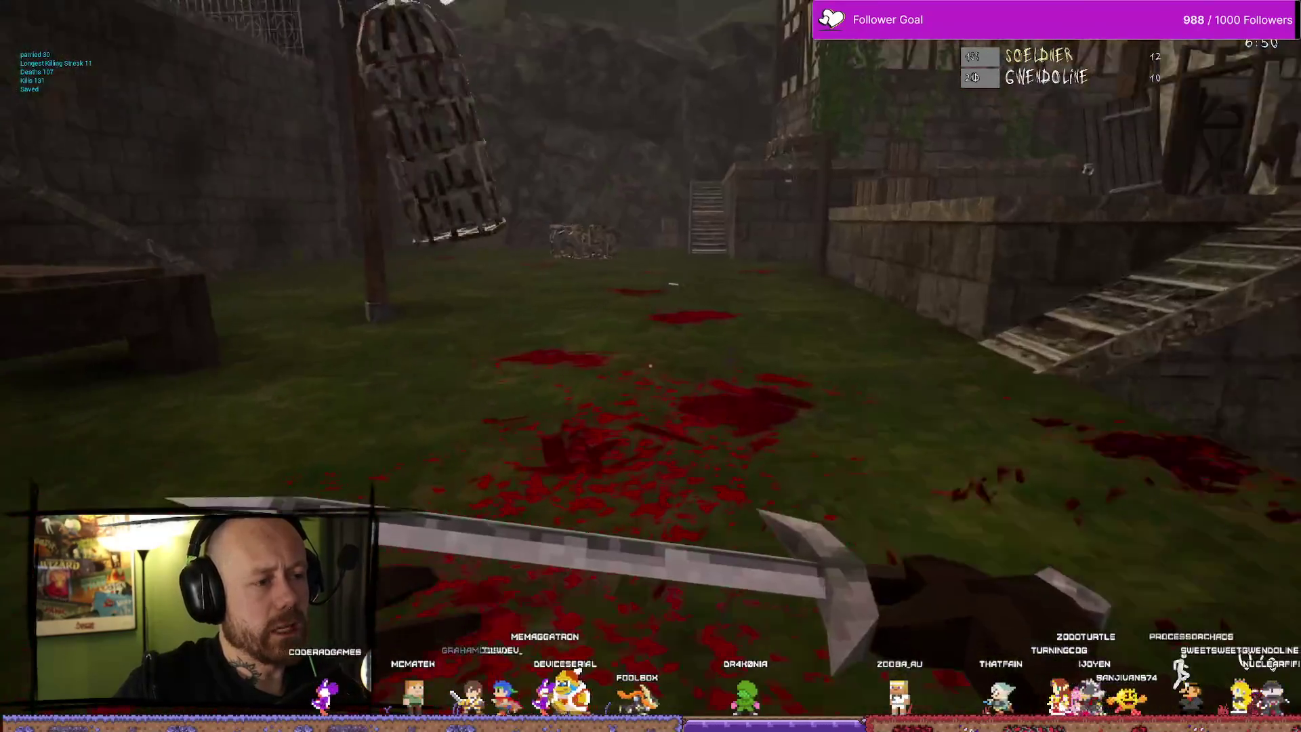
key(w)
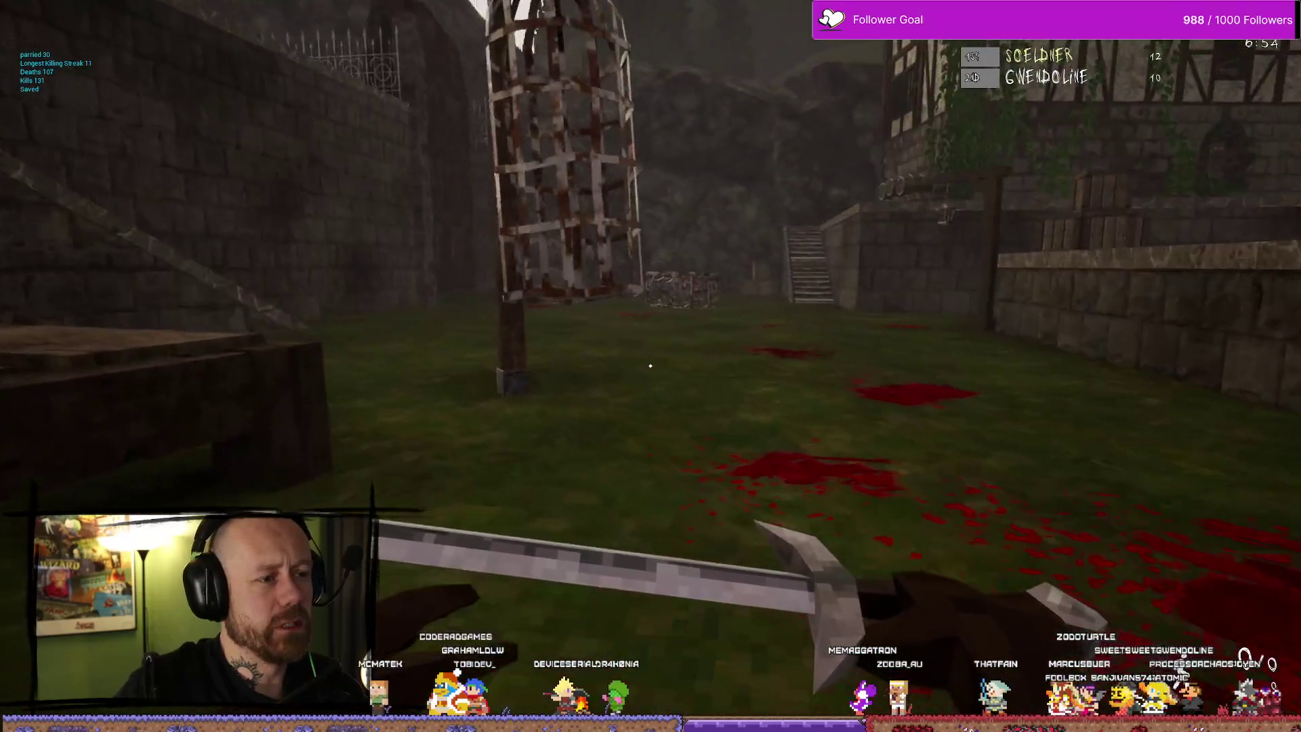
click(650, 366)
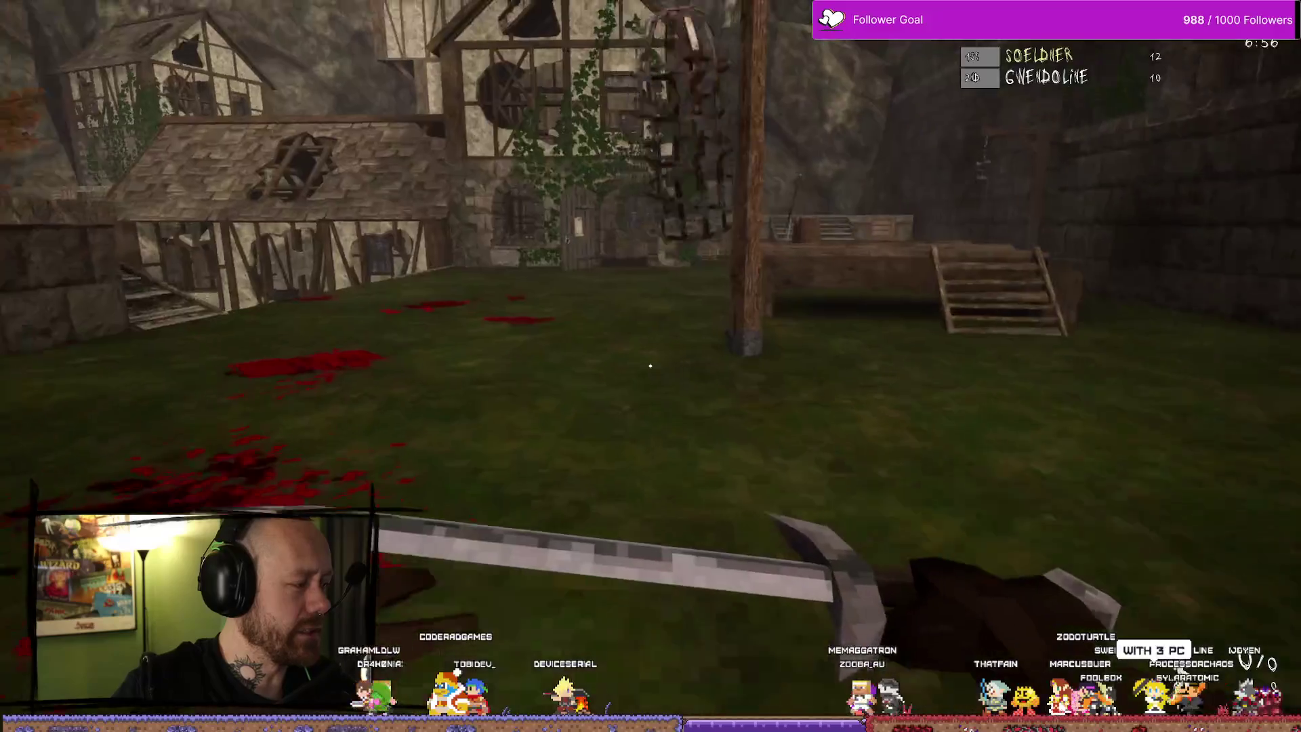
key(w)
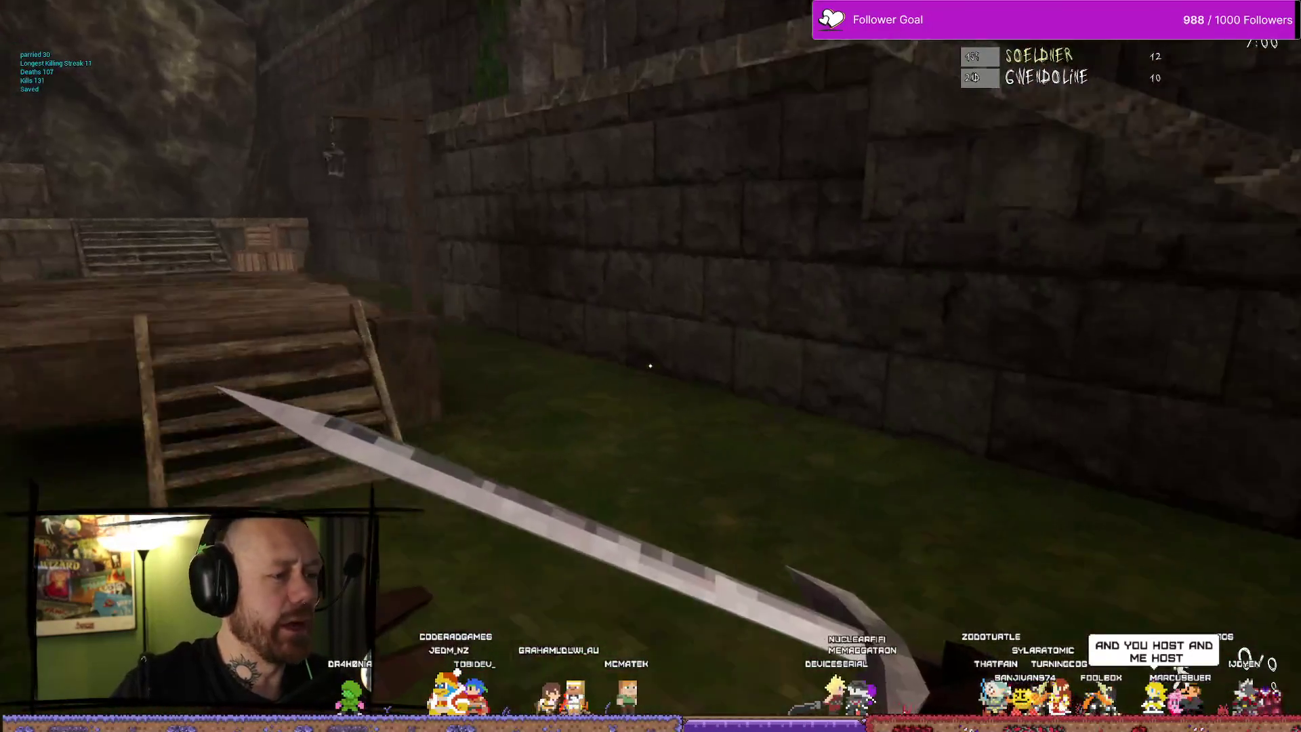
key(w)
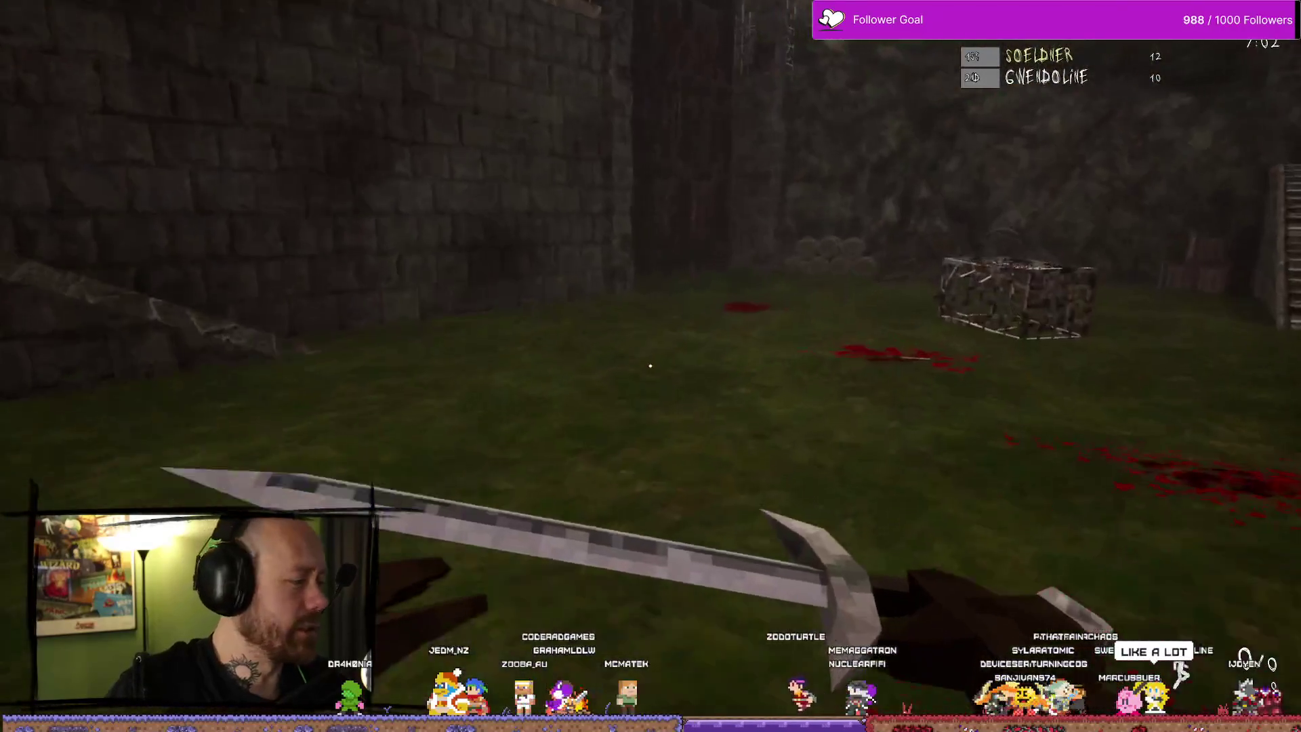
click(650, 366)
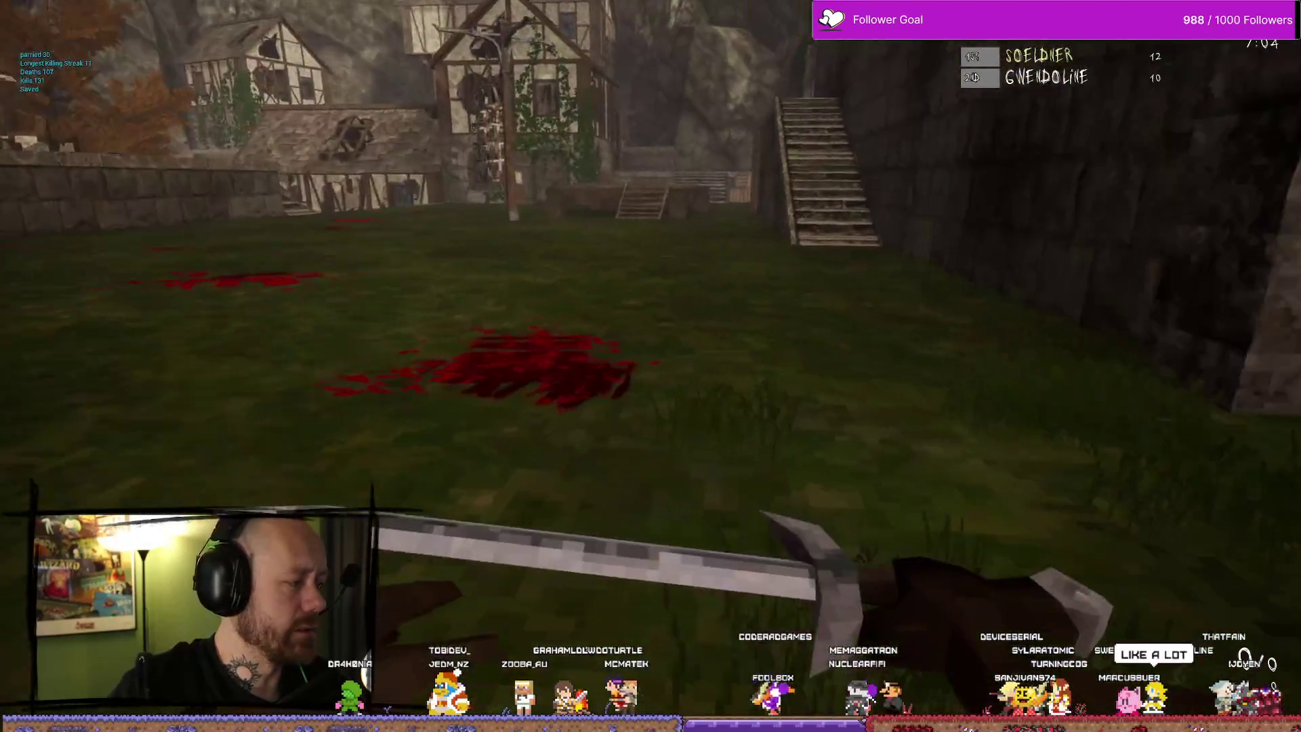
Walk the village, climbing the wooden stairs onto the platform and back to the lawn
key(w)
key(w)
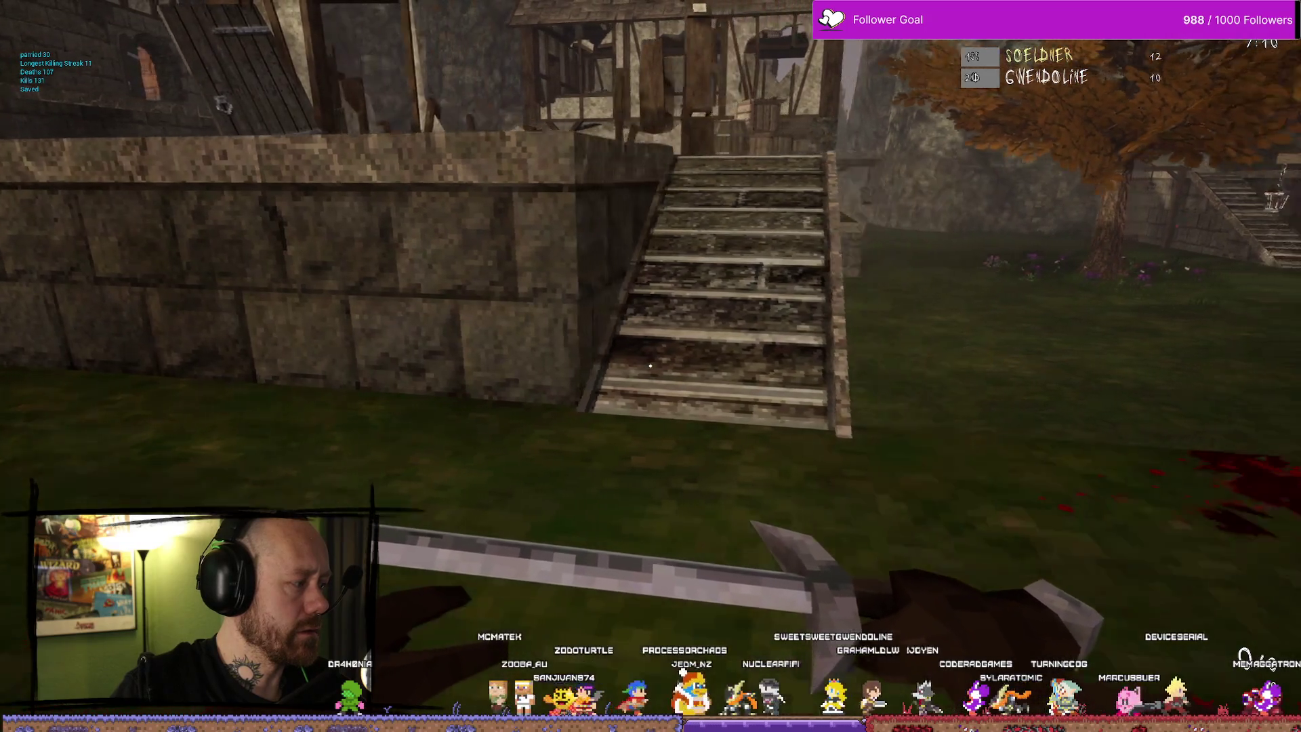
key(w)
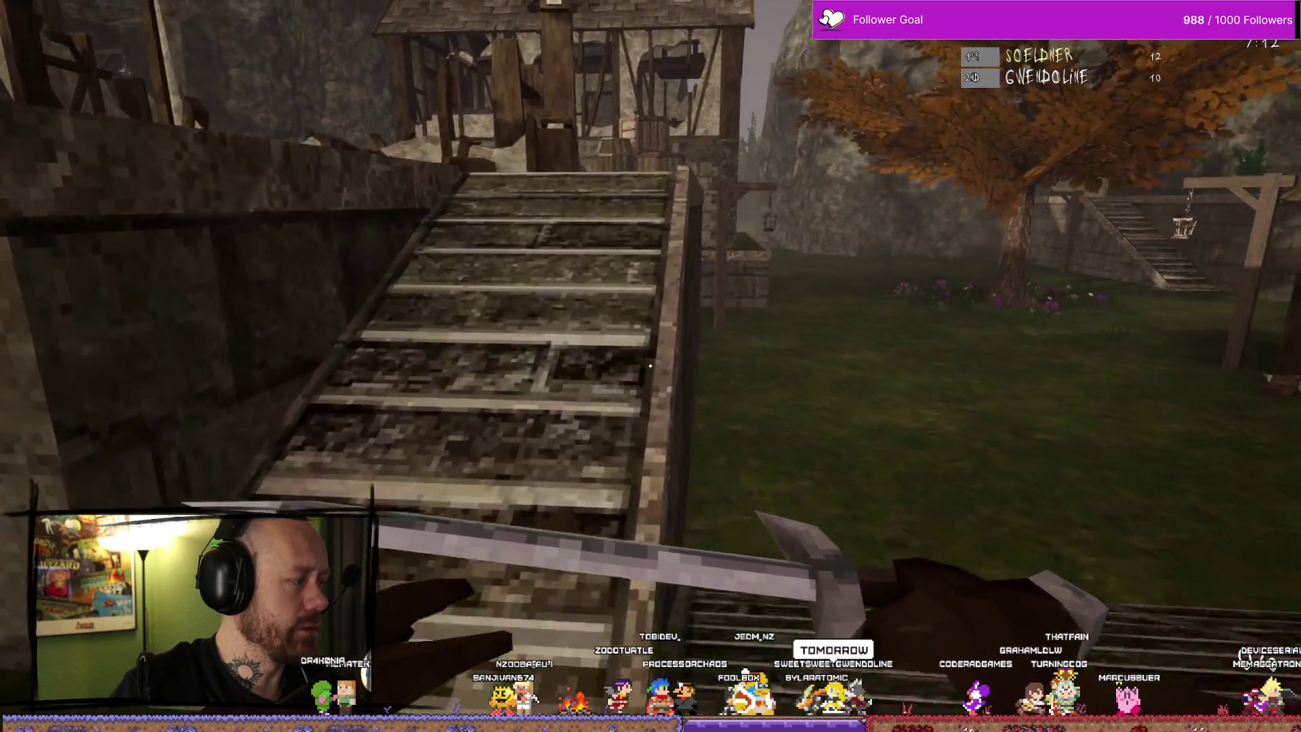
key(w)
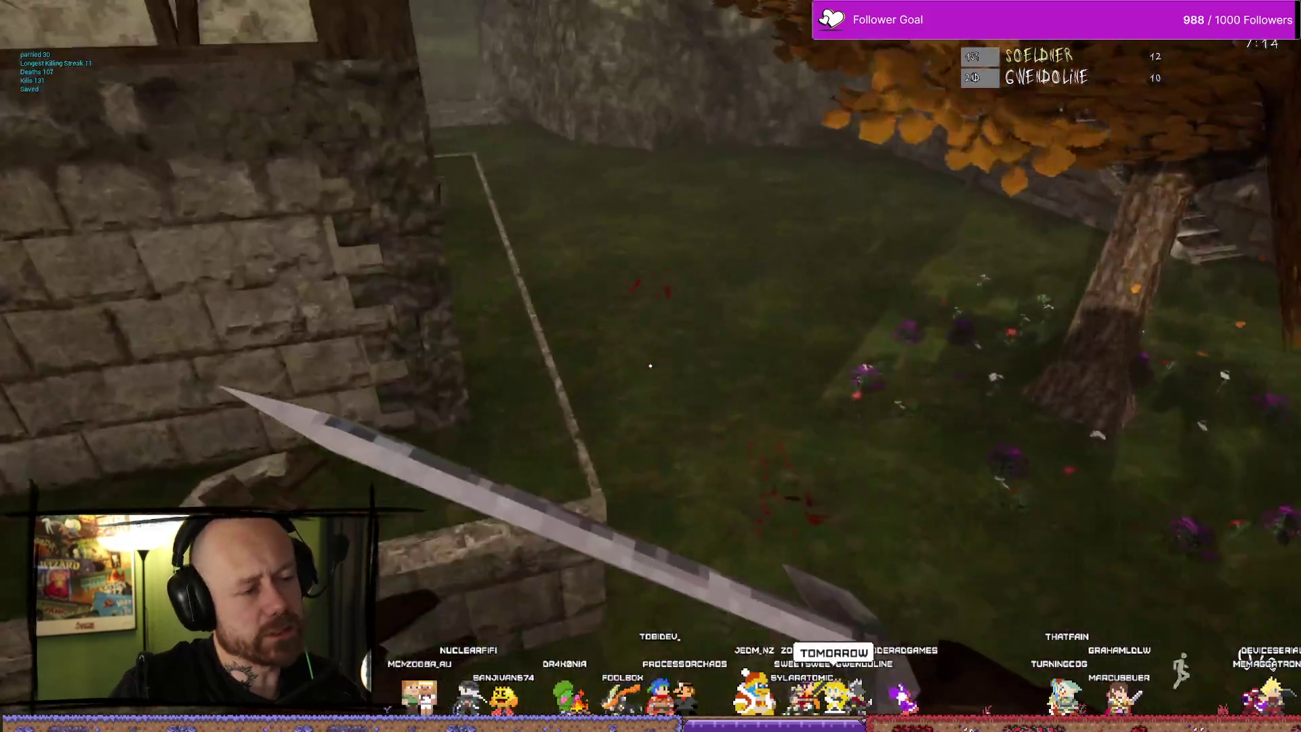
key(w)
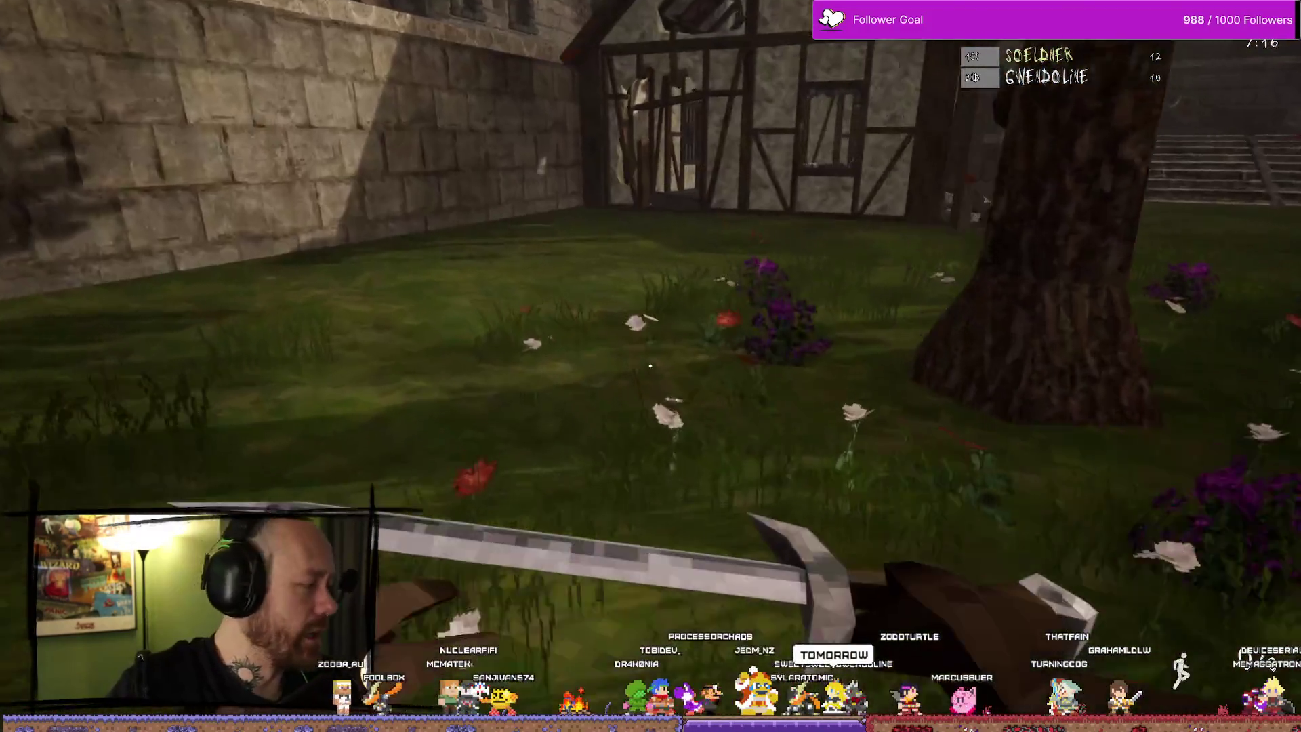
key(w)
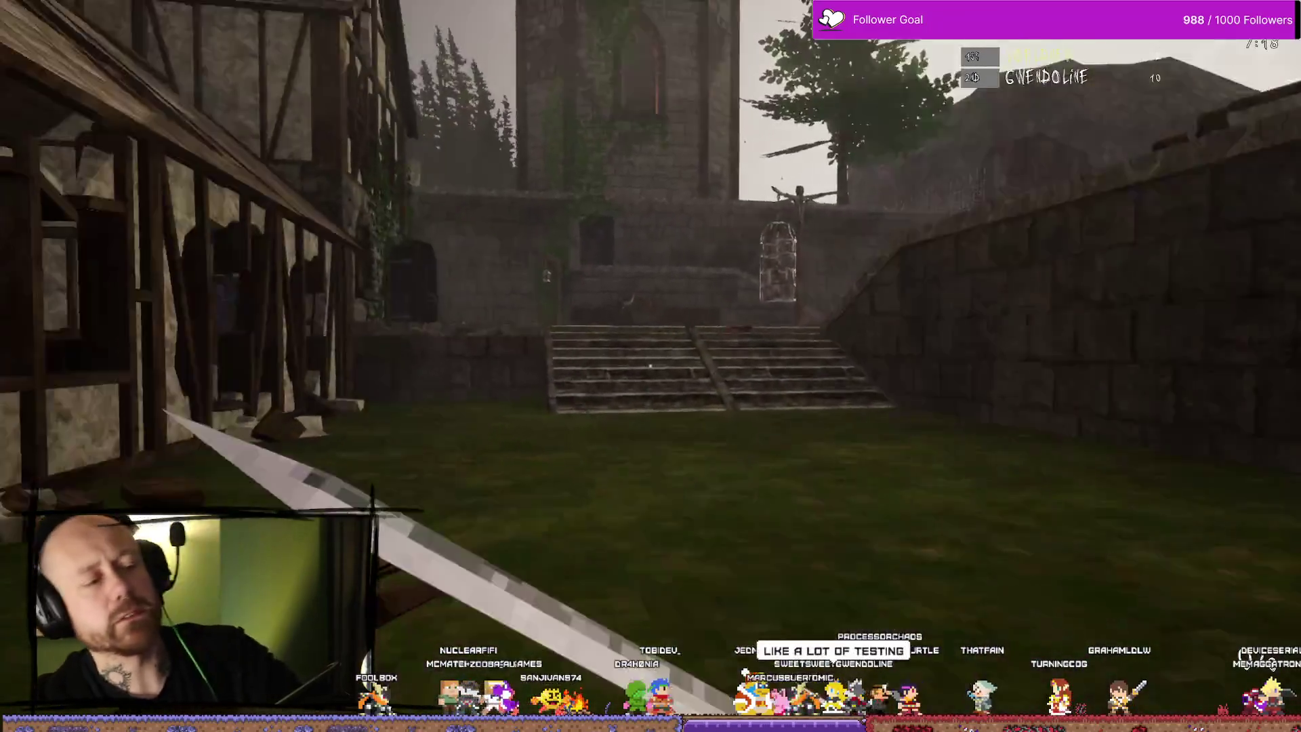
key(w)
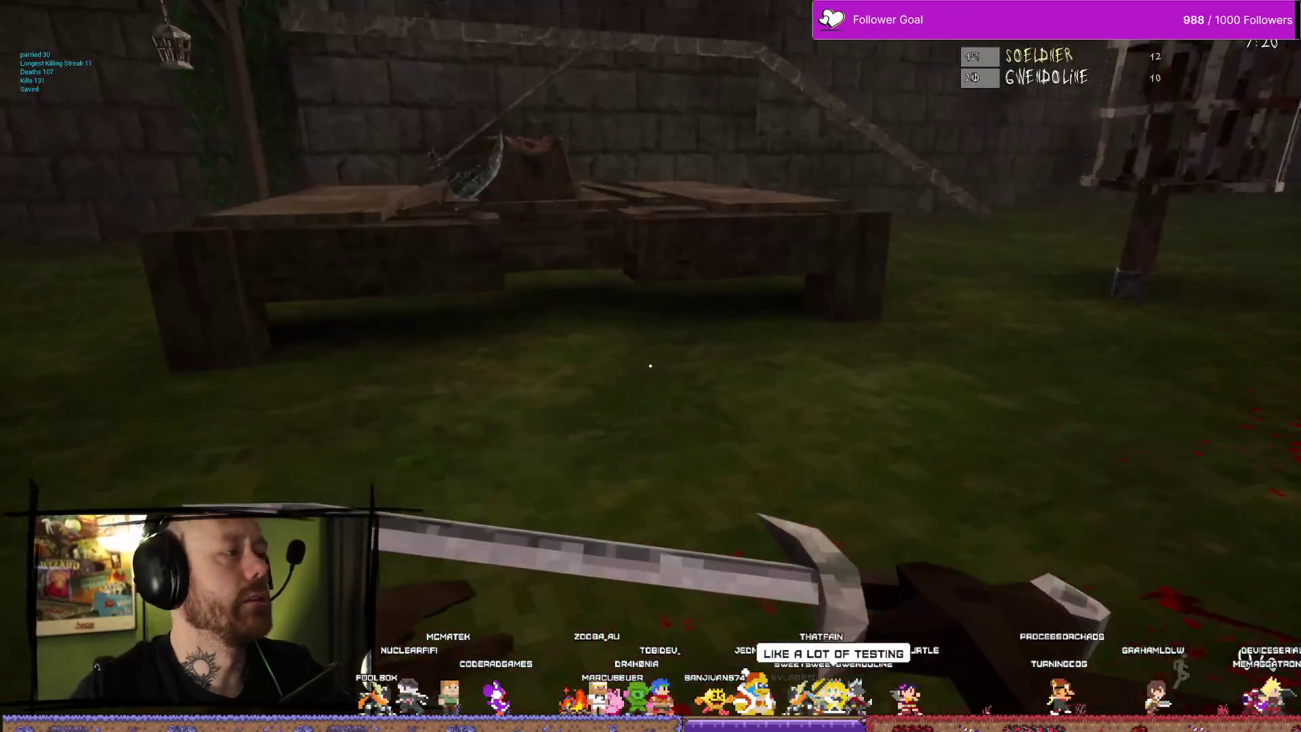
Explore the stone stairs and gallows platform, then exit Play-In-Editor back to Unreal Editor
key(w)
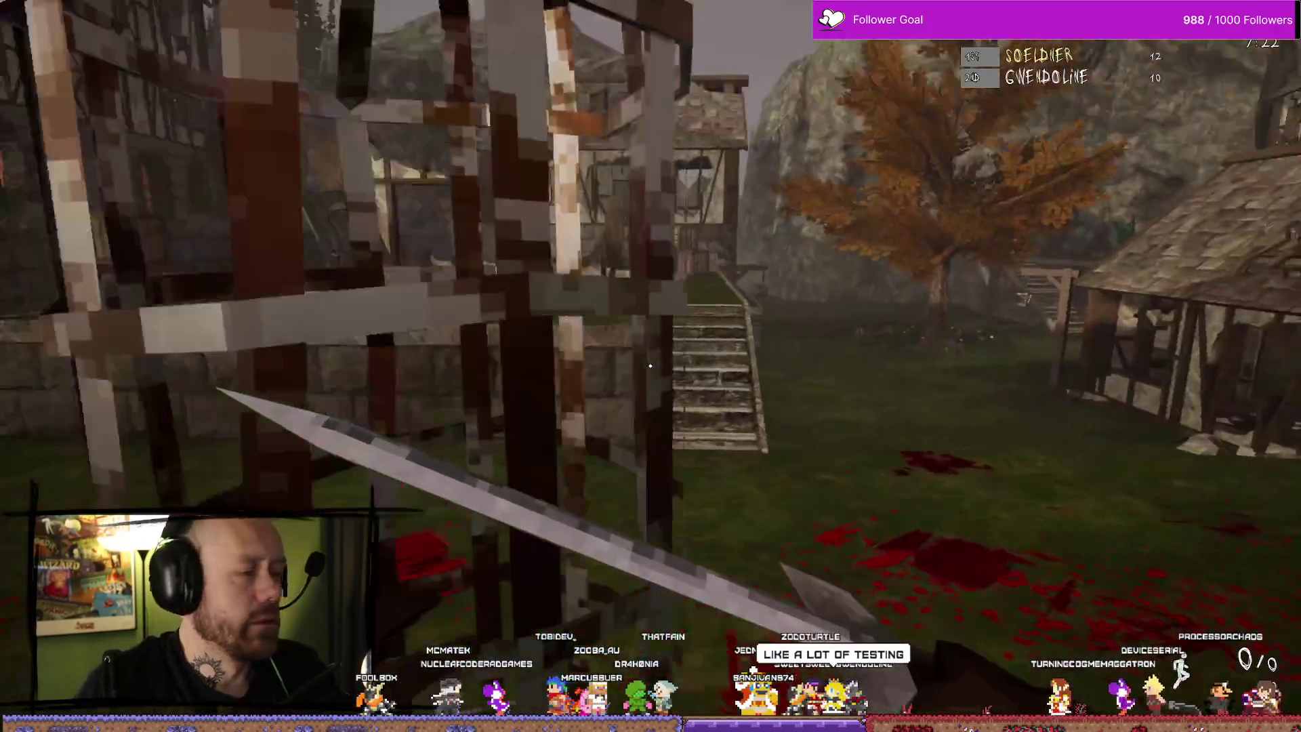
key(w)
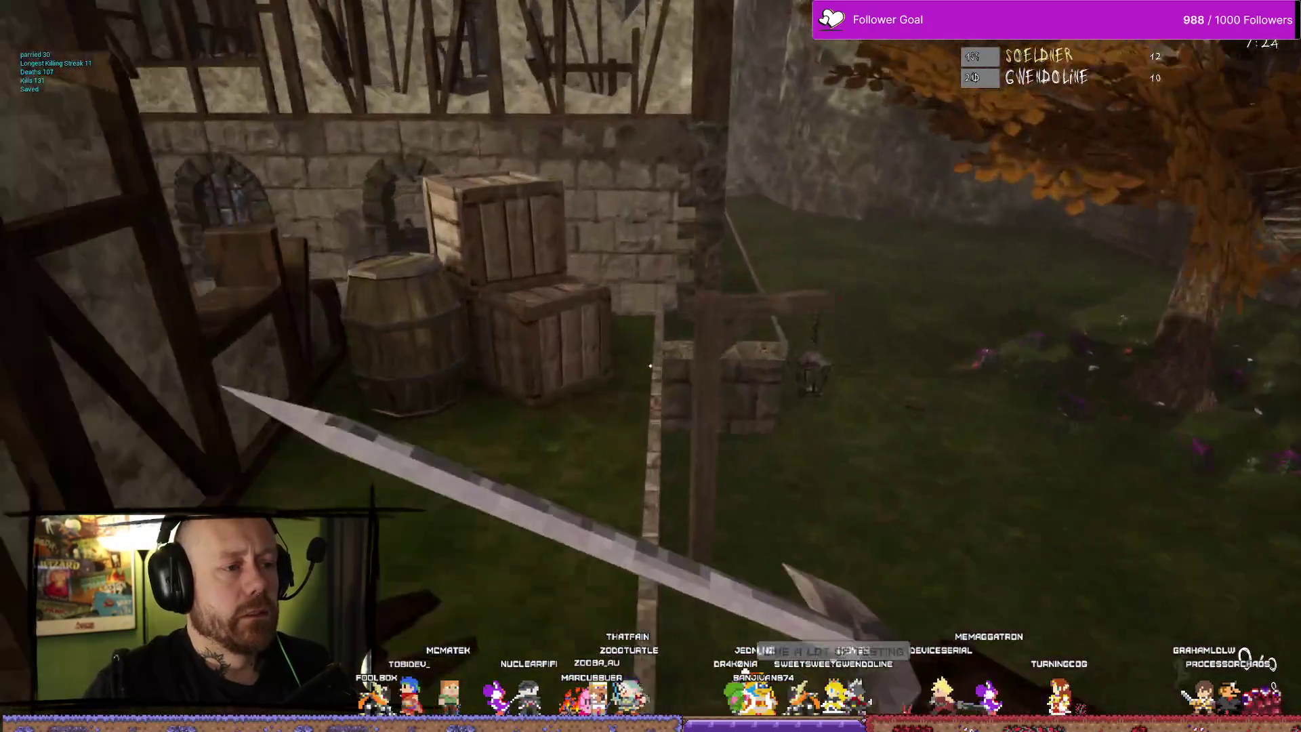
key(w)
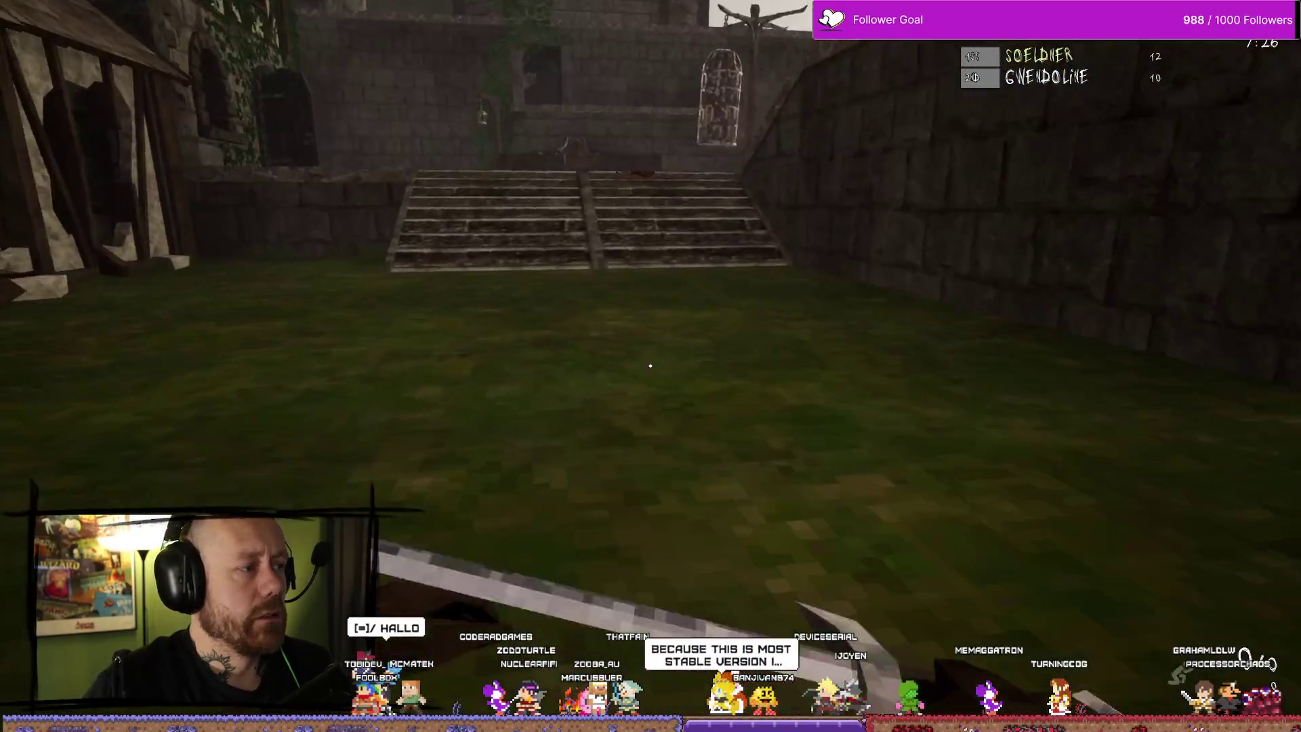
key(w)
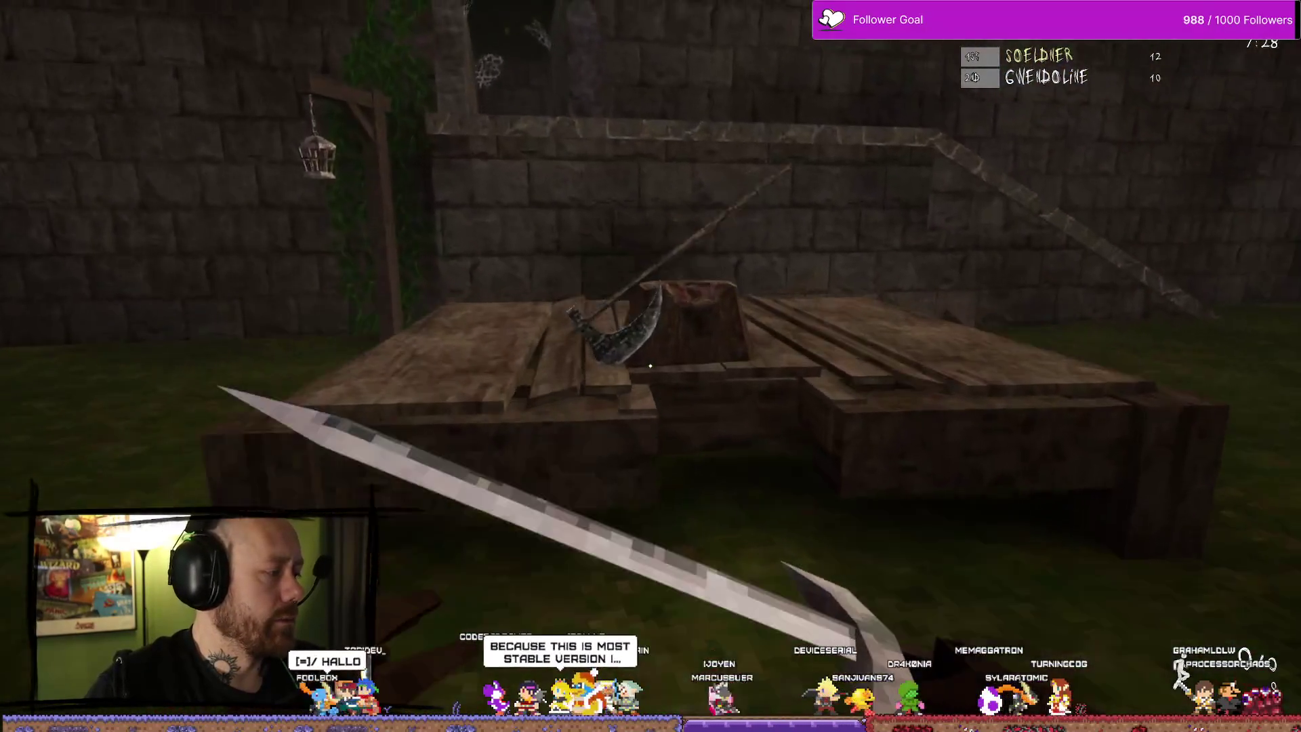
key(w)
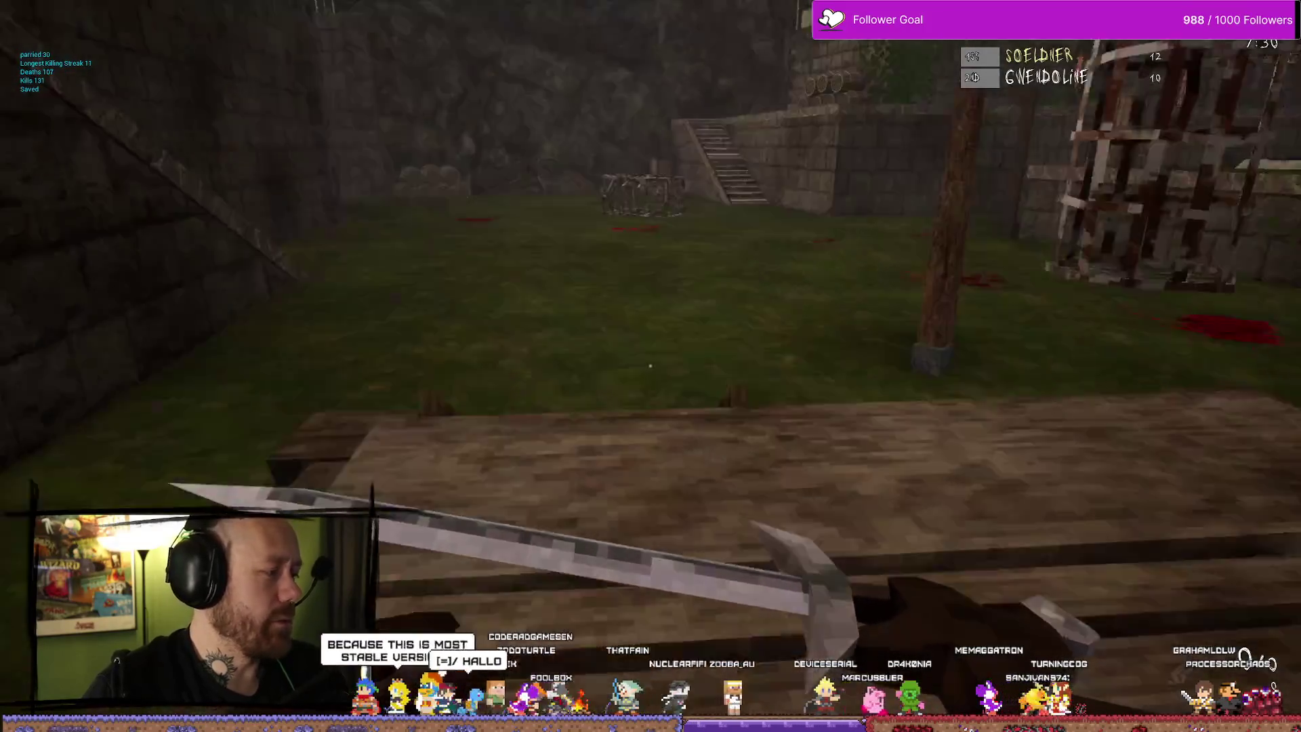
key(Escape)
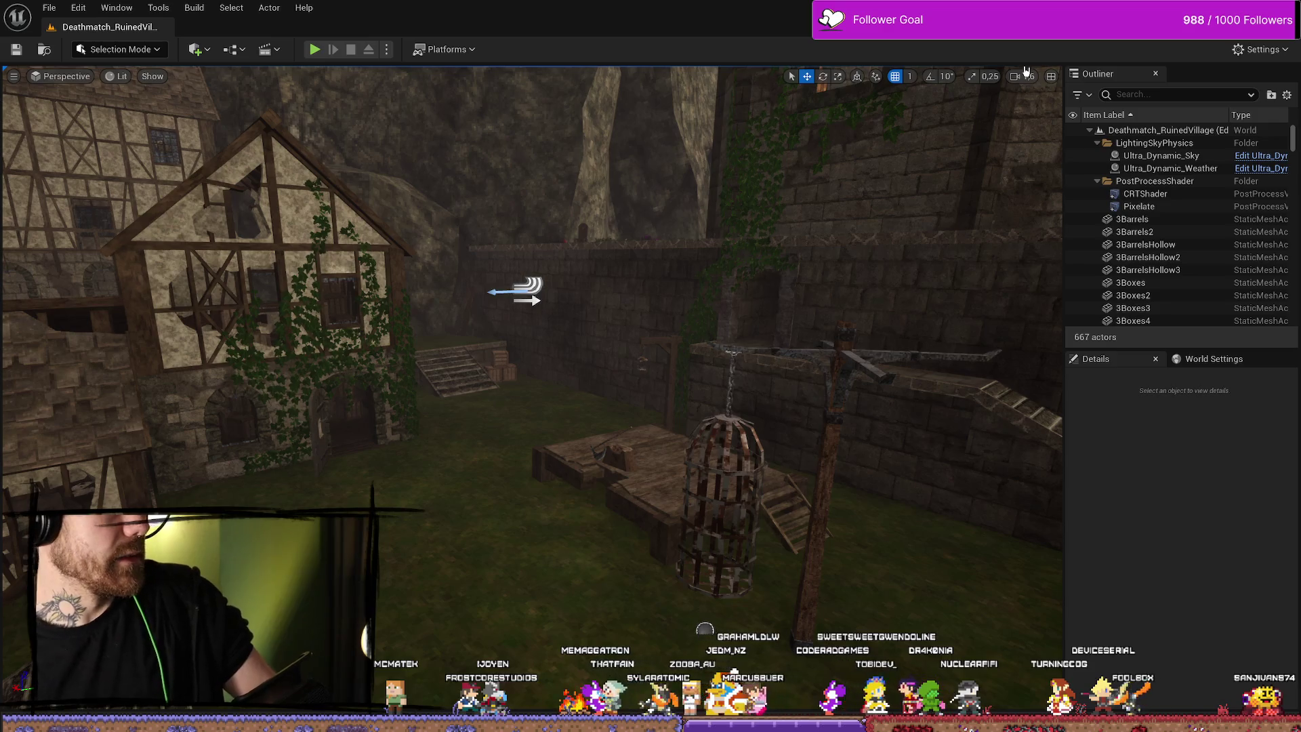